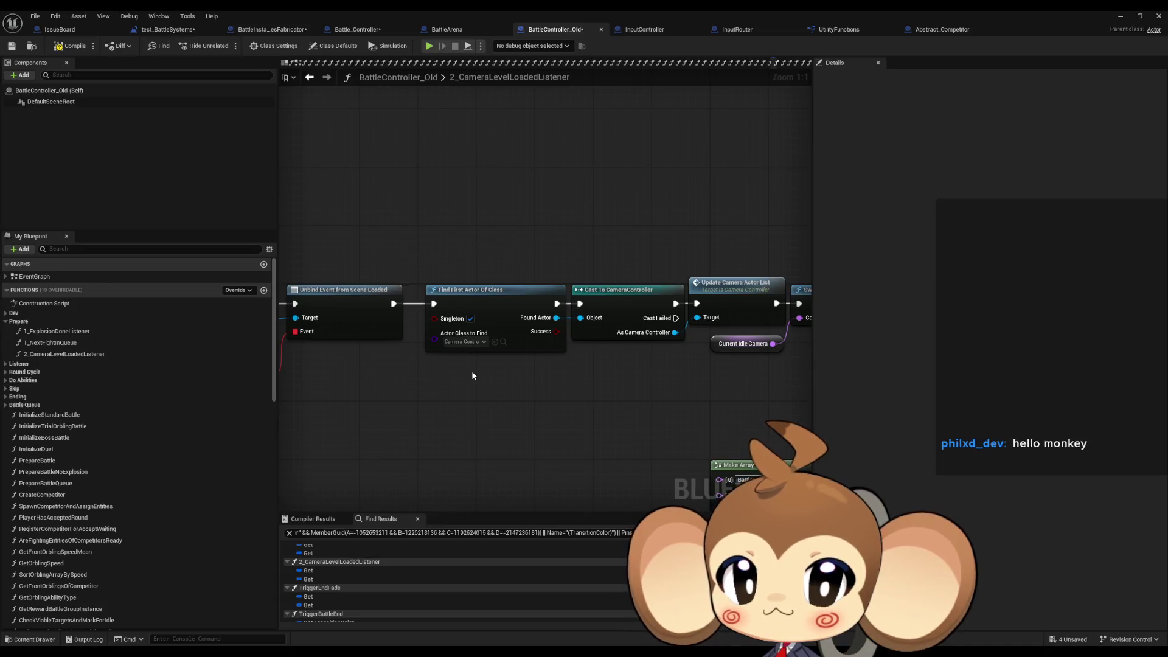
Paste the spawn objects comment into empty graph space and add a 'cam stuff' line.
{"action": "mouse_move", "coordinate": [505, 366]}
{"action": "left_mouse_down"}
{"action": "mouse_move", "coordinate": [434, 356]}
{"action": "mouse_move", "coordinate": [444, 365]}
{"action": "left_mouse_up"}
{"action": "left_click_drag", "start_coordinate": [390, 146], "coordinate": [391, 195]}
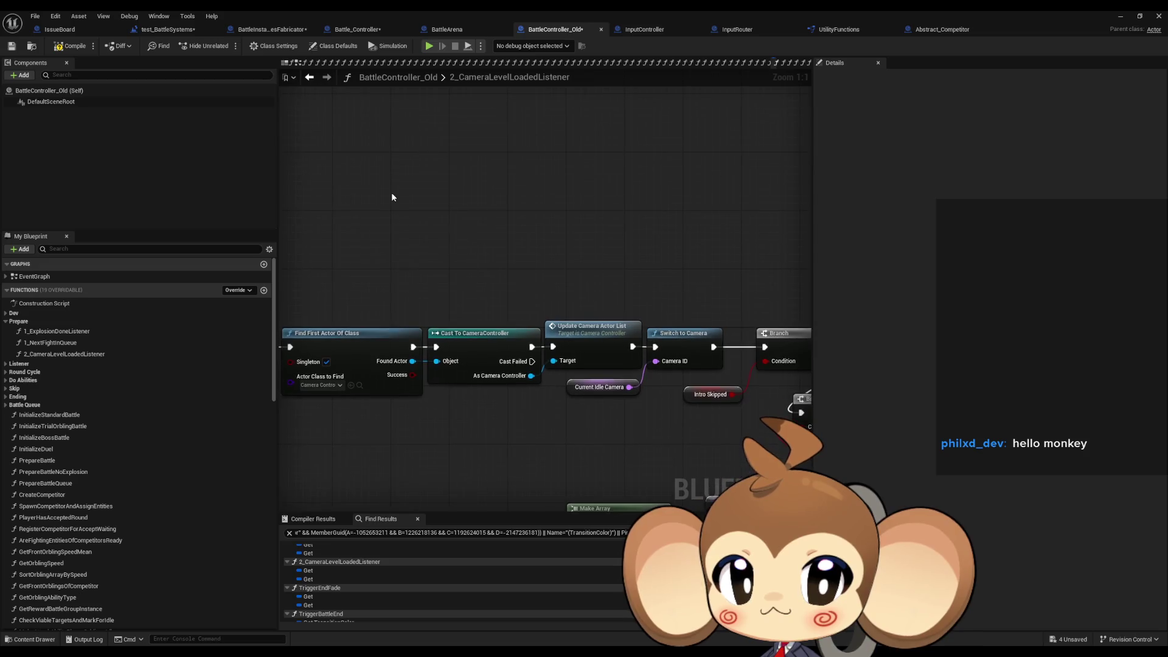
{"action": "key", "text": "ctrl+v"}
{"action": "double_click", "coordinate": [537, 214]}
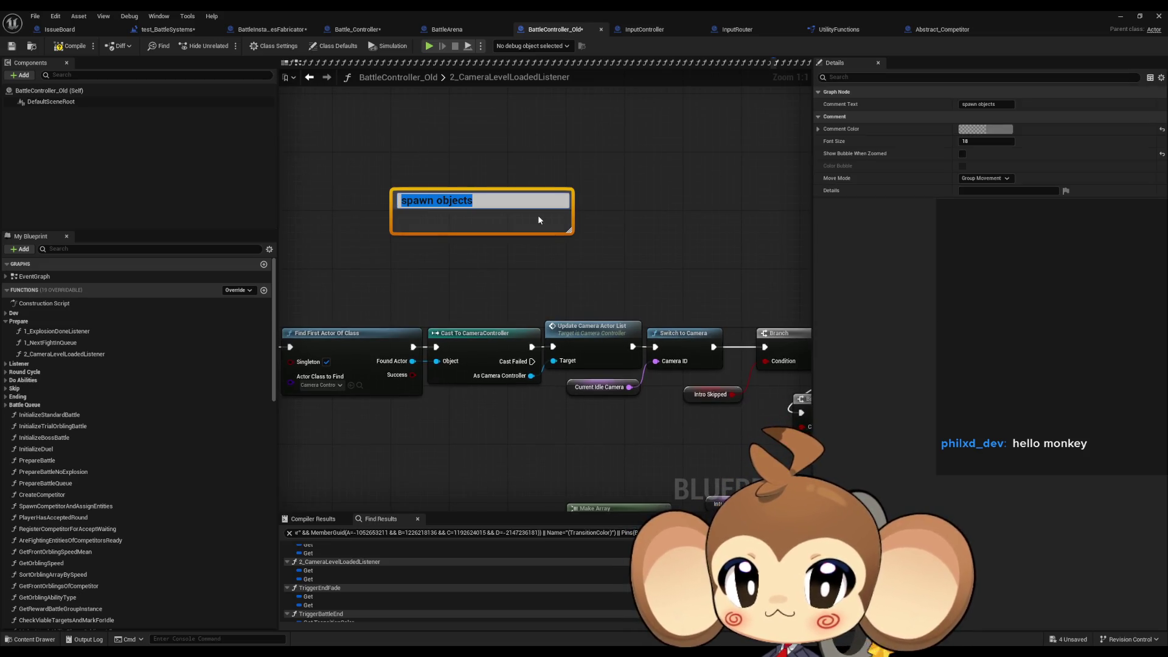
{"action": "key", "text": "End"}
{"action": "key", "text": "shift+Return"}
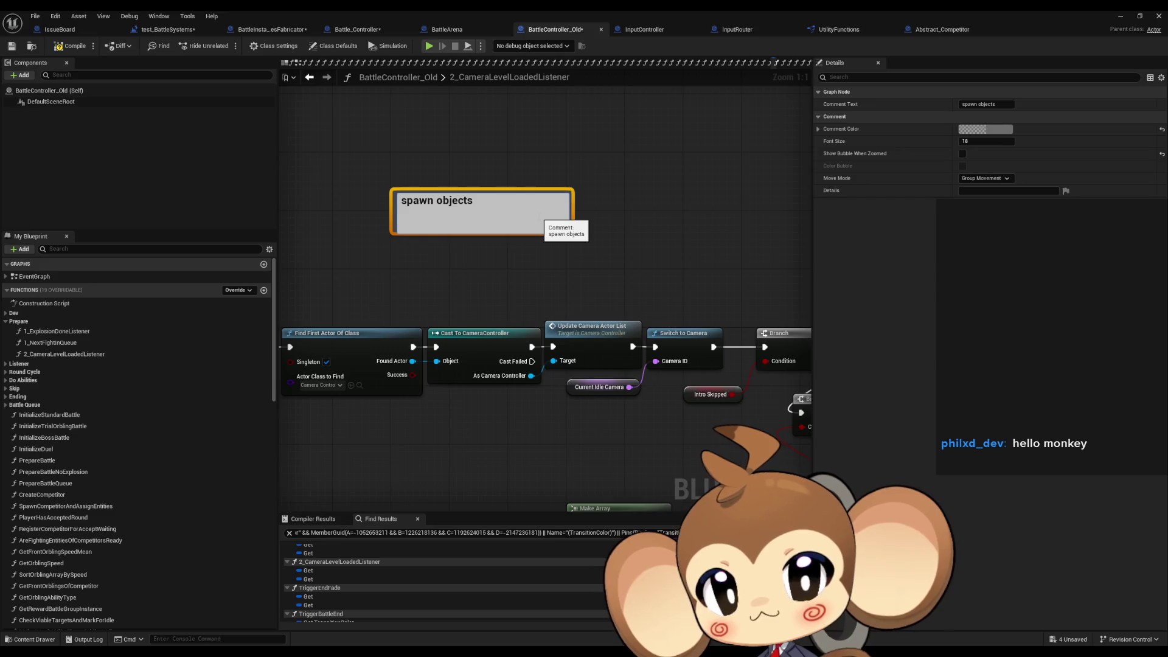
{"action": "type", "text": "cam"}
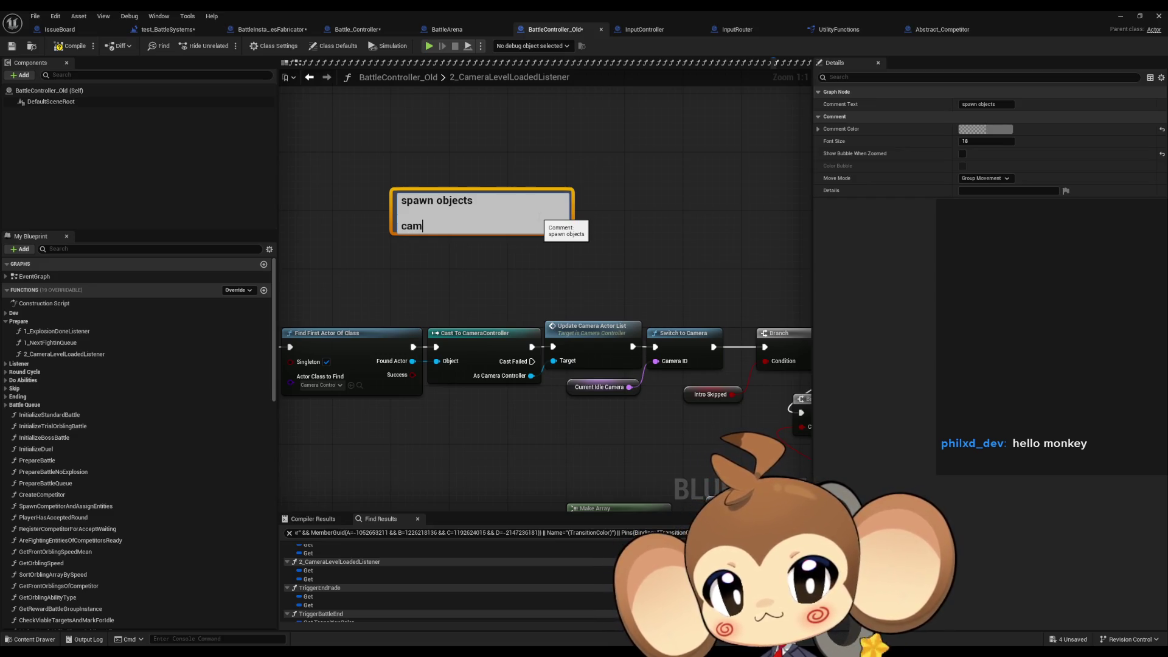
{"action": "type", "text": " stuff"}
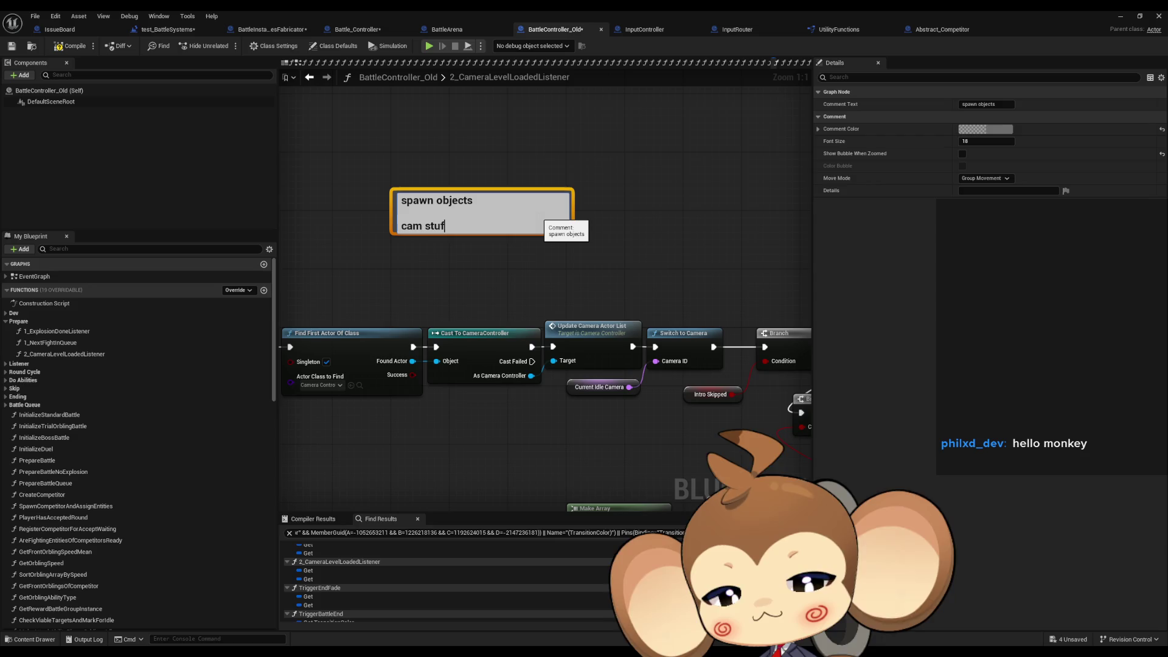
{"action": "key", "text": "Return"}
Move the comment box to the right and down in the graph.
{"action": "mouse_move", "coordinate": [551, 213]}
{"action": "left_mouse_down"}
{"action": "mouse_move", "coordinate": [659, 239]}
{"action": "mouse_move", "coordinate": [626, 242]}
{"action": "mouse_move", "coordinate": [643, 246]}
{"action": "left_mouse_up"}
{"action": "mouse_move", "coordinate": [679, 298]}
{"action": "left_mouse_down"}
{"action": "mouse_move", "coordinate": [599, 239]}
{"action": "mouse_move", "coordinate": [529, 251]}
{"action": "mouse_move", "coordinate": [476, 232]}
{"action": "mouse_move", "coordinate": [770, 237]}
{"action": "left_mouse_up"}
{"action": "scroll", "coordinate": [599, 240], "scroll_direction": "down", "scroll_amount": 2}
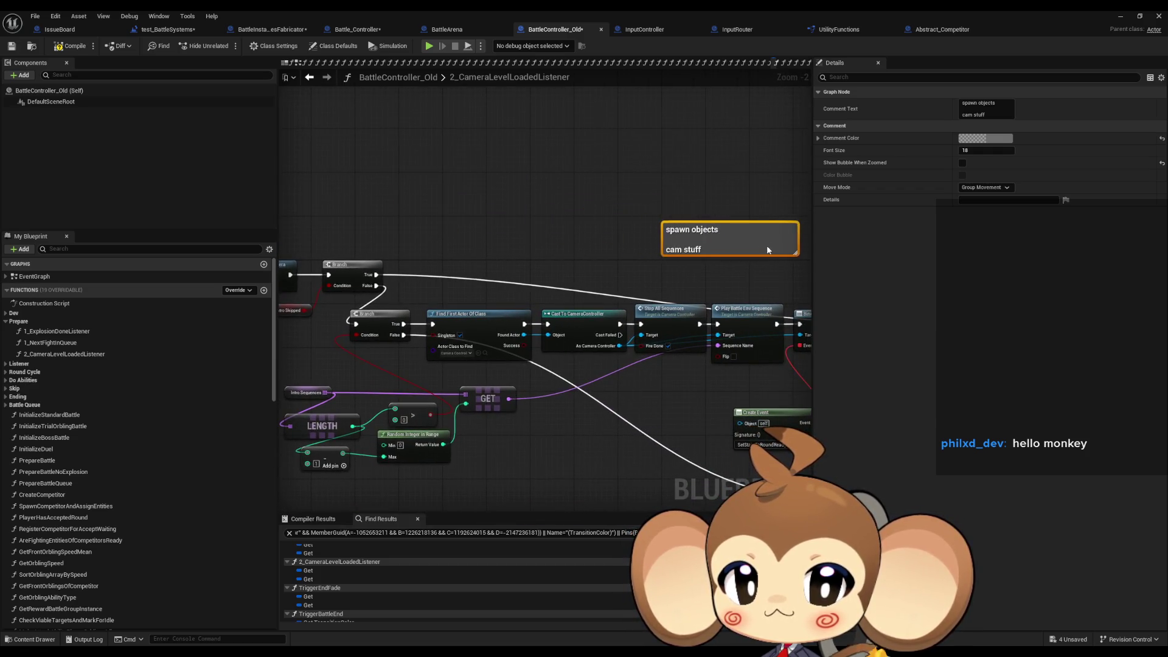
{"action": "scroll", "coordinate": [465, 237], "scroll_direction": "up", "scroll_amount": 1}
{"action": "double_click", "coordinate": [535, 237]}
{"action": "scroll", "coordinate": [449, 295], "scroll_direction": "up", "scroll_amount": 1}
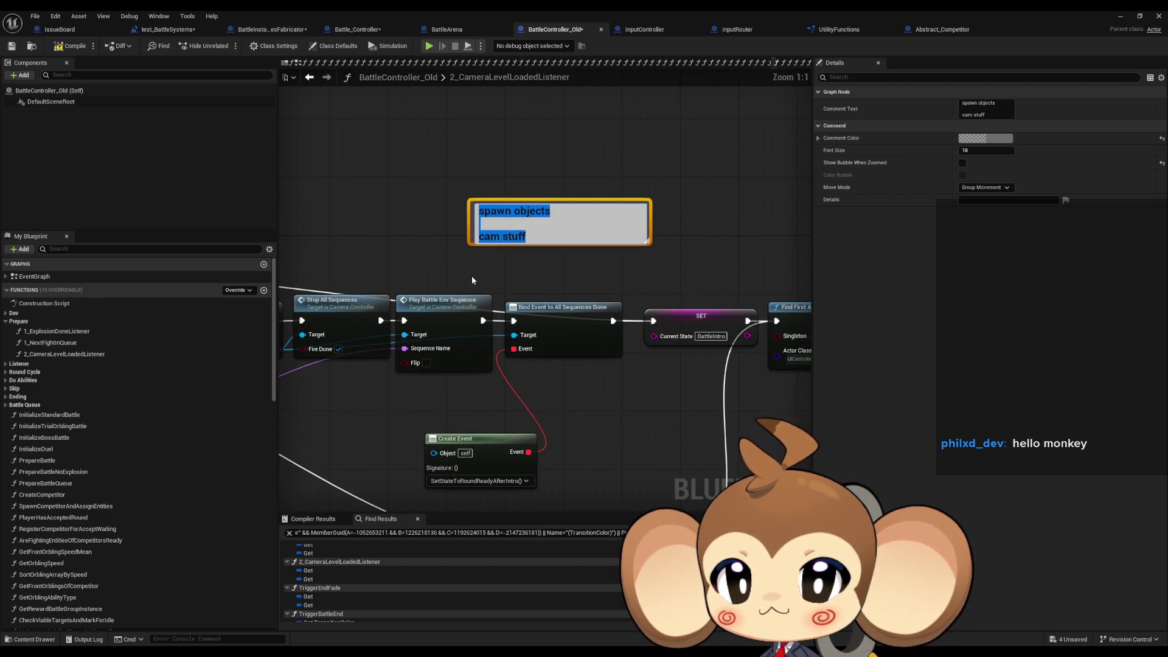
{"action": "left_click", "coordinate": [472, 280]}
Reposition the comment and review the camera chain up to the Set State to Round Ready After Intro node.
{"action": "left_click_drag", "start_coordinate": [472, 275], "coordinate": [337, 282]}
{"action": "left_click_drag", "start_coordinate": [447, 230], "coordinate": [644, 235]}
{"action": "scroll", "coordinate": [644, 236], "scroll_direction": "down", "scroll_amount": 1}
{"action": "mouse_move", "coordinate": [341, 359]}
{"action": "left_mouse_down"}
{"action": "mouse_move", "coordinate": [651, 366]}
{"action": "mouse_move", "coordinate": [608, 340]}
{"action": "mouse_move", "coordinate": [432, 340]}
{"action": "left_mouse_up"}
{"action": "left_click_drag", "start_coordinate": [589, 218], "coordinate": [710, 219]}
{"action": "left_click_drag", "start_coordinate": [710, 219], "coordinate": [457, 239]}
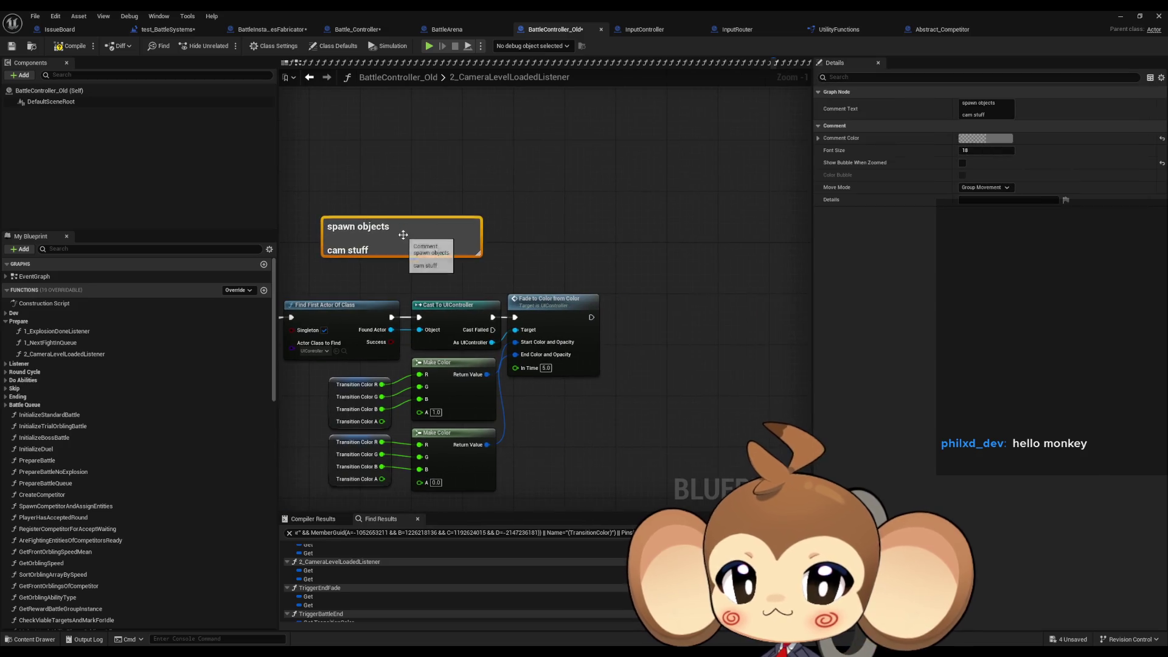
{"action": "left_click_drag", "start_coordinate": [539, 265], "coordinate": [811, 267]}
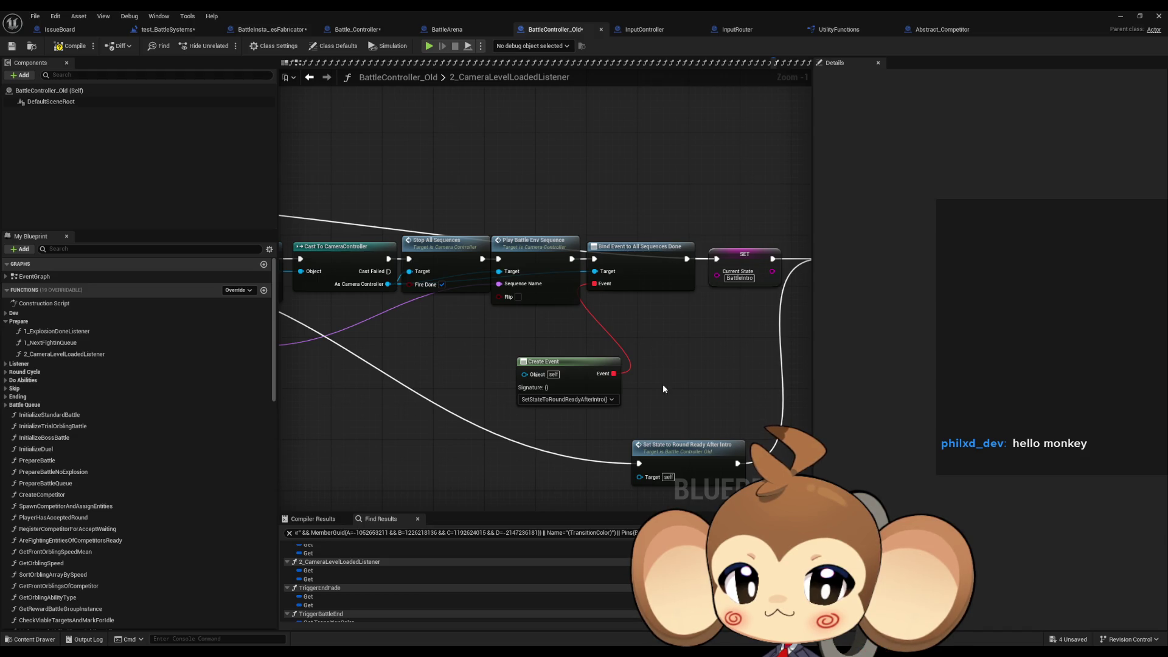
{"action": "left_click_drag", "start_coordinate": [663, 384], "coordinate": [585, 309]}
{"action": "left_click", "coordinate": [643, 372]}
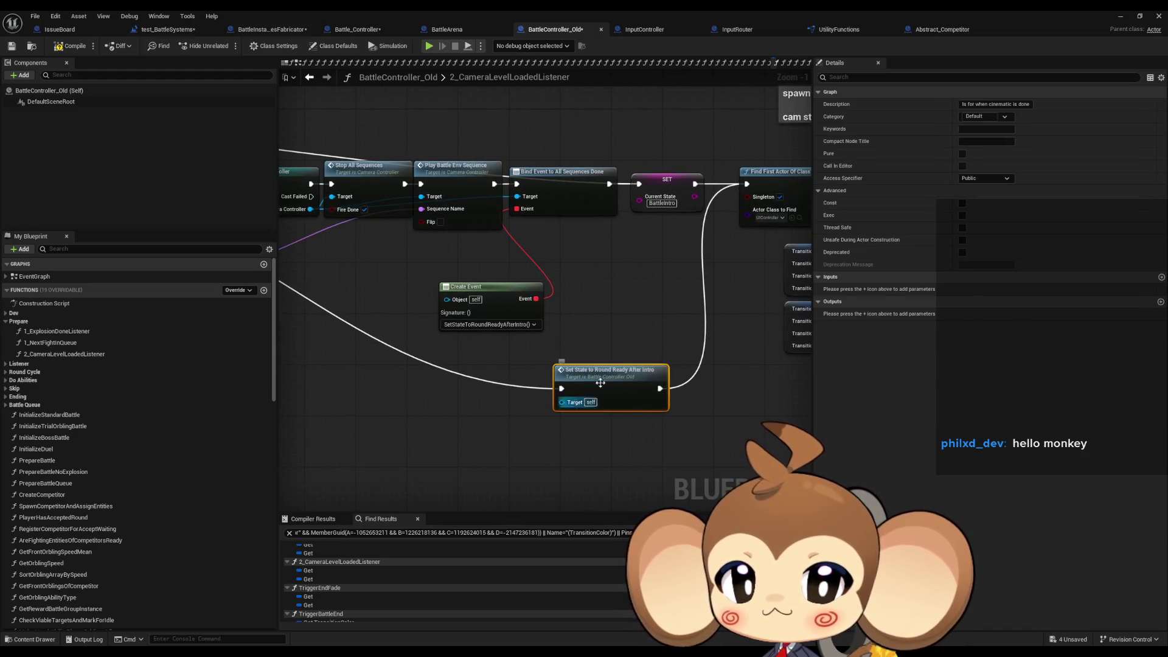
{"action": "scroll", "coordinate": [642, 366], "scroll_direction": "down", "scroll_amount": 1}
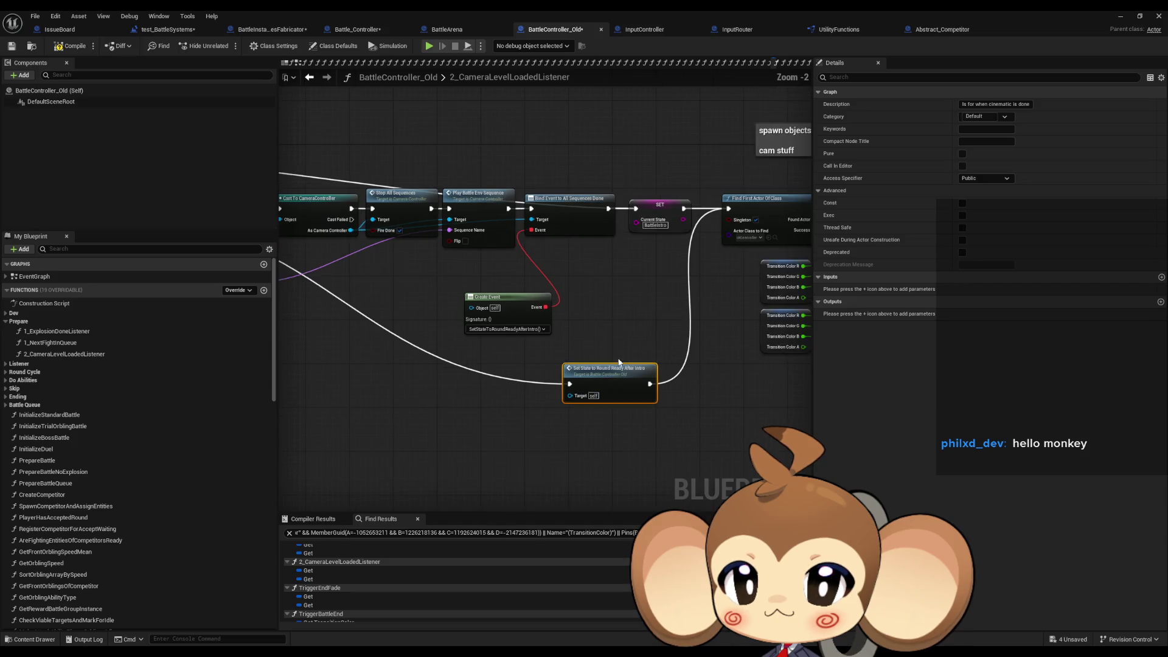
{"action": "left_click_drag", "start_coordinate": [651, 321], "coordinate": [450, 367]}
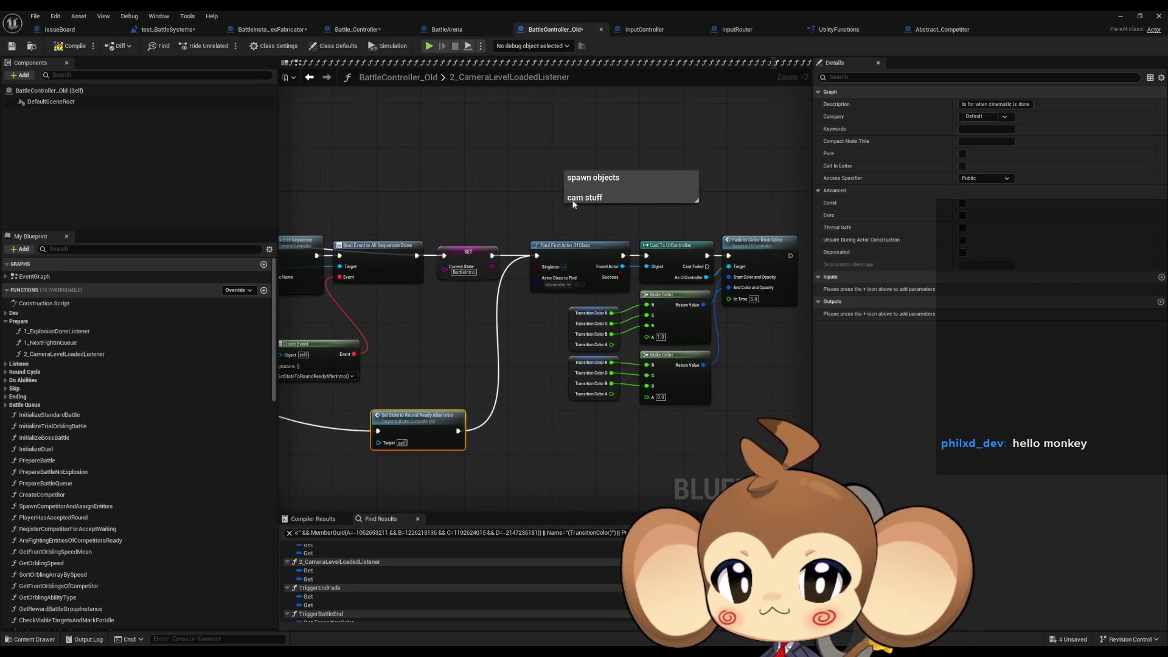
Add a 'round ready' line to the planning comment.
{"action": "left_click", "coordinate": [664, 196]}
{"action": "left_click", "coordinate": [664, 195]}
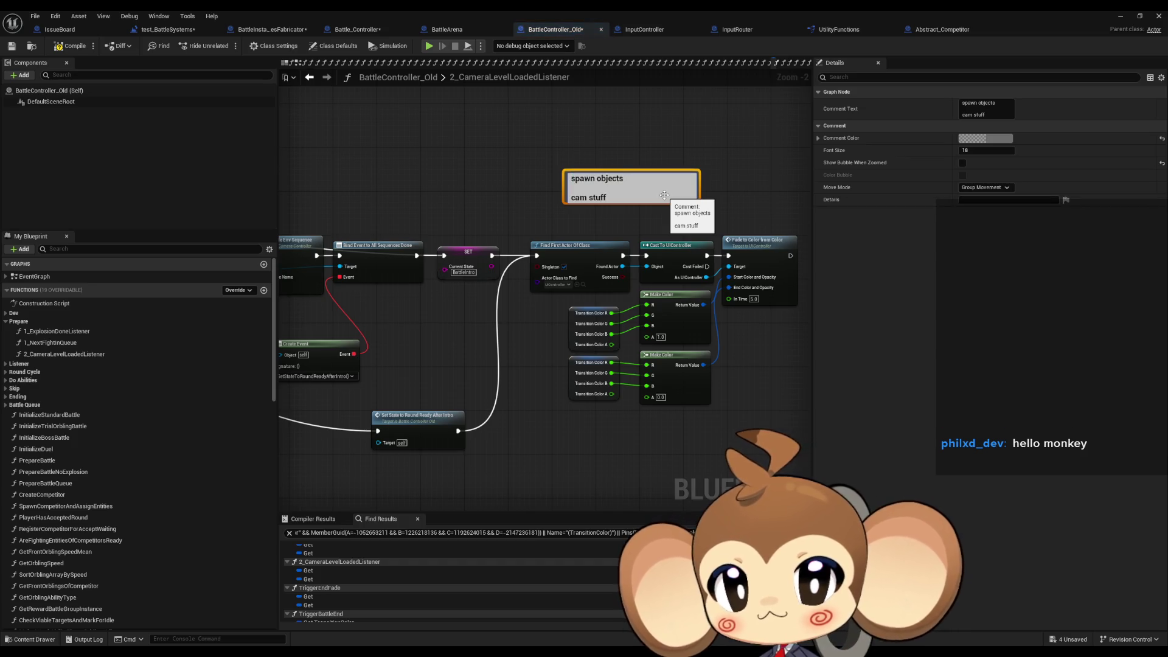
{"action": "key", "text": "shift+Return"}
{"action": "type", "text": "round ready"}
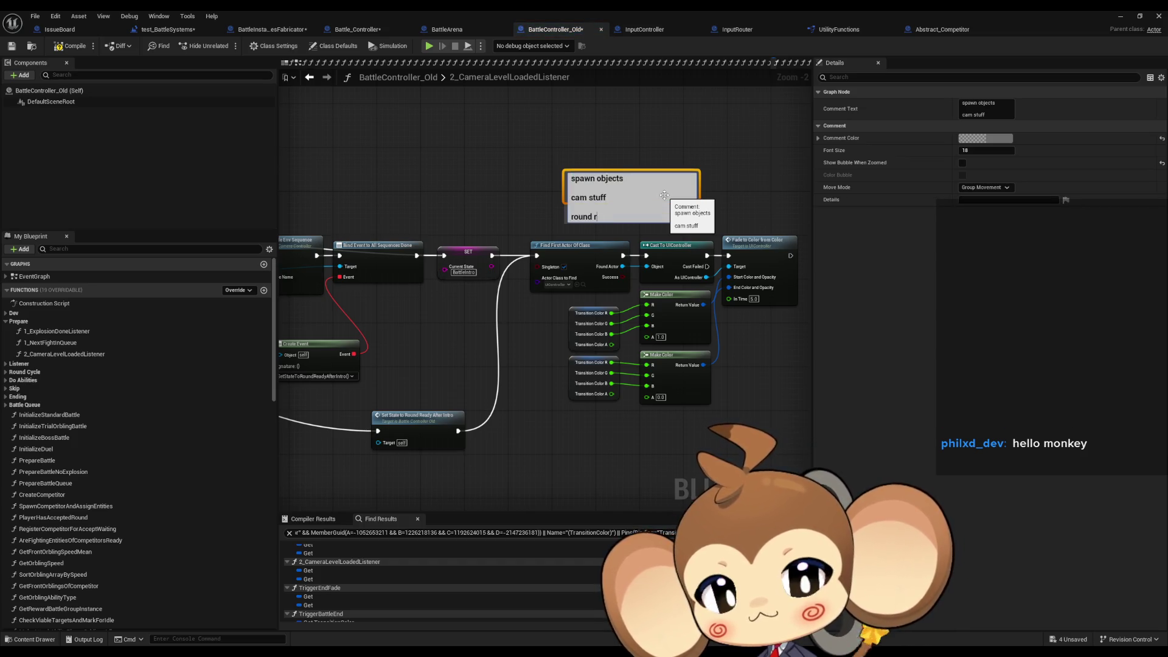
{"action": "key", "text": "Return"}
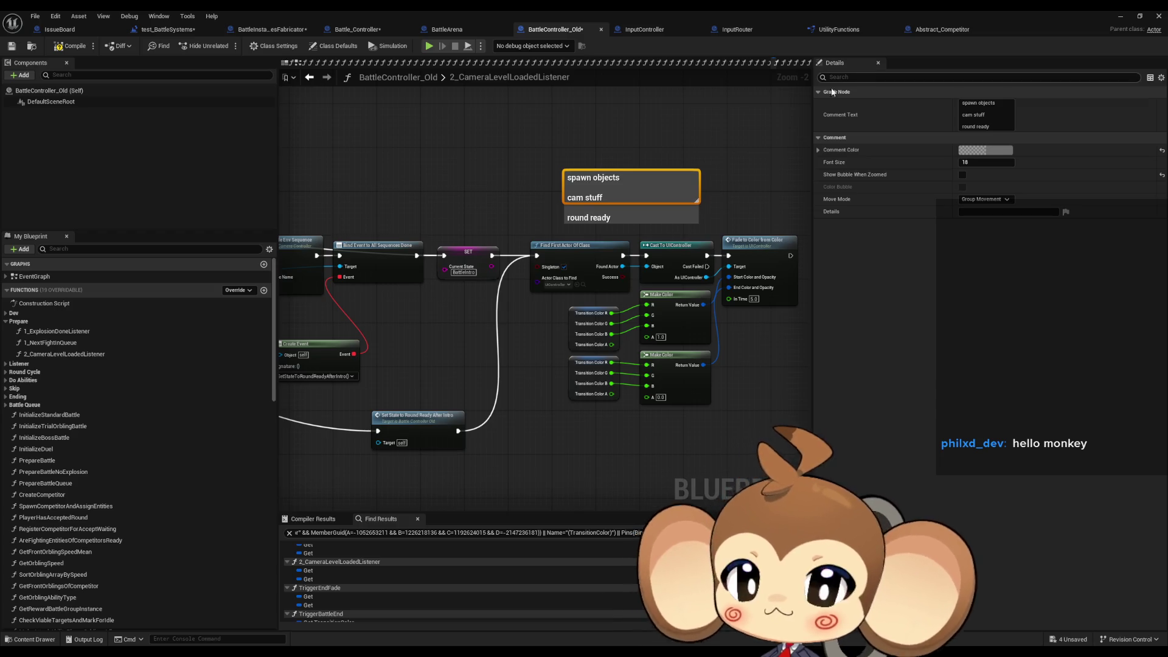
Save BattleController_Old, delete the planning comment, save again and compile.
{"action": "key", "text": "ctrl+s"}
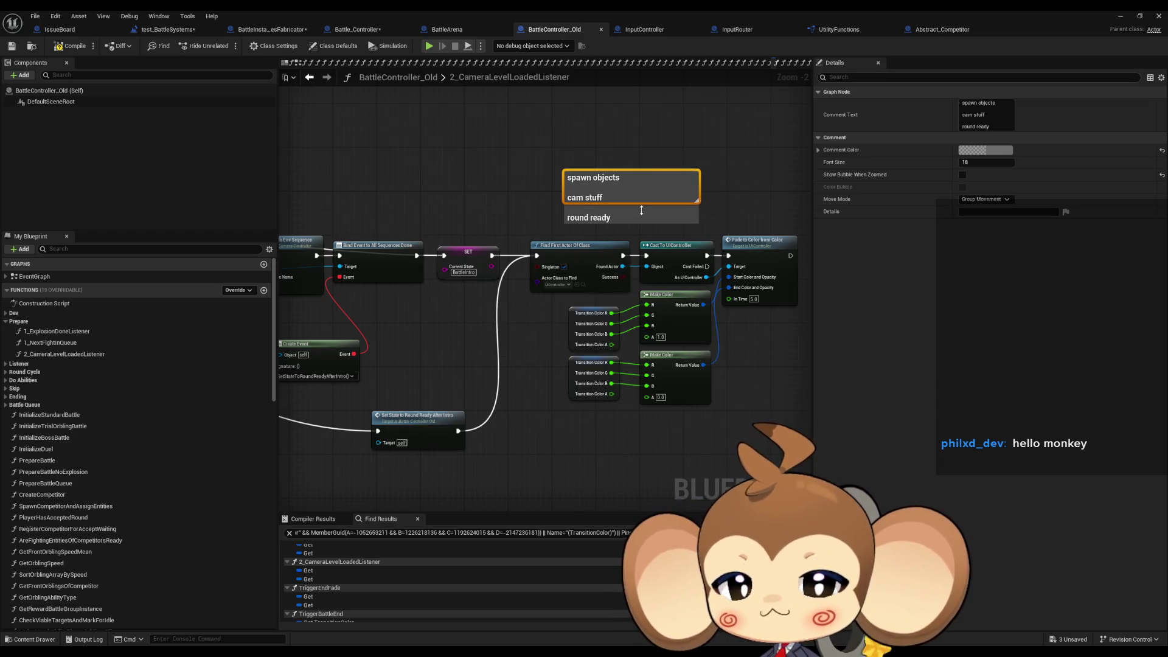
{"action": "key", "text": "Delete"}
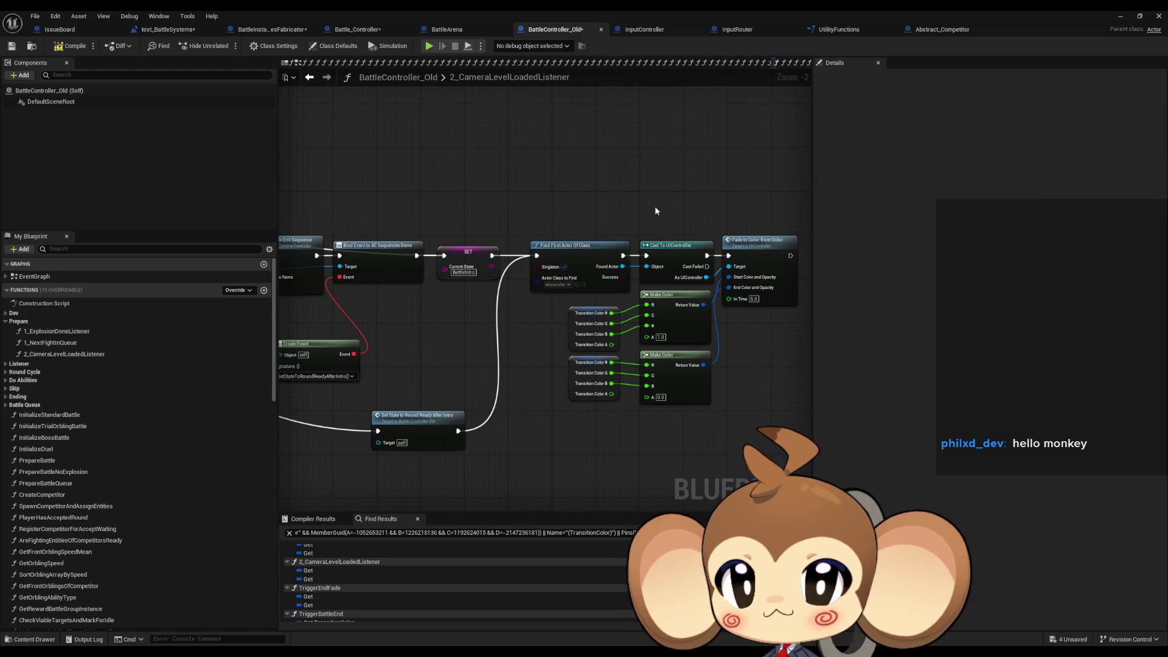
{"action": "key", "text": "ctrl+s"}
{"action": "left_click", "coordinate": [71, 45]}
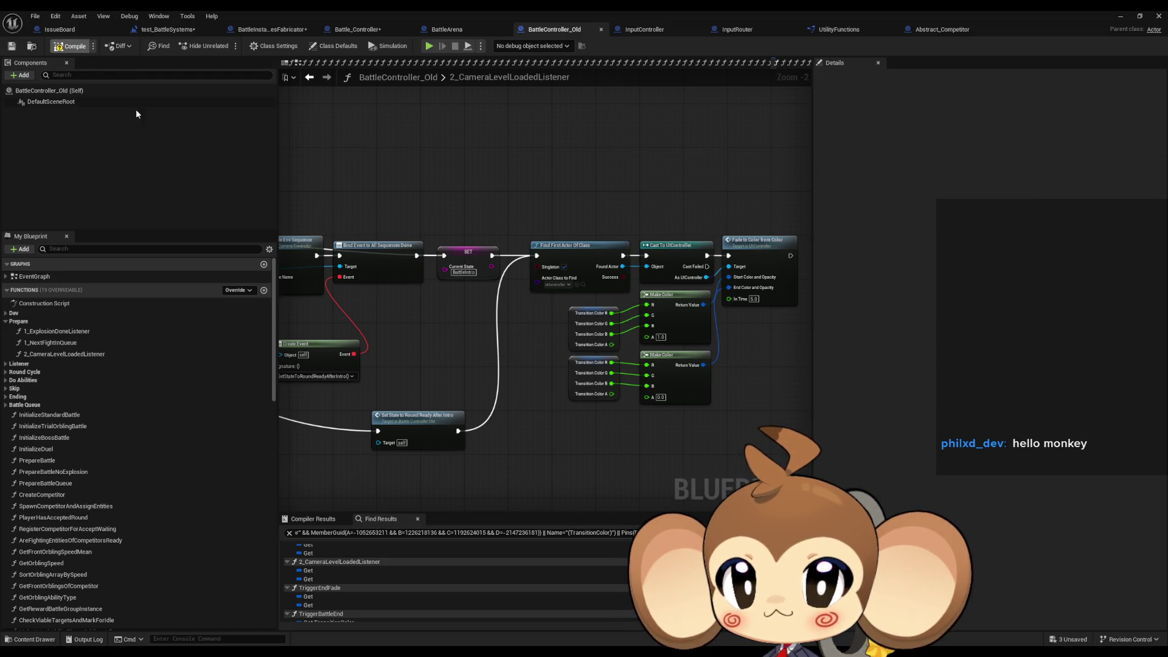
Inspect the SetStateToRoundReadyAfterIntro input-lock and round-ready nodes, then switch to Battle_Controller.
{"action": "double_click", "coordinate": [412, 428]}
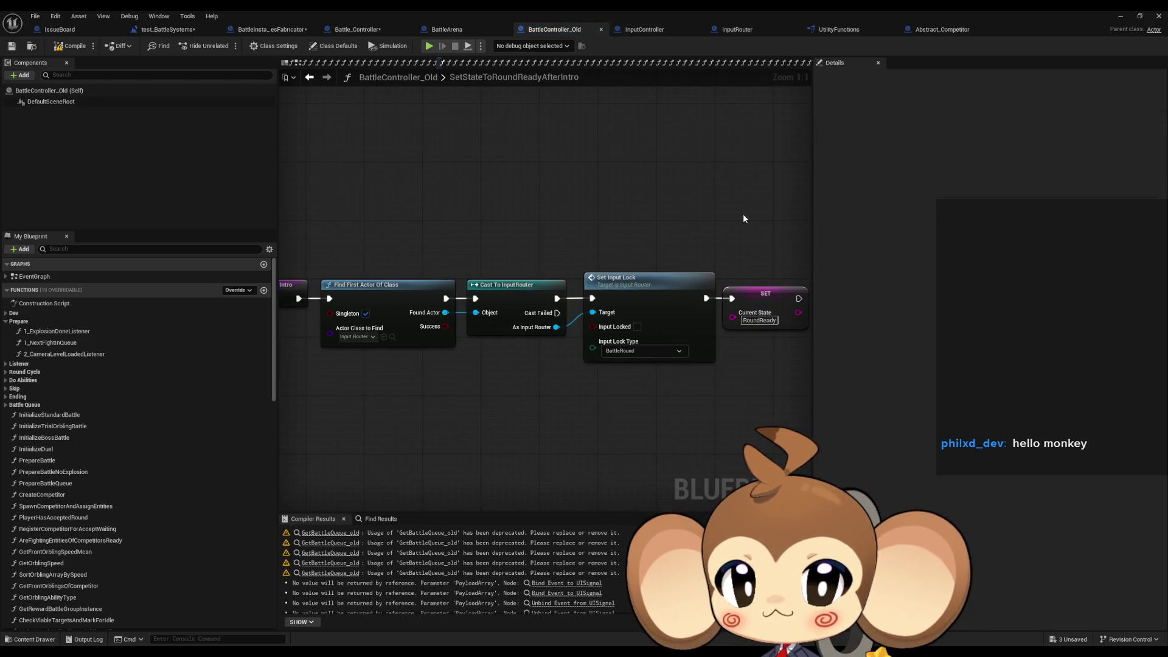
{"action": "mouse_move", "coordinate": [397, 220]}
{"action": "left_mouse_down"}
{"action": "mouse_move", "coordinate": [809, 386]}
{"action": "mouse_move", "coordinate": [791, 383]}
{"action": "left_mouse_up"}
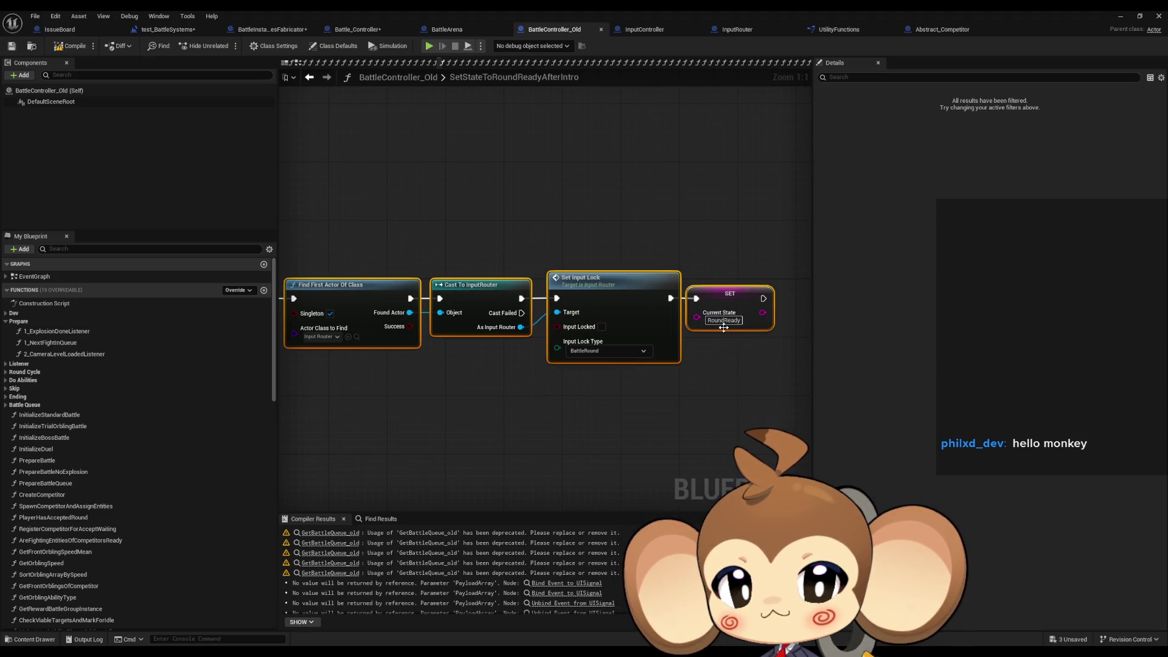
{"action": "left_click", "coordinate": [549, 429]}
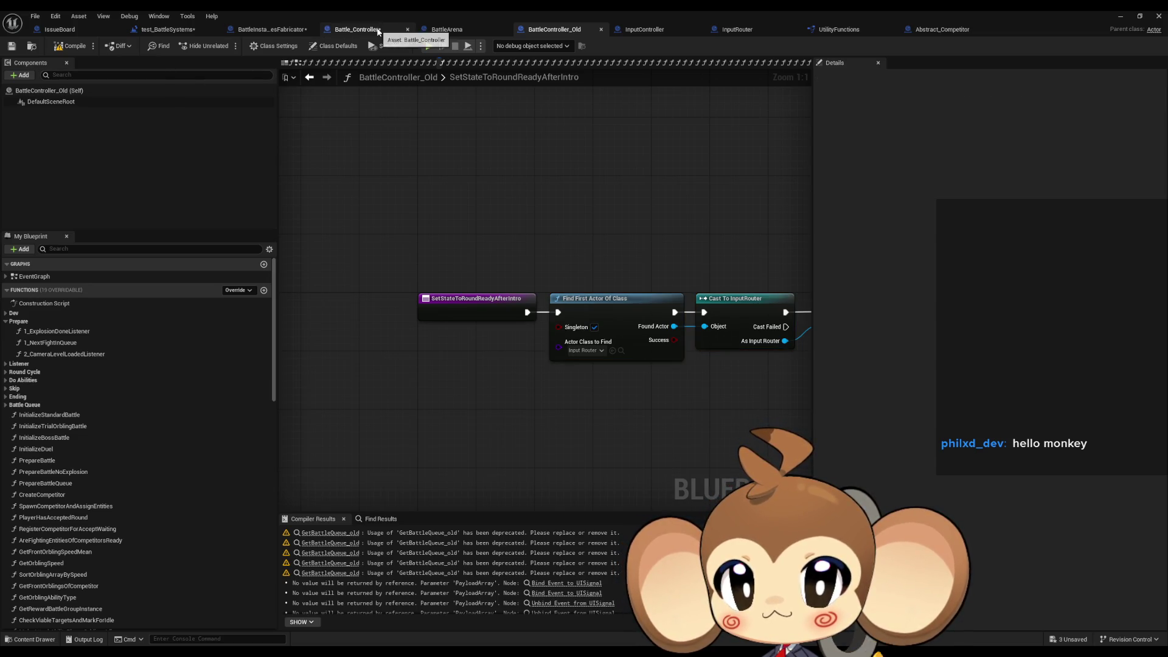
{"action": "left_click", "coordinate": [377, 31]}
{"action": "scroll", "coordinate": [490, 232], "scroll_direction": "down", "scroll_amount": 5}
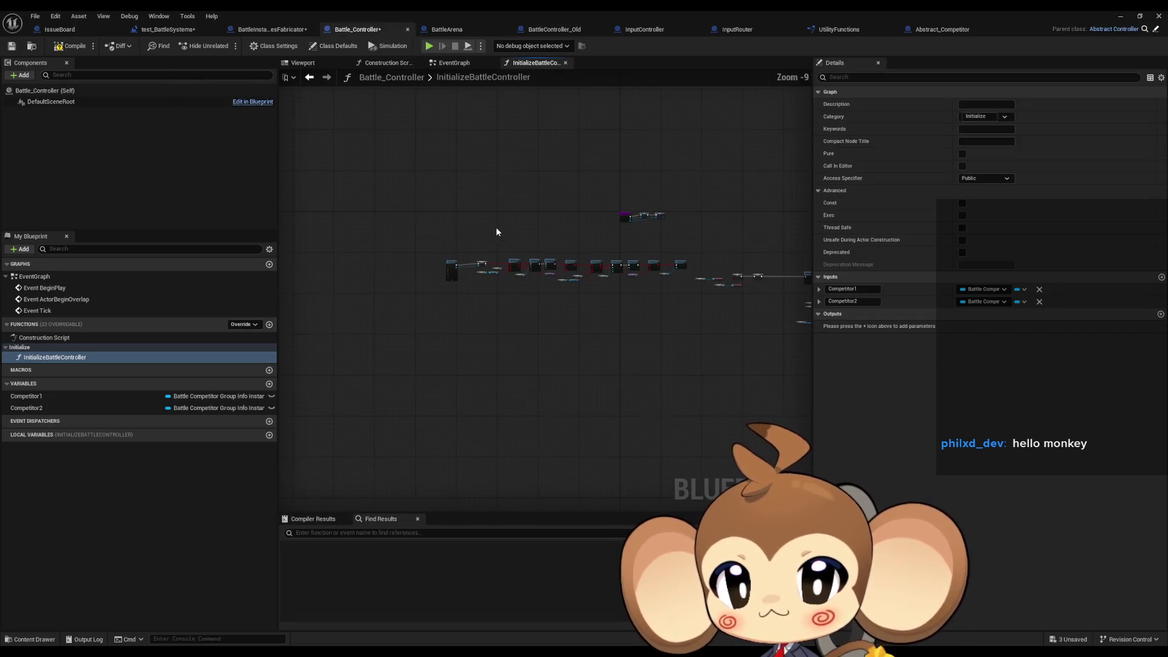
Place the planning comment above the InitializeBattleController node chain and compile and save Battle_Controller.
{"action": "scroll", "coordinate": [444, 228], "scroll_direction": "up", "scroll_amount": 2}
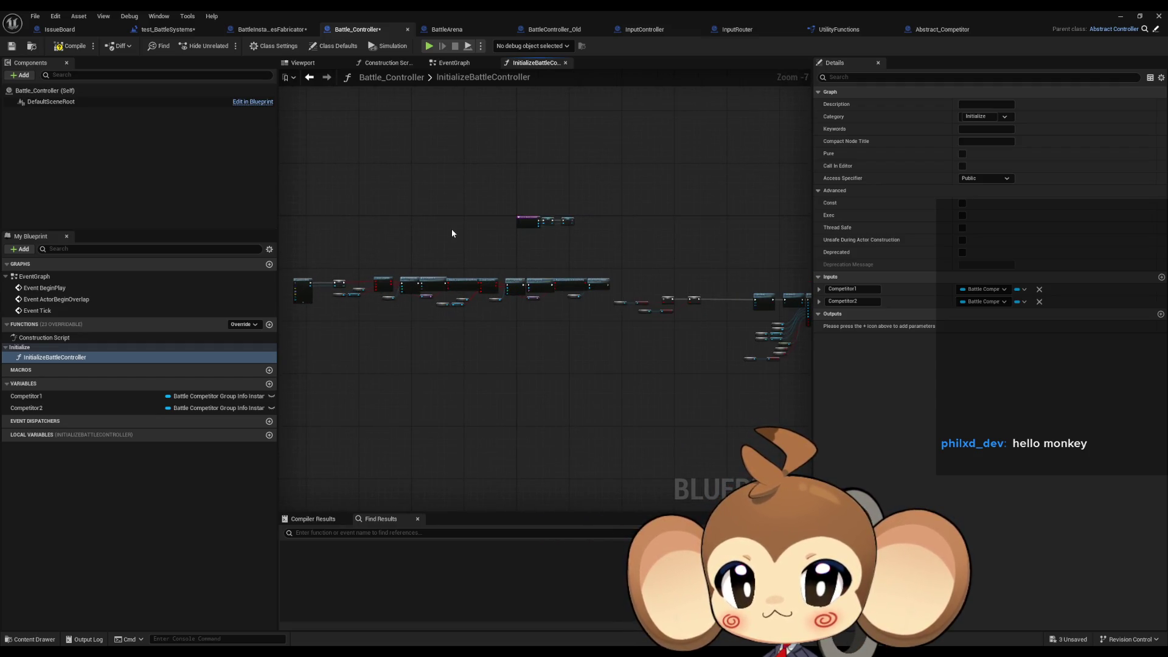
{"action": "left_click", "coordinate": [451, 228]}
{"action": "left_click", "coordinate": [410, 234]}
{"action": "scroll", "coordinate": [496, 264], "scroll_direction": "up", "scroll_amount": 4}
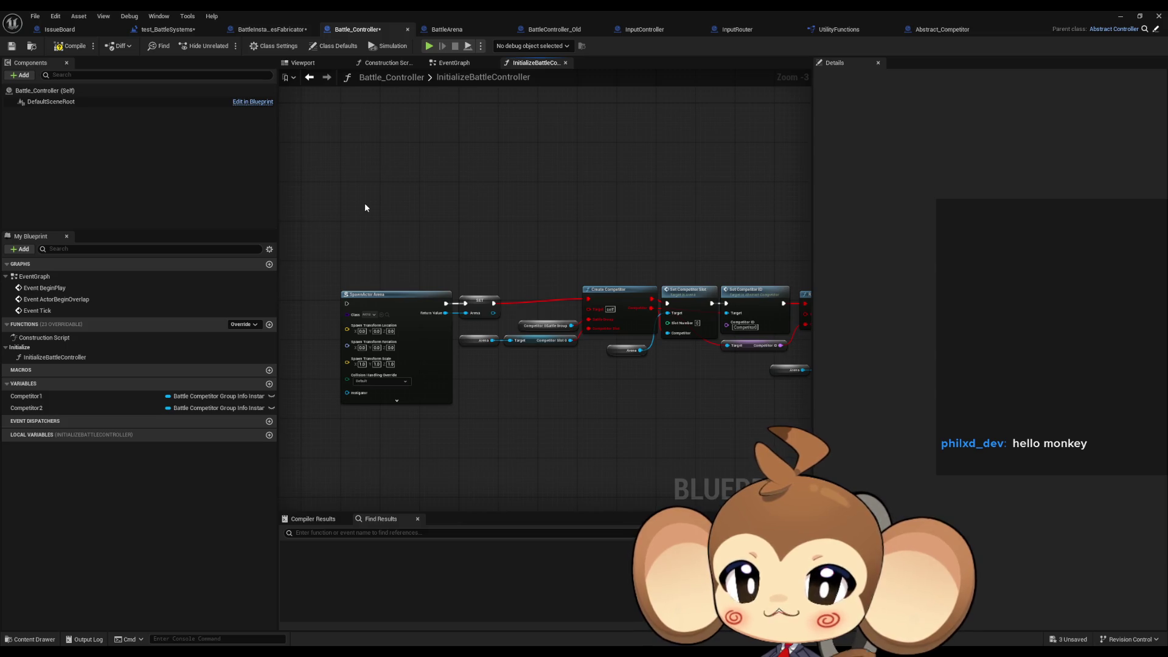
{"action": "left_click", "coordinate": [70, 46]}
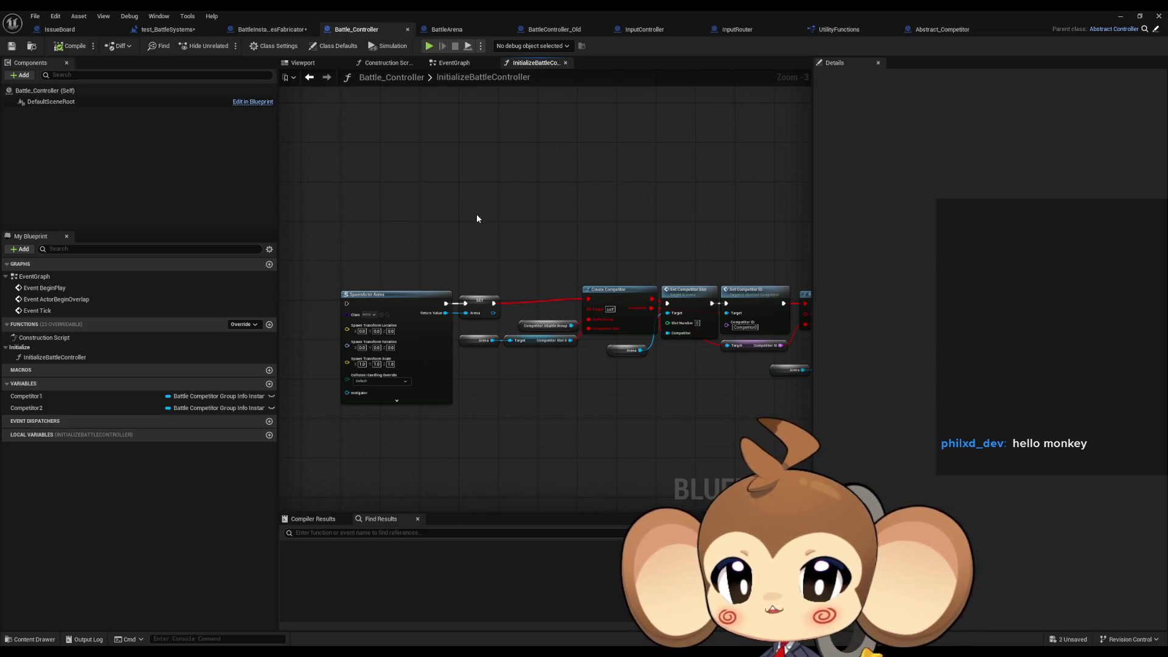
{"action": "scroll", "coordinate": [477, 214], "scroll_direction": "down", "scroll_amount": 2}
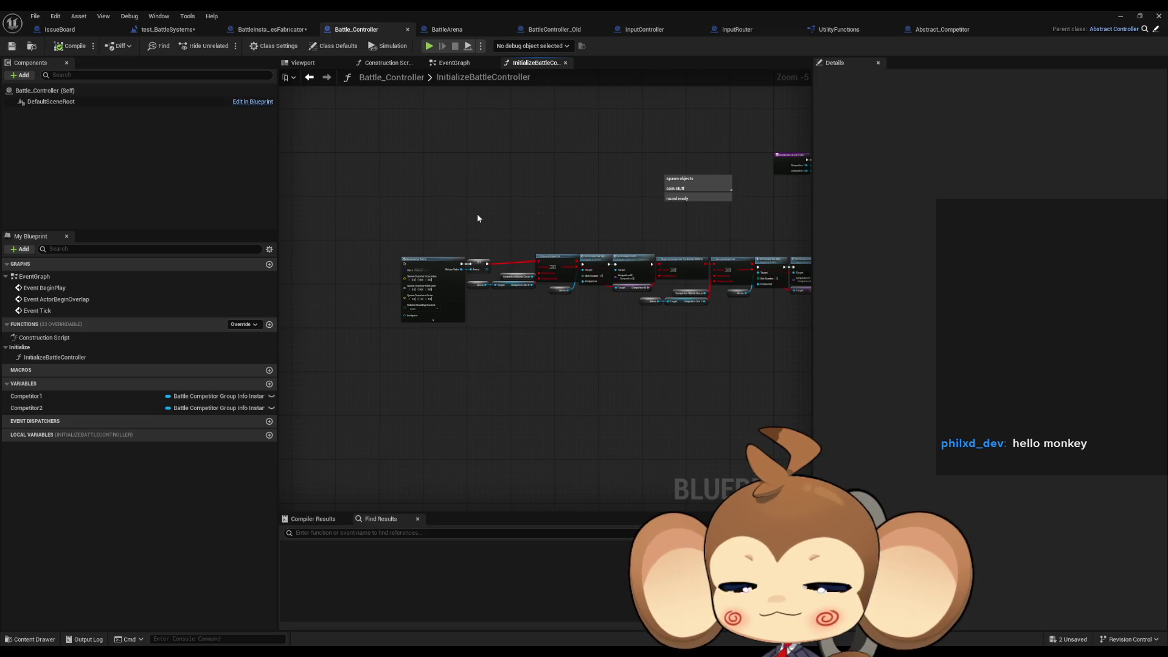
{"action": "scroll", "coordinate": [345, 151], "scroll_direction": "up", "scroll_amount": 1}
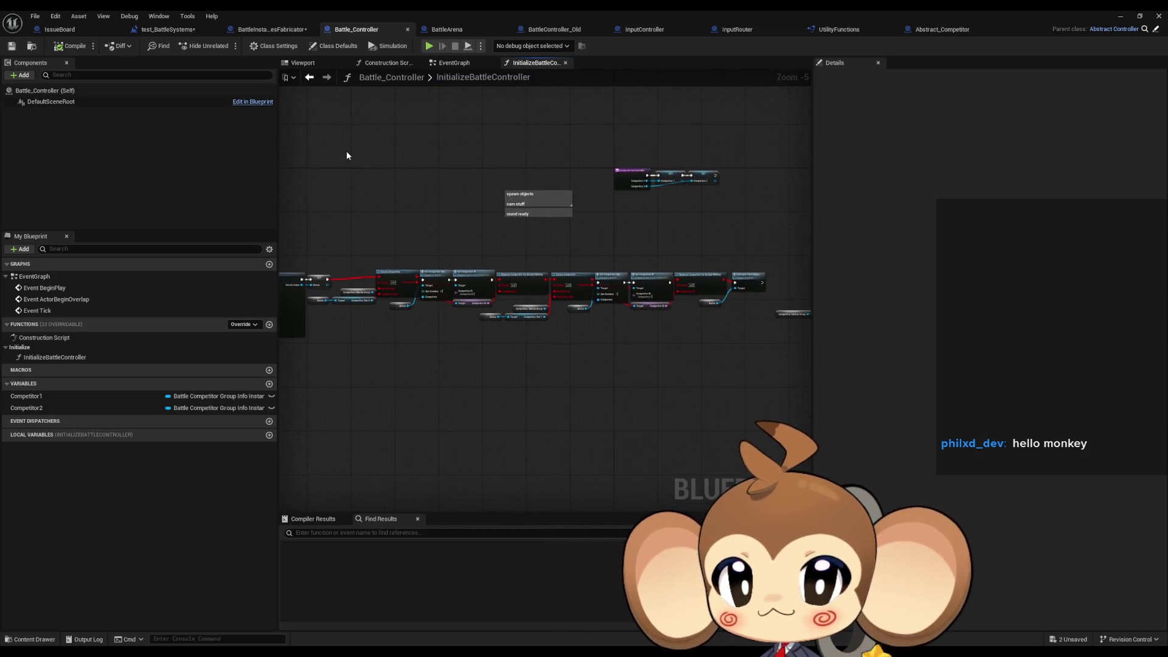
{"action": "scroll", "coordinate": [389, 229], "scroll_direction": "up", "scroll_amount": 1}
{"action": "scroll", "coordinate": [374, 221], "scroll_direction": "up", "scroll_amount": 1}
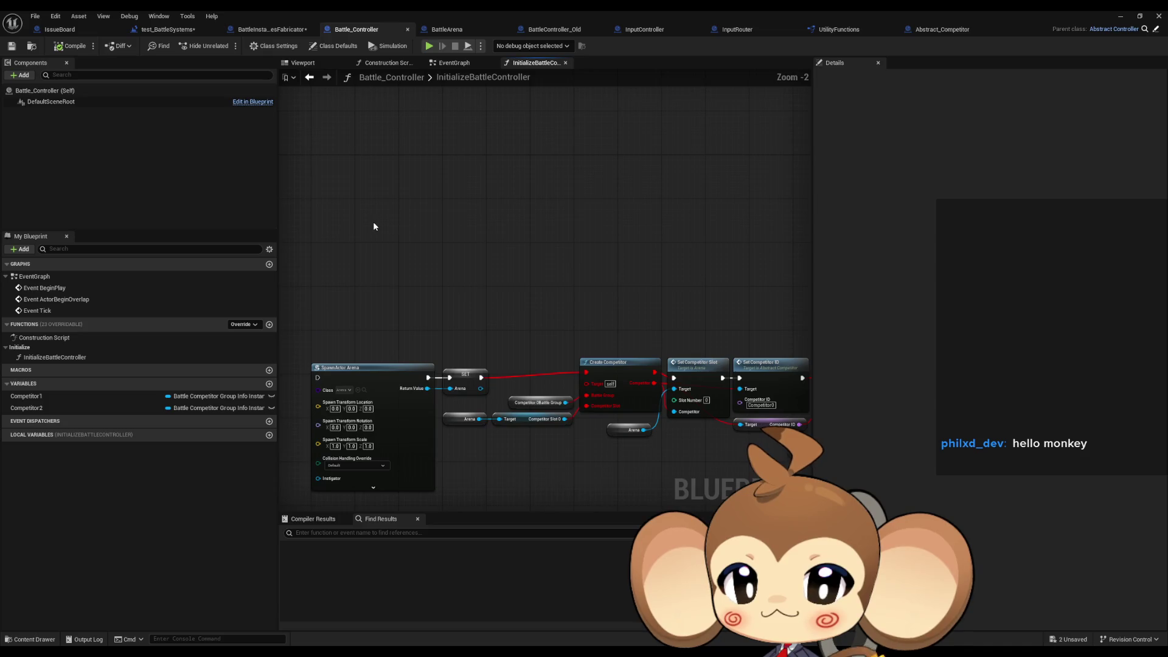
Add a Spawn Actor from Class node above the InitializeBattleController chain.
{"action": "right_click", "coordinate": [373, 221]}
{"action": "type", "text": "spawn"}
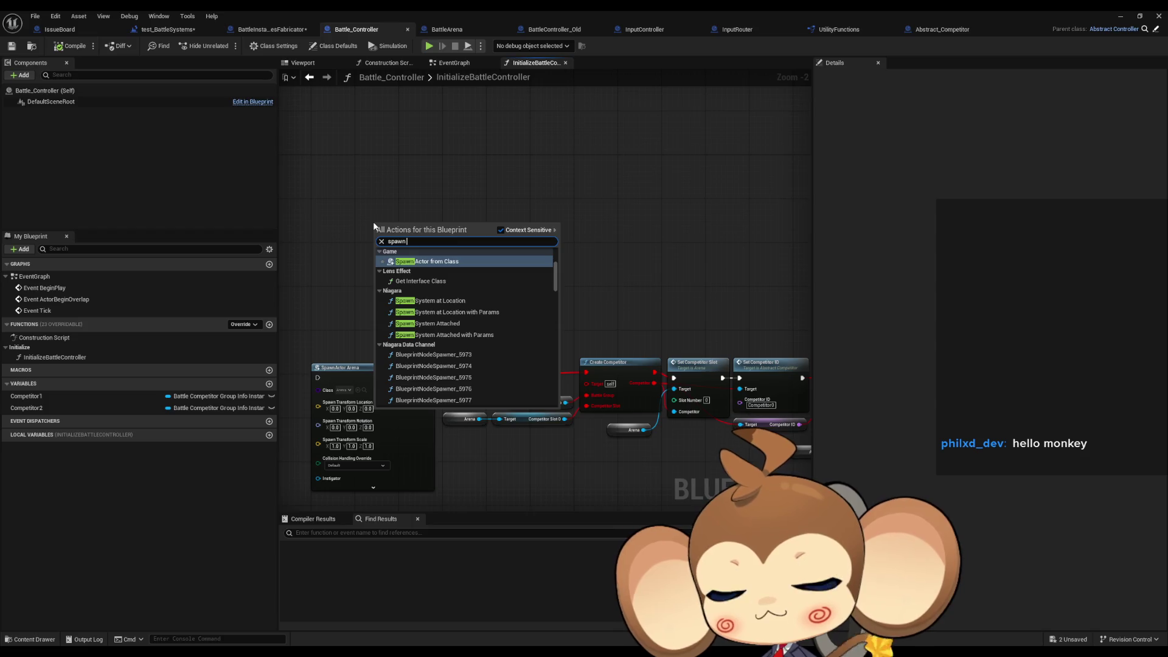
{"action": "type", "text": " b"}
{"action": "key", "text": "BackSpace"}
{"action": "key", "text": "BackSpace"}
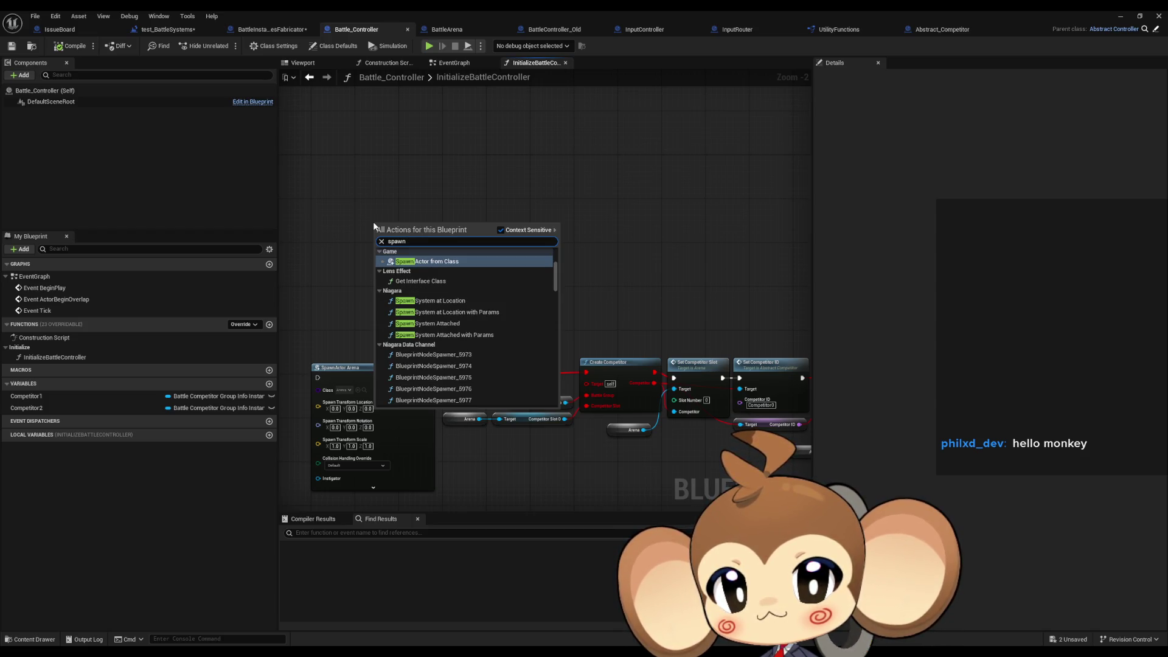
{"action": "key", "text": "Return"}
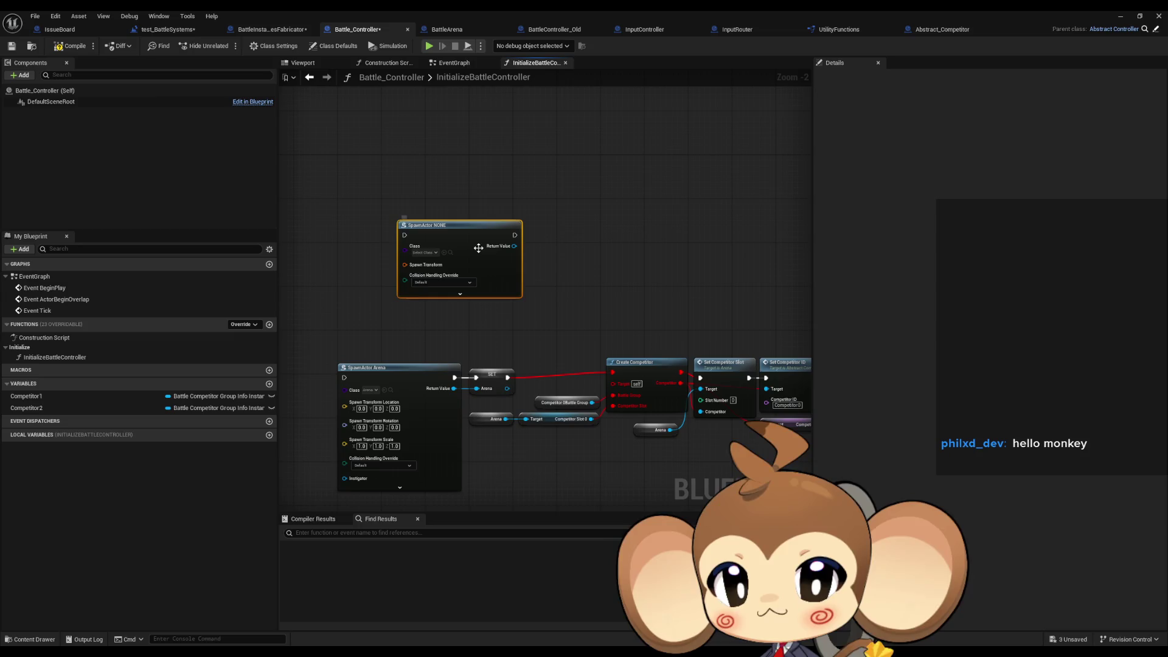
{"action": "left_click_drag", "start_coordinate": [425, 225], "coordinate": [438, 208]}
Split the node's Spawn Transform into location, rotation and scale, and set its class to BattleArena.
{"action": "right_click", "coordinate": [418, 249]}
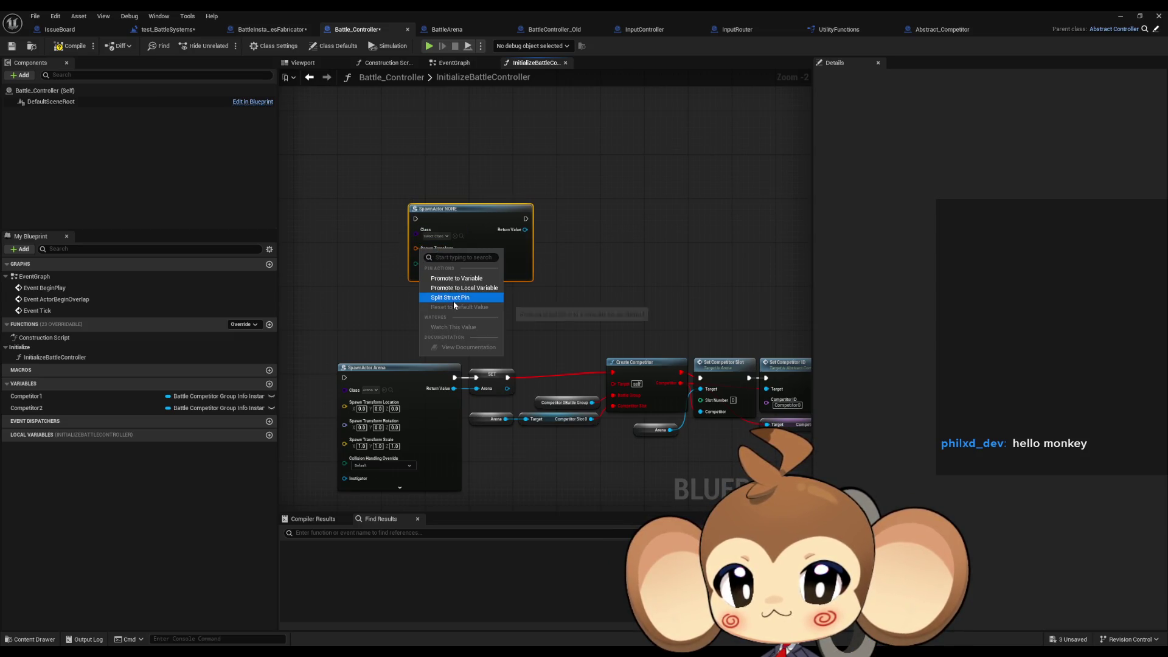
{"action": "left_click", "coordinate": [454, 298]}
{"action": "left_click", "coordinate": [448, 220]}
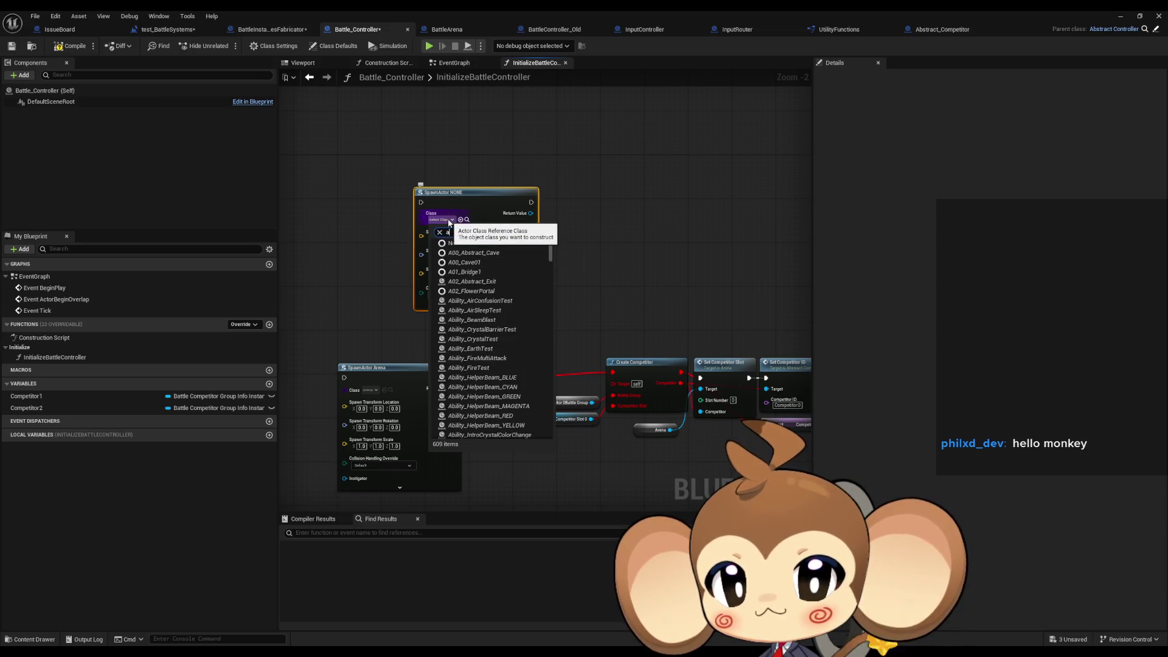
{"action": "type", "text": "arena"}
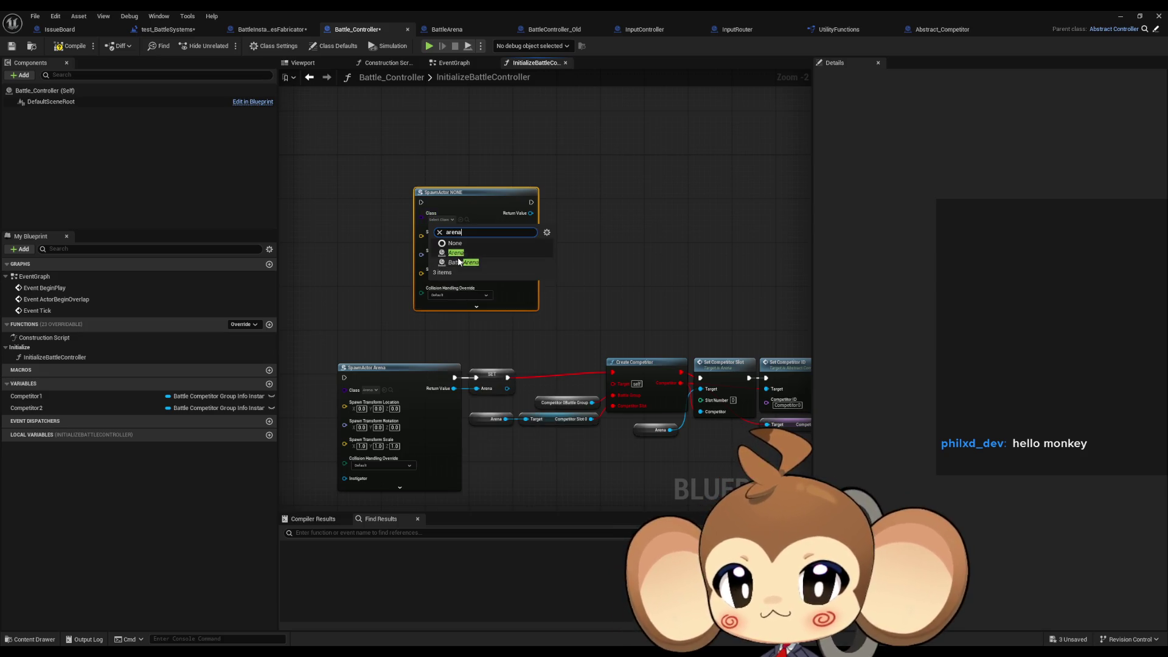
{"action": "left_click", "coordinate": [463, 262]}
{"action": "left_click_drag", "start_coordinate": [493, 207], "coordinate": [460, 184]}
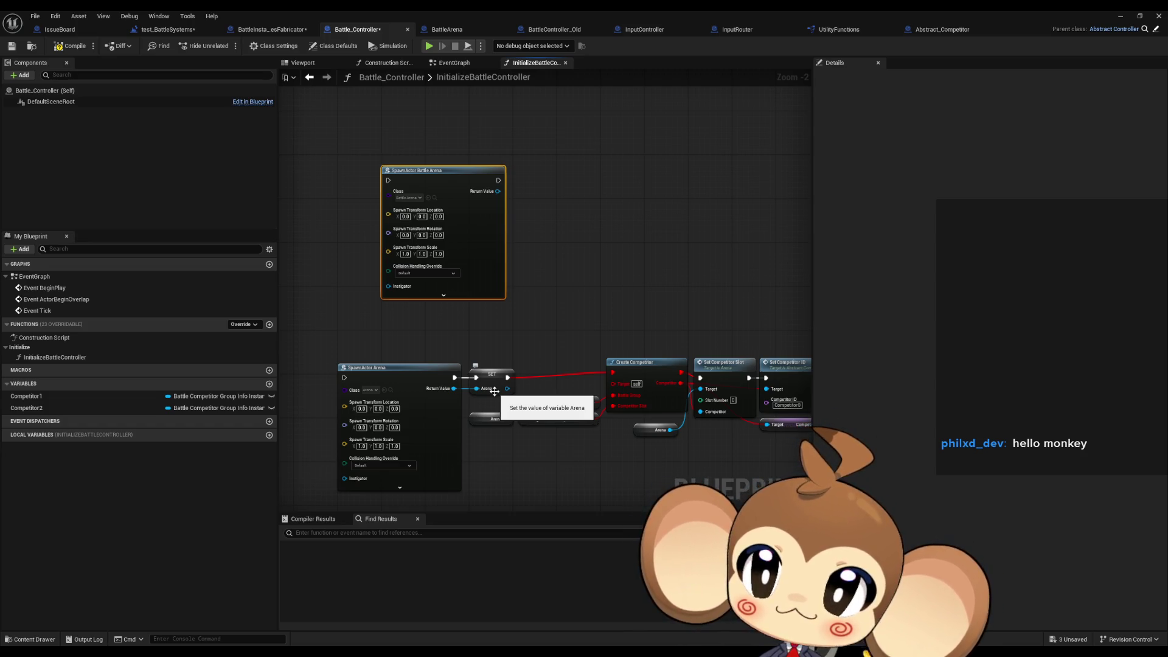
{"action": "left_click_drag", "start_coordinate": [543, 323], "coordinate": [571, 345]}
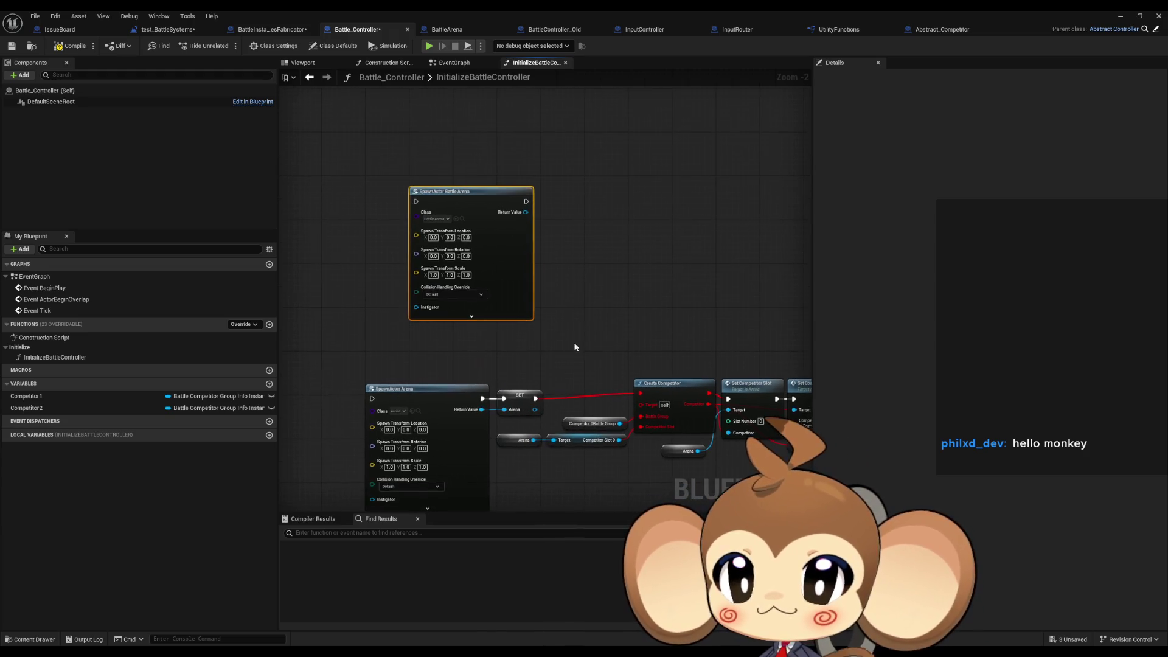
Add a Self reference and wire it to the BattleArena spawn node's Owner pin.
{"action": "left_click", "coordinate": [423, 309]}
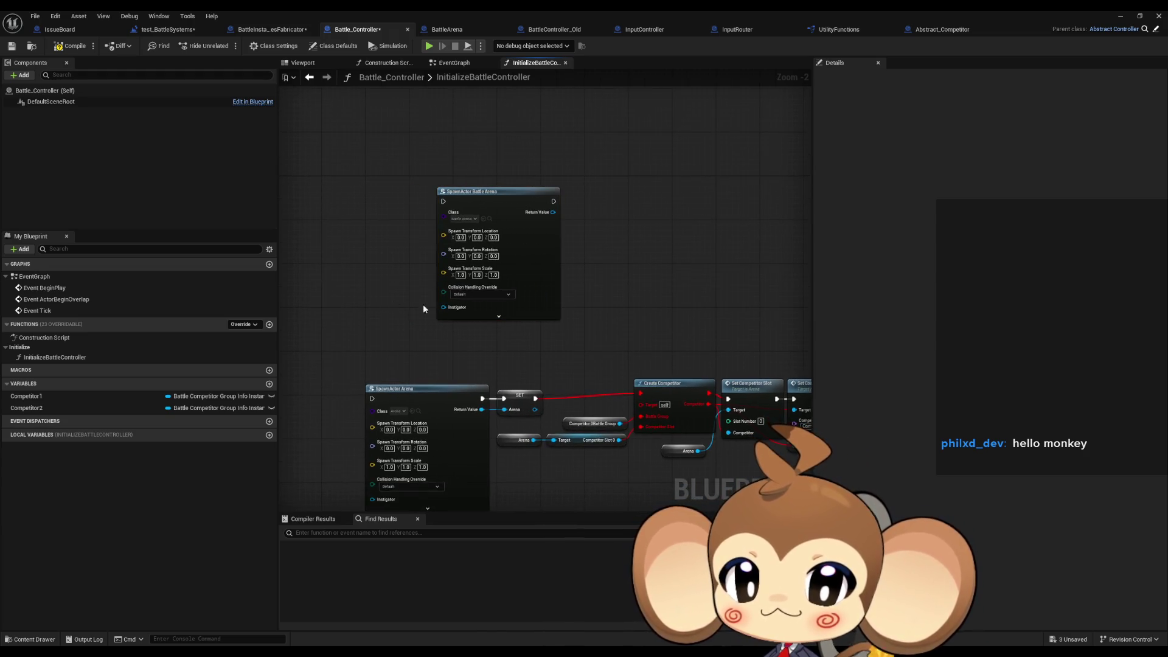
{"action": "right_click", "coordinate": [334, 305]}
{"action": "type", "text": "self"}
{"action": "key", "text": "Return"}
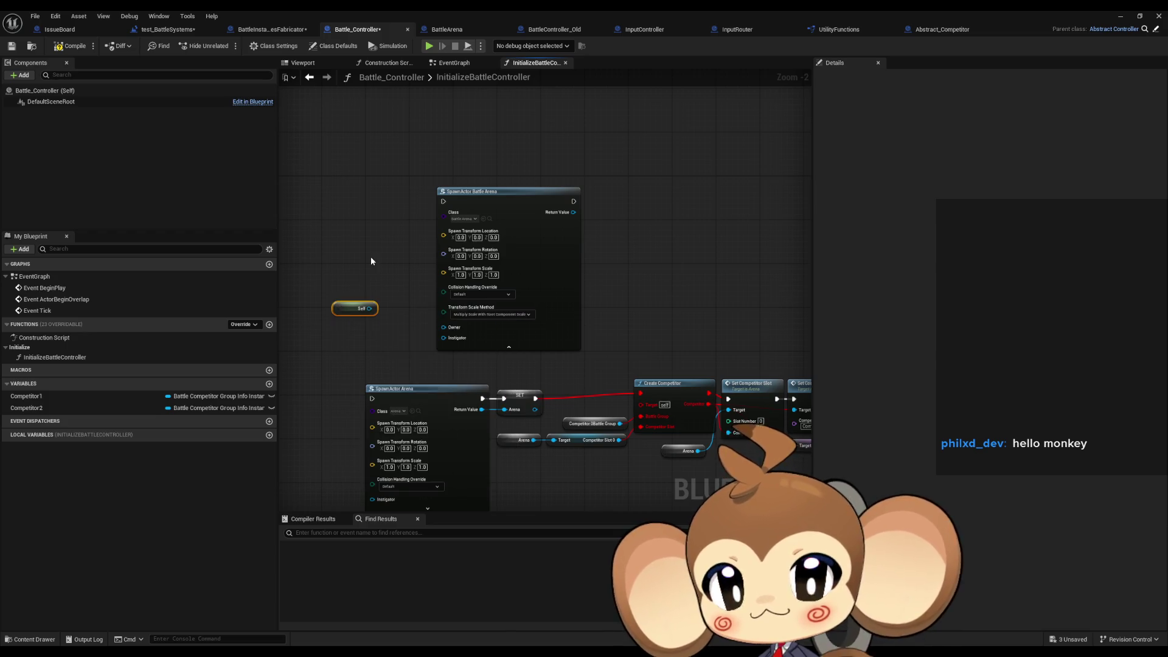
{"action": "mouse_move", "coordinate": [369, 309]}
{"action": "left_mouse_down"}
{"action": "mouse_move", "coordinate": [444, 326]}
{"action": "mouse_move", "coordinate": [365, 317]}
{"action": "mouse_move", "coordinate": [414, 334]}
{"action": "left_mouse_up"}
{"action": "left_click", "coordinate": [364, 284]}
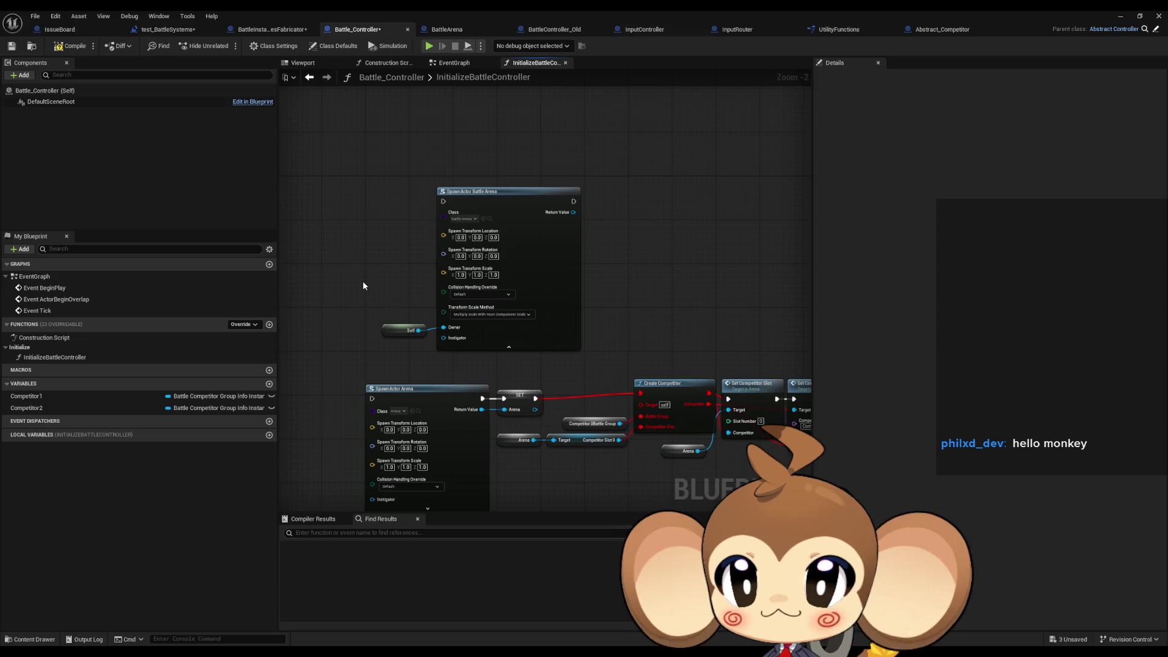
Review the spawn node's class options, keep BattleArena, then switch to Abstract_Competitor.
{"action": "left_click", "coordinate": [461, 220]}
{"action": "left_click", "coordinate": [681, 191]}
{"action": "mouse_move", "coordinate": [650, 209]}
{"action": "left_mouse_down"}
{"action": "mouse_move", "coordinate": [608, 215]}
{"action": "mouse_move", "coordinate": [558, 176]}
{"action": "left_mouse_up"}
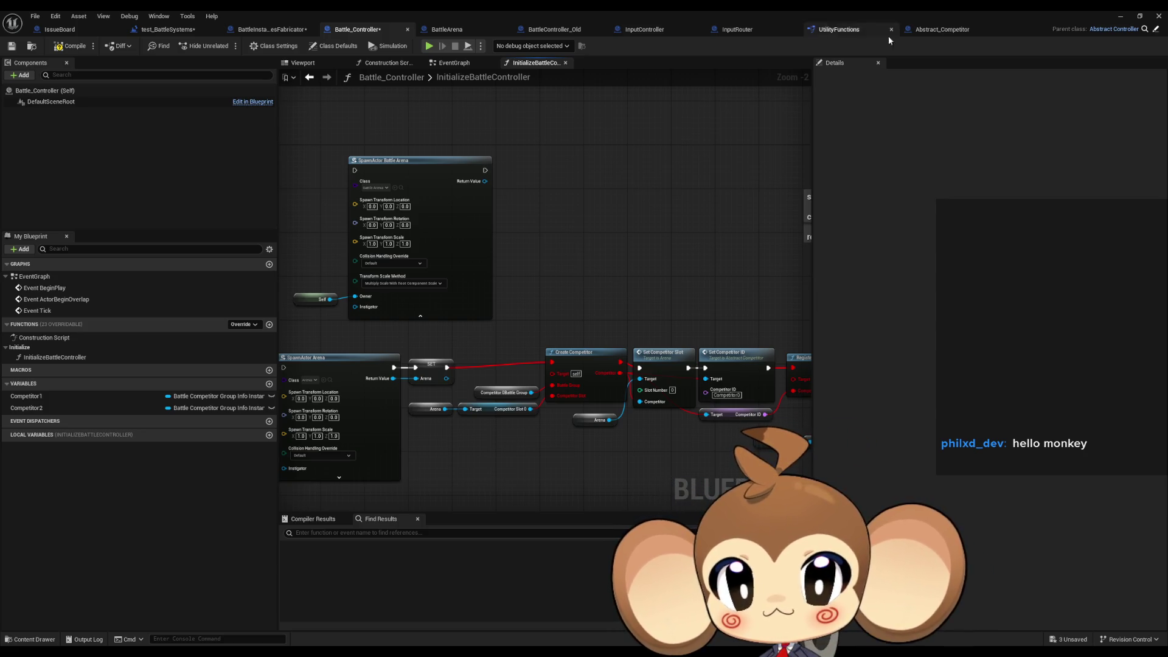
{"action": "left_click", "coordinate": [943, 29]}
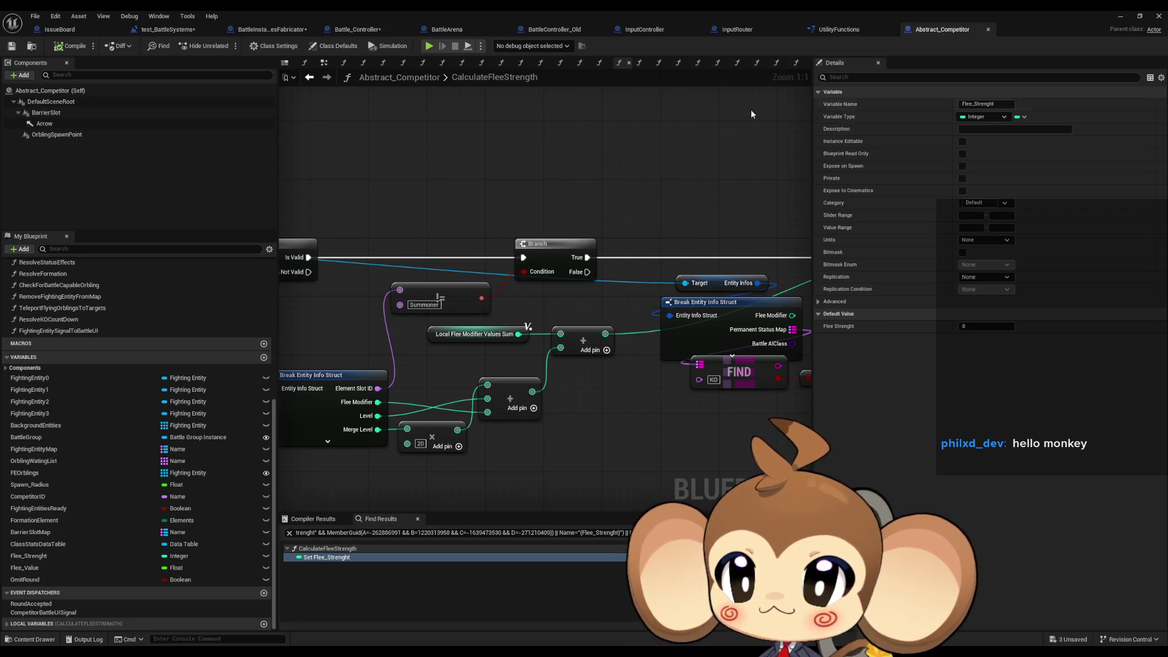
View the whole CalculateFleeStrength graph, then open the InitializeCompetitor function graph.
{"action": "scroll", "coordinate": [597, 210], "scroll_direction": "down", "scroll_amount": 4}
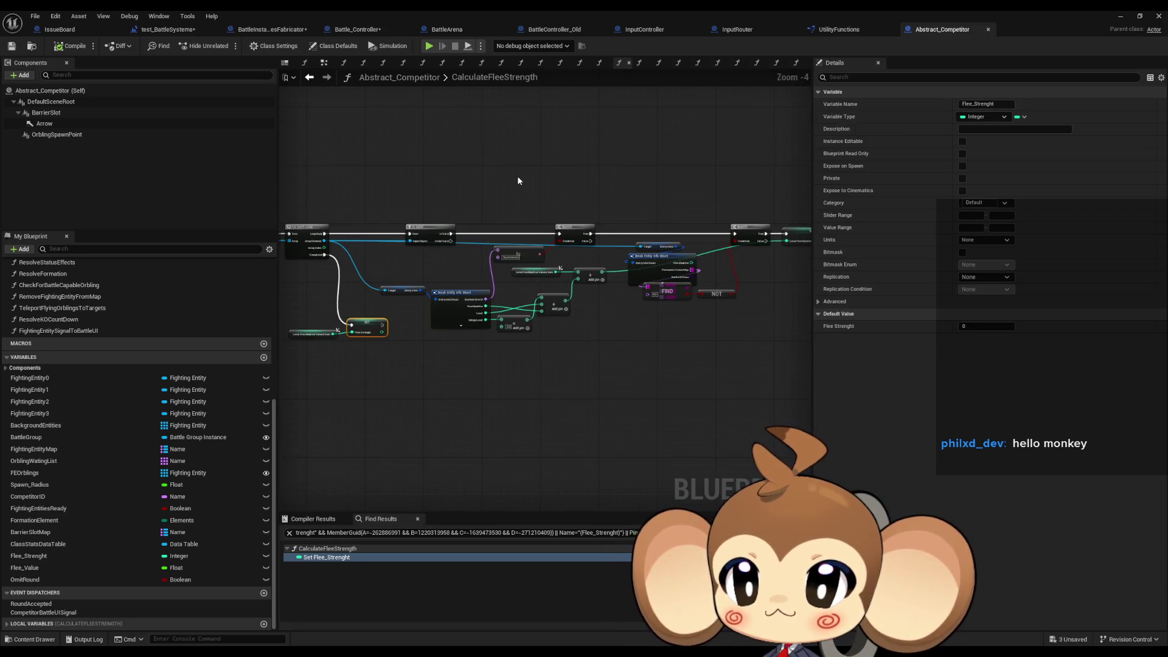
{"action": "left_click_drag", "start_coordinate": [519, 181], "coordinate": [640, 221]}
{"action": "scroll", "coordinate": [176, 278], "scroll_direction": "up", "scroll_amount": 7}
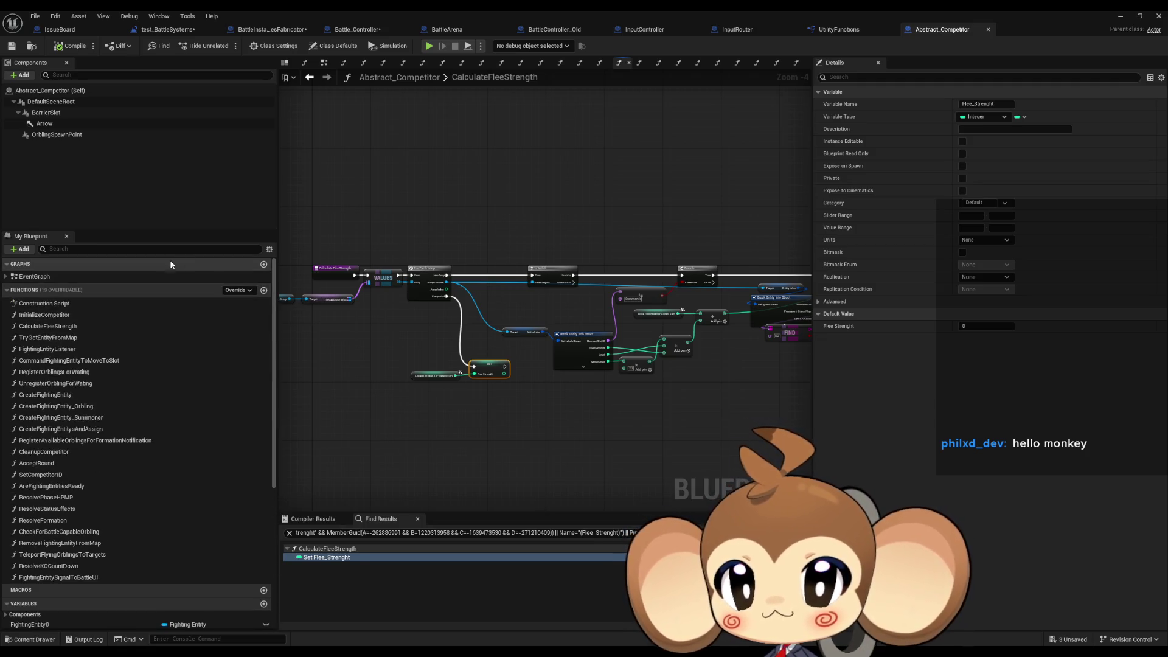
{"action": "double_click", "coordinate": [93, 314]}
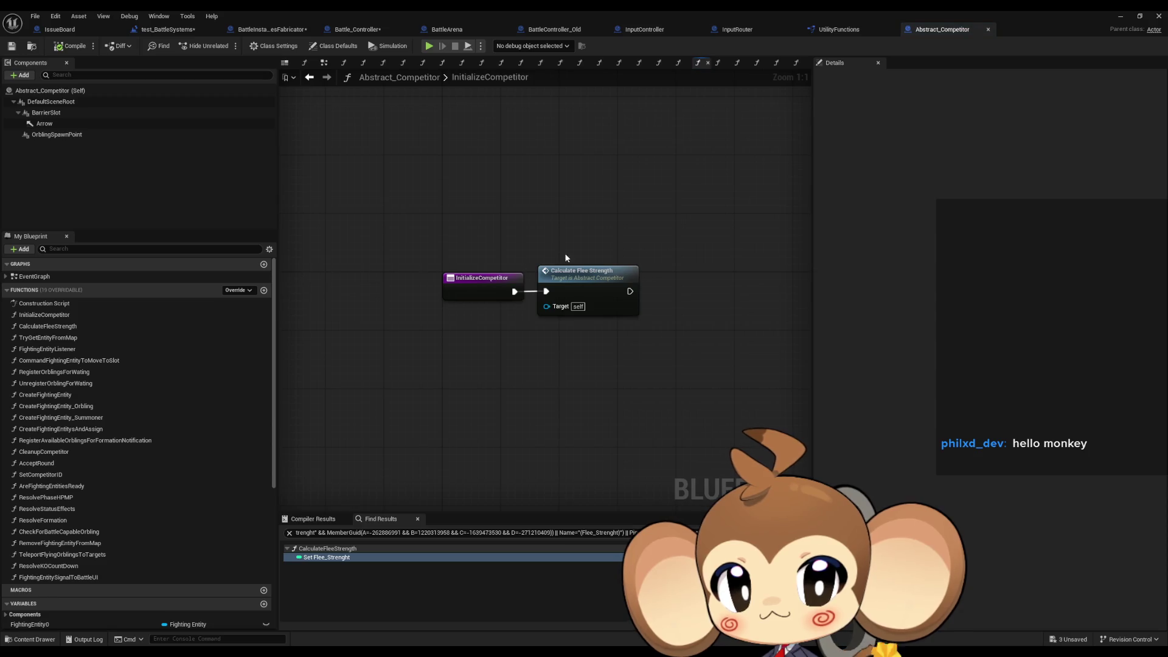
Select the Calculate Flee Strength call, minimize the blueprint window, and go up to the Battle folder.
{"action": "left_click", "coordinate": [599, 272]}
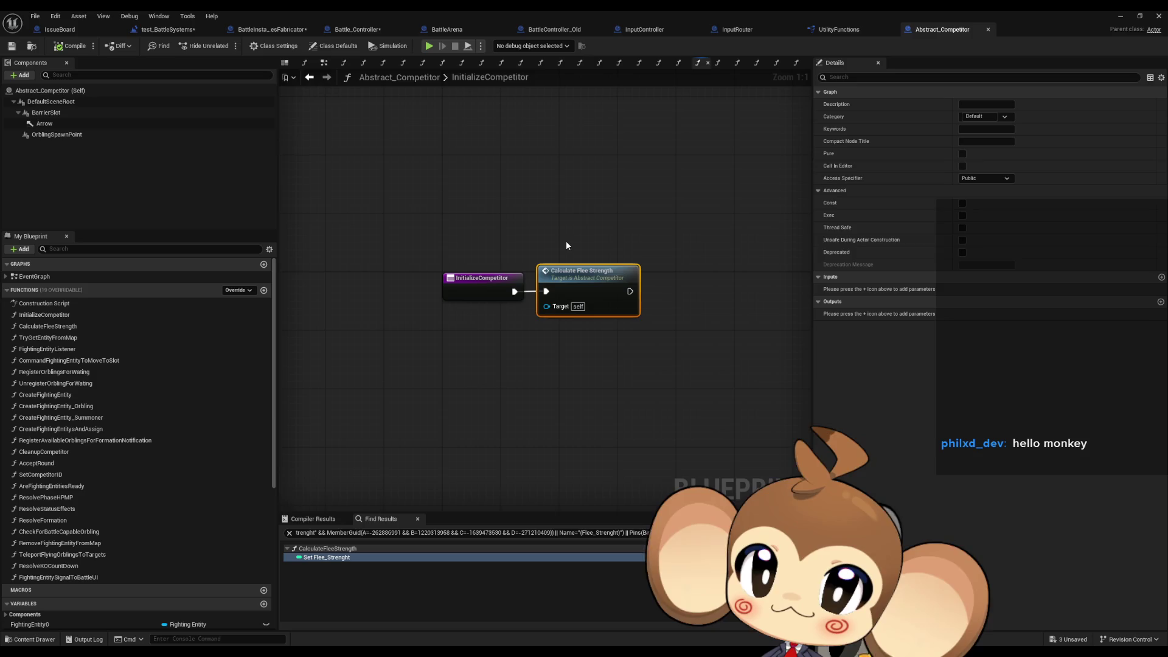
{"action": "left_click", "coordinate": [1120, 16]}
{"action": "left_click", "coordinate": [741, 460]}
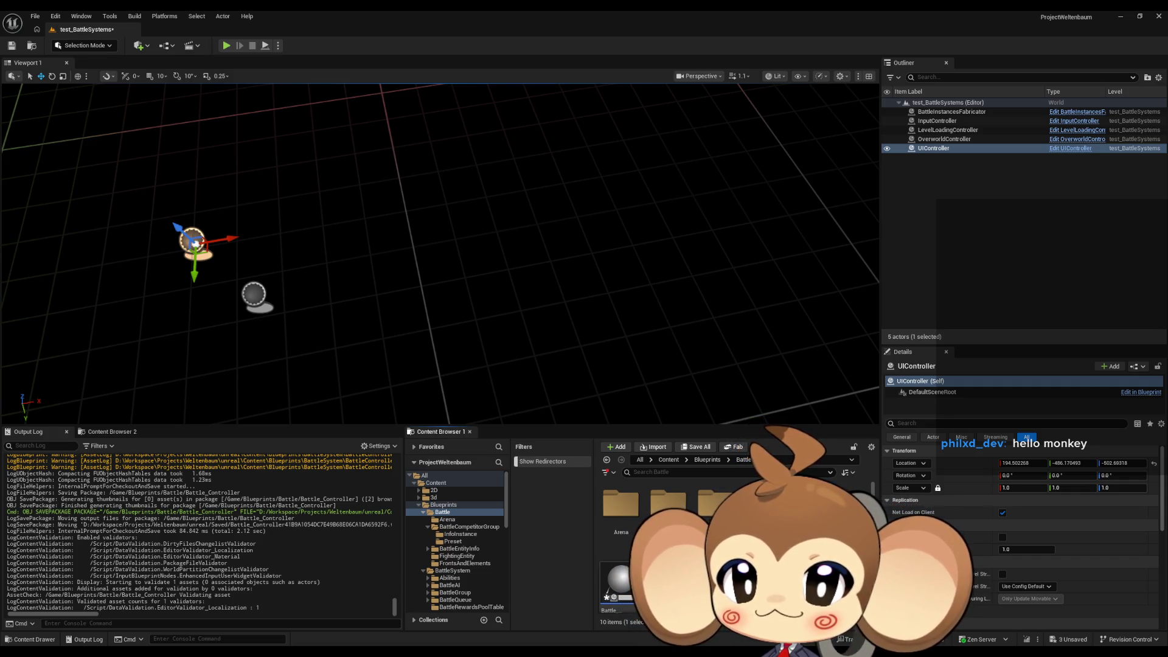
Navigate to Battle > BattleCompetitorGroup and bring up the Abstract_BattleCompetitor editor window.
{"action": "left_click", "coordinate": [469, 527]}
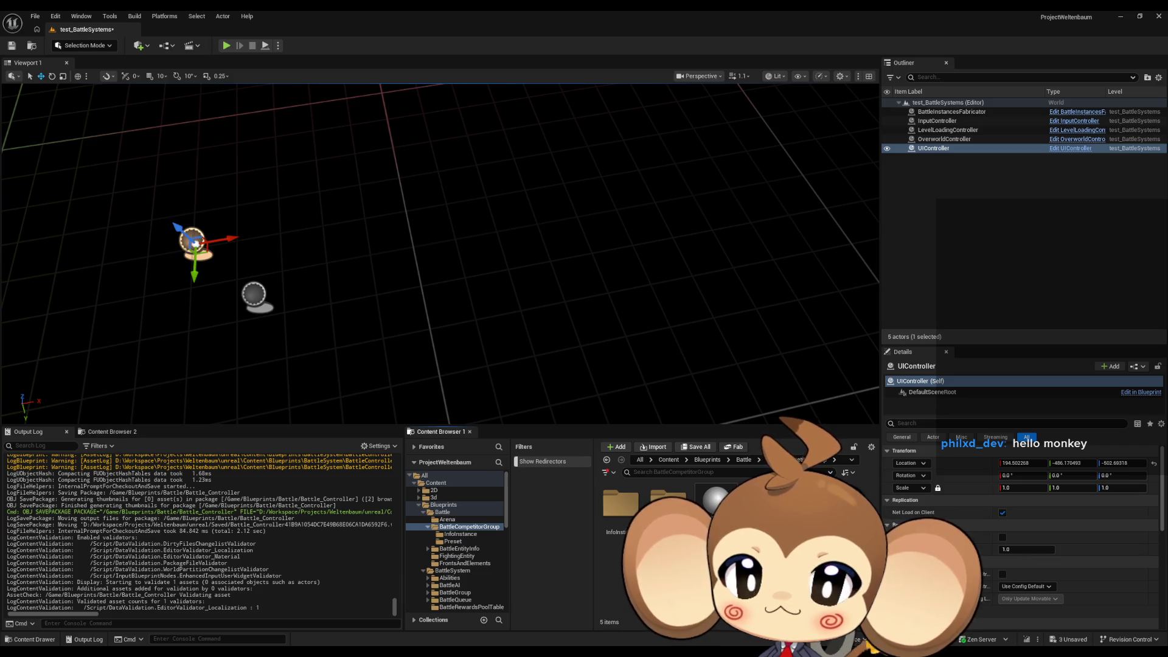
{"action": "mouse_move", "coordinate": [749, 496]}
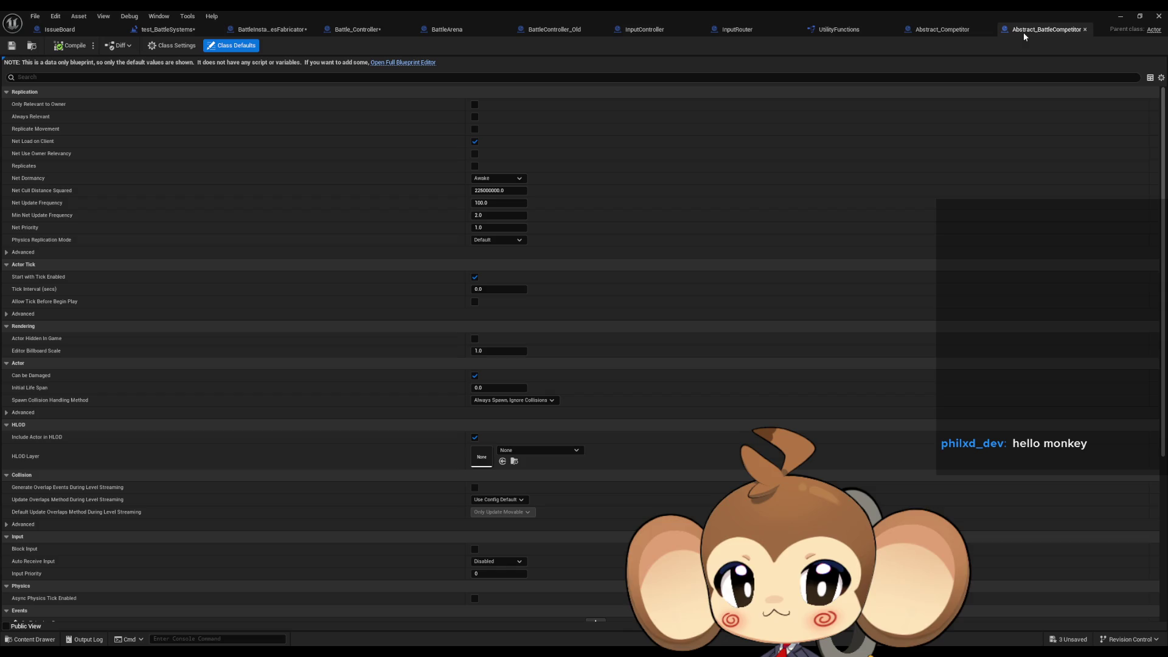
{"action": "left_click", "coordinate": [1120, 18]}
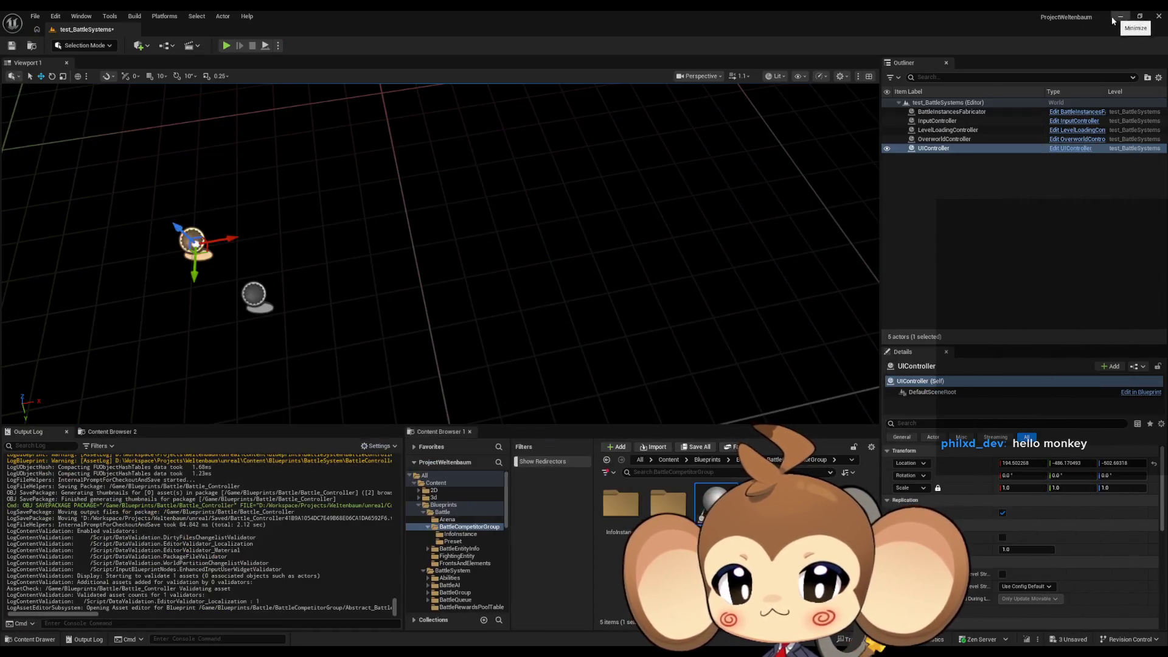
{"action": "left_click", "coordinate": [668, 502]}
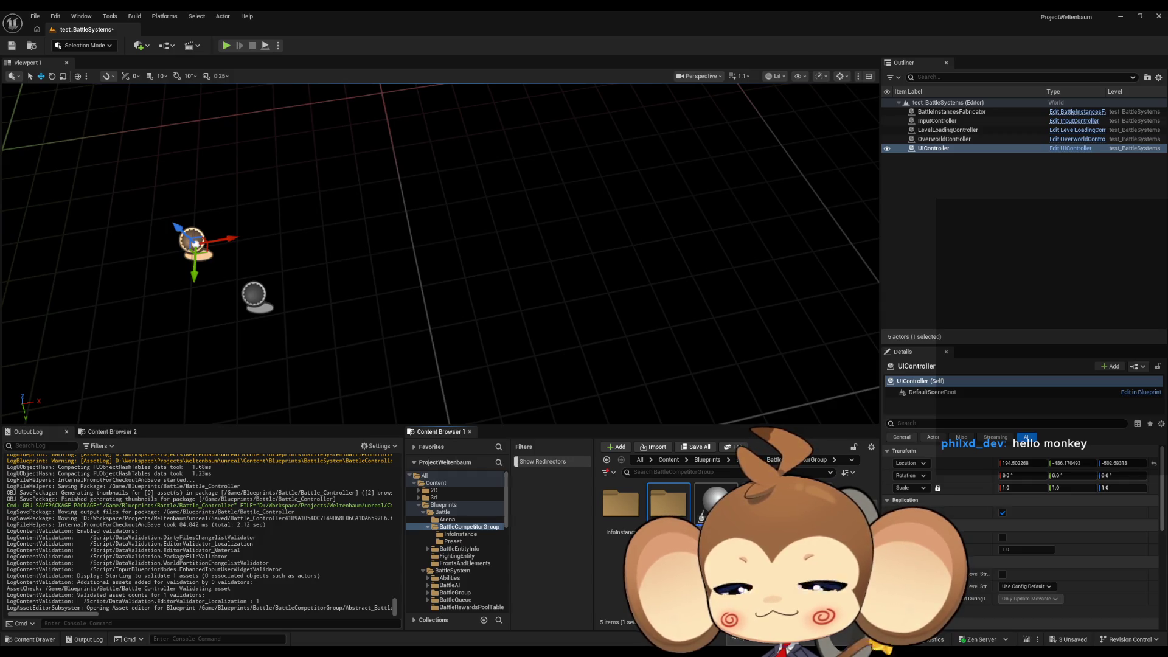
{"action": "mouse_move", "coordinate": [619, 650]}
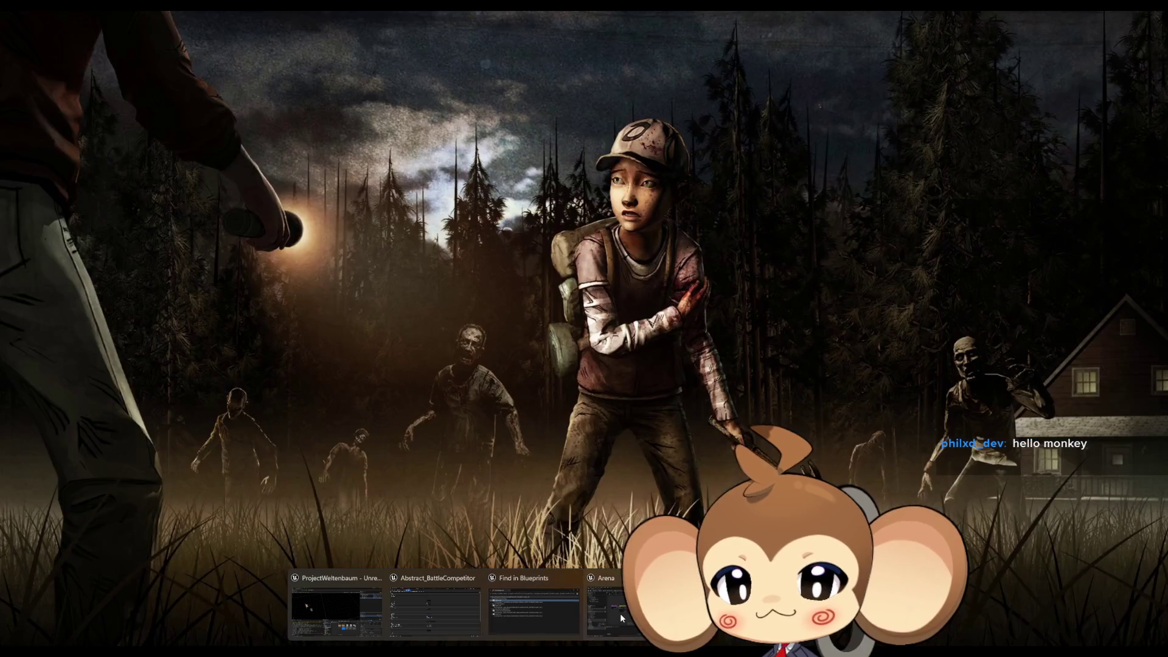
{"action": "left_click", "coordinate": [620, 614]}
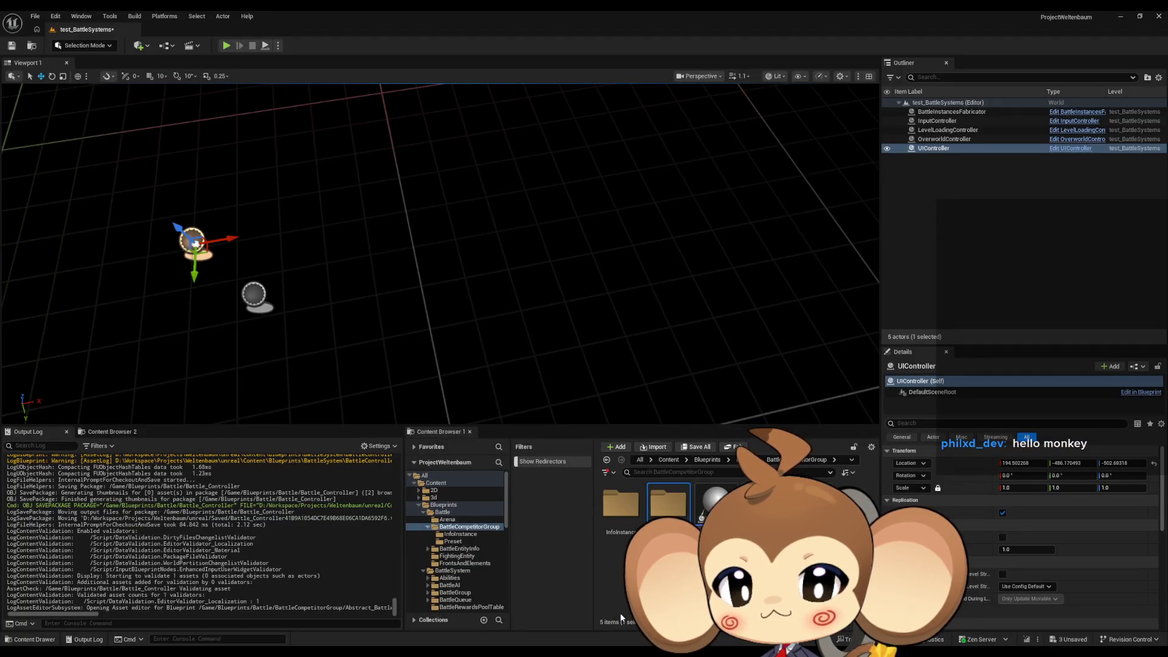
{"action": "mouse_move", "coordinate": [619, 650]}
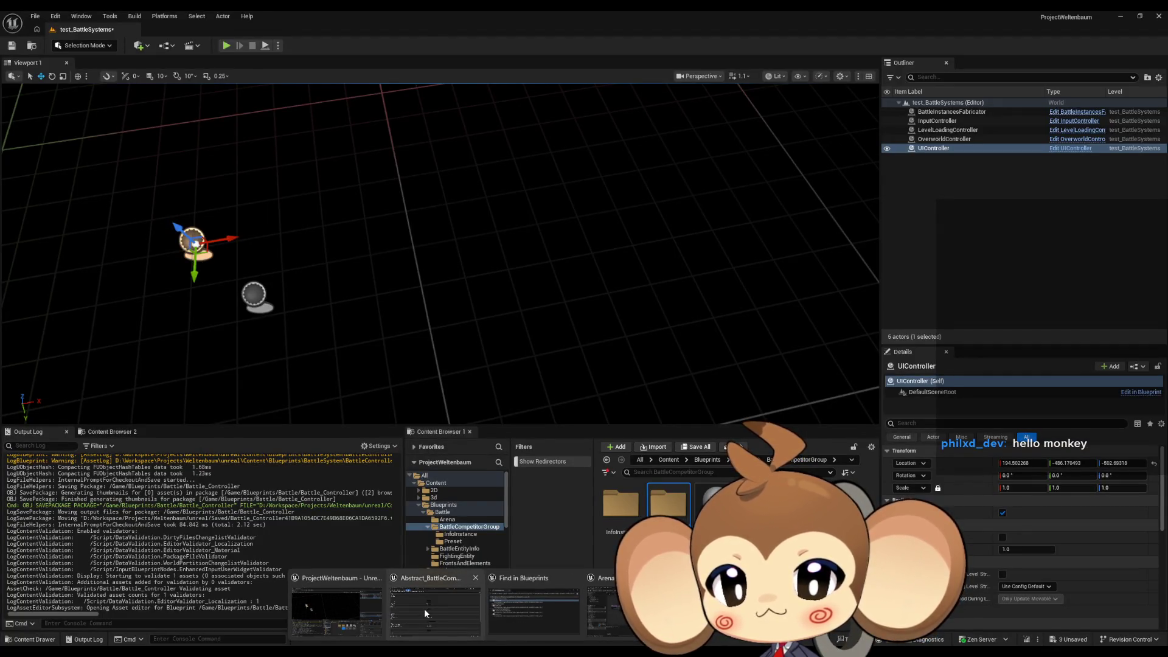
{"action": "left_click", "coordinate": [425, 608]}
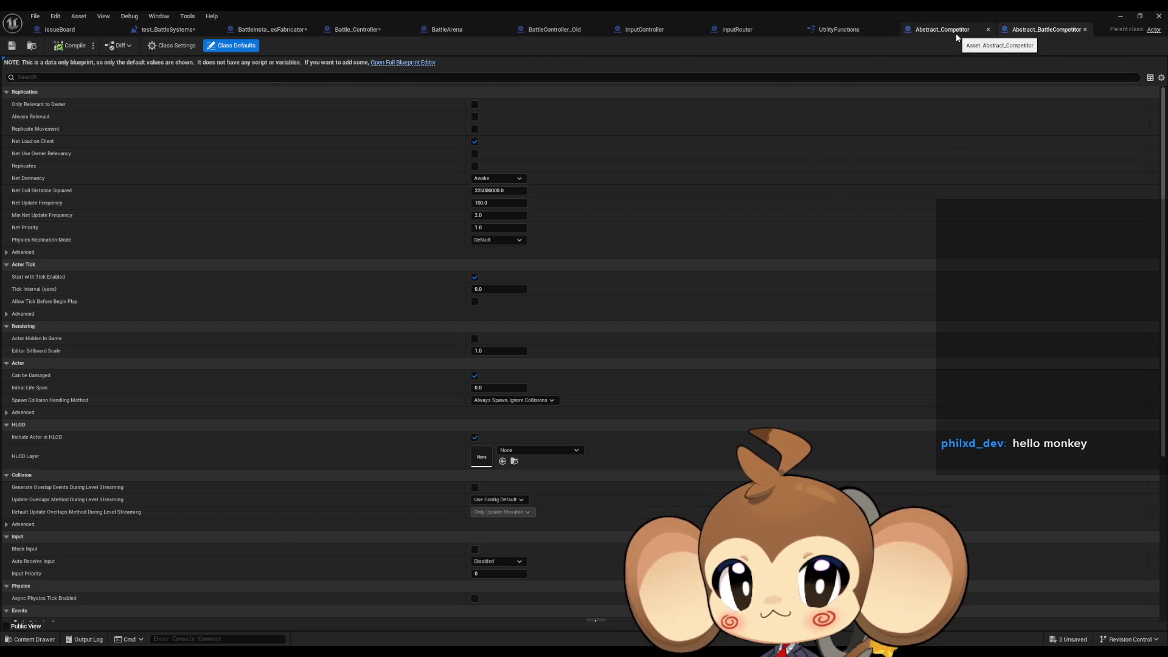
Close the Abstract_Competitor blueprint and open Abstract_BattleCompetitor in the full blueprint editor.
{"action": "left_click", "coordinate": [957, 36]}
{"action": "middle_click", "coordinate": [957, 35]}
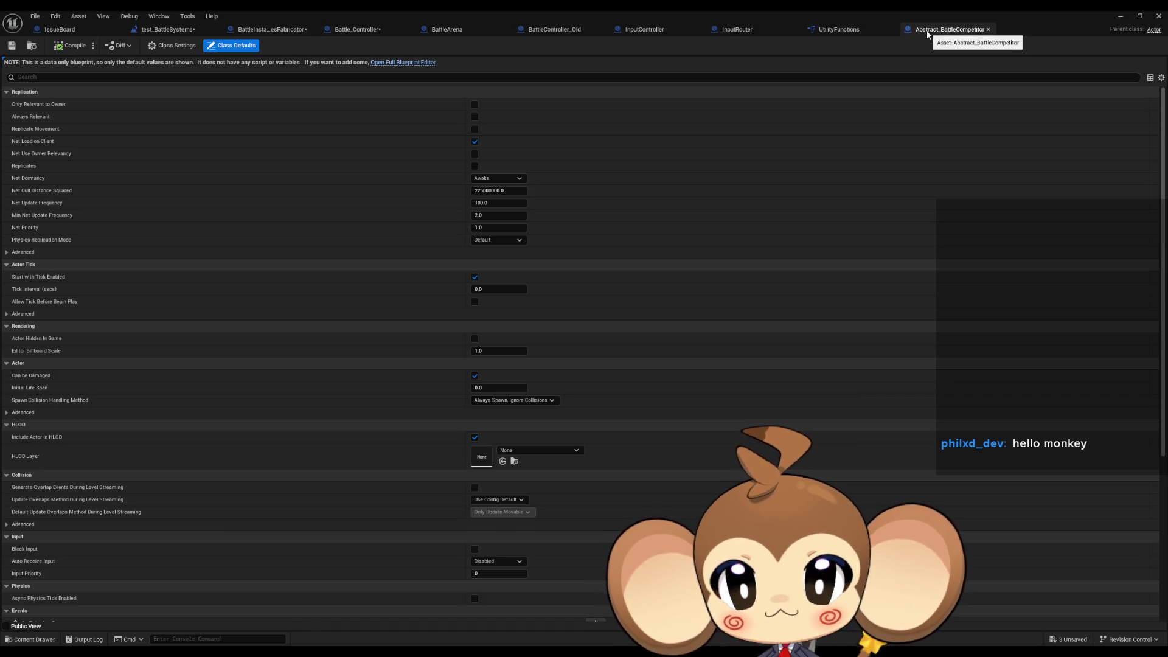
{"action": "left_click", "coordinate": [384, 64]}
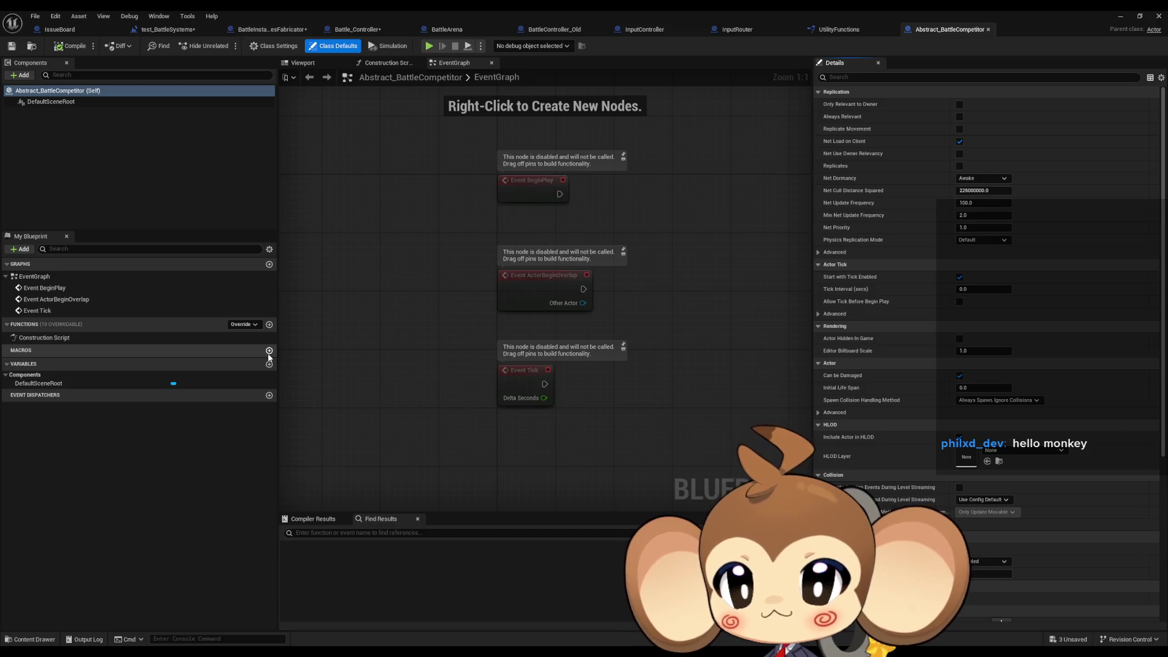
Add a new function named InitializeCompetitor to Abstract_BattleCompetitor.
{"action": "left_click", "coordinate": [269, 324]}
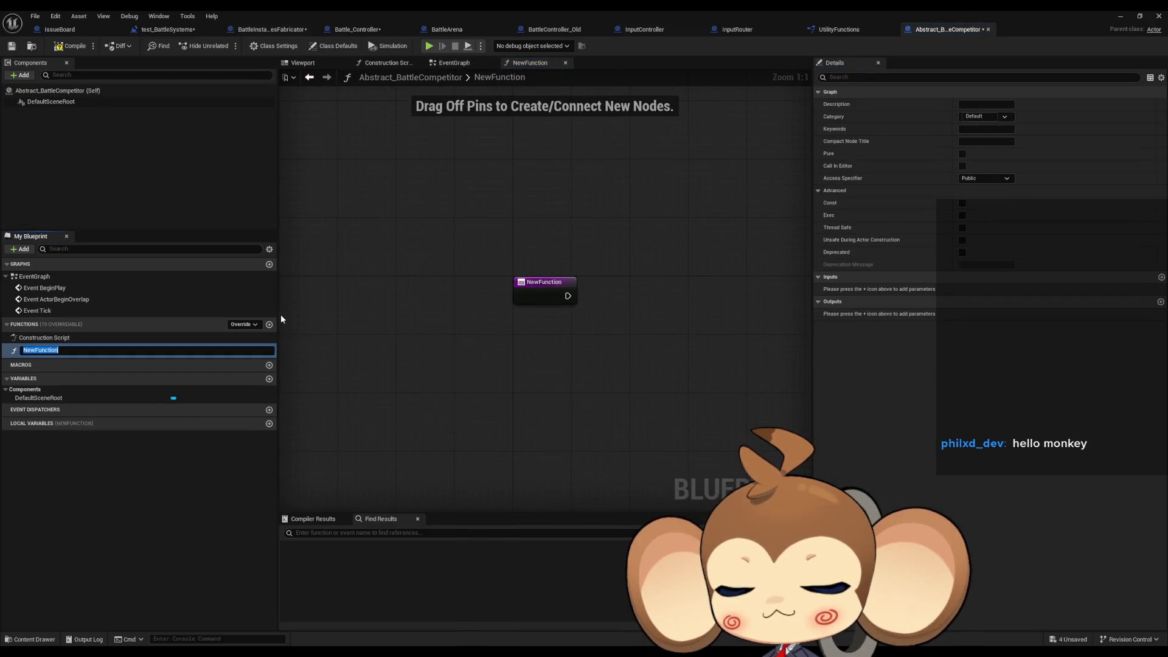
{"action": "type", "text": "InitializeCompe"}
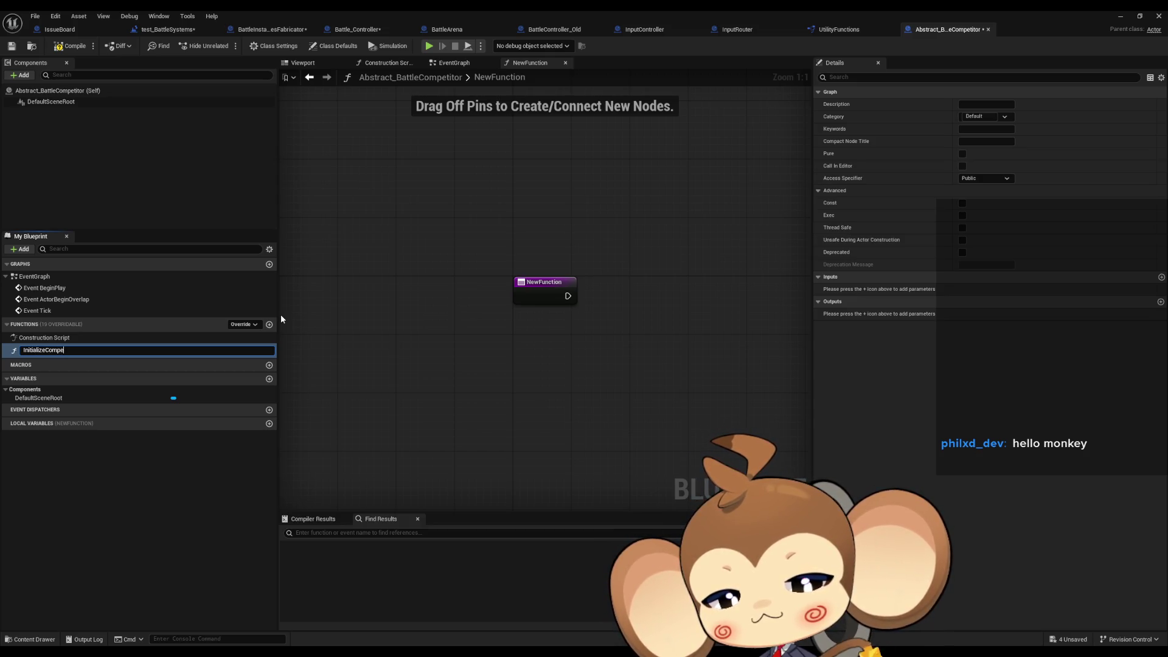
{"action": "type", "text": "titor"}
{"action": "key", "text": "Return"}
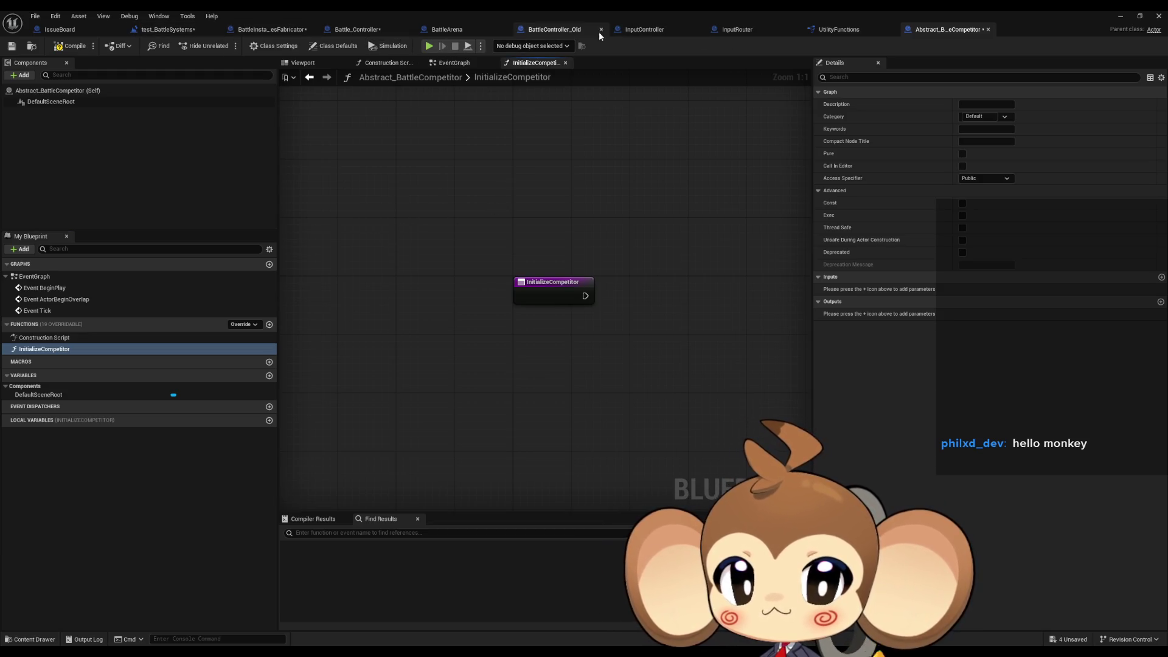
{"action": "left_click", "coordinate": [563, 32]}
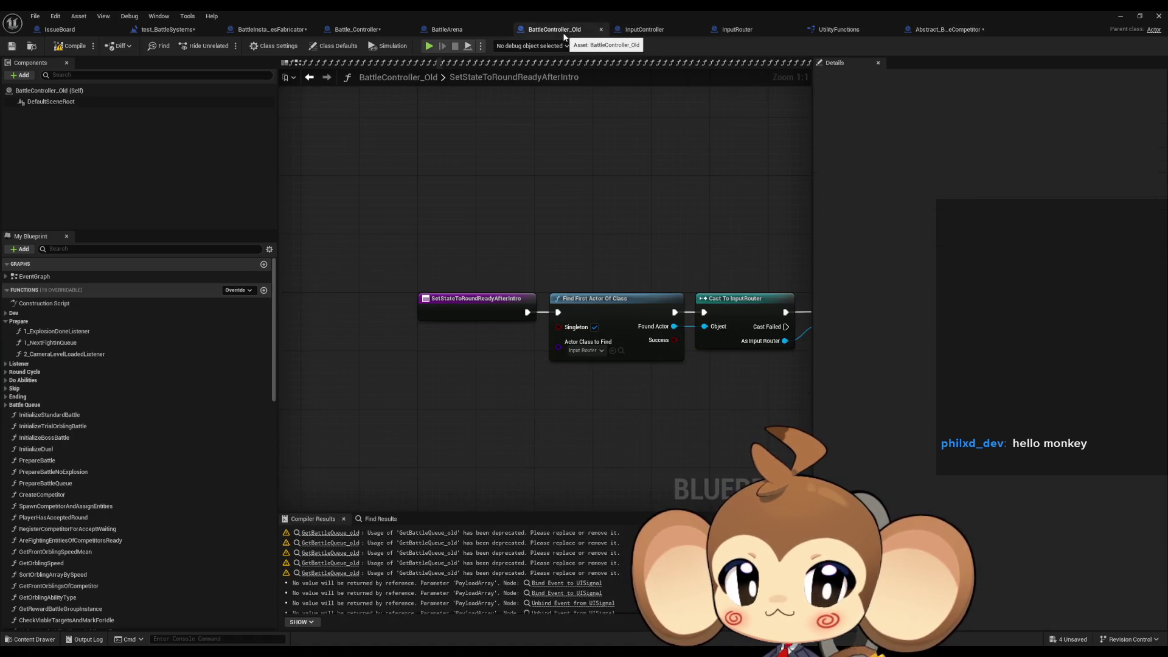
Browse BattleController_Old's 2_CameraLevelLoadedListener, 1_NextFightInQueue and 1_ExplosionDoneListener graphs.
{"action": "left_click_drag", "start_coordinate": [930, 31], "coordinate": [536, 34]}
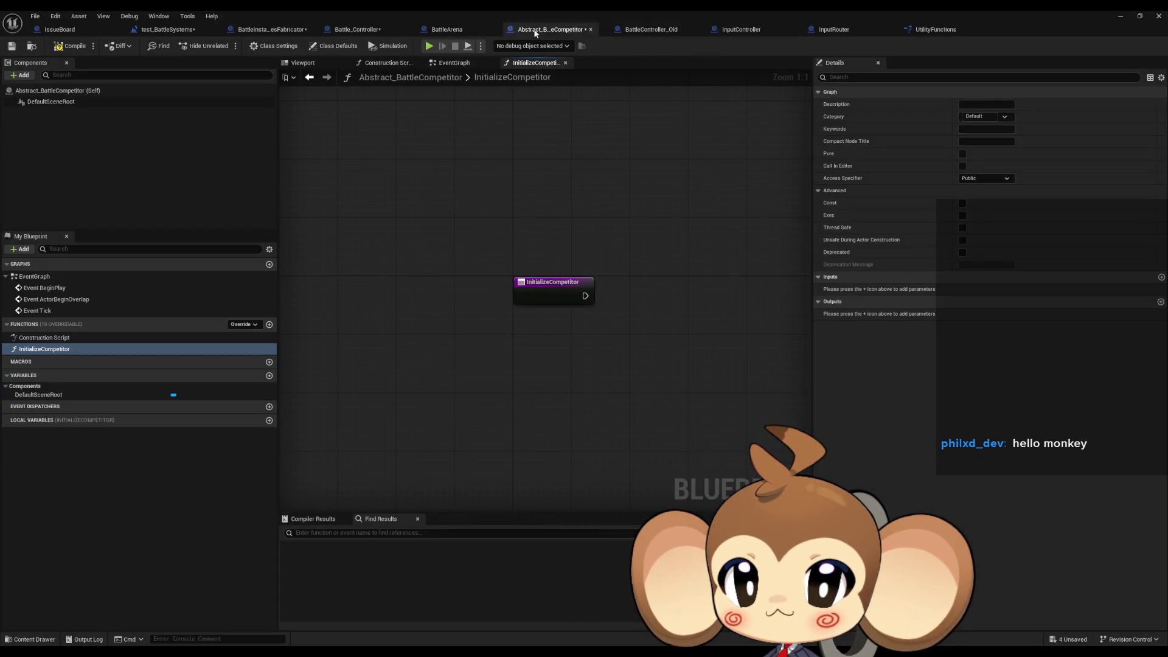
{"action": "left_click", "coordinate": [639, 32]}
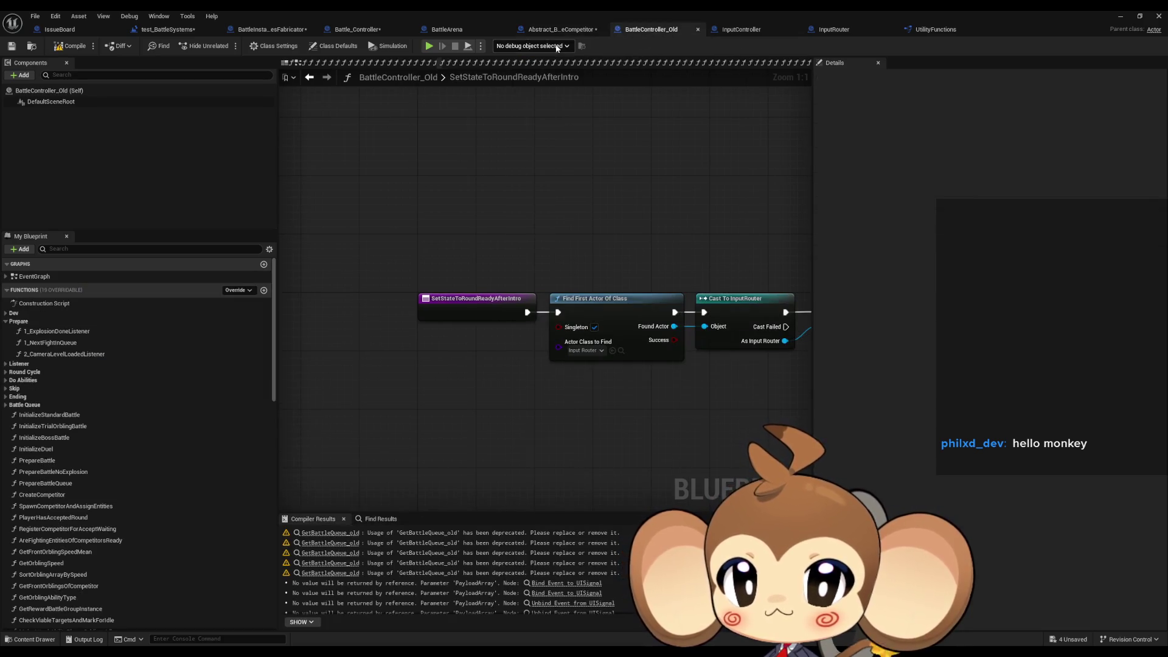
{"action": "left_click_drag", "start_coordinate": [586, 204], "coordinate": [550, 206]}
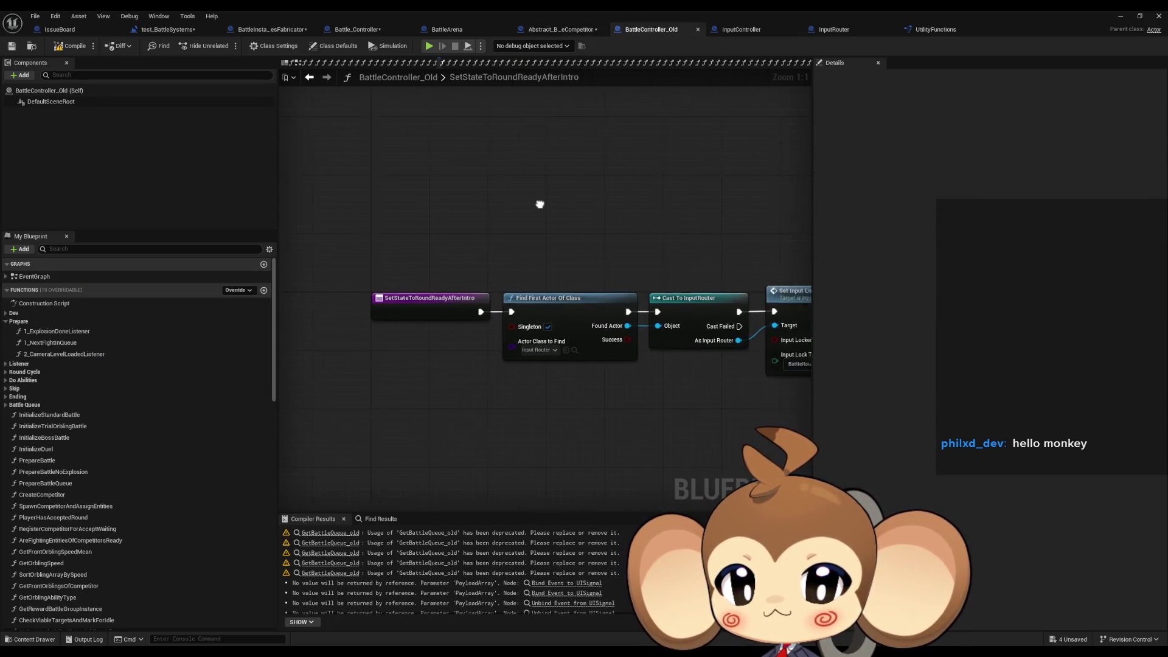
{"action": "scroll", "coordinate": [473, 198], "scroll_direction": "down", "scroll_amount": 3}
{"action": "left_click_drag", "start_coordinate": [476, 223], "coordinate": [517, 230]}
{"action": "left_click_drag", "start_coordinate": [426, 236], "coordinate": [479, 263]}
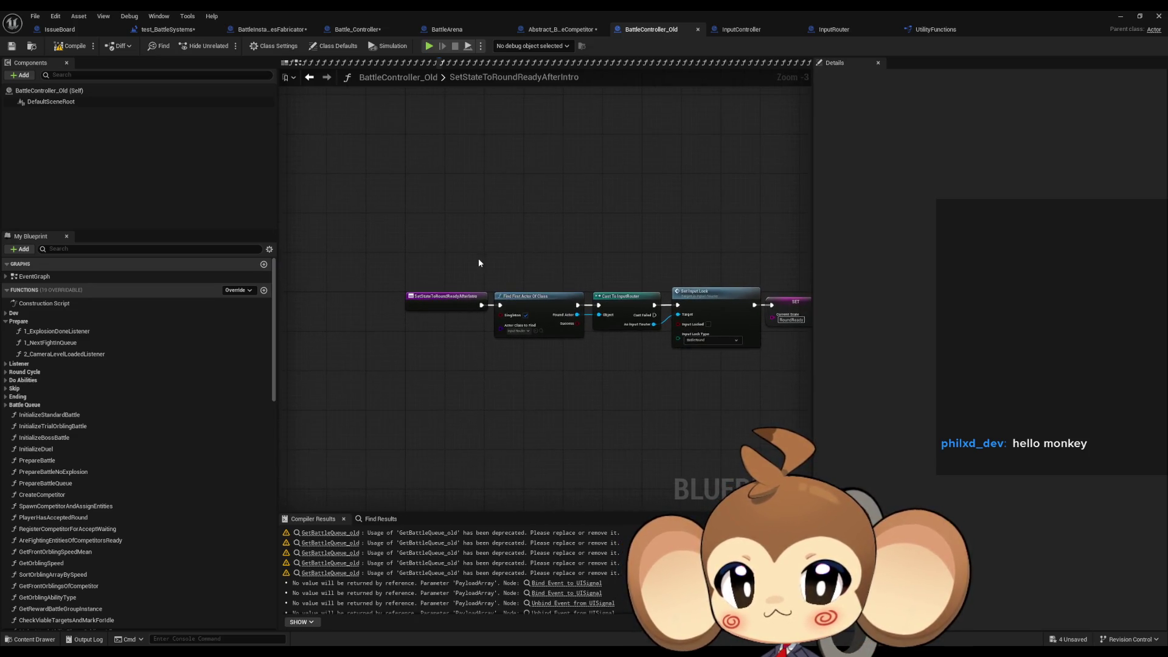
{"action": "double_click", "coordinate": [86, 356]}
{"action": "double_click", "coordinate": [67, 342]}
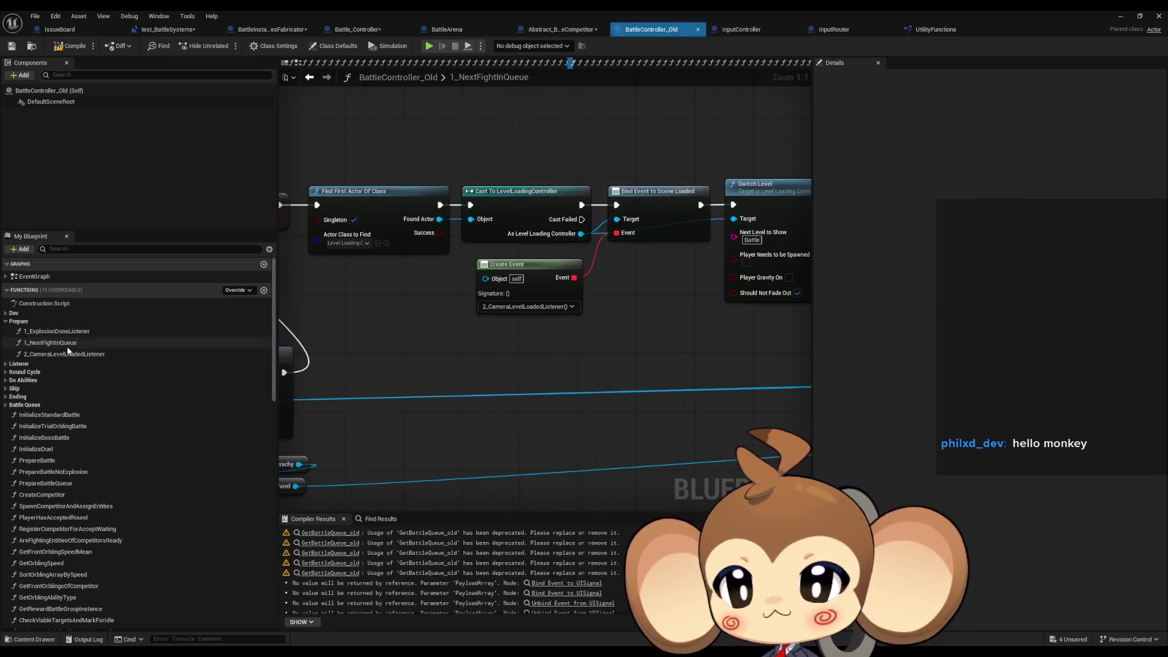
{"action": "mouse_move", "coordinate": [533, 417]}
{"action": "left_mouse_down"}
{"action": "mouse_move", "coordinate": [773, 426]}
{"action": "mouse_move", "coordinate": [712, 395]}
{"action": "mouse_move", "coordinate": [466, 170]}
{"action": "left_mouse_up"}
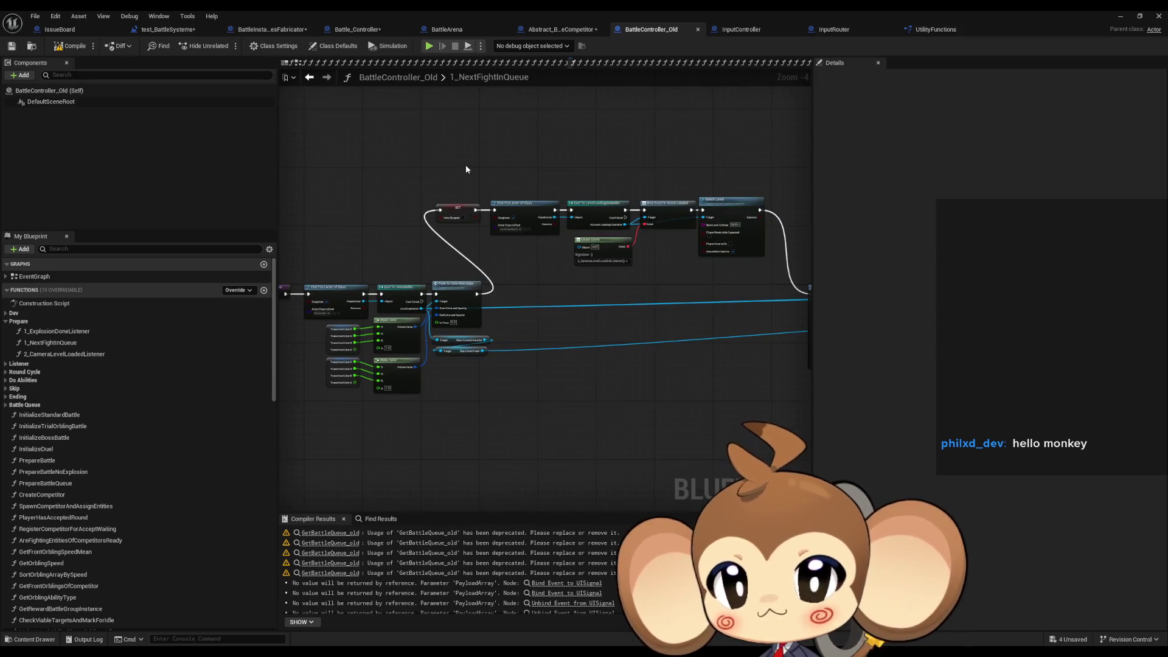
{"action": "double_click", "coordinate": [55, 332]}
{"action": "scroll", "coordinate": [448, 285], "scroll_direction": "down", "scroll_amount": 9}
{"action": "scroll", "coordinate": [449, 285], "scroll_direction": "up", "scroll_amount": 12}
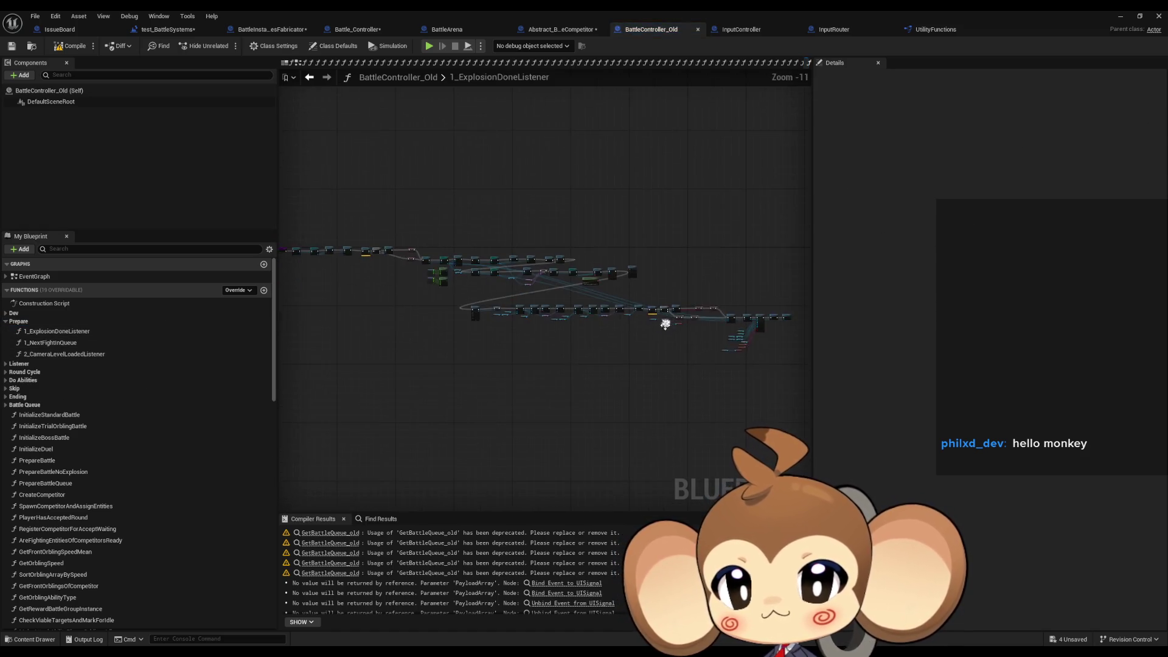
{"action": "left_click_drag", "start_coordinate": [674, 240], "coordinate": [473, 264]}
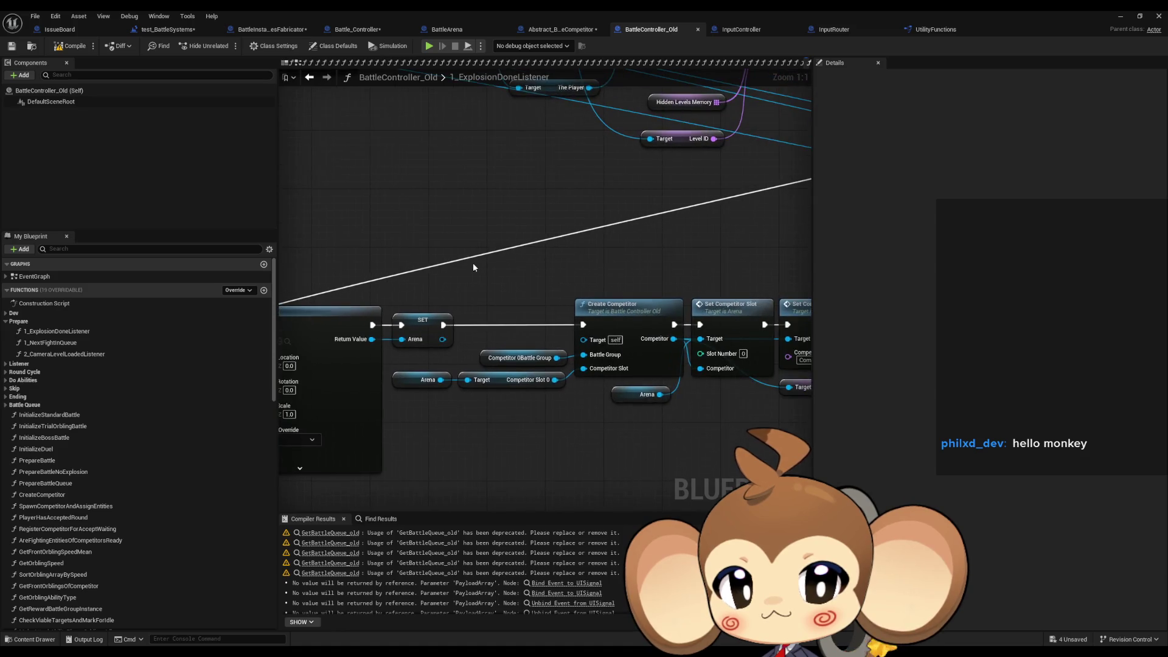
Examine the old CreateCompetitor function and compare it with Abstract_BattleCompetitor's InitializeCompetitor.
{"action": "left_click", "coordinate": [639, 323]}
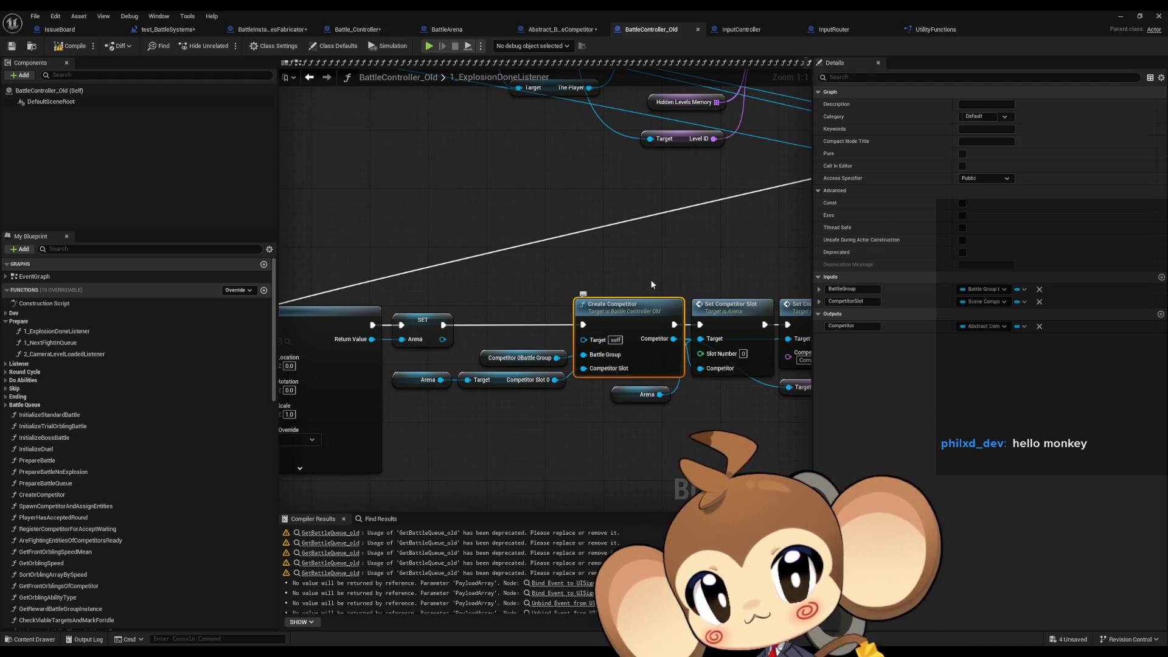
{"action": "mouse_move", "coordinate": [665, 212]}
{"action": "left_mouse_down"}
{"action": "mouse_move", "coordinate": [643, 195]}
{"action": "mouse_move", "coordinate": [612, 197]}
{"action": "left_mouse_up"}
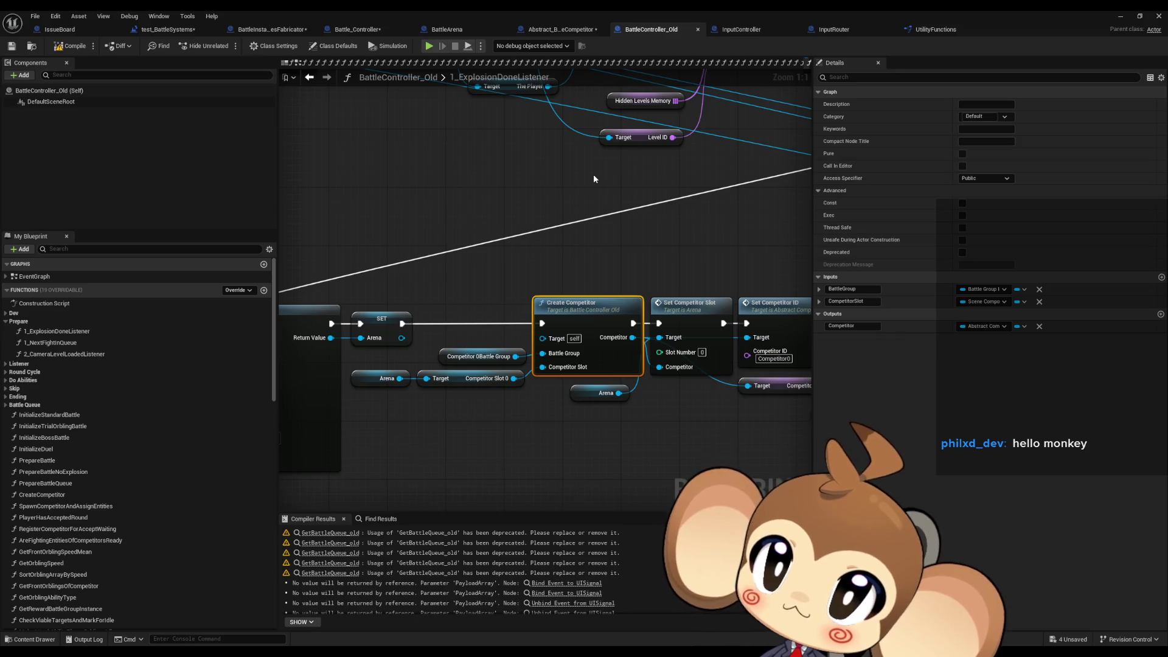
{"action": "double_click", "coordinate": [593, 312]}
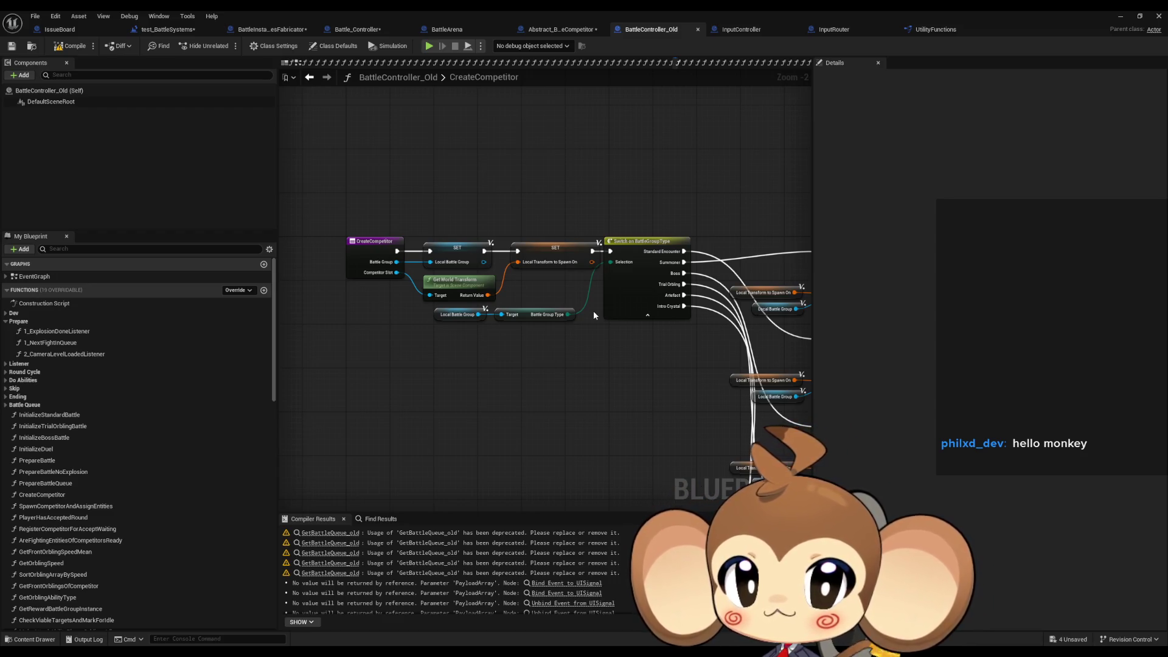
{"action": "left_click", "coordinate": [566, 34]}
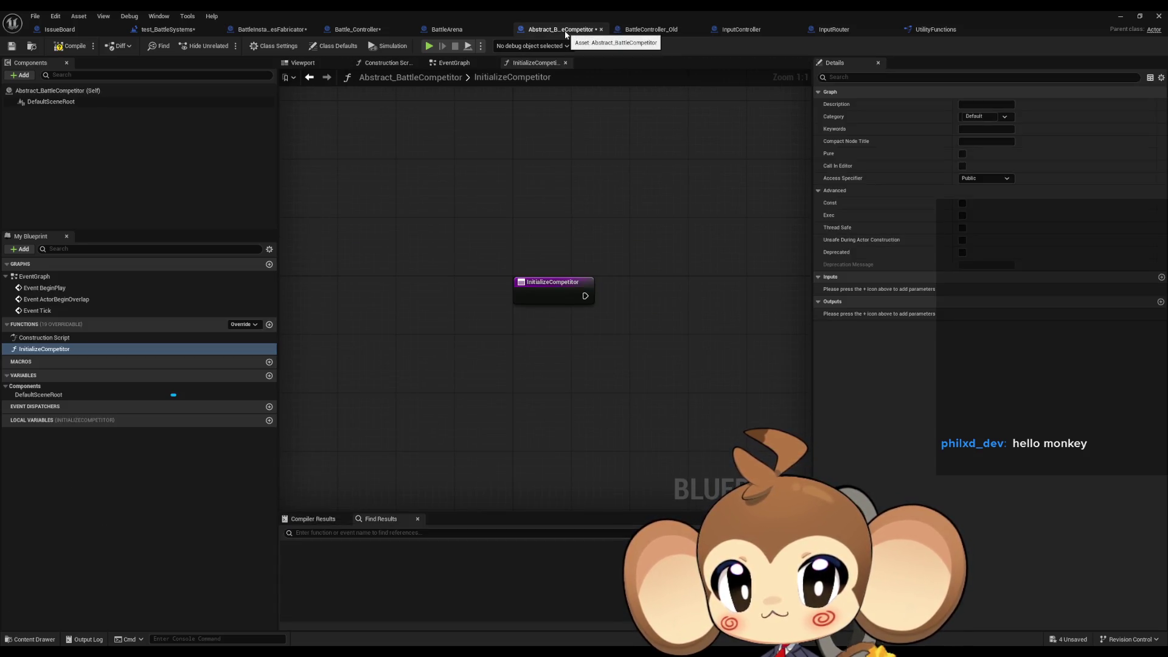
{"action": "left_click", "coordinate": [659, 31]}
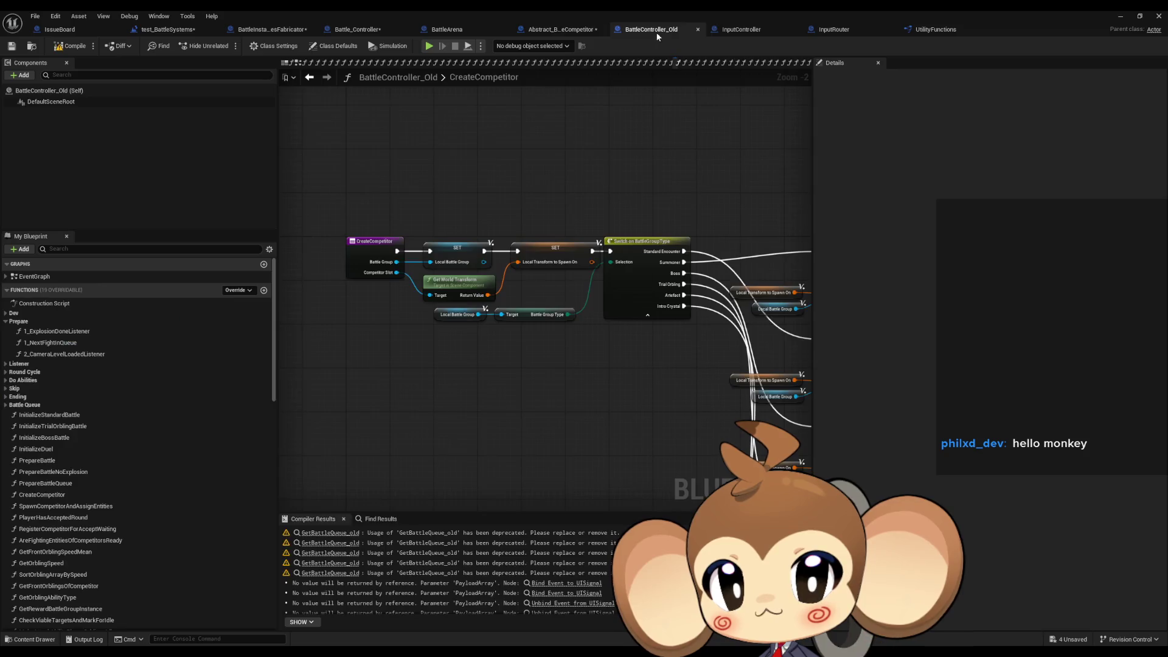
{"action": "left_click", "coordinate": [371, 29]}
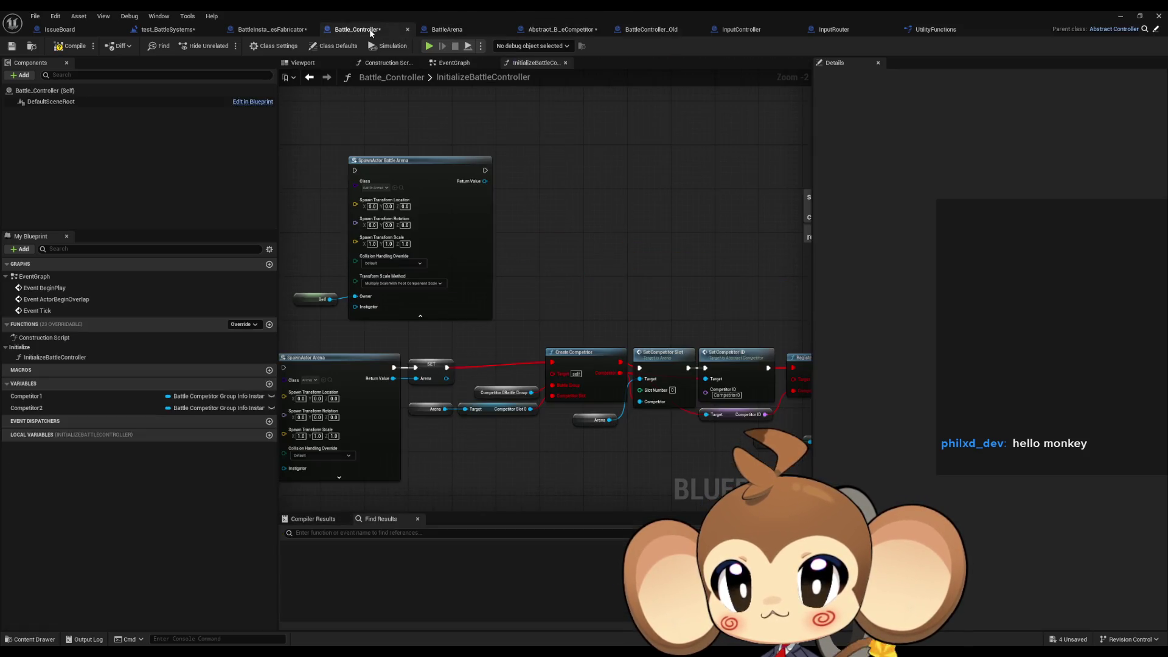
Add a Get Competitor Slot 1 getter fed by the spawned Battle Arena's Return Value.
{"action": "scroll", "coordinate": [645, 322], "scroll_direction": "down", "scroll_amount": 1}
{"action": "scroll", "coordinate": [534, 261], "scroll_direction": "up", "scroll_amount": 2}
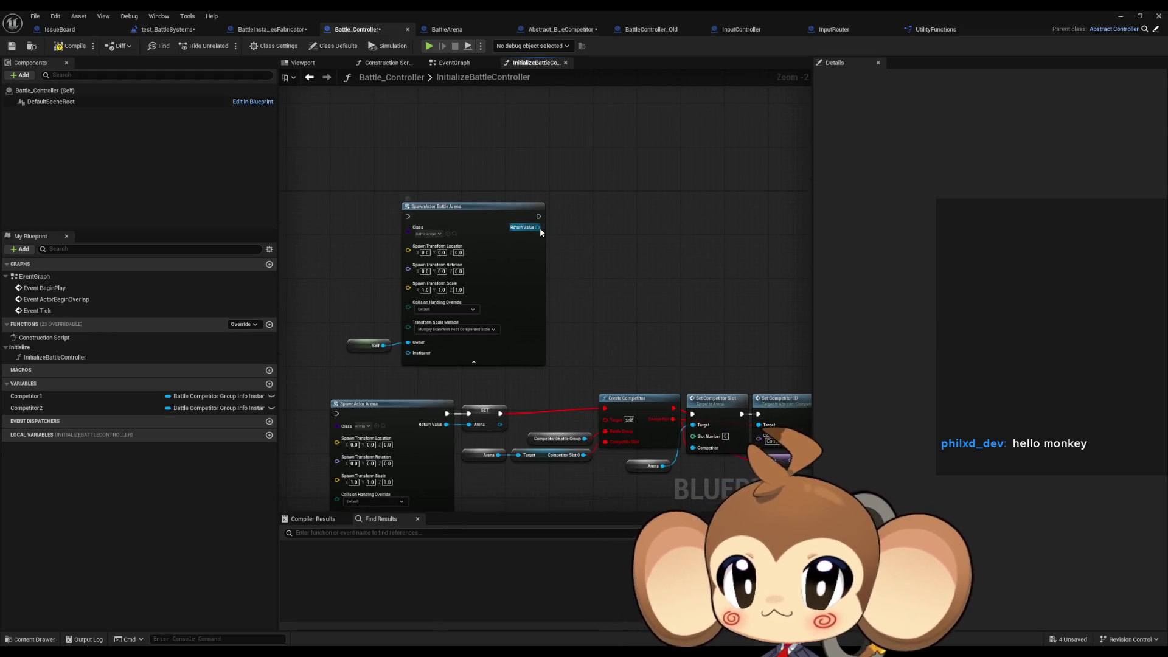
{"action": "left_click_drag", "start_coordinate": [538, 227], "coordinate": [575, 236]}
{"action": "type", "text": "comp s"}
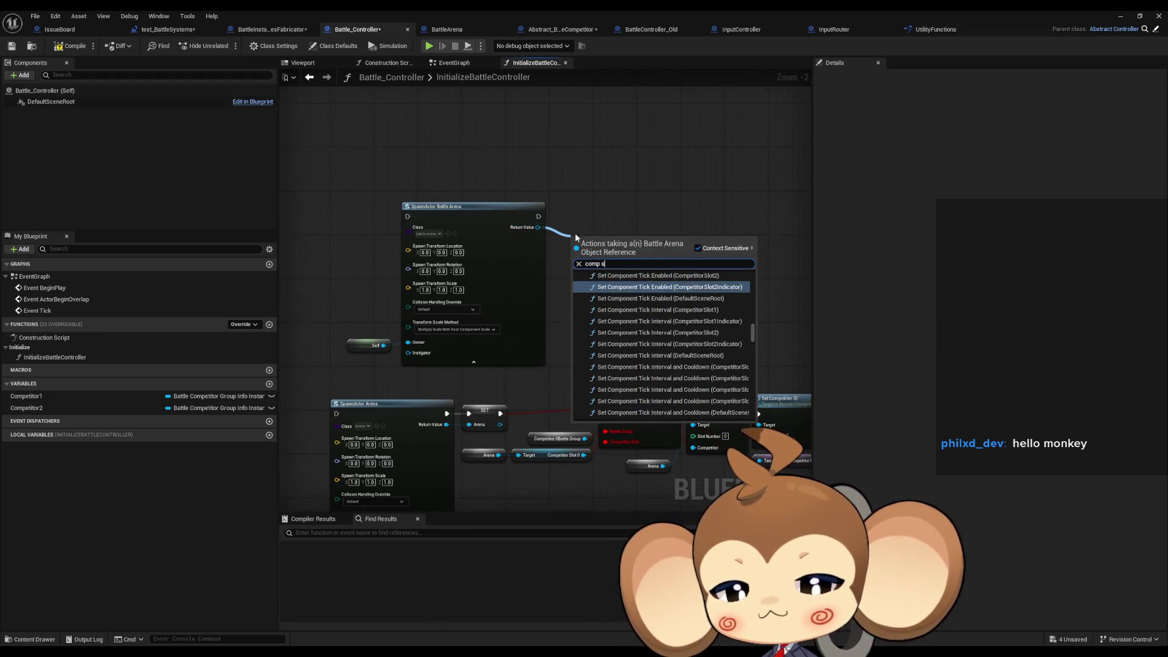
{"action": "type", "text": "lot get"}
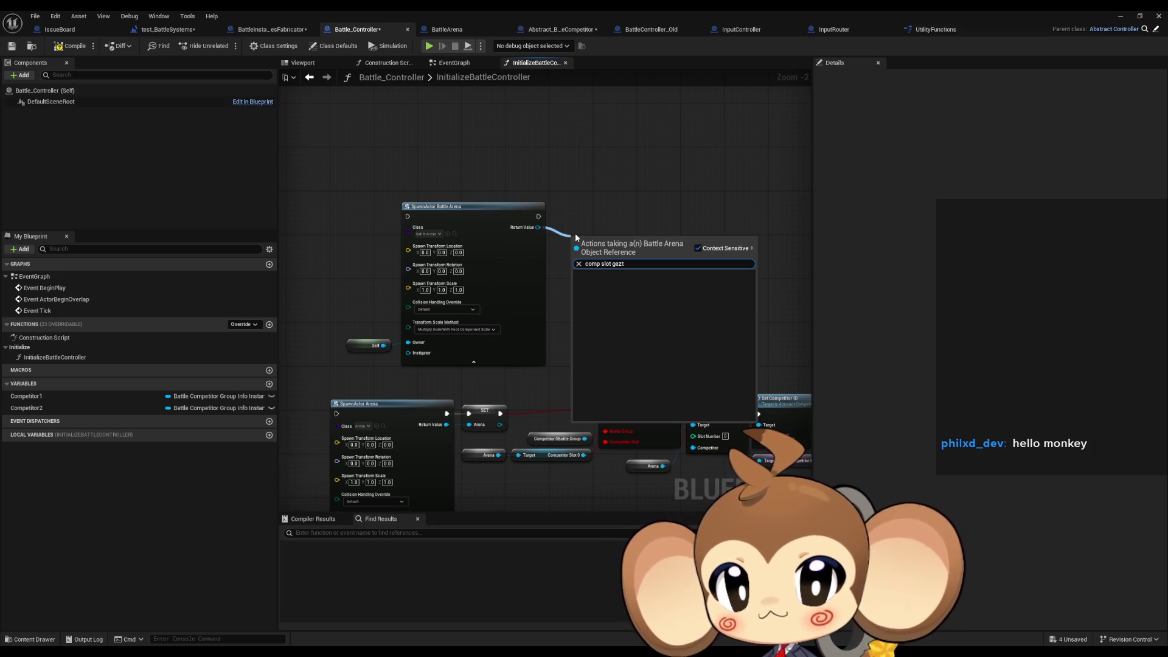
{"action": "scroll", "coordinate": [741, 338], "scroll_direction": "down", "scroll_amount": 10}
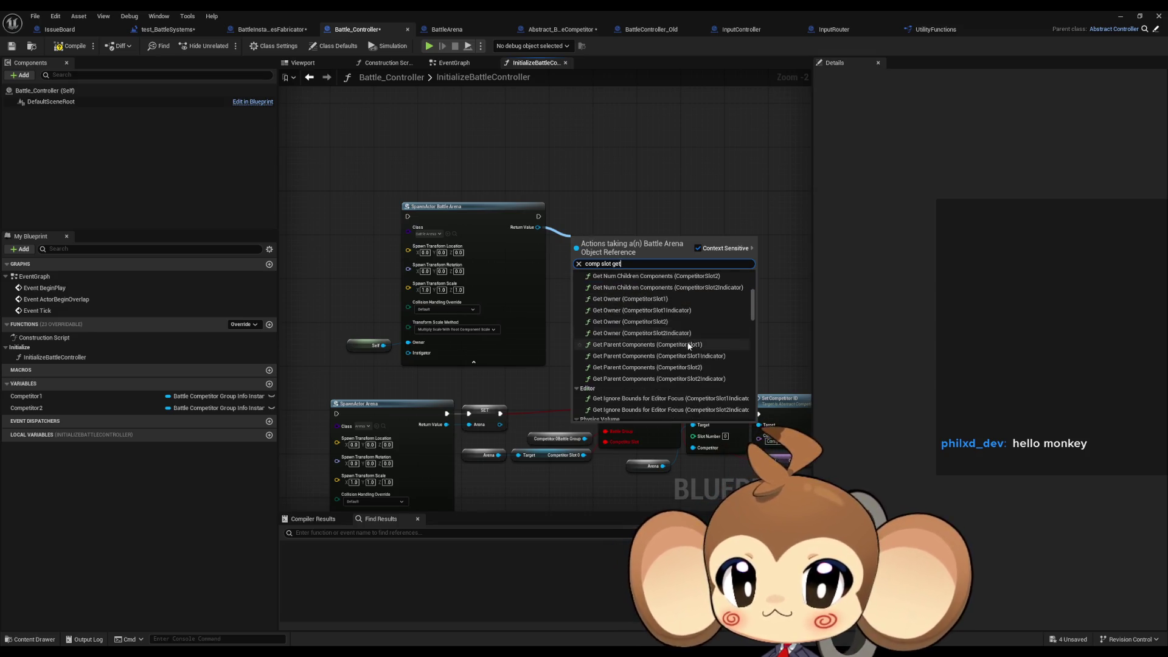
{"action": "scroll", "coordinate": [742, 365], "scroll_direction": "down", "scroll_amount": 10}
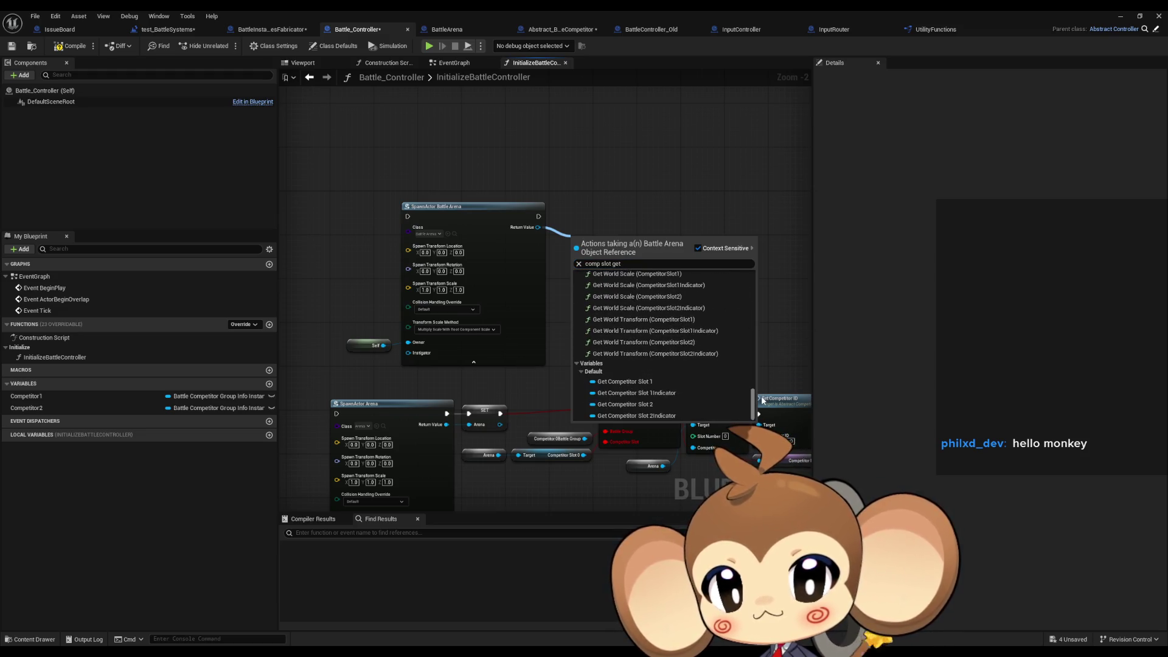
{"action": "left_click", "coordinate": [695, 382]}
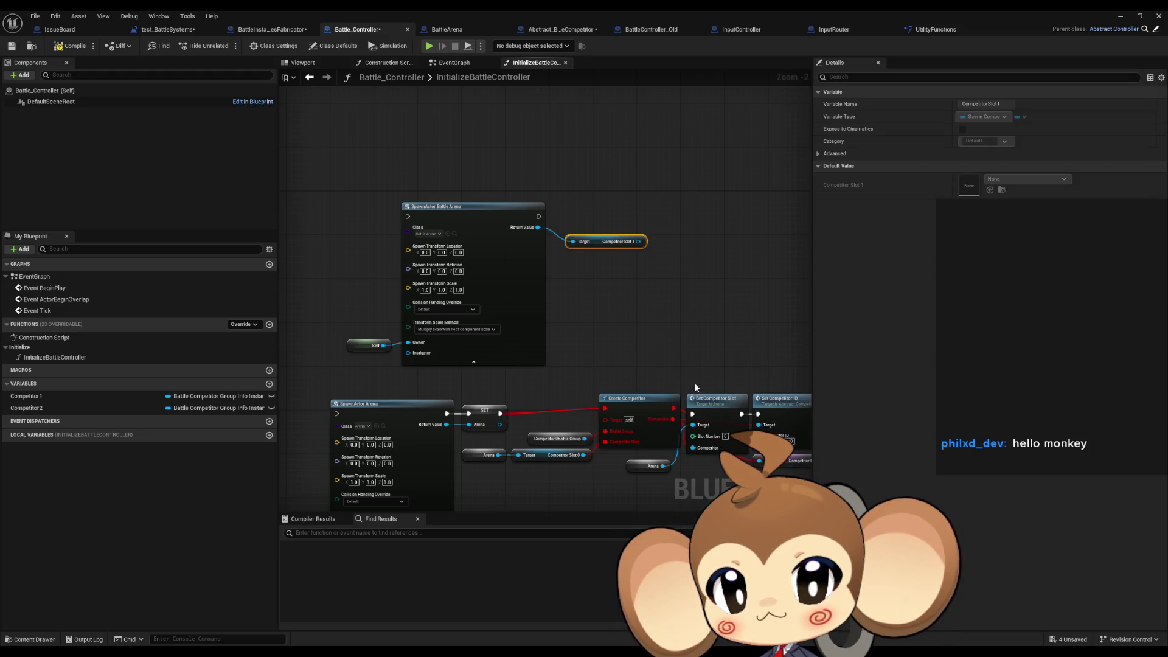
Select the lower row of nodes and shift it right and down.
{"action": "left_click", "coordinate": [626, 210]}
{"action": "left_click_drag", "start_coordinate": [627, 202], "coordinate": [536, 195]}
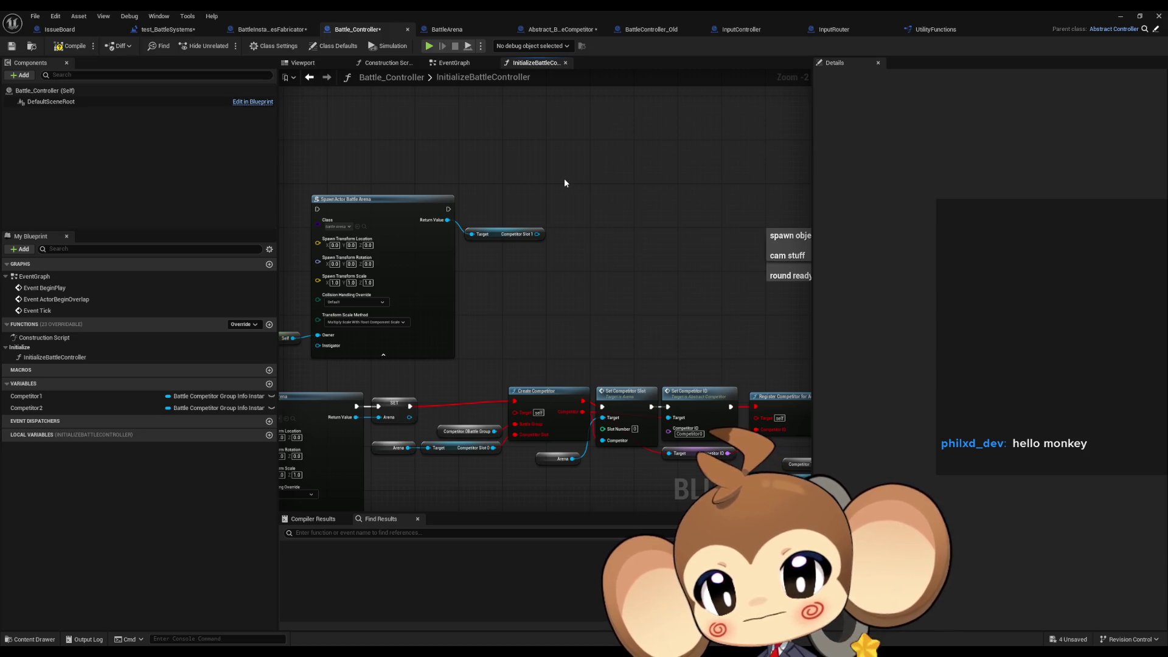
{"action": "scroll", "coordinate": [585, 295], "scroll_direction": "down", "scroll_amount": 5}
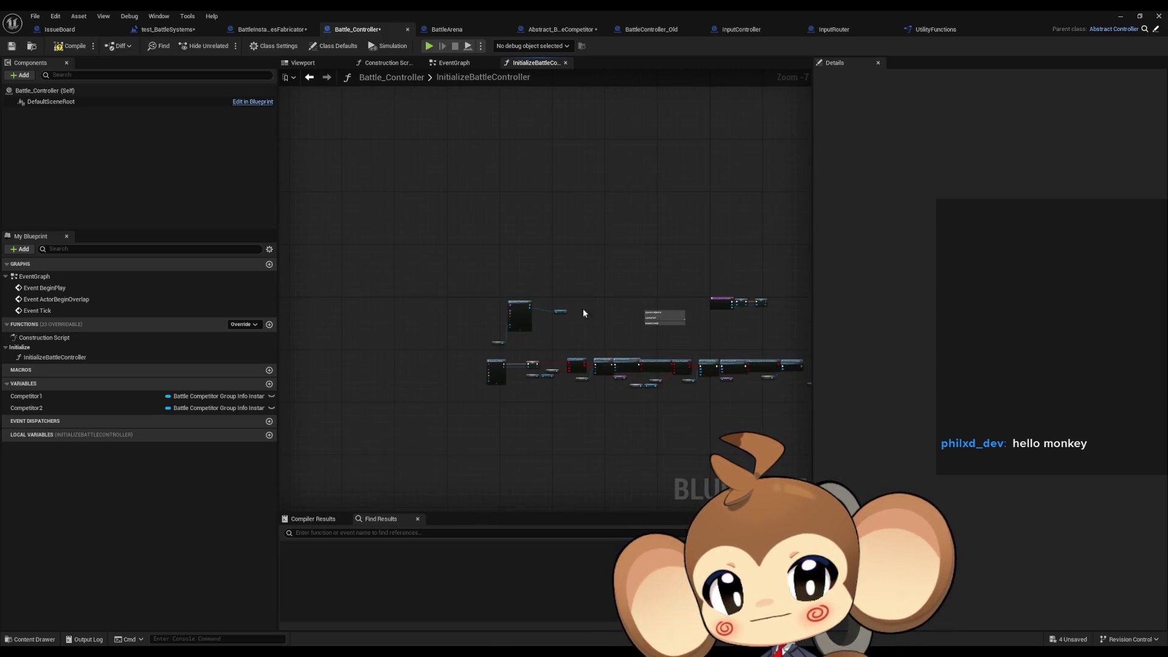
{"action": "left_click_drag", "start_coordinate": [331, 216], "coordinate": [425, 326]}
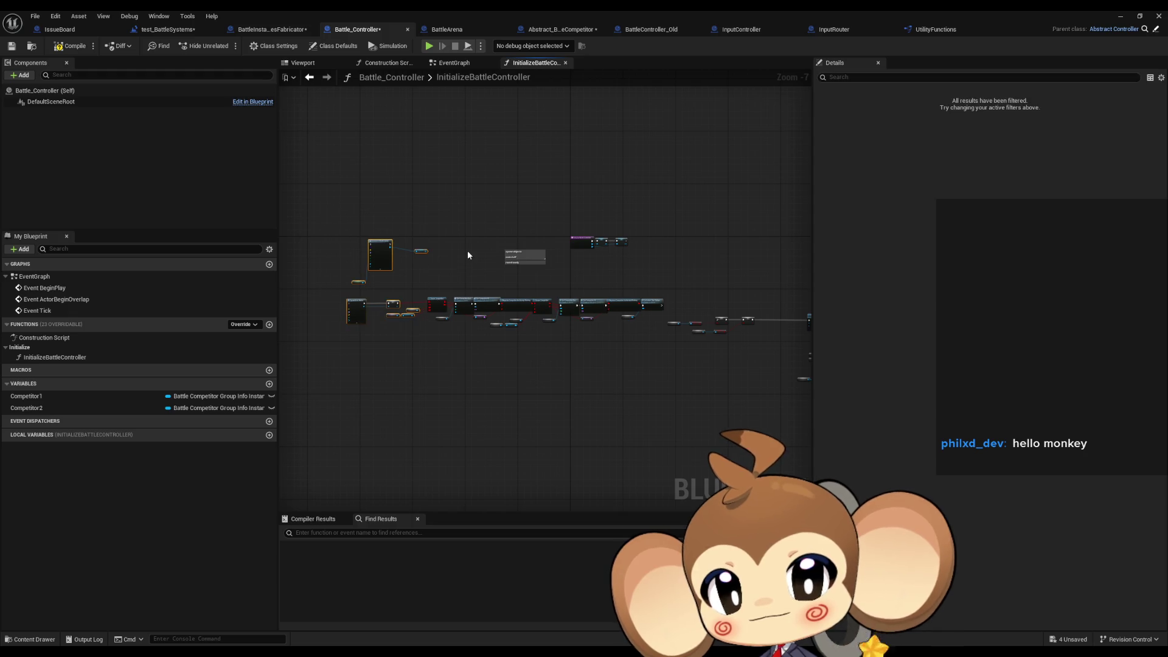
{"action": "scroll", "coordinate": [519, 257], "scroll_direction": "up", "scroll_amount": 5}
{"action": "scroll", "coordinate": [519, 257], "scroll_direction": "down", "scroll_amount": 9}
{"action": "left_click_drag", "start_coordinate": [358, 285], "coordinate": [720, 364]}
{"action": "mouse_move", "coordinate": [412, 297]}
{"action": "left_mouse_down"}
{"action": "mouse_move", "coordinate": [562, 325]}
{"action": "mouse_move", "coordinate": [546, 330]}
{"action": "left_mouse_up"}
Add a Get Relative Transform node for Competitor Slot 1 beside the slot getter.
{"action": "left_click", "coordinate": [462, 251]}
{"action": "scroll", "coordinate": [499, 316], "scroll_direction": "up", "scroll_amount": 8}
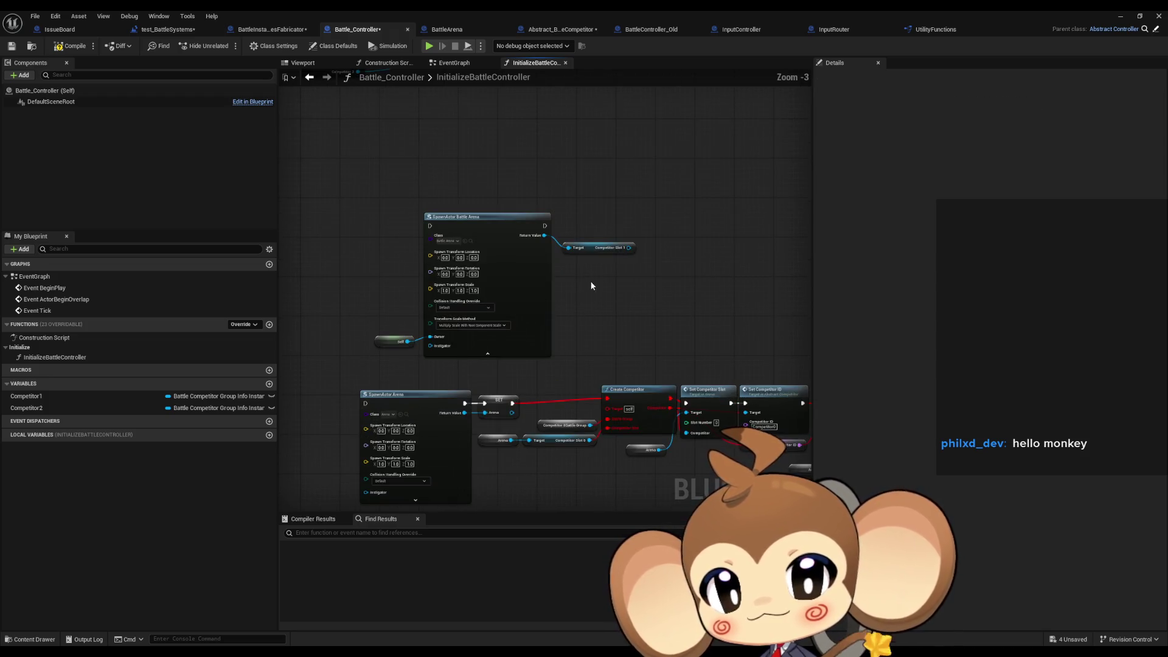
{"action": "mouse_move", "coordinate": [606, 274]}
{"action": "left_mouse_down"}
{"action": "mouse_move", "coordinate": [529, 269]}
{"action": "mouse_move", "coordinate": [577, 258]}
{"action": "left_mouse_up"}
{"action": "scroll", "coordinate": [535, 270], "scroll_direction": "up", "scroll_amount": 1}
{"action": "type", "text": "trans get"}
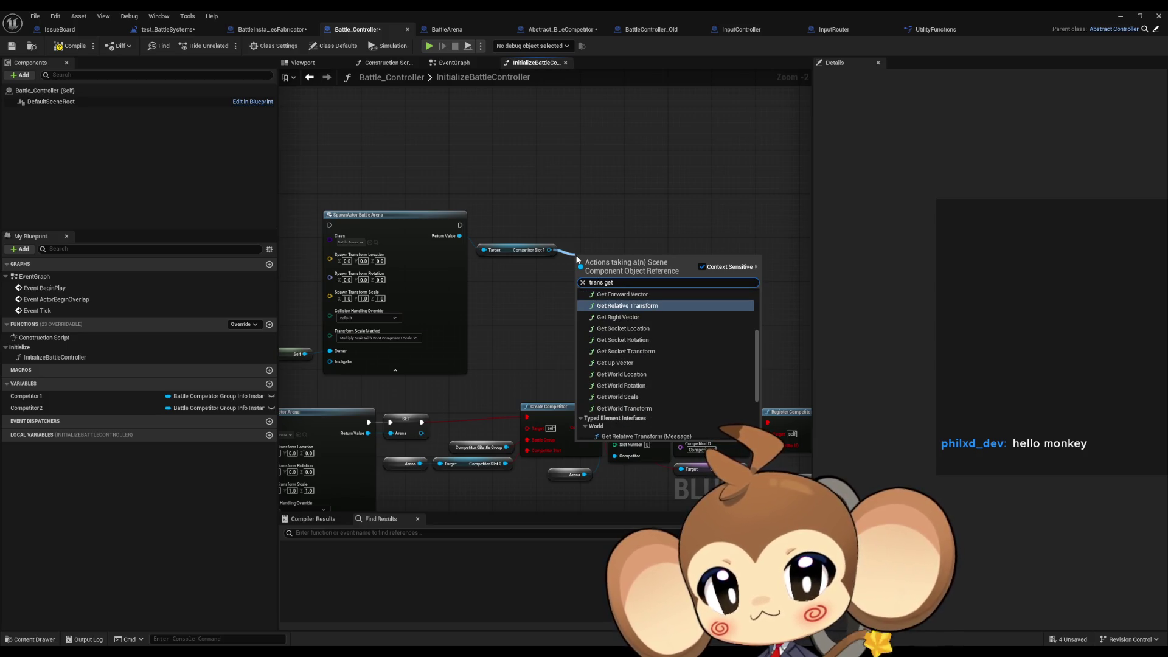
{"action": "left_click", "coordinate": [627, 307]}
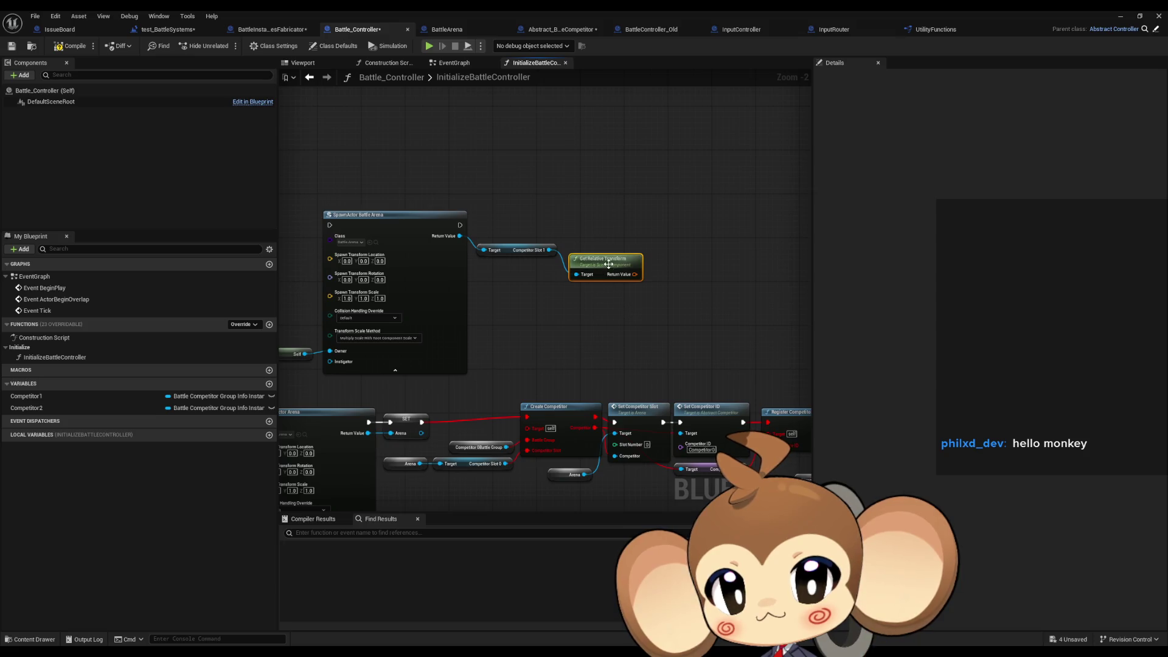
{"action": "left_click_drag", "start_coordinate": [610, 269], "coordinate": [527, 275]}
{"action": "left_click", "coordinate": [640, 230]}
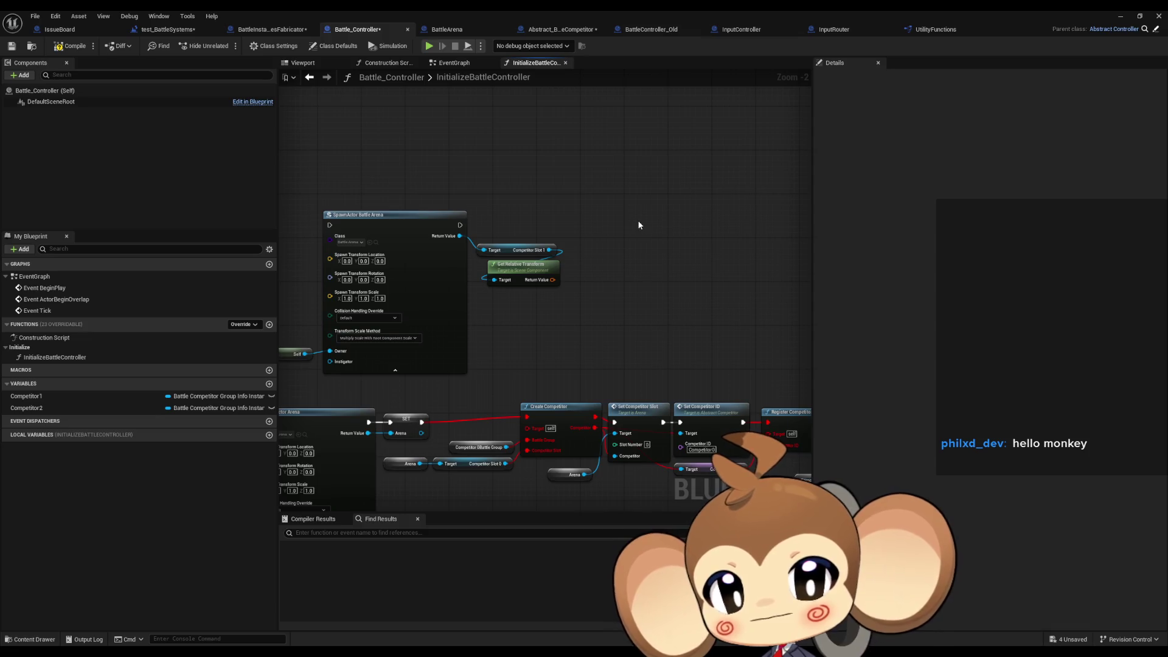
Swap it for a Get World Transform node from Competitor Slot 1.
{"action": "left_click_drag", "start_coordinate": [550, 250], "coordinate": [587, 312]}
{"action": "type", "text": "get w"}
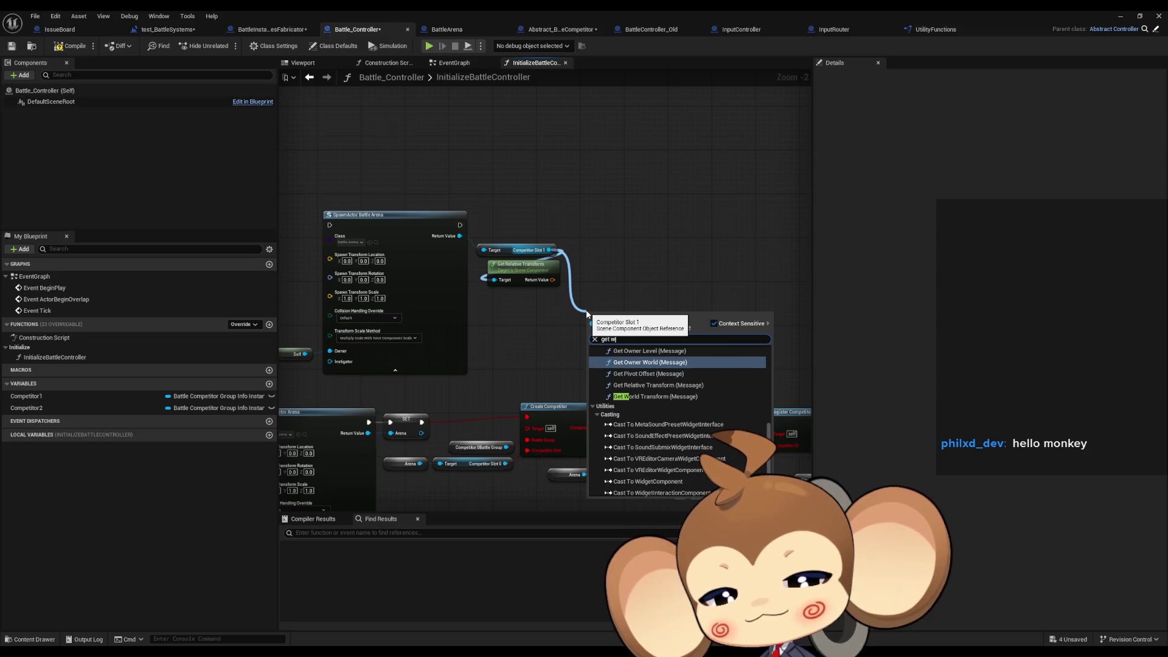
{"action": "type", "text": "orl"}
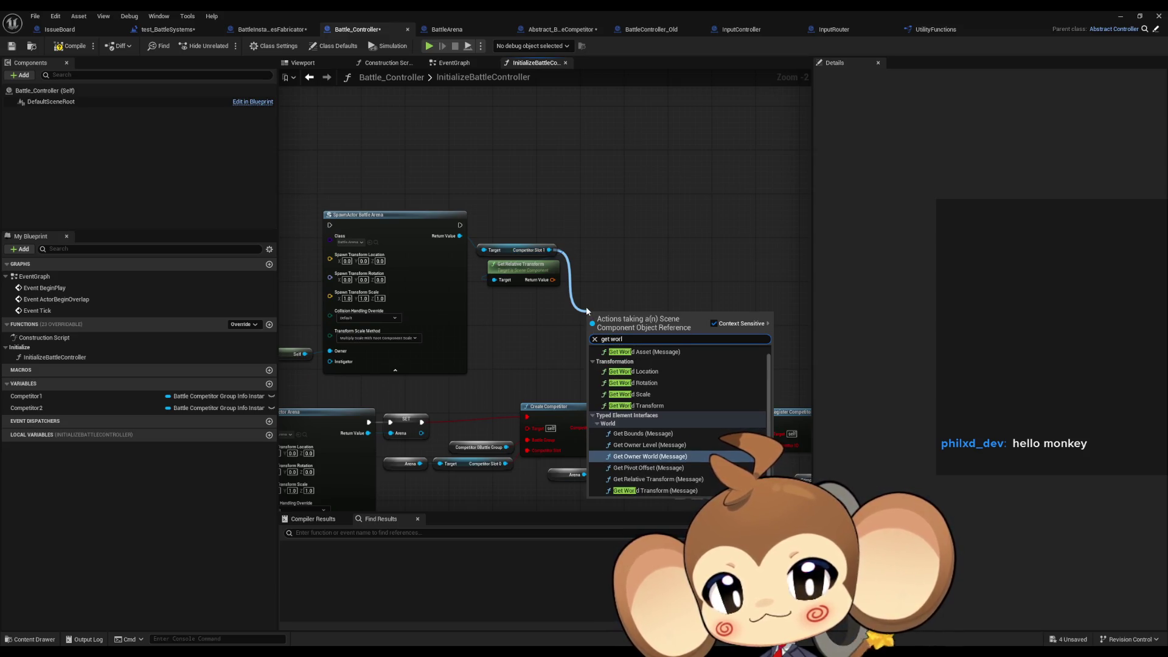
{"action": "type", "text": "d tra"}
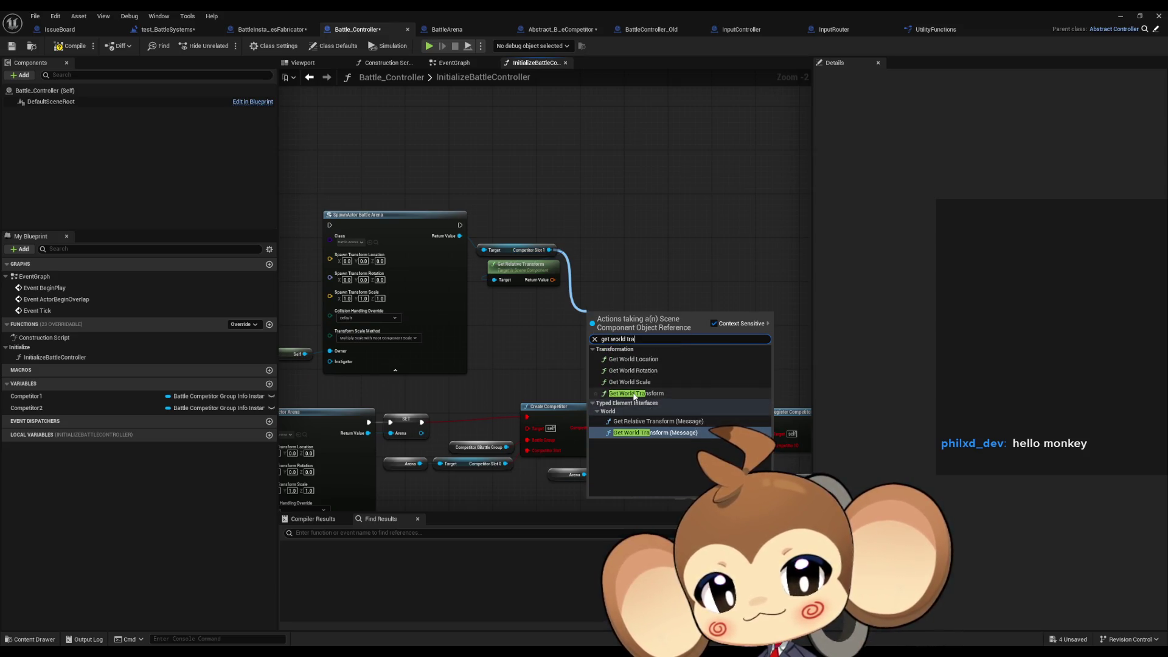
{"action": "key", "text": "Return"}
{"action": "left_click", "coordinate": [521, 264]}
{"action": "key", "text": "Delete"}
{"action": "left_click_drag", "start_coordinate": [622, 321], "coordinate": [519, 276]}
{"action": "left_click", "coordinate": [629, 217]}
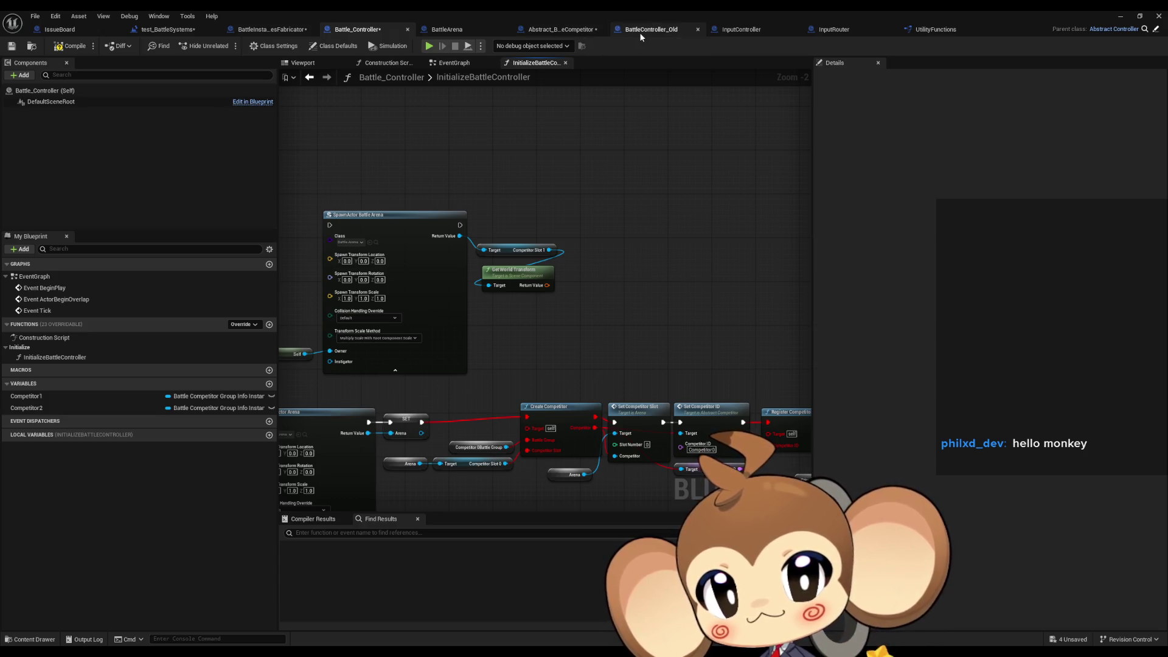
{"action": "left_click", "coordinate": [654, 33]}
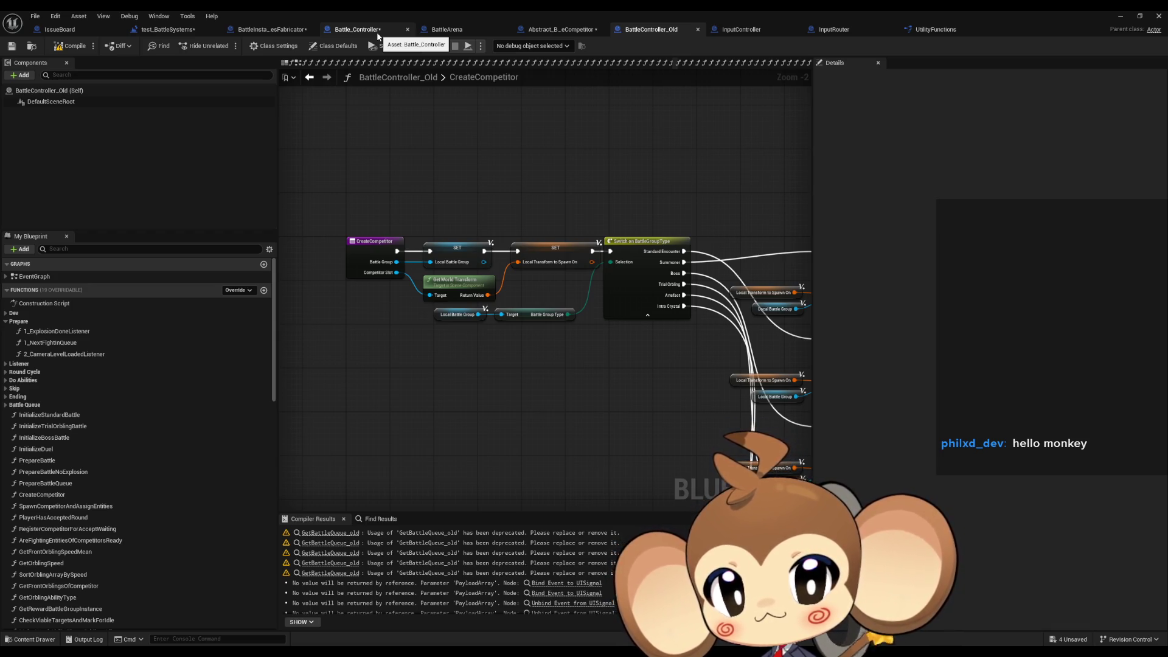
{"action": "left_click", "coordinate": [378, 35]}
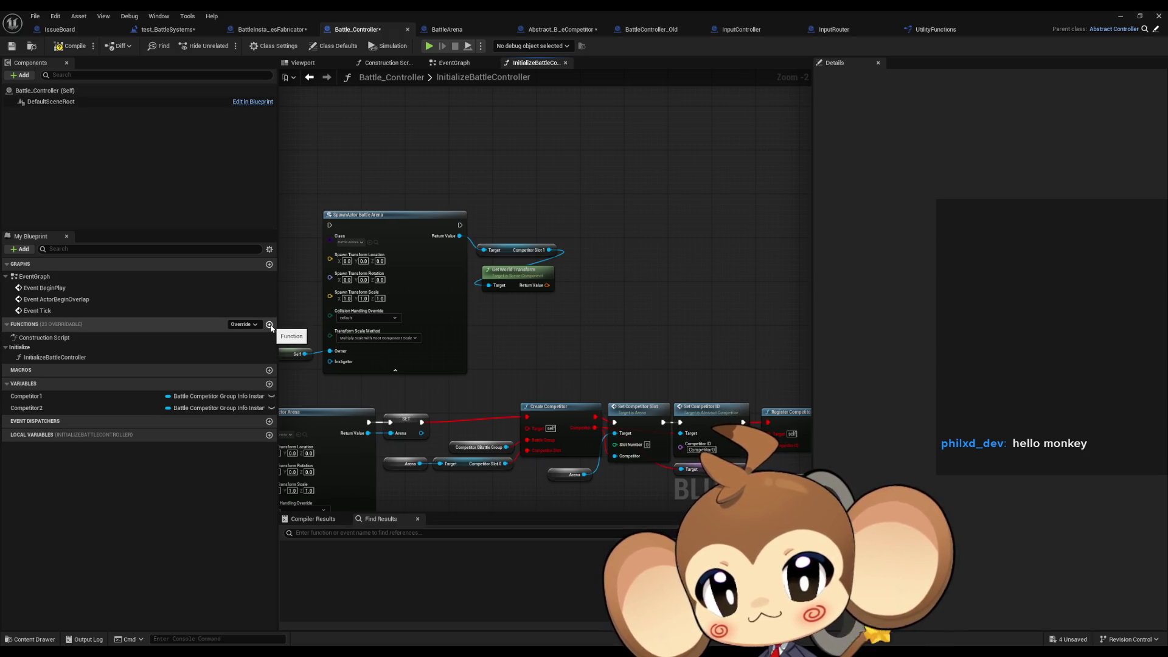
Rename the Competitor1 variable to CompetitorInfoInstance1.
{"action": "left_click", "coordinate": [46, 396]}
{"action": "key", "text": "F2"}
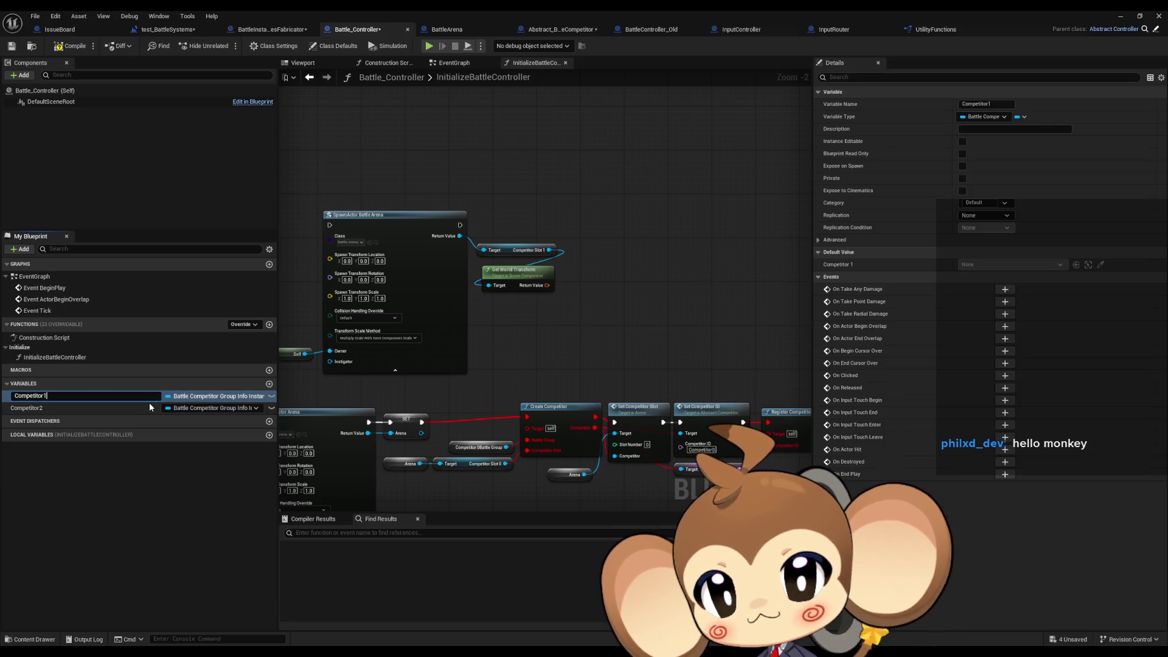
{"action": "key", "text": "BackSpace"}
{"action": "type", "text": "InfoInstan"}
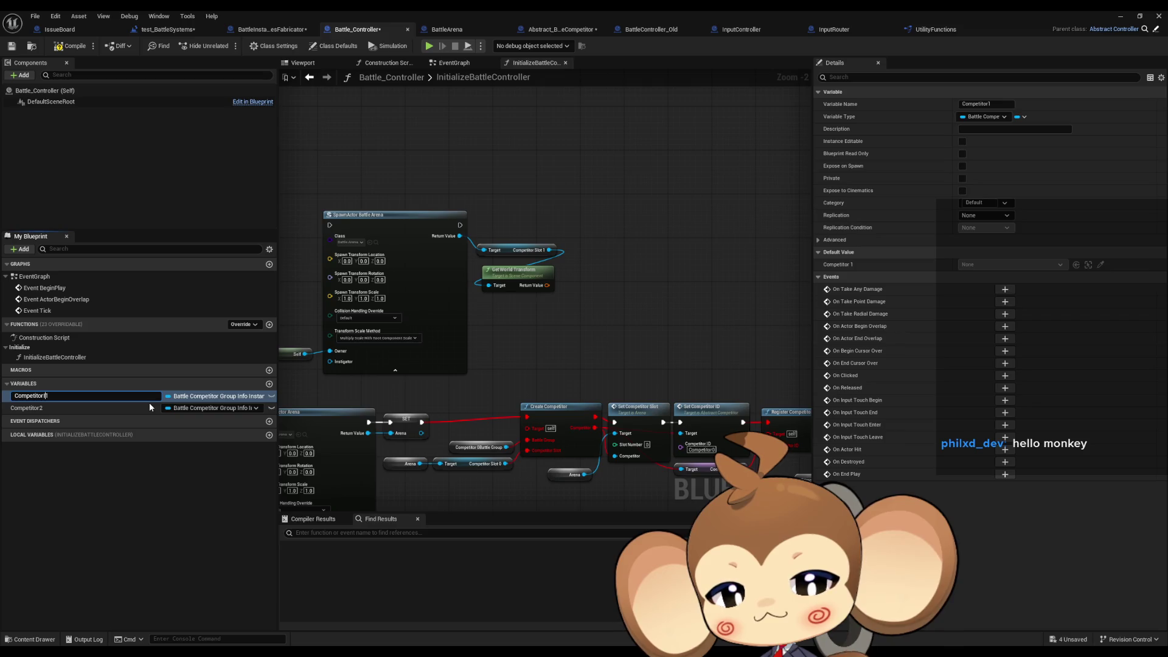
{"action": "type", "text": "ce"}
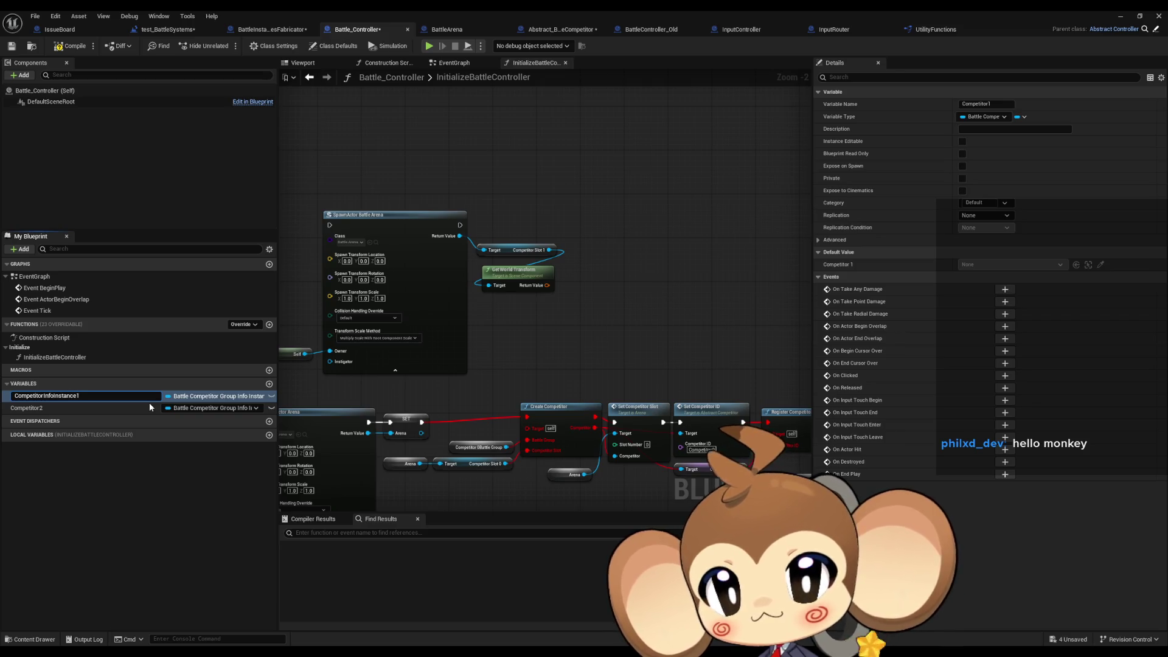
{"action": "key", "text": "shift+Left"}
{"action": "key", "text": "shift+Left"}
{"action": "key", "text": "shift+Left"}
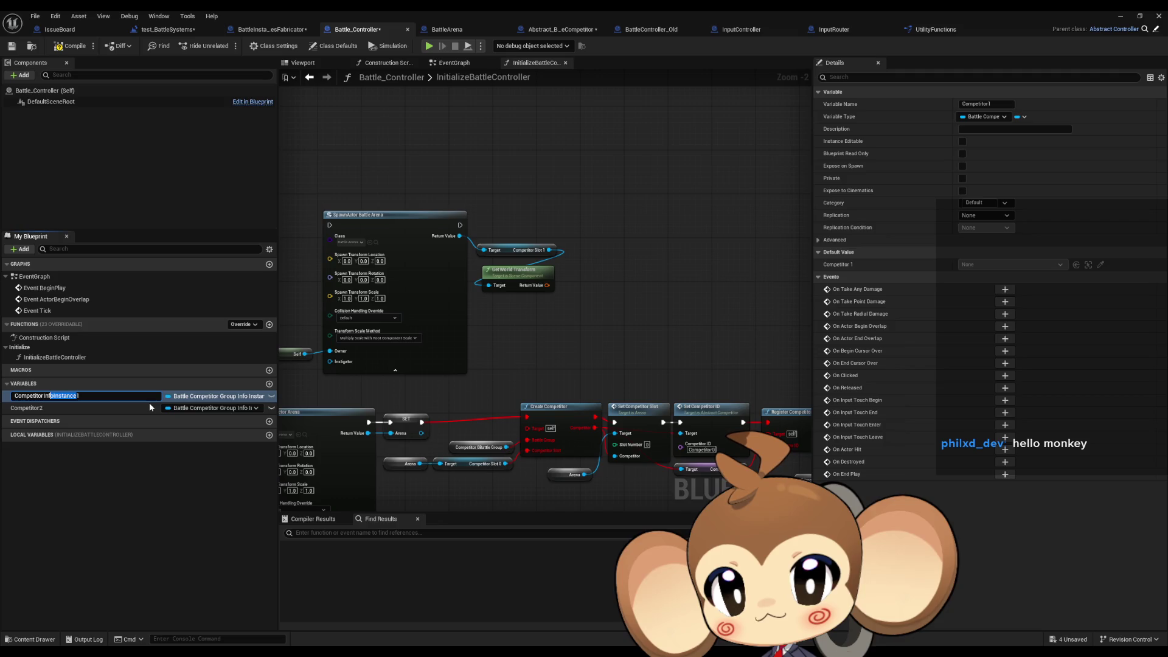
{"action": "key", "text": "Return"}
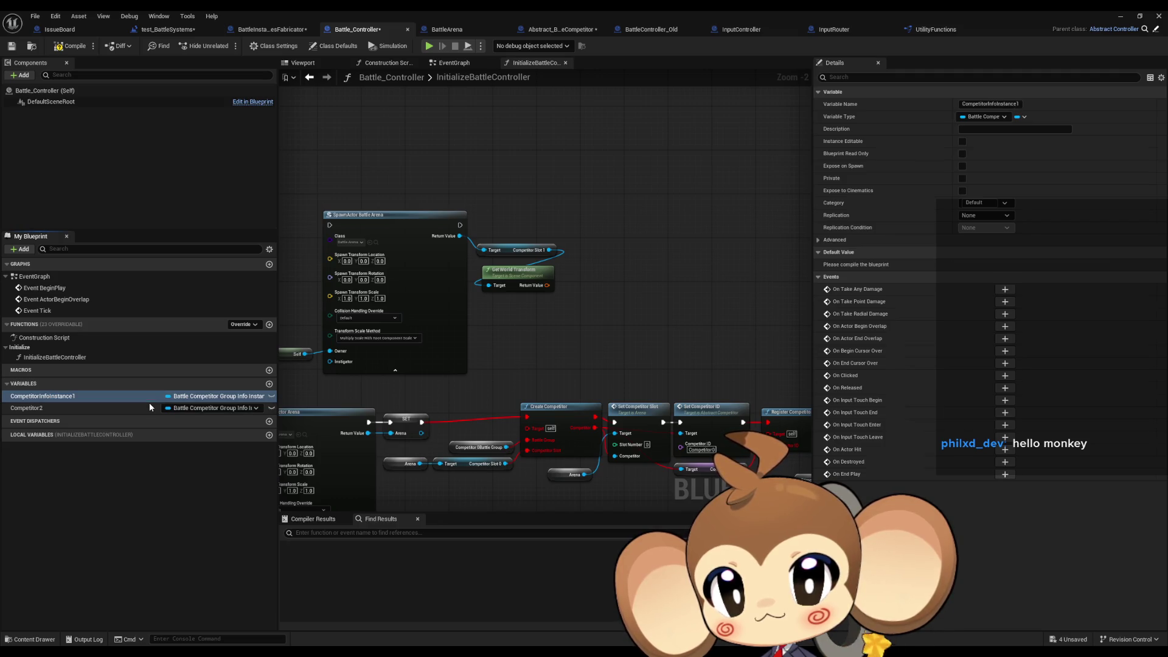
Rename the Competitor2 variable to CompetitorInfoInstance2.
{"action": "left_click", "coordinate": [150, 406]}
{"action": "key", "text": "F2"}
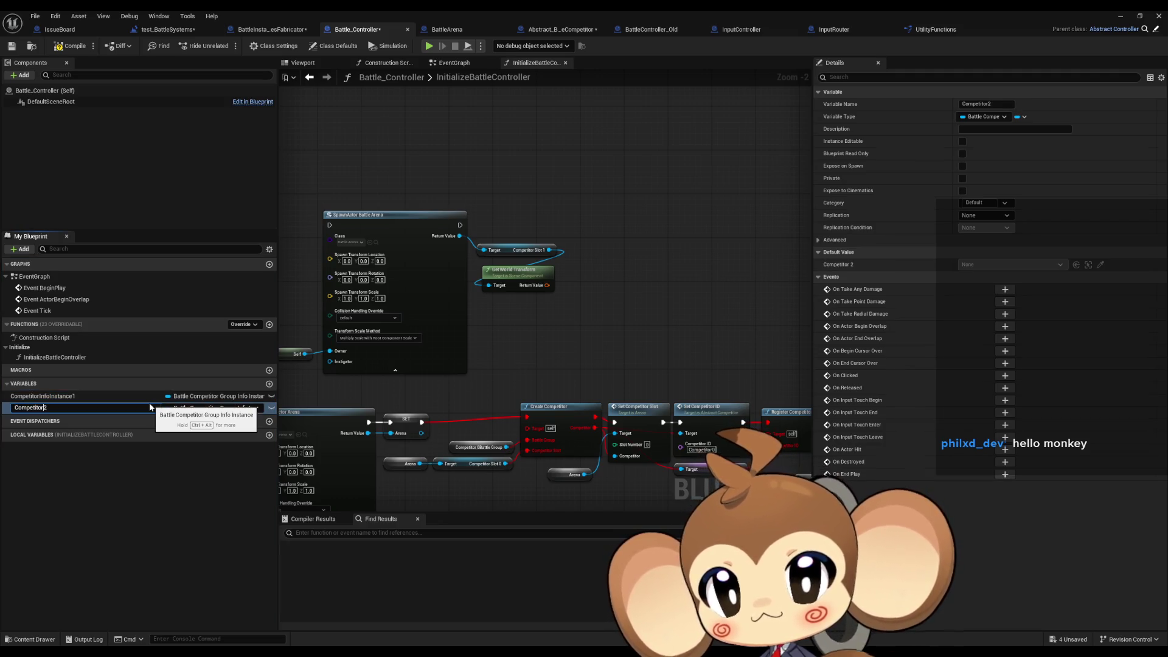
{"action": "type", "text": "InfoInstance"}
{"action": "key", "text": "Return"}
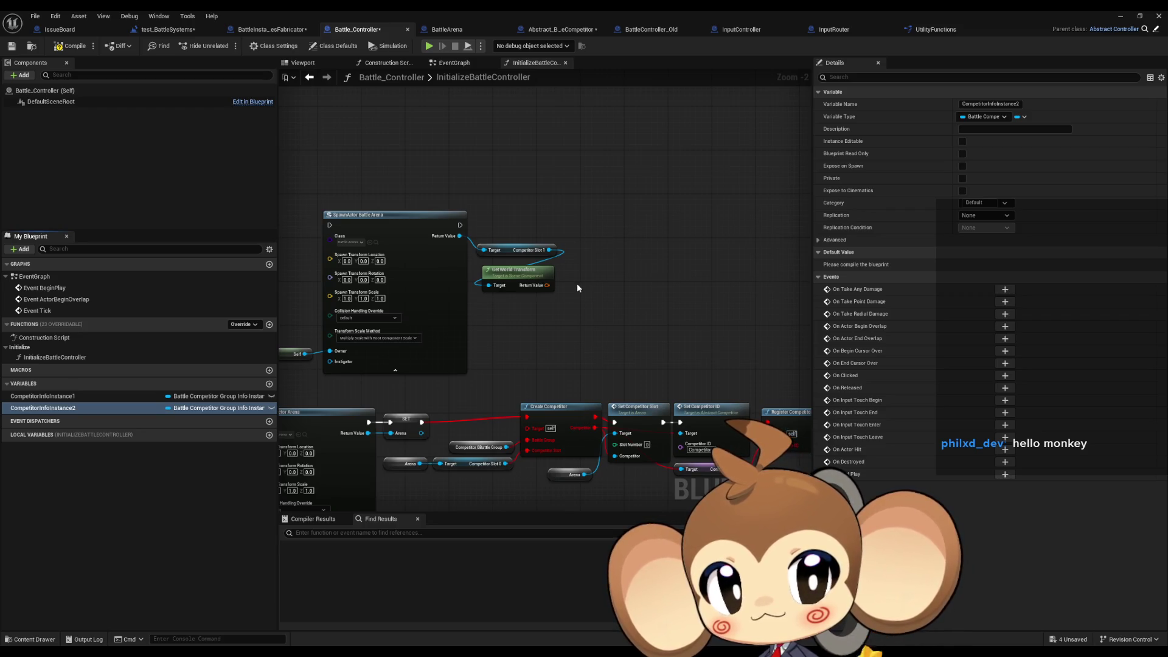
{"action": "left_click_drag", "start_coordinate": [577, 283], "coordinate": [593, 298]}
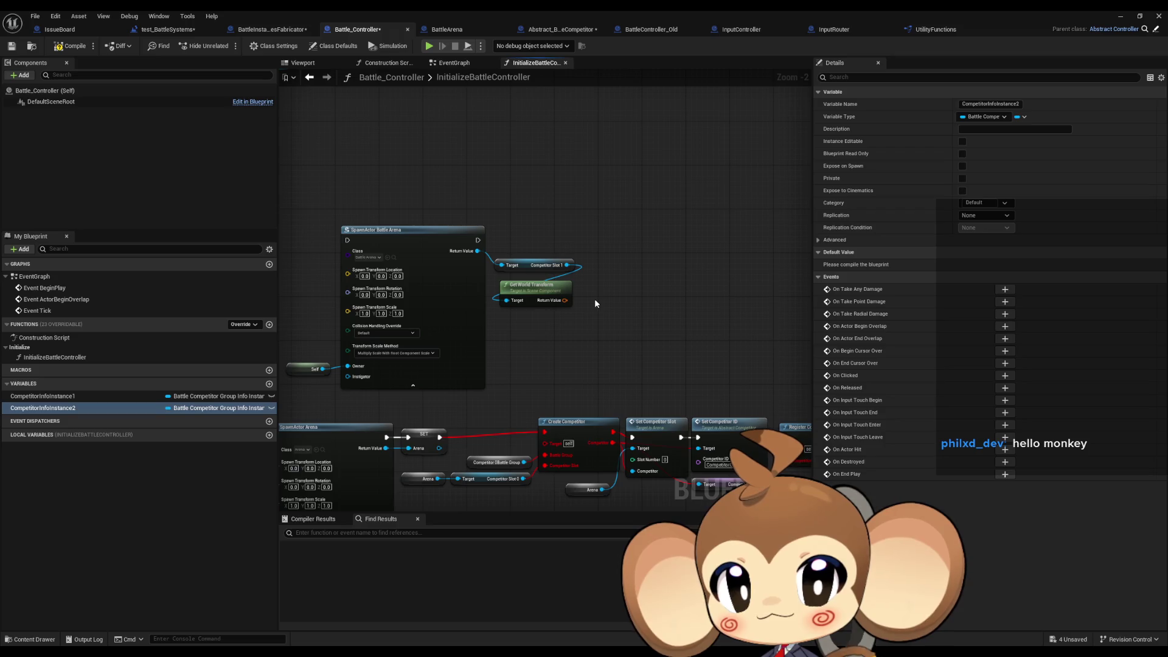
Add a Competitor1 variable and try typing it as Abstract Battle Competitor, then cancel the change.
{"action": "left_click", "coordinate": [268, 385]}
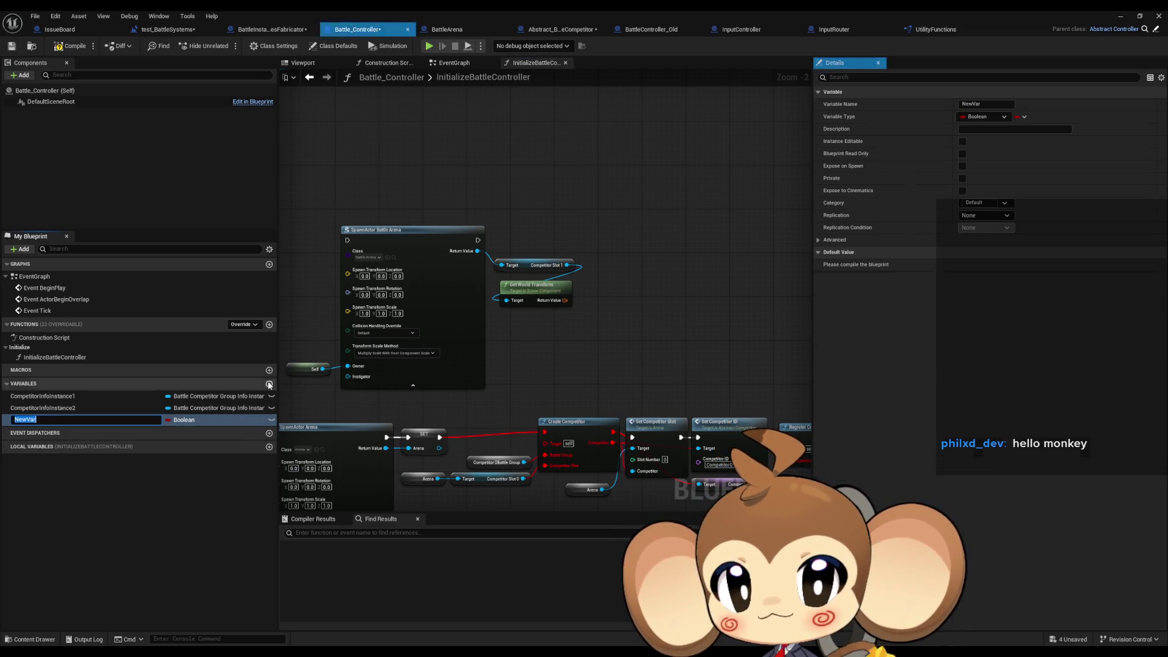
{"action": "type", "text": "Competitor1"}
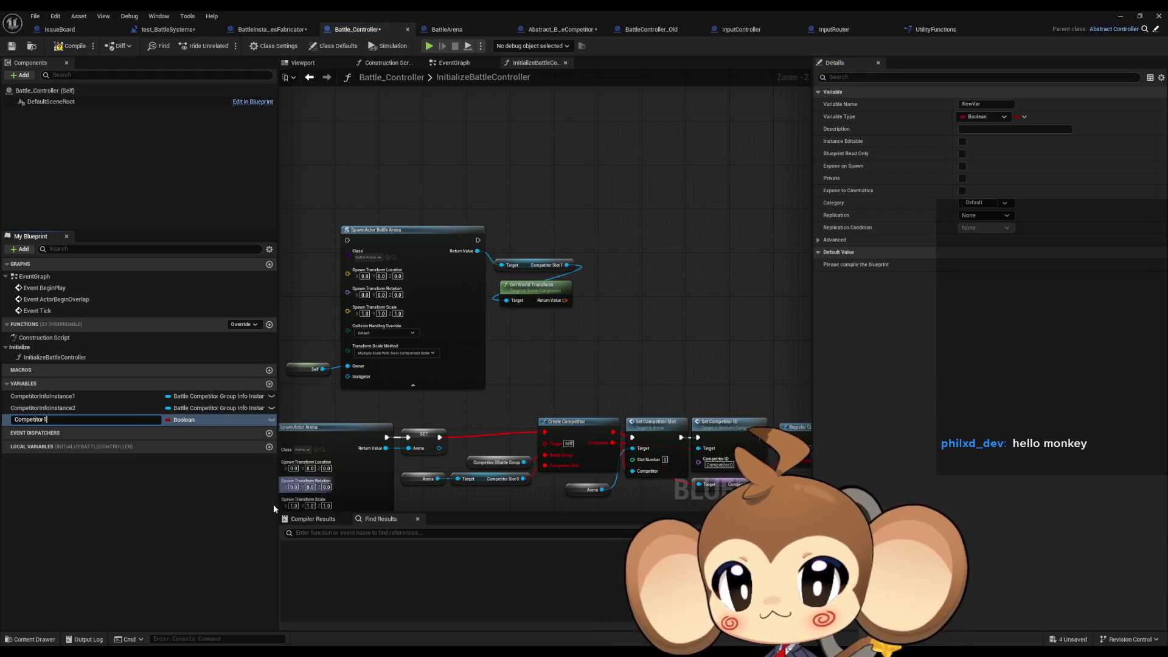
{"action": "key", "text": "Return"}
{"action": "left_click", "coordinate": [188, 420]}
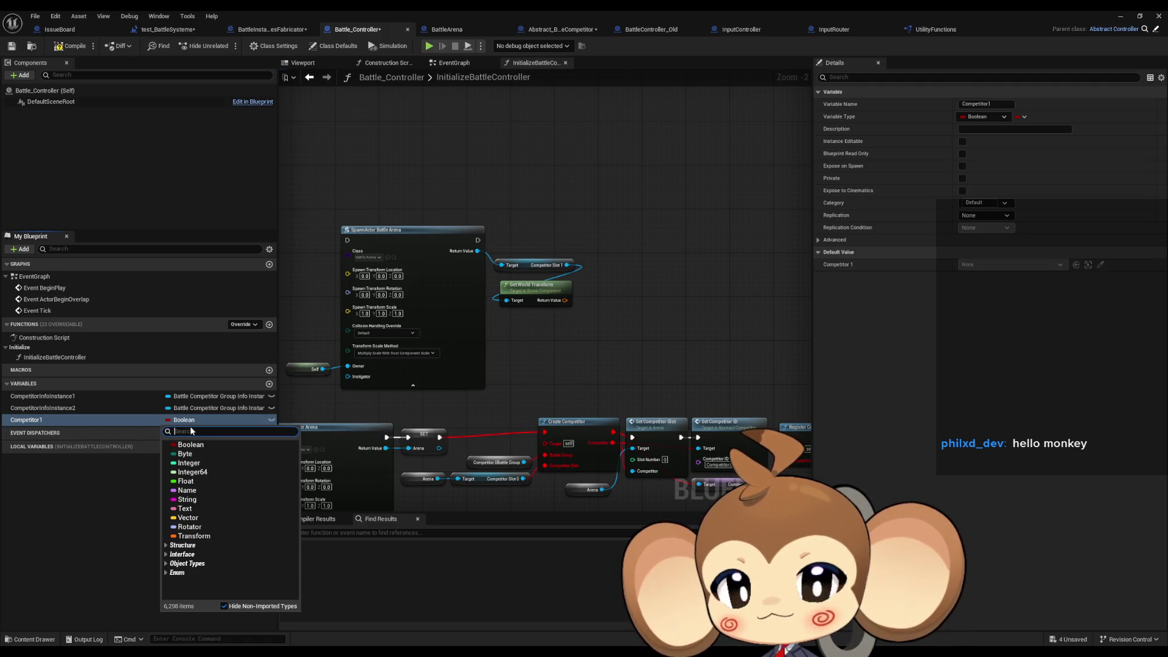
{"action": "type", "text": "abs comp"}
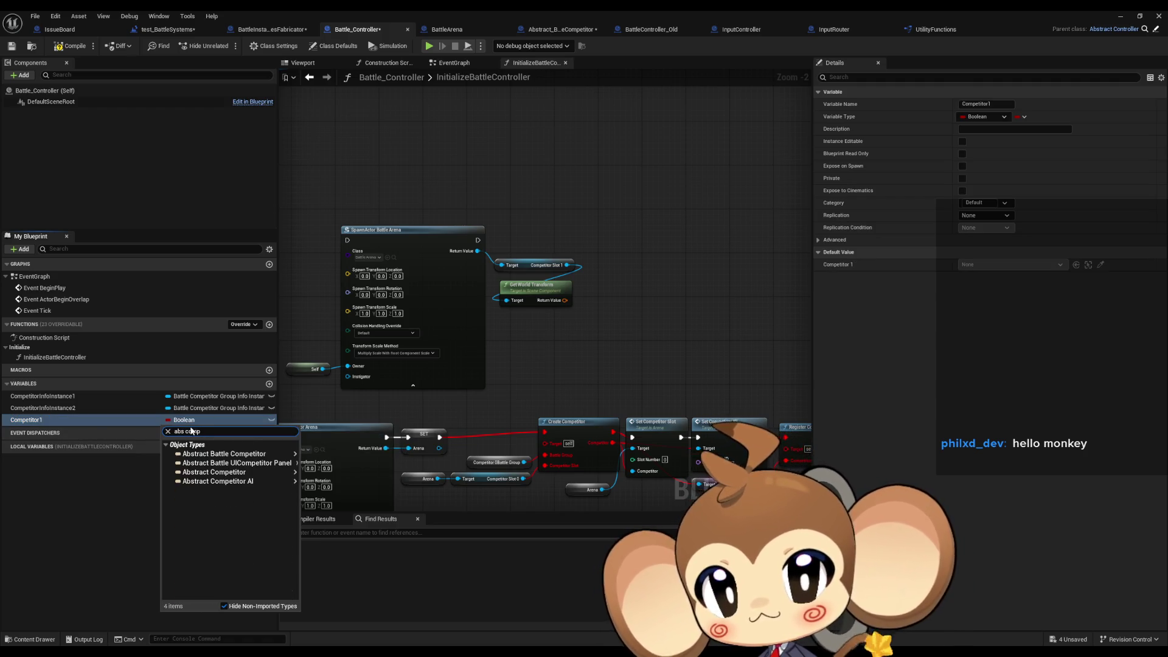
{"action": "mouse_move", "coordinate": [246, 473]}
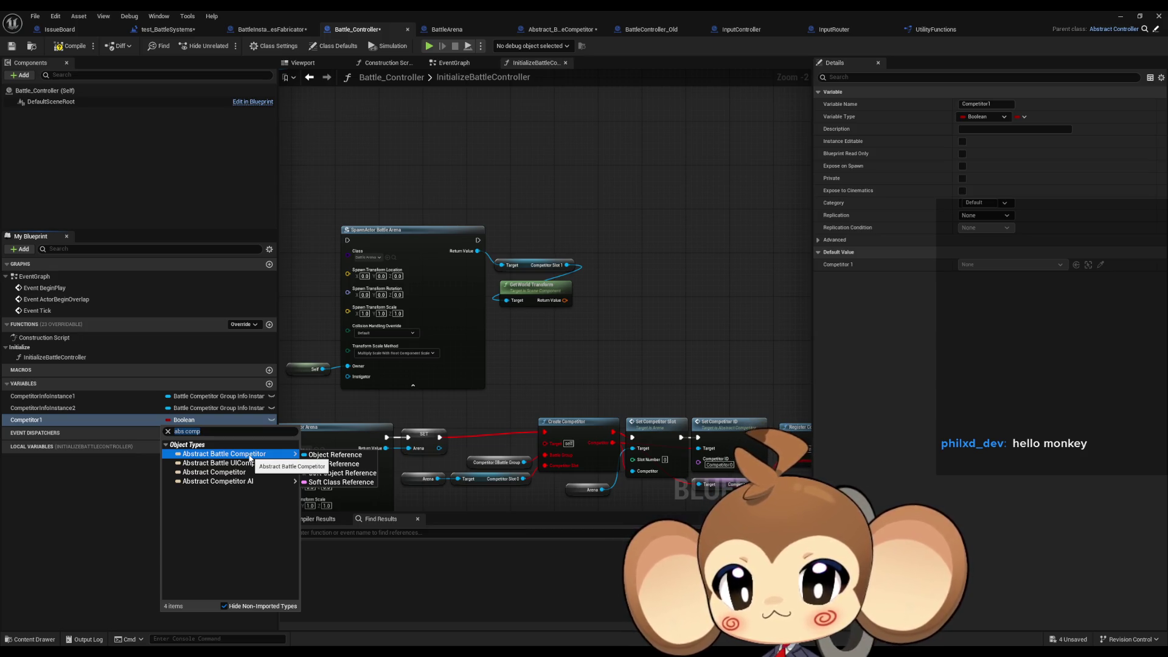
{"action": "left_click", "coordinate": [334, 455]}
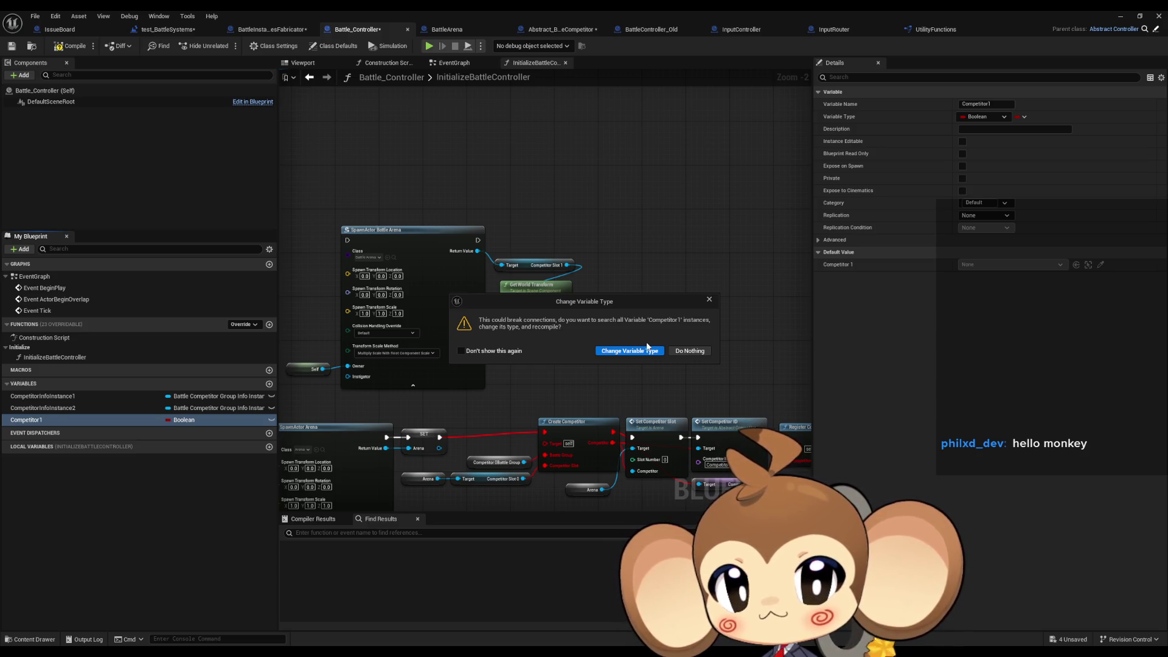
{"action": "left_click", "coordinate": [709, 300]}
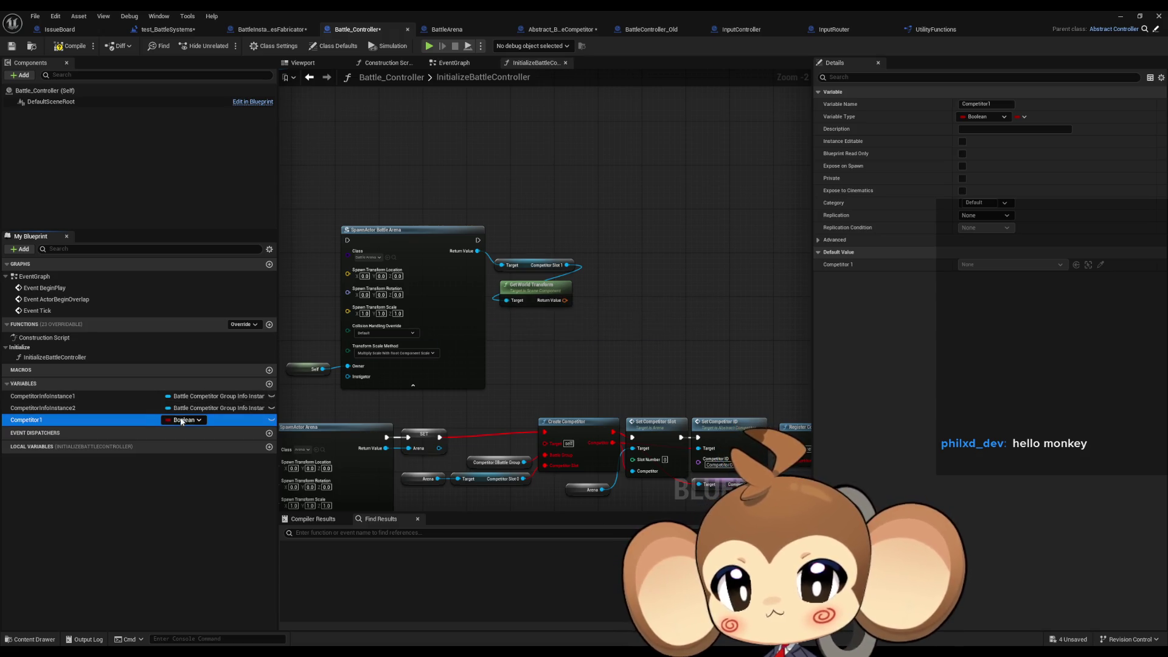
Save the Abstract_BattleCompetitor blueprint.
{"action": "left_click", "coordinate": [563, 30]}
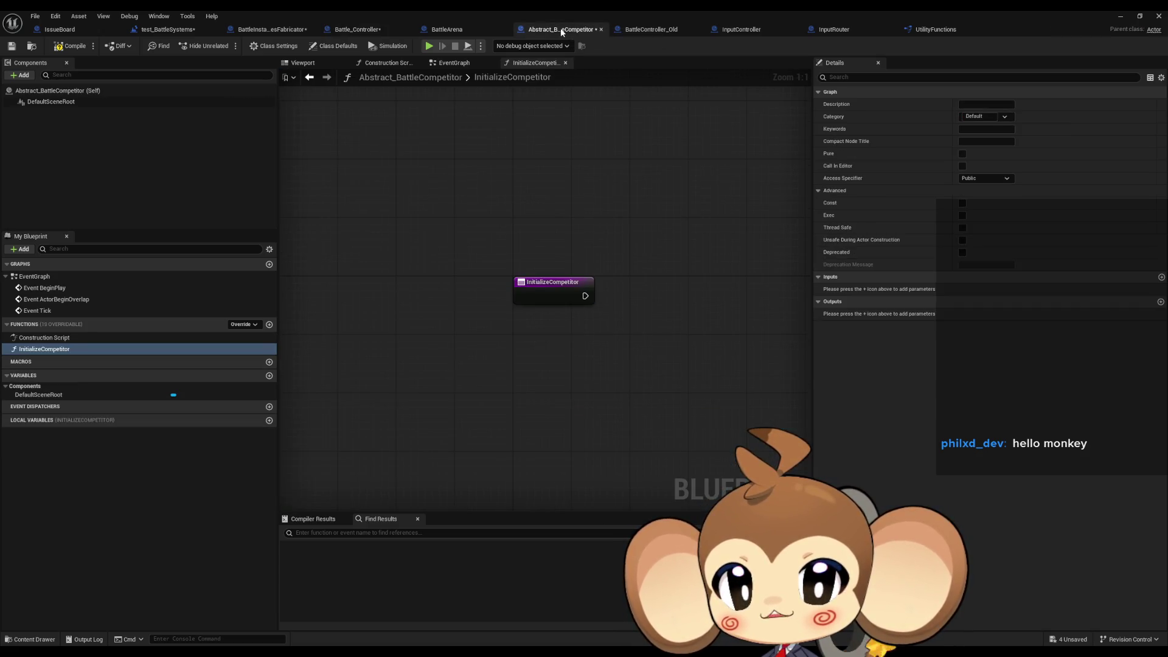
{"action": "key", "text": "ctrl+s"}
{"action": "left_click", "coordinate": [358, 29]}
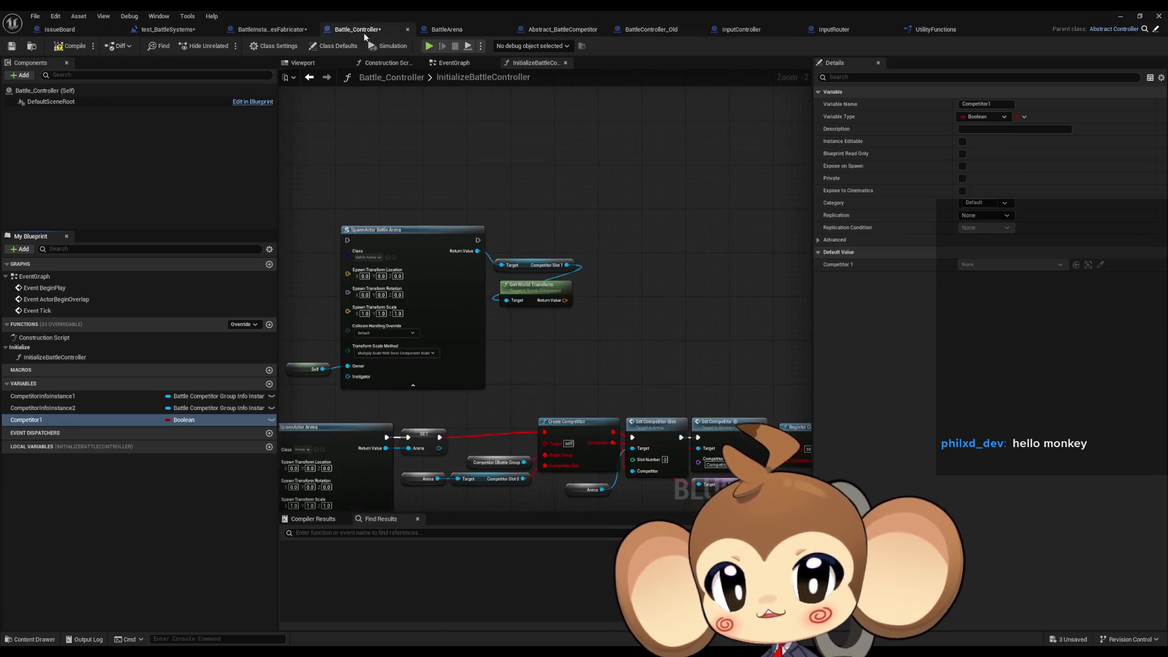
Check Competitor1's type and search for its references.
{"action": "left_click", "coordinate": [176, 420]}
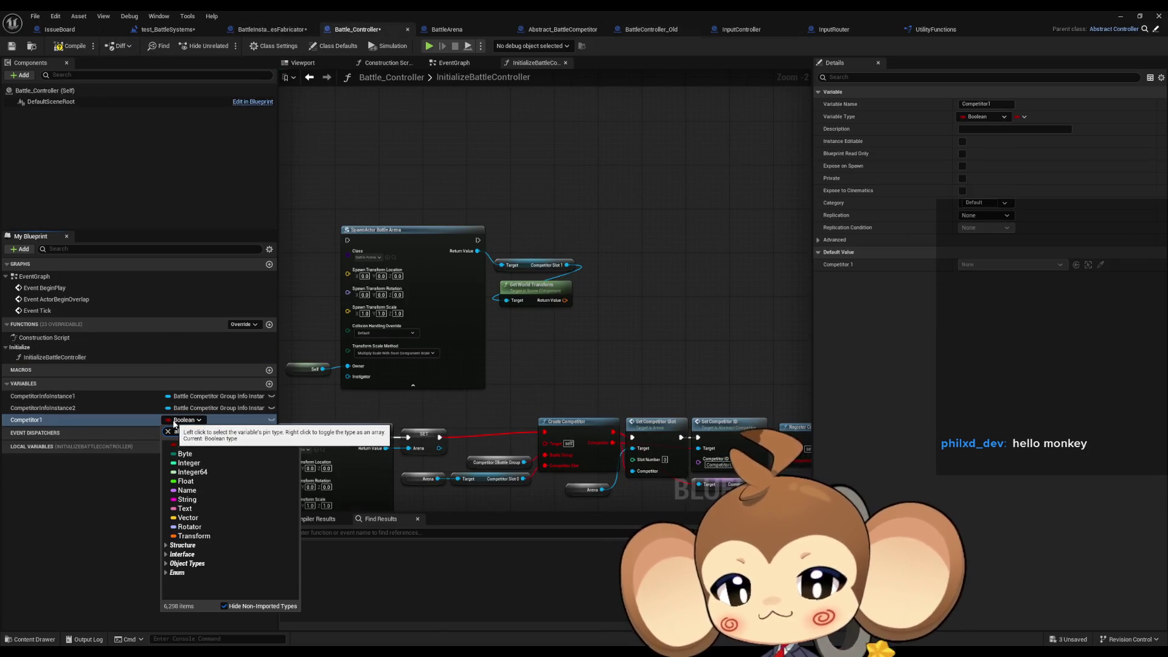
{"action": "left_click", "coordinate": [45, 424]}
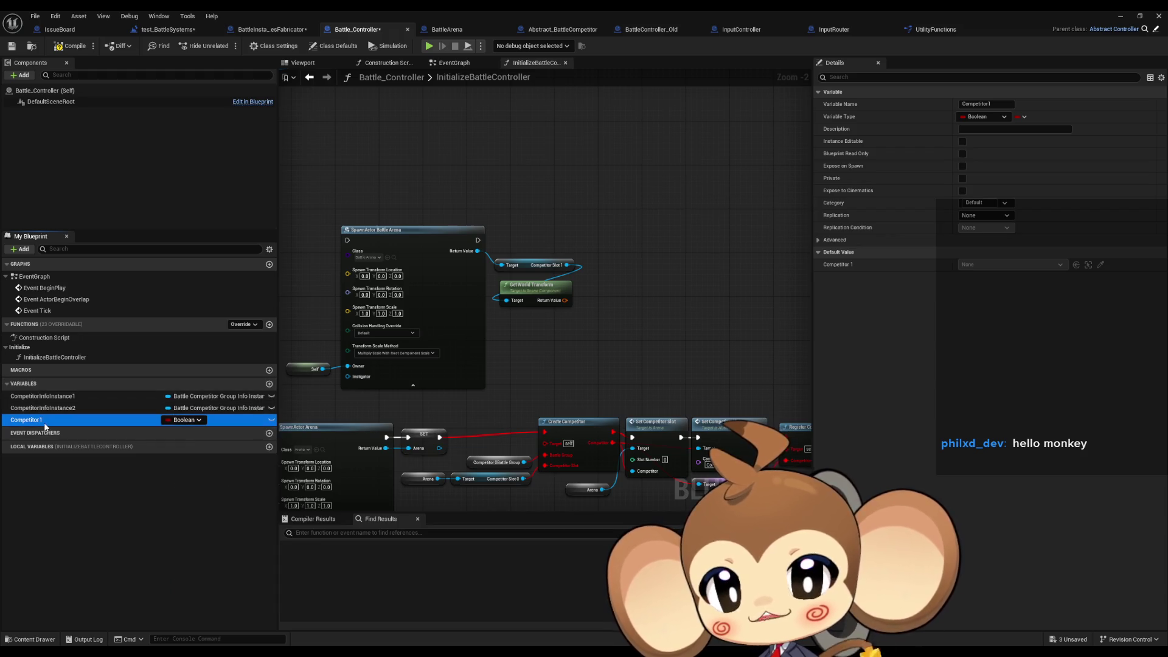
{"action": "right_click", "coordinate": [45, 426]}
{"action": "mouse_move", "coordinate": [91, 458]}
{"action": "left_click", "coordinate": [176, 476]}
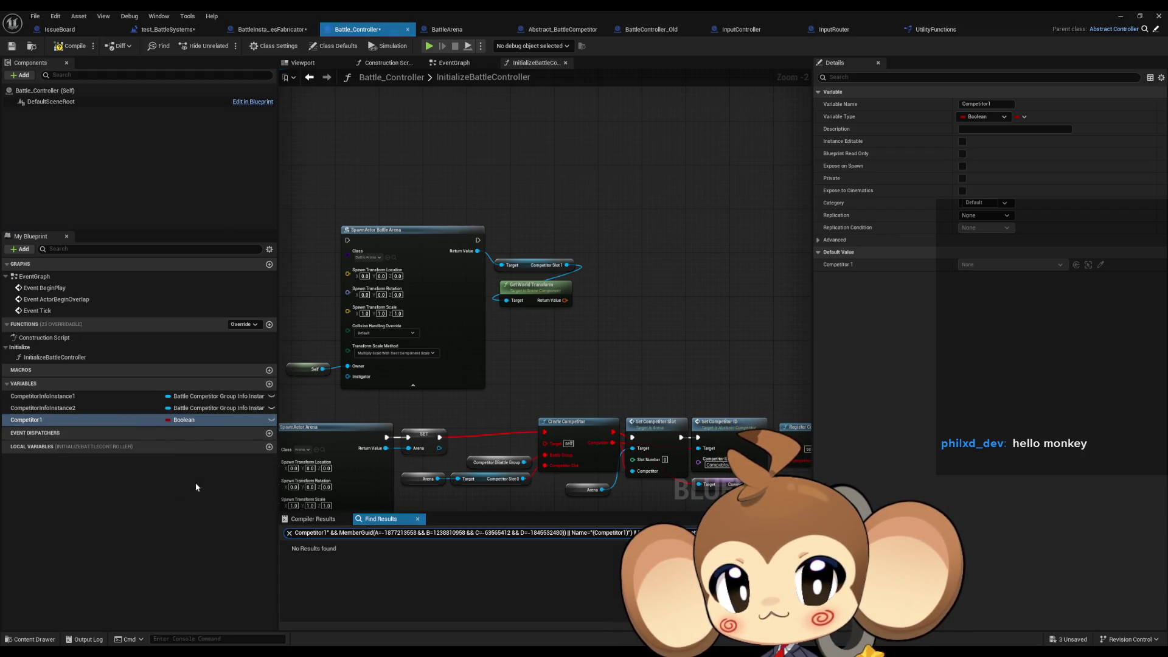
{"action": "scroll", "coordinate": [426, 402], "scroll_direction": "down", "scroll_amount": 6}
{"action": "scroll", "coordinate": [576, 345], "scroll_direction": "up", "scroll_amount": 6}
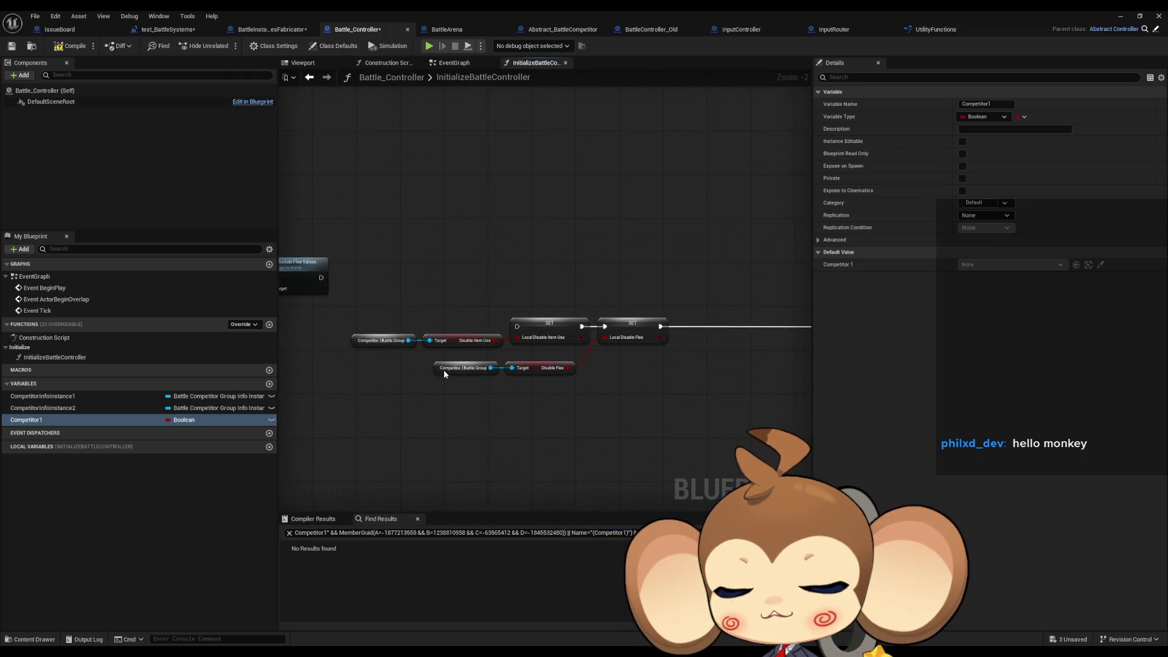
{"action": "scroll", "coordinate": [426, 367], "scroll_direction": "down", "scroll_amount": 3}
{"action": "scroll", "coordinate": [425, 365], "scroll_direction": "up", "scroll_amount": 3}
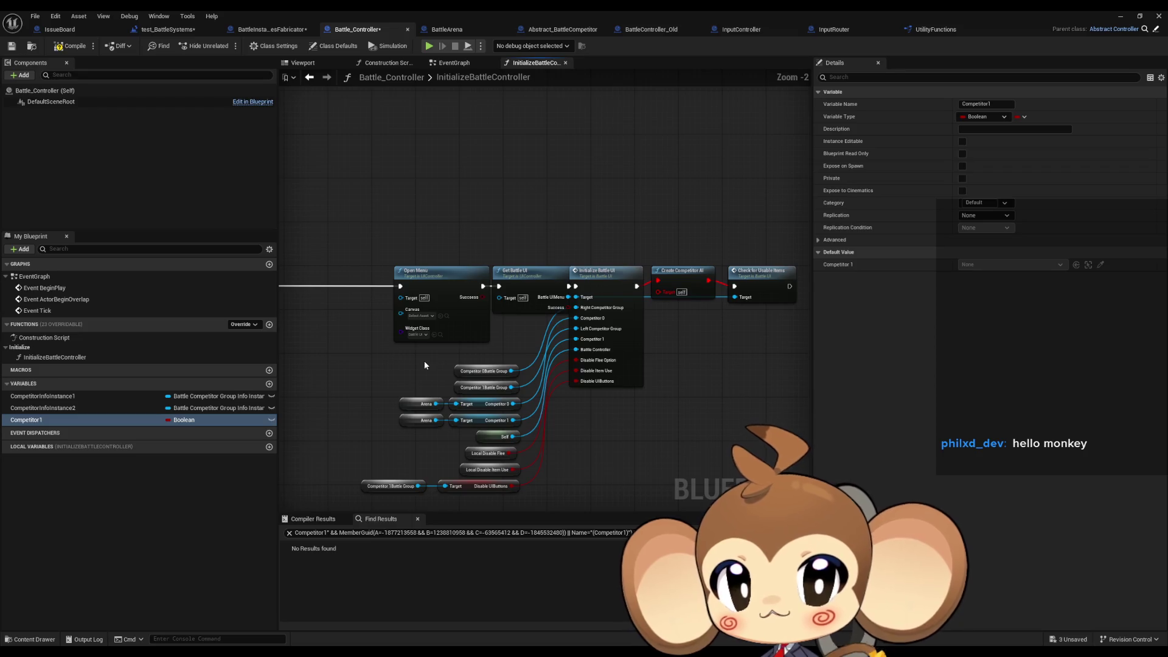
{"action": "scroll", "coordinate": [425, 365], "scroll_direction": "down", "scroll_amount": 3}
{"action": "scroll", "coordinate": [409, 334], "scroll_direction": "up", "scroll_amount": 3}
{"action": "scroll", "coordinate": [597, 395], "scroll_direction": "up", "scroll_amount": 1}
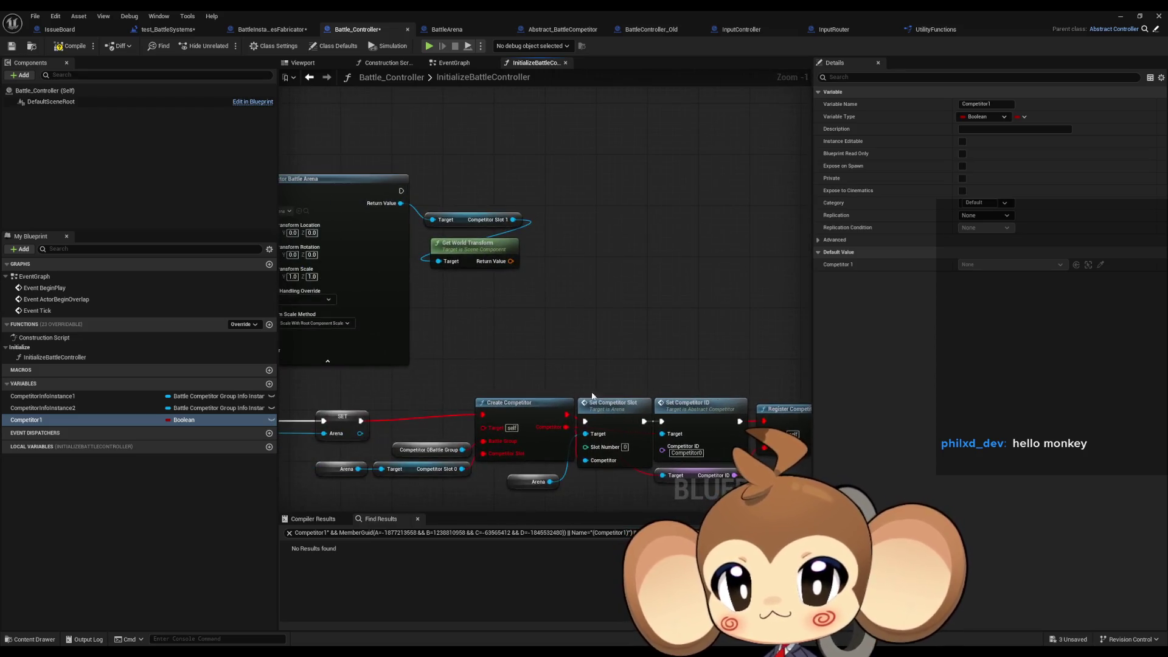
Delete the Boolean Competitor1 variable.
{"action": "left_click", "coordinate": [268, 420]}
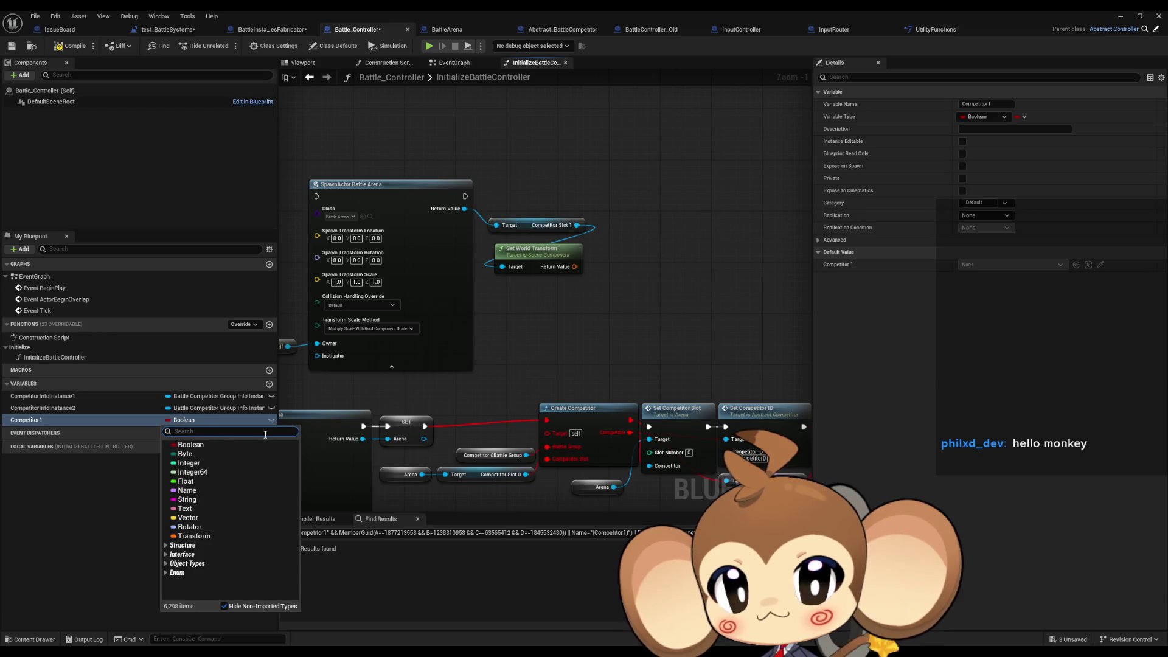
{"action": "left_click", "coordinate": [102, 396]}
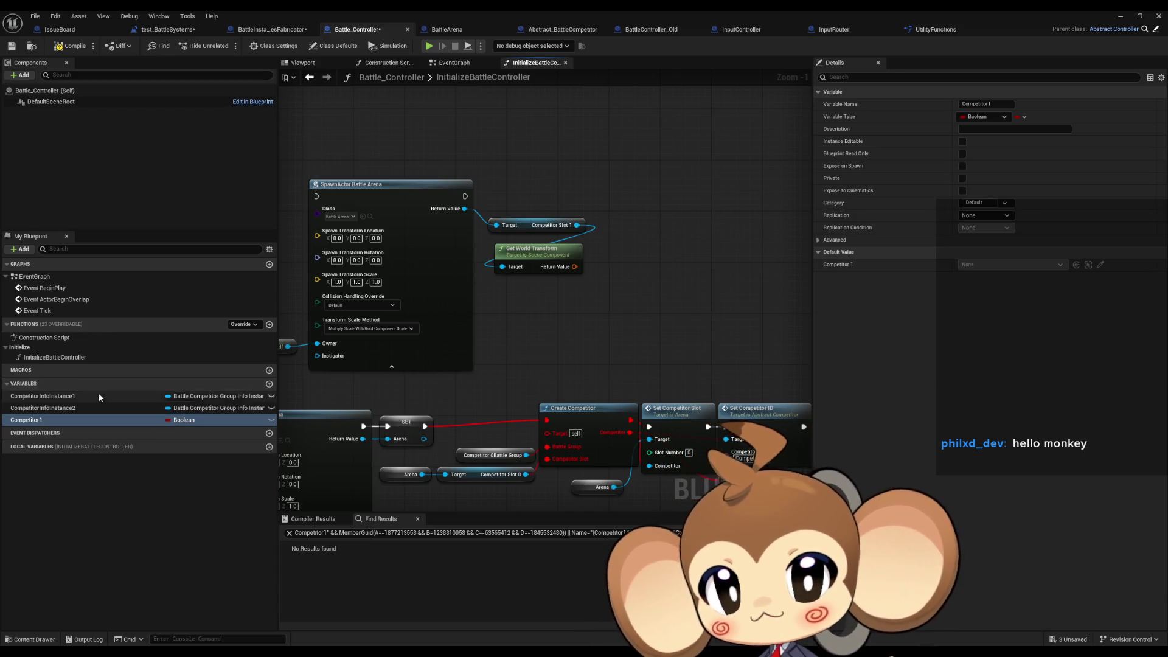
{"action": "left_click", "coordinate": [91, 420]}
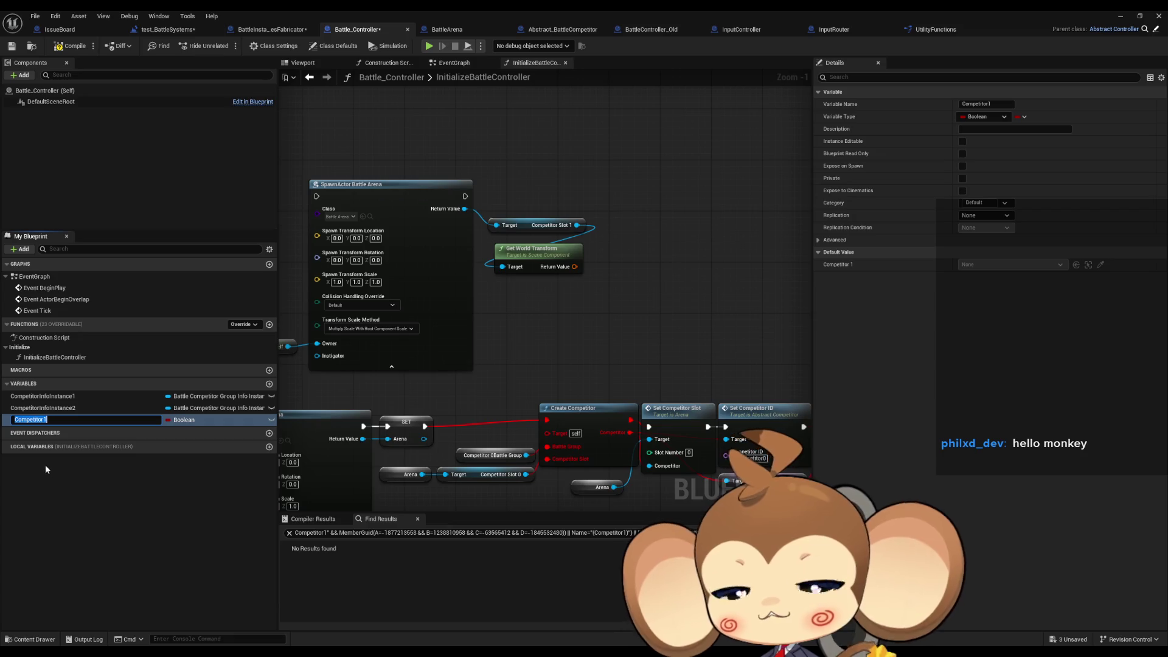
{"action": "key", "text": "Escape"}
{"action": "key", "text": "Delete"}
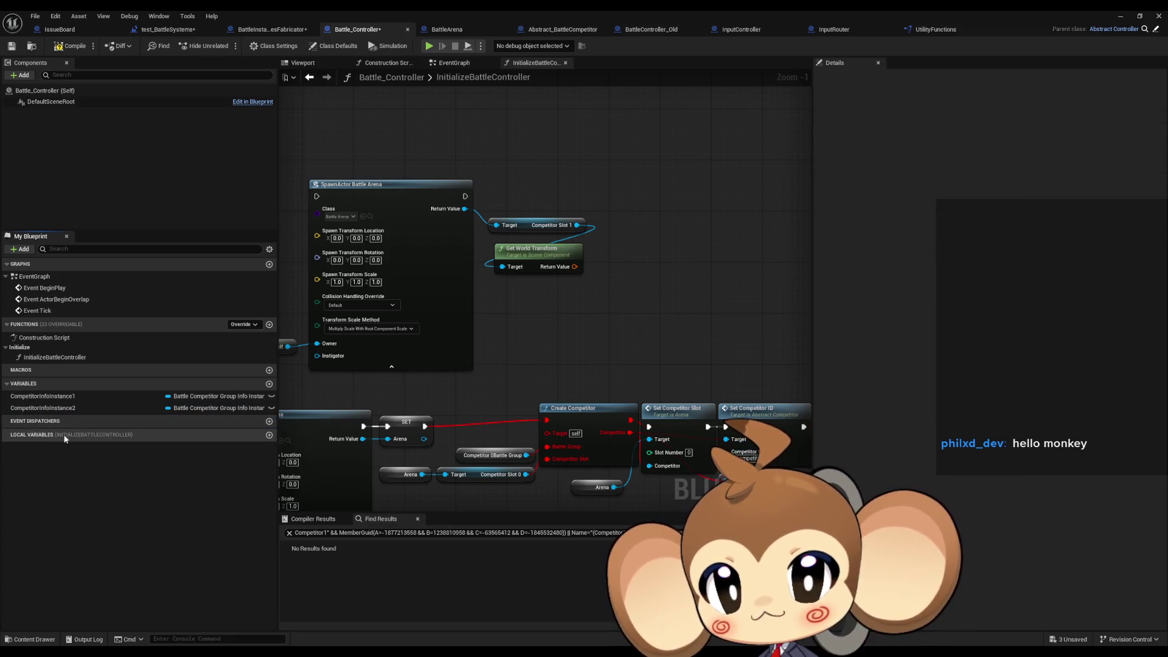
Create an Abstract Battle Competitor variable named BattleCompetitor1.
{"action": "left_click", "coordinate": [269, 384]}
{"action": "type", "text": "Competitor1"}
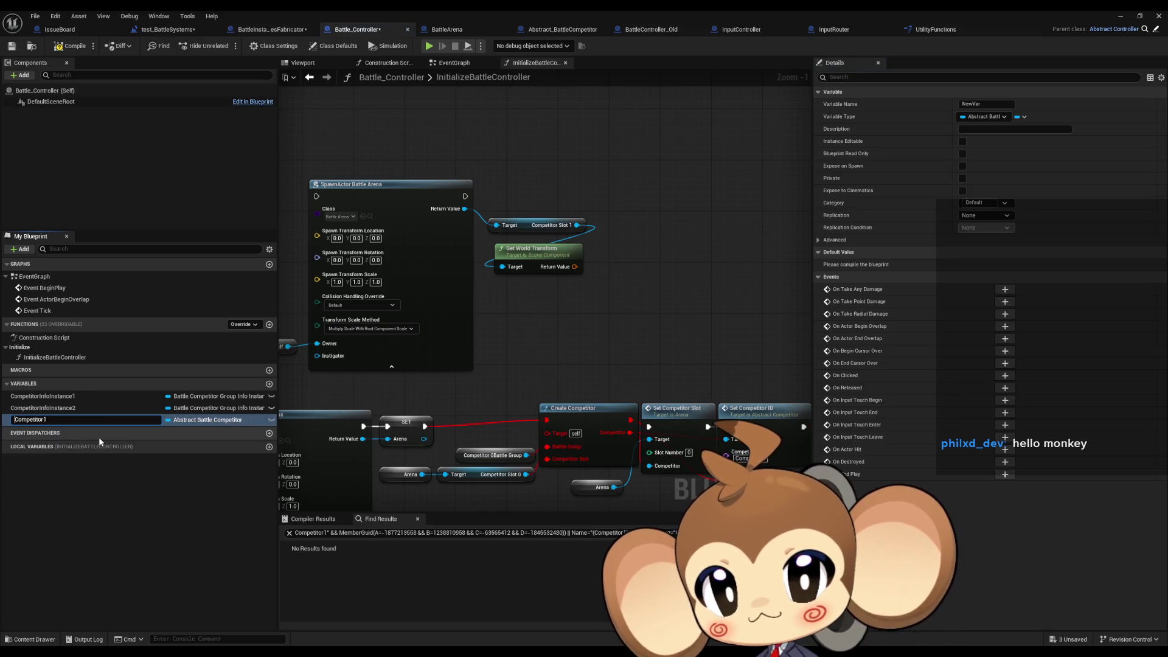
{"action": "key", "text": "Home"}
{"action": "type", "text": "Battle"}
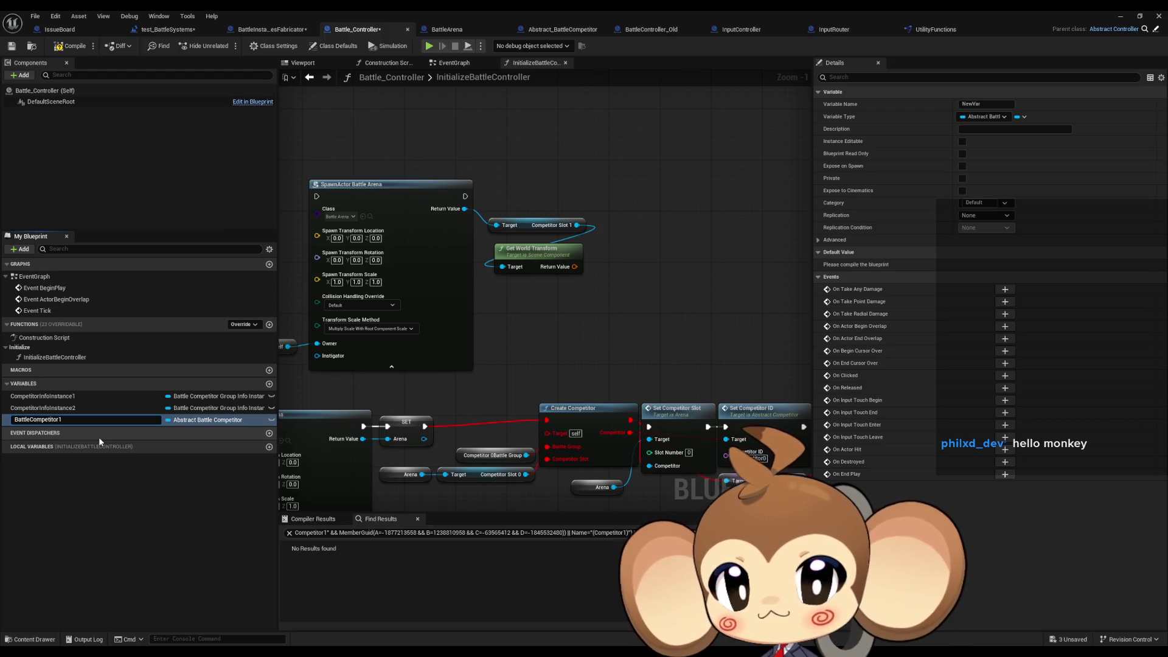
{"action": "key", "text": "Return"}
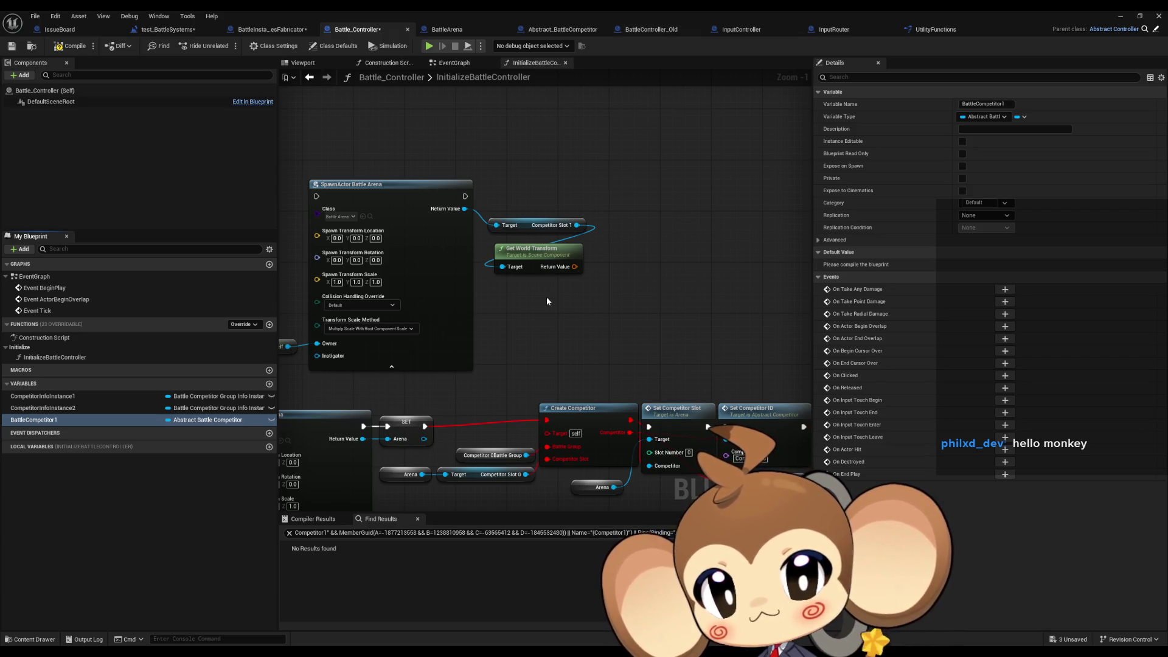
{"action": "mouse_move", "coordinate": [546, 300]}
{"action": "left_mouse_down"}
{"action": "mouse_move", "coordinate": [561, 283]}
{"action": "mouse_move", "coordinate": [539, 280]}
{"action": "mouse_move", "coordinate": [672, 288]}
{"action": "left_mouse_up"}
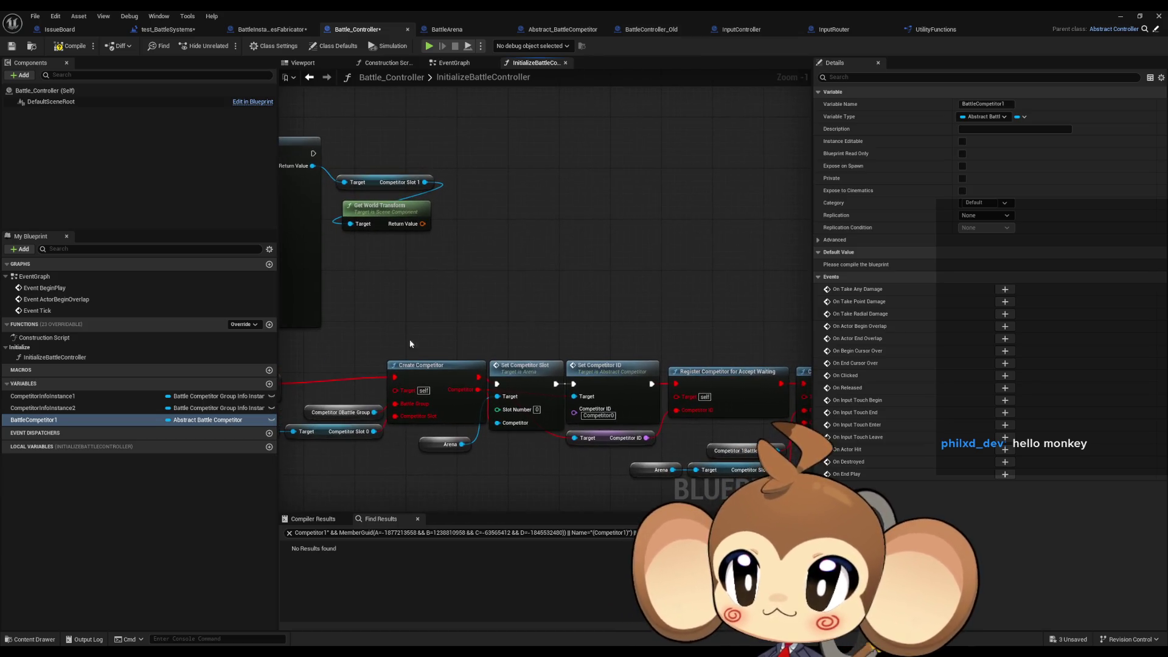
Duplicate BattleCompetitor1 and rename the copy BattleCompetitor2.
{"action": "left_click", "coordinate": [54, 408]}
{"action": "left_click", "coordinate": [53, 420]}
{"action": "key", "text": "ctrl+w"}
{"action": "key", "text": "BackSpace"}
{"action": "key", "text": "BackSpace"}
{"action": "key", "text": "BackSpace"}
{"action": "type", "text": "2"}
{"action": "key", "text": "Return"}
{"action": "mouse_move", "coordinate": [546, 302]}
{"action": "left_mouse_down"}
{"action": "mouse_move", "coordinate": [663, 281]}
{"action": "mouse_move", "coordinate": [684, 296]}
{"action": "mouse_move", "coordinate": [660, 298]}
{"action": "left_mouse_up"}
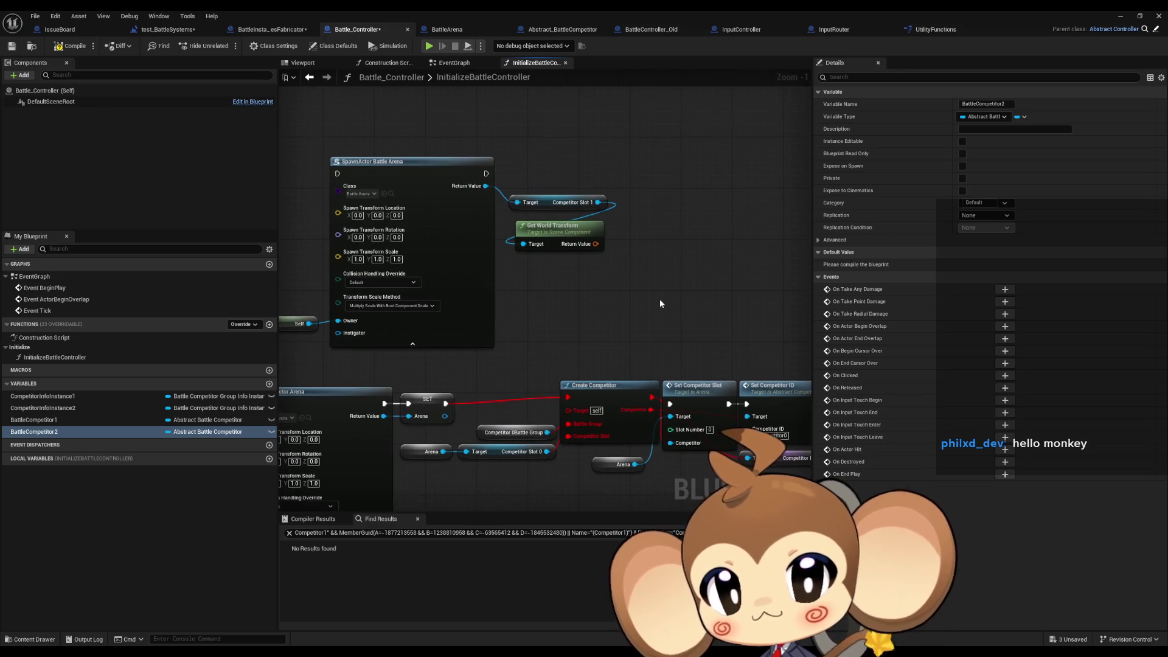
{"action": "scroll", "coordinate": [658, 317], "scroll_direction": "down", "scroll_amount": 3}
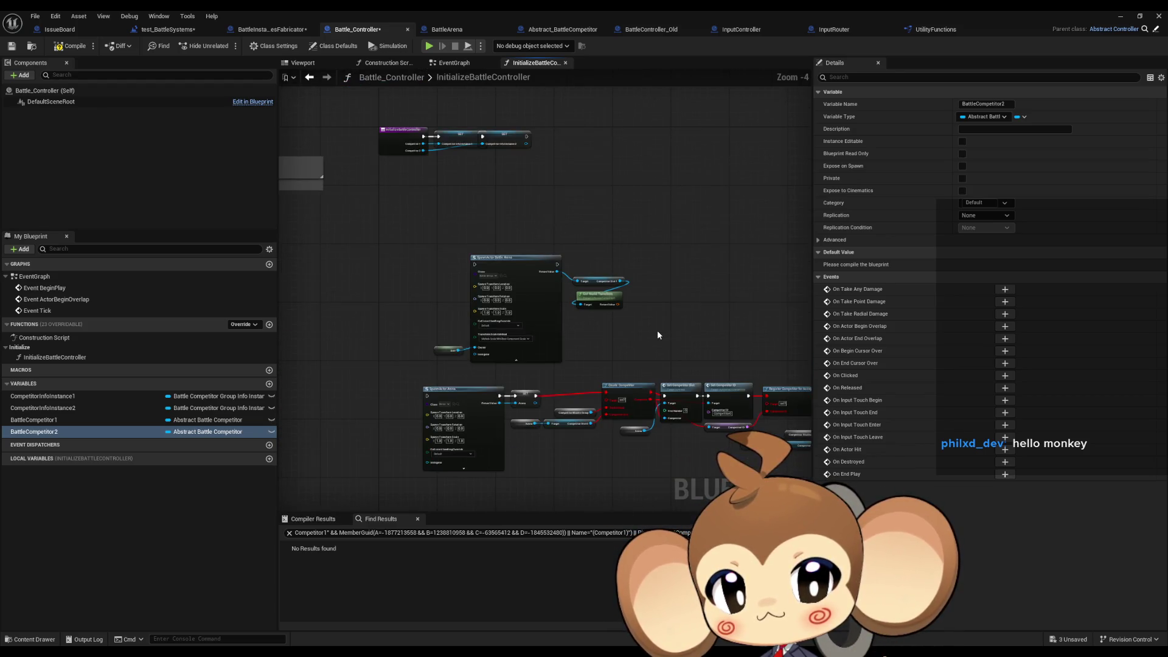
Copy and paste the SpawnActor Battle Arena node, moving the copy up and left.
{"action": "scroll", "coordinate": [657, 329], "scroll_direction": "up", "scroll_amount": 2}
{"action": "left_click", "coordinate": [429, 220]}
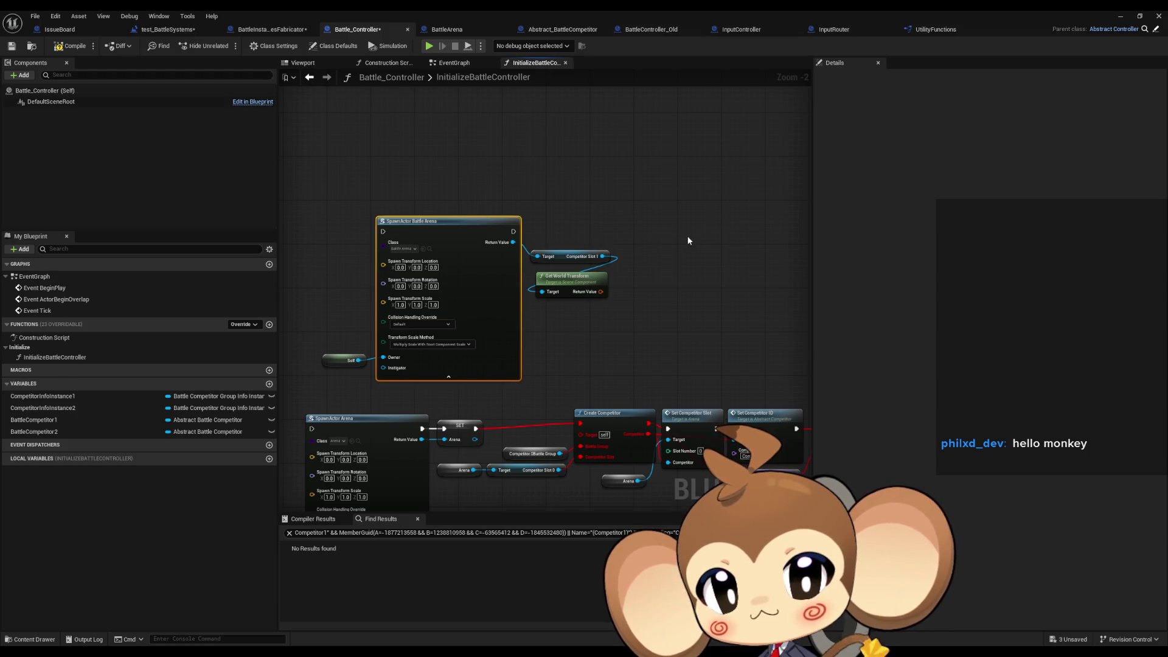
{"action": "key", "text": "ctrl+c"}
{"action": "key", "text": "ctrl+v"}
{"action": "left_click_drag", "start_coordinate": [761, 236], "coordinate": [724, 224]}
{"action": "scroll", "coordinate": [604, 316], "scroll_direction": "up", "scroll_amount": 2}
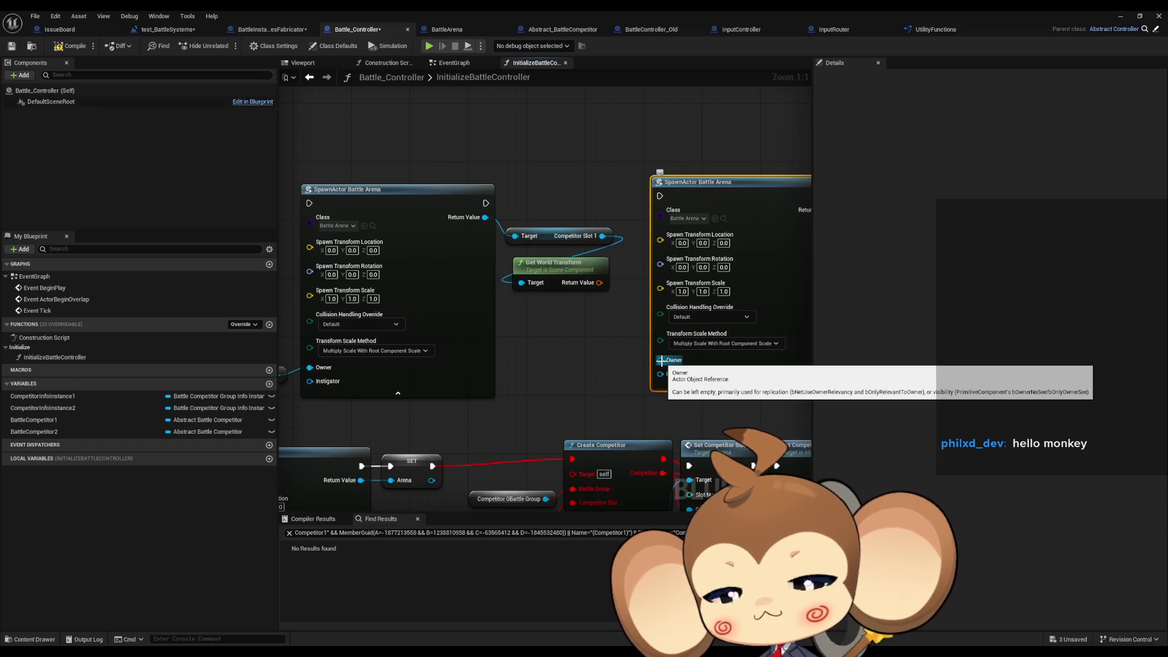
Promote the spawned arena's Return Value to a variable named Arena.
{"action": "left_click_drag", "start_coordinate": [473, 239], "coordinate": [526, 228]}
{"action": "type", "text": "prom"}
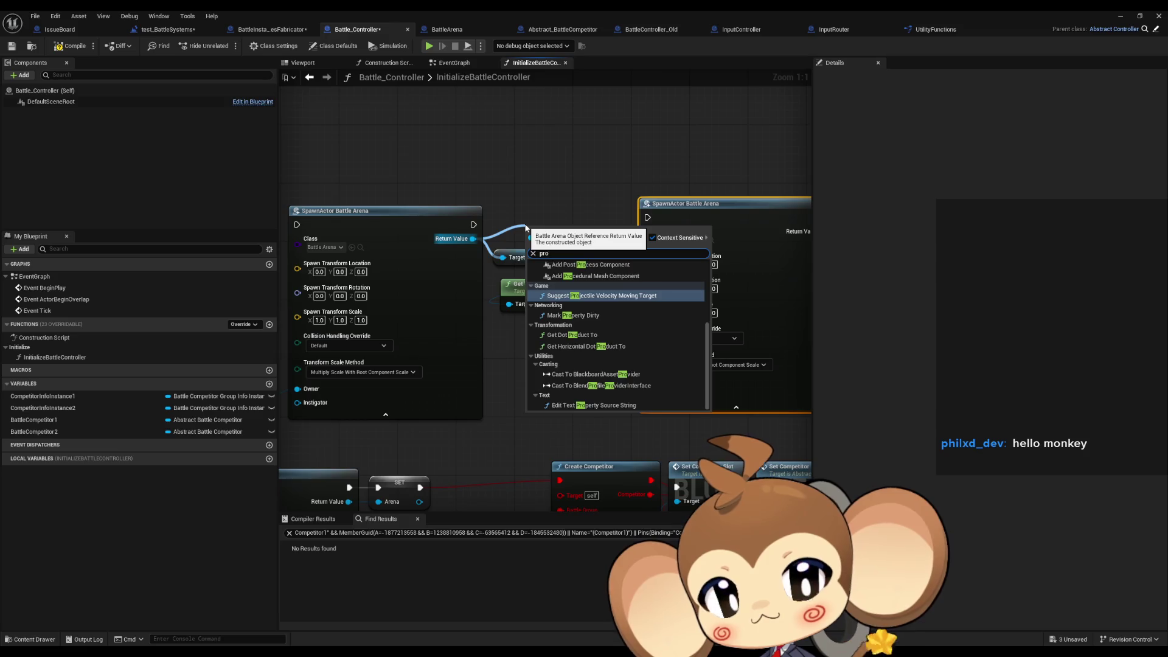
{"action": "key", "text": "Return"}
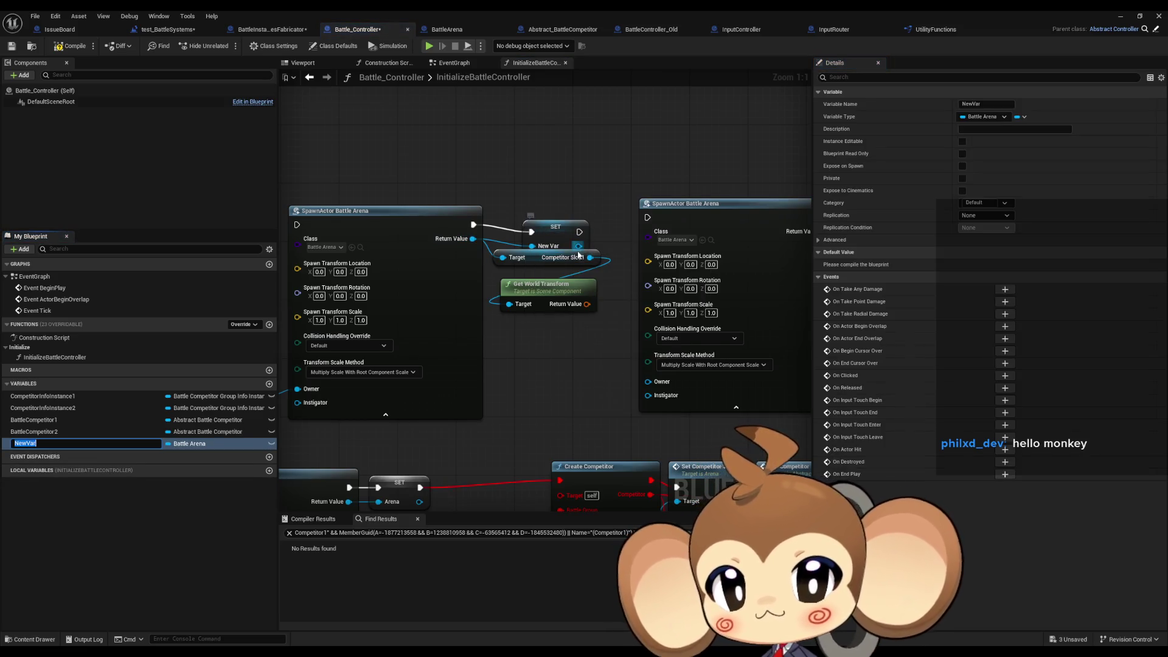
{"action": "type", "text": "Arena"}
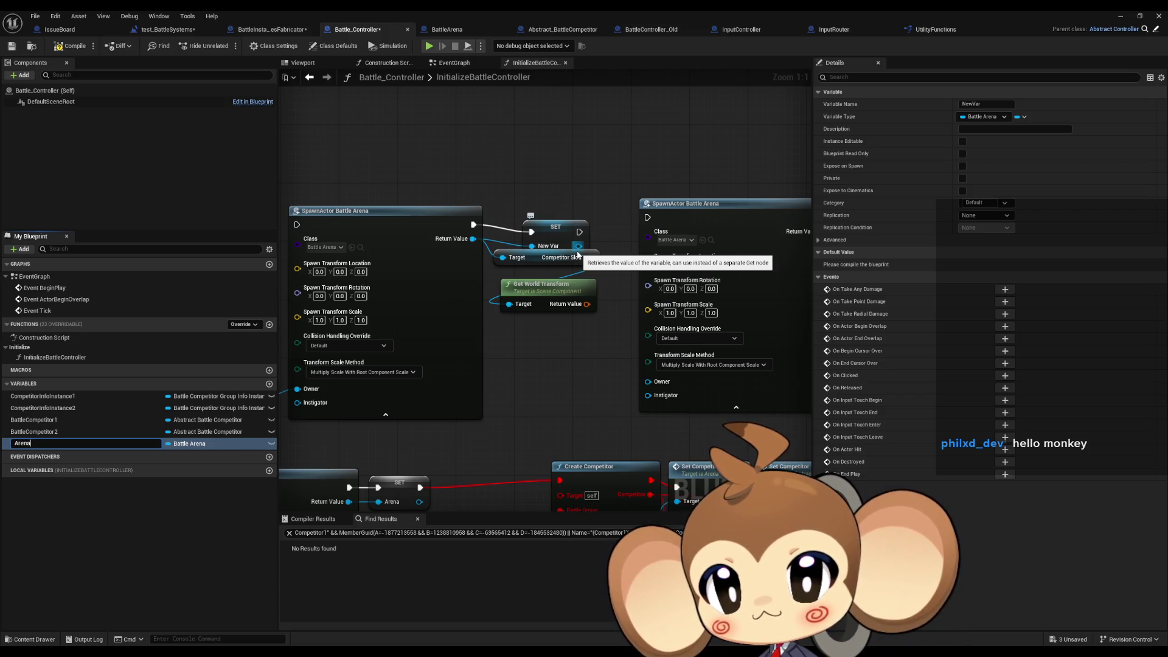
{"action": "key", "text": "Return"}
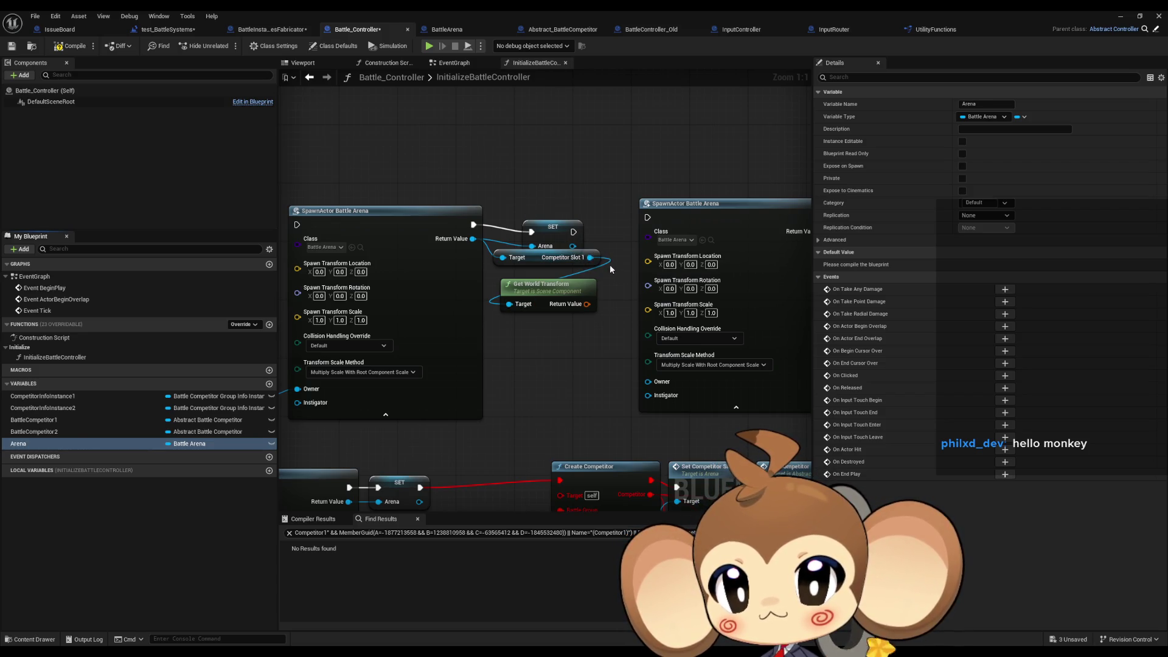
{"action": "left_click_drag", "start_coordinate": [553, 226], "coordinate": [523, 219]}
Place two Arena getters and wire one into the second SpawnActor node.
{"action": "mouse_move", "coordinate": [49, 439]}
{"action": "left_mouse_down"}
{"action": "mouse_move", "coordinate": [517, 351]}
{"action": "mouse_move", "coordinate": [538, 318]}
{"action": "mouse_move", "coordinate": [502, 258]}
{"action": "left_mouse_up"}
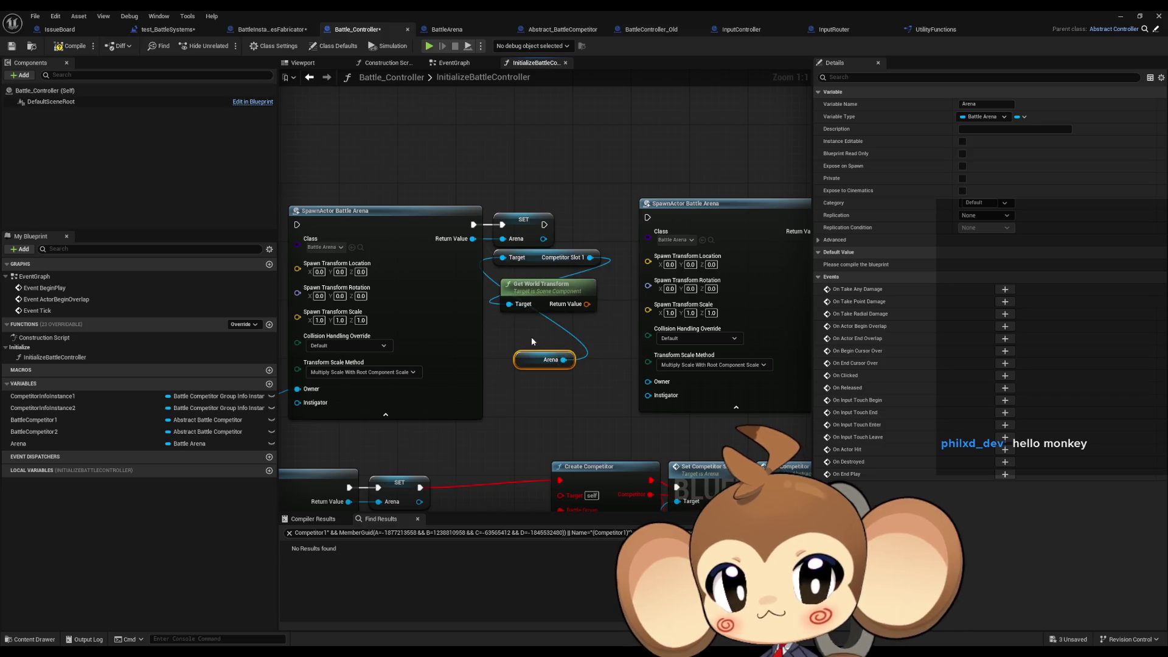
{"action": "left_click_drag", "start_coordinate": [548, 359], "coordinate": [591, 396]}
{"action": "mouse_move", "coordinate": [18, 443]}
{"action": "left_mouse_down"}
{"action": "mouse_move", "coordinate": [511, 391]}
{"action": "mouse_move", "coordinate": [535, 359]}
{"action": "left_mouse_up"}
{"action": "left_click_drag", "start_coordinate": [563, 360], "coordinate": [510, 304]}
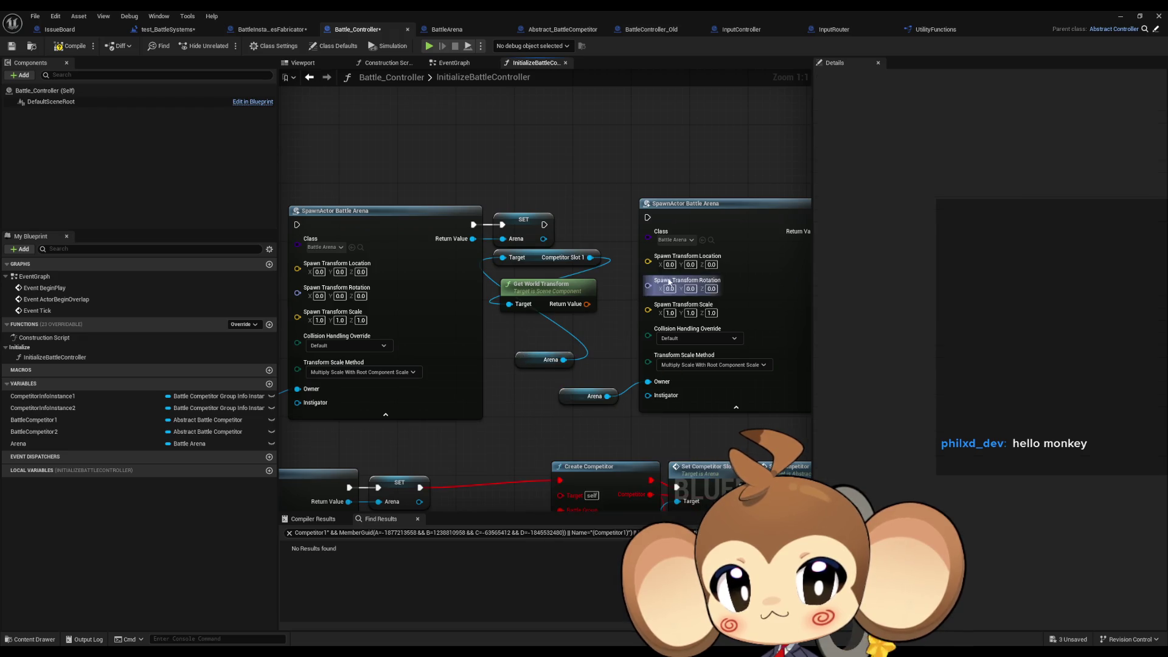
Recombine Spawn Transform and feed it the Competitor Slot 1 world transform.
{"action": "right_click", "coordinate": [649, 261]}
{"action": "left_click", "coordinate": [689, 319]}
{"action": "left_click_drag", "start_coordinate": [587, 303], "coordinate": [649, 256]}
{"action": "left_click", "coordinate": [598, 194]}
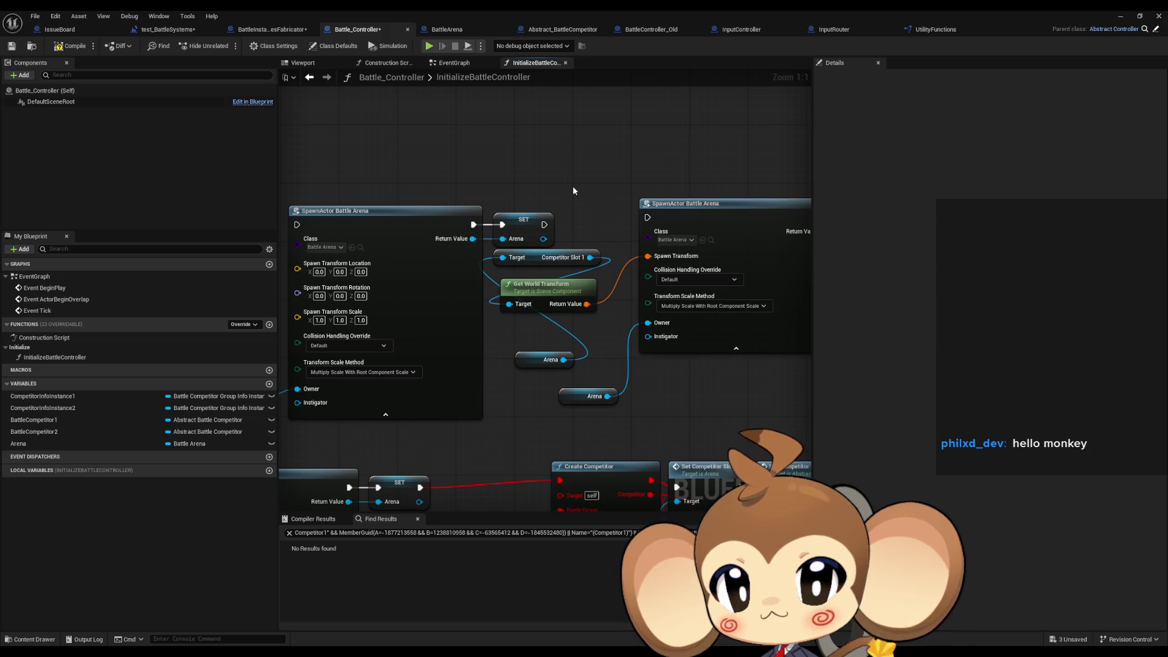
Rearrange the spawn, slot, transform and Arena getter nodes into a tidier layout.
{"action": "left_click_drag", "start_coordinate": [572, 193], "coordinate": [733, 190]}
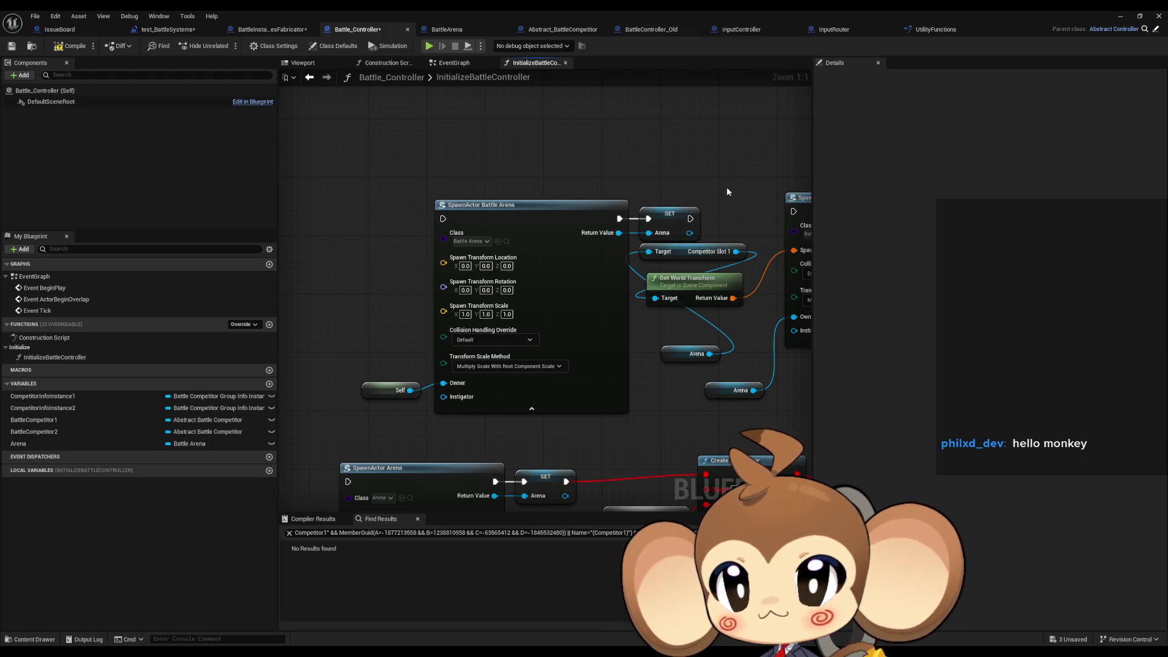
{"action": "left_click_drag", "start_coordinate": [728, 188], "coordinate": [531, 190]}
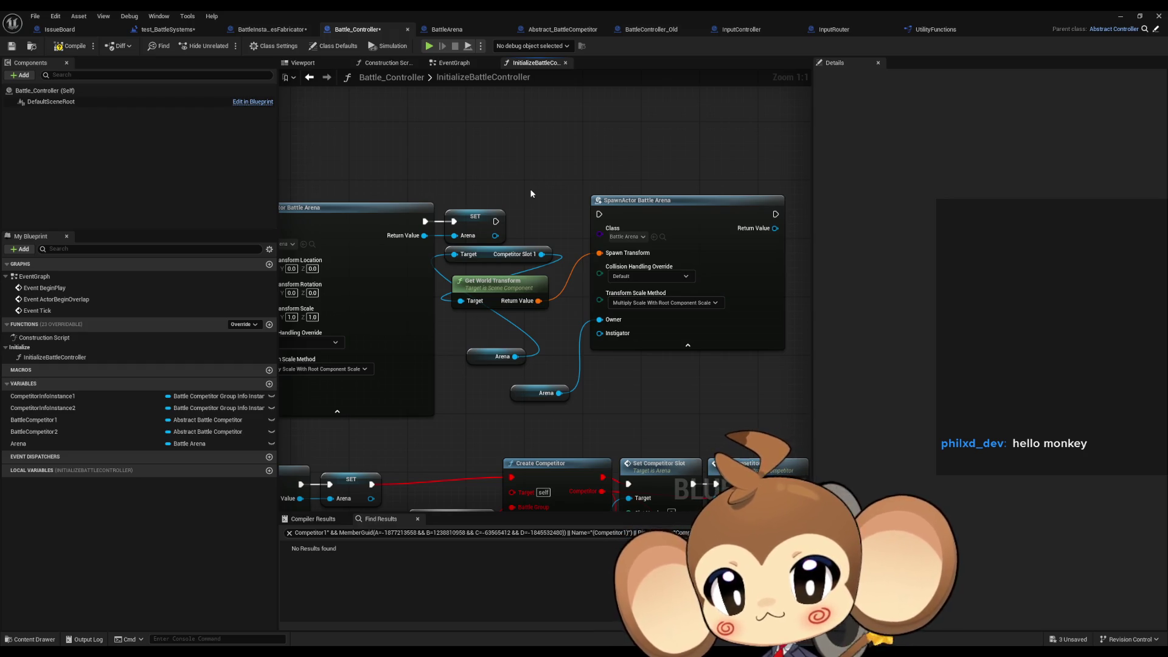
{"action": "mouse_move", "coordinate": [538, 195]}
{"action": "left_mouse_down"}
{"action": "mouse_move", "coordinate": [630, 314]}
{"action": "mouse_move", "coordinate": [713, 360]}
{"action": "left_mouse_up"}
{"action": "left_click", "coordinate": [480, 332]}
{"action": "mouse_move", "coordinate": [479, 357]}
{"action": "left_mouse_down"}
{"action": "mouse_move", "coordinate": [460, 295]}
{"action": "mouse_move", "coordinate": [566, 273]}
{"action": "left_mouse_up"}
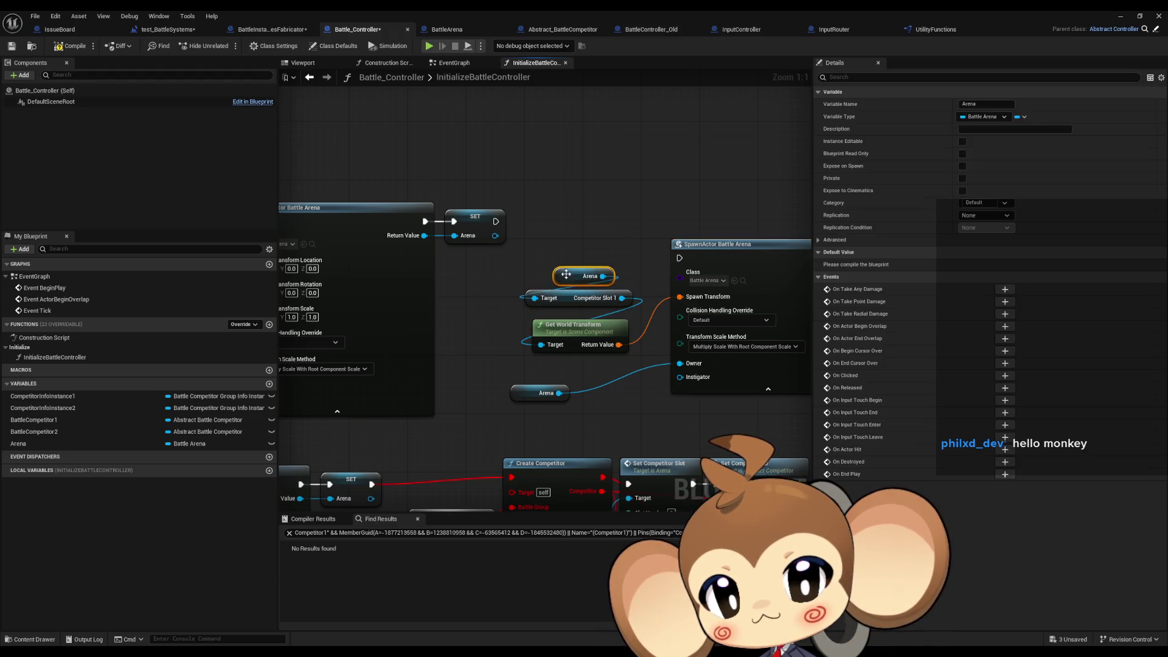
{"action": "left_click", "coordinate": [578, 324], "text": "ctrl"}
{"action": "left_click", "coordinate": [584, 299], "text": "ctrl"}
{"action": "left_click_drag", "start_coordinate": [572, 328], "coordinate": [499, 320]}
{"action": "left_click", "coordinate": [588, 288]}
{"action": "left_click_drag", "start_coordinate": [525, 393], "coordinate": [511, 360]}
{"action": "mouse_move", "coordinate": [680, 280]}
{"action": "left_mouse_down"}
{"action": "mouse_move", "coordinate": [730, 274]}
{"action": "mouse_move", "coordinate": [664, 249]}
{"action": "mouse_move", "coordinate": [639, 221]}
{"action": "left_mouse_up"}
{"action": "left_click", "coordinate": [633, 224]}
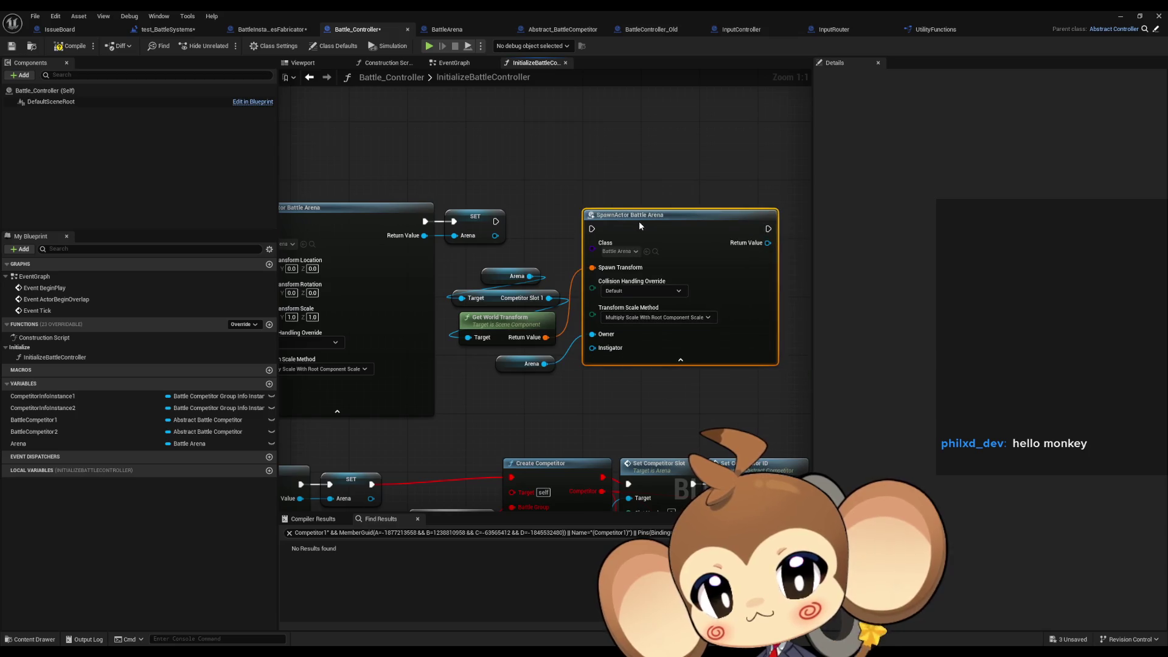
{"action": "left_click", "coordinate": [578, 195]}
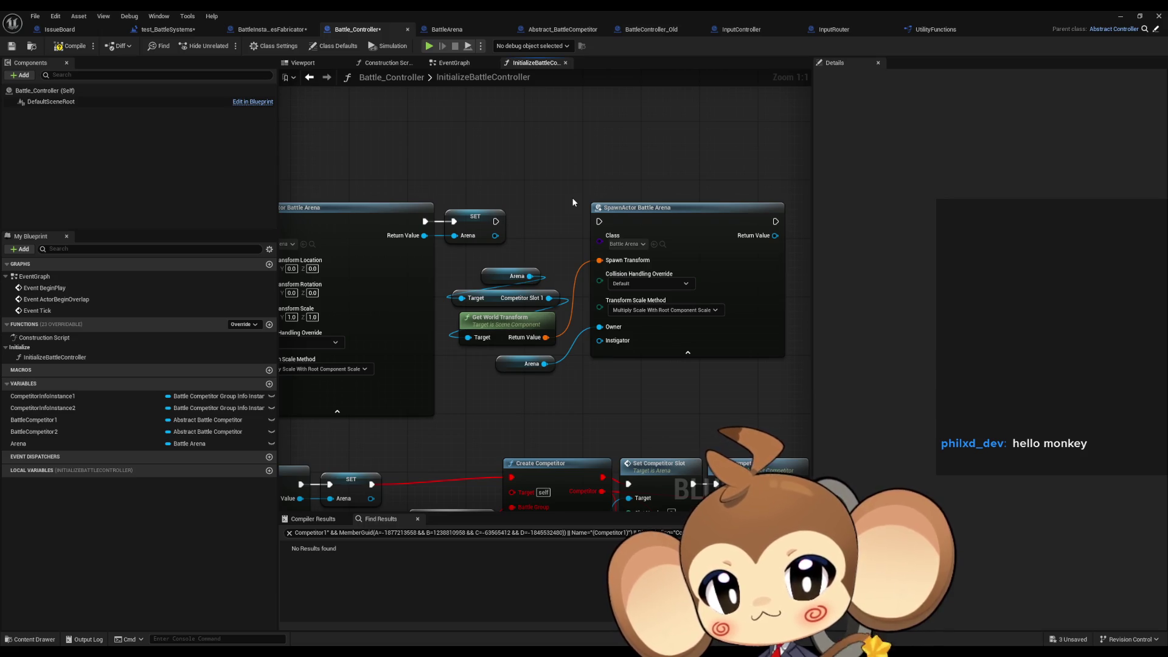
Line up the Arena, slot and transform nodes and move the right SpawnActor closer.
{"action": "scroll", "coordinate": [601, 203], "scroll_direction": "down", "scroll_amount": 1}
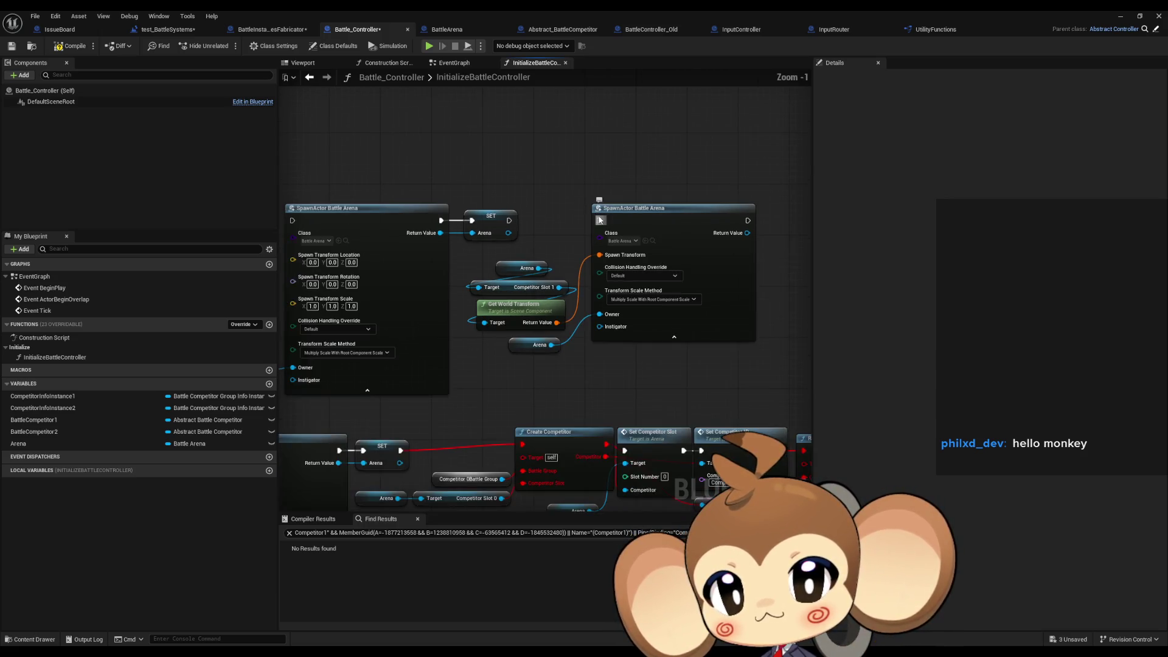
{"action": "mouse_move", "coordinate": [541, 235]}
{"action": "left_mouse_down"}
{"action": "mouse_move", "coordinate": [658, 247]}
{"action": "mouse_move", "coordinate": [581, 266]}
{"action": "mouse_move", "coordinate": [615, 391]}
{"action": "left_mouse_up"}
{"action": "scroll", "coordinate": [544, 301], "scroll_direction": "up", "scroll_amount": 1}
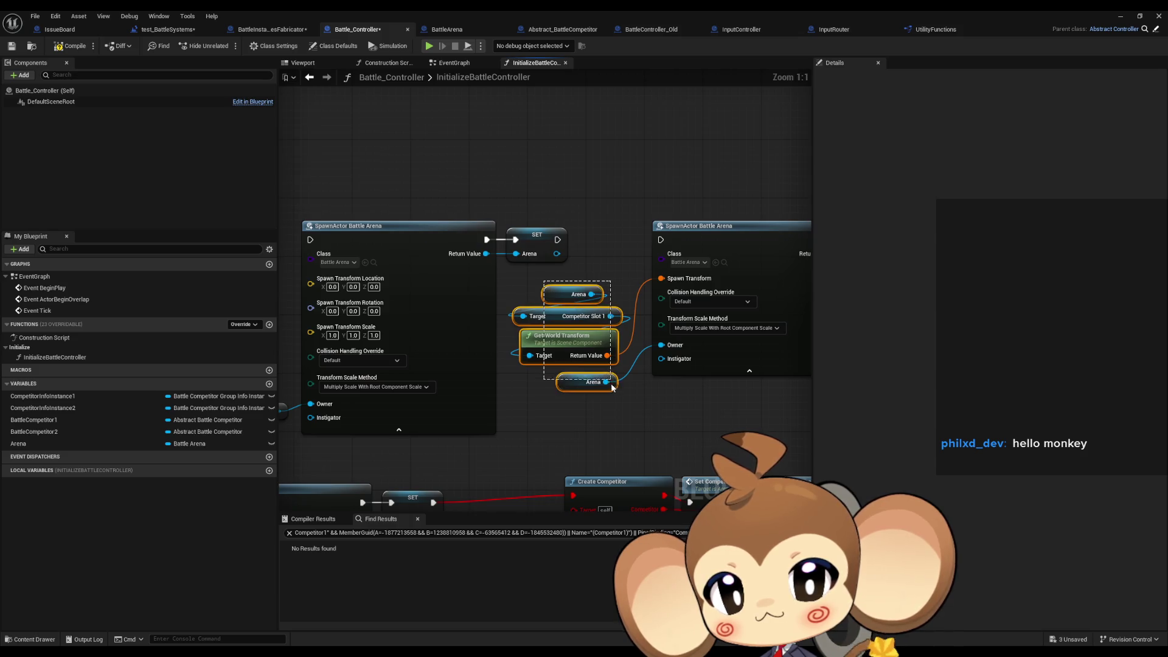
{"action": "left_click_drag", "start_coordinate": [560, 320], "coordinate": [553, 316]}
{"action": "left_click", "coordinate": [645, 374]}
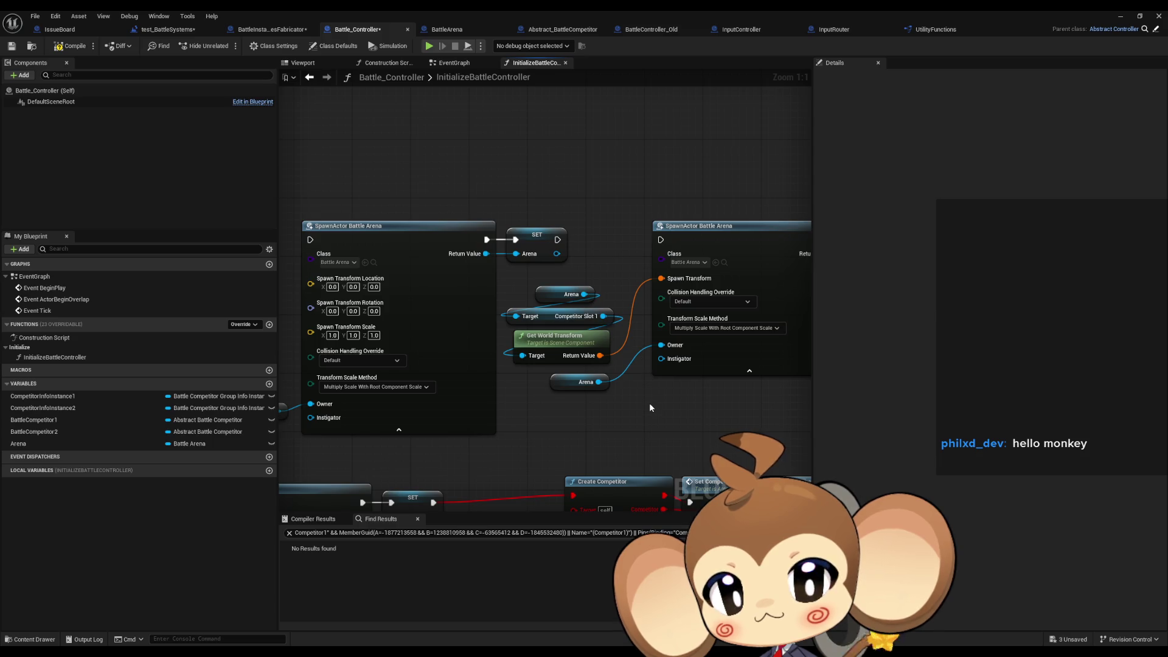
{"action": "left_click_drag", "start_coordinate": [713, 239], "coordinate": [691, 238]}
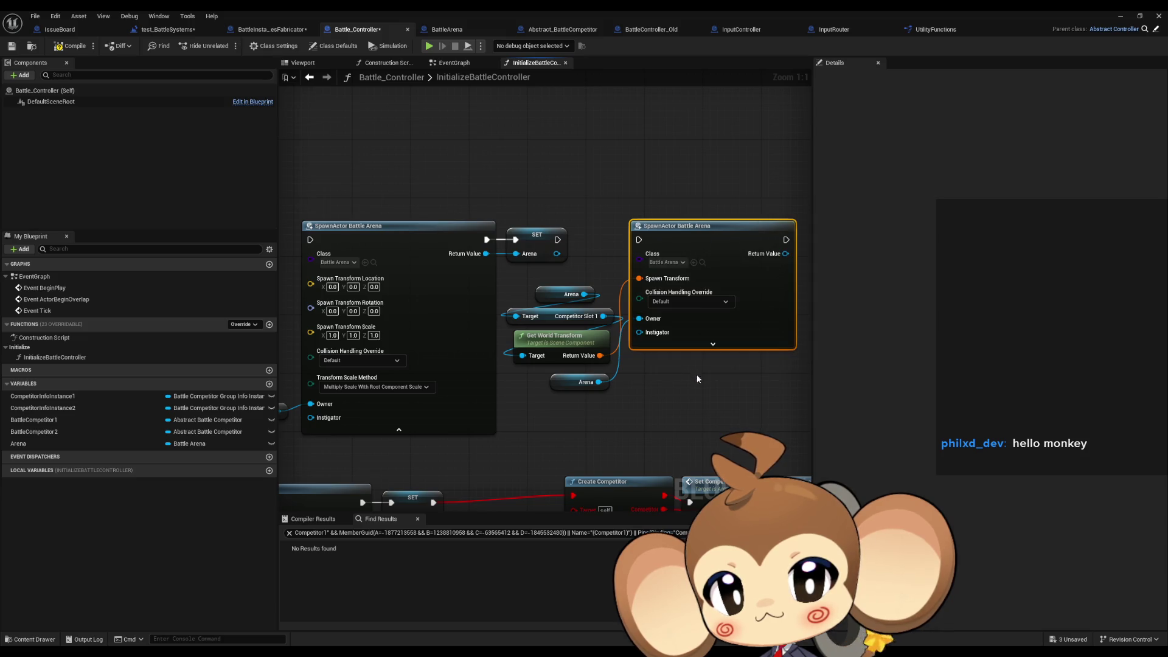
{"action": "left_click", "coordinate": [690, 404]}
{"action": "left_click_drag", "start_coordinate": [739, 377], "coordinate": [594, 379]}
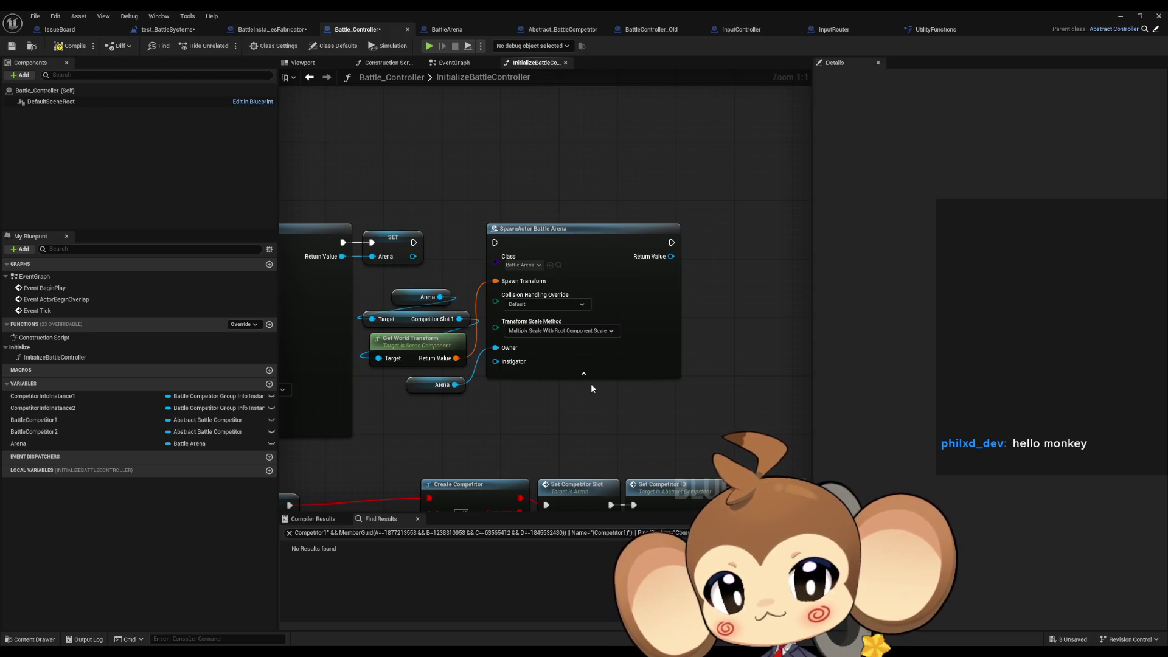
Review the Collision Handling choices, leaving it at Default.
{"action": "left_click", "coordinate": [583, 304]}
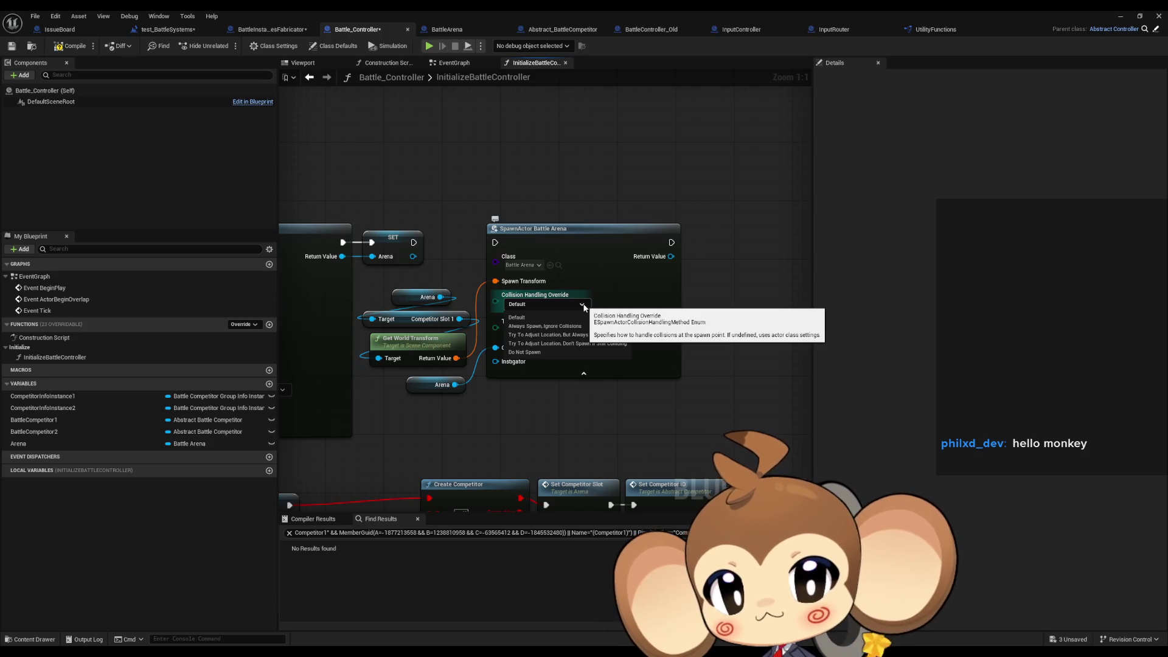
{"action": "left_click", "coordinate": [738, 308]}
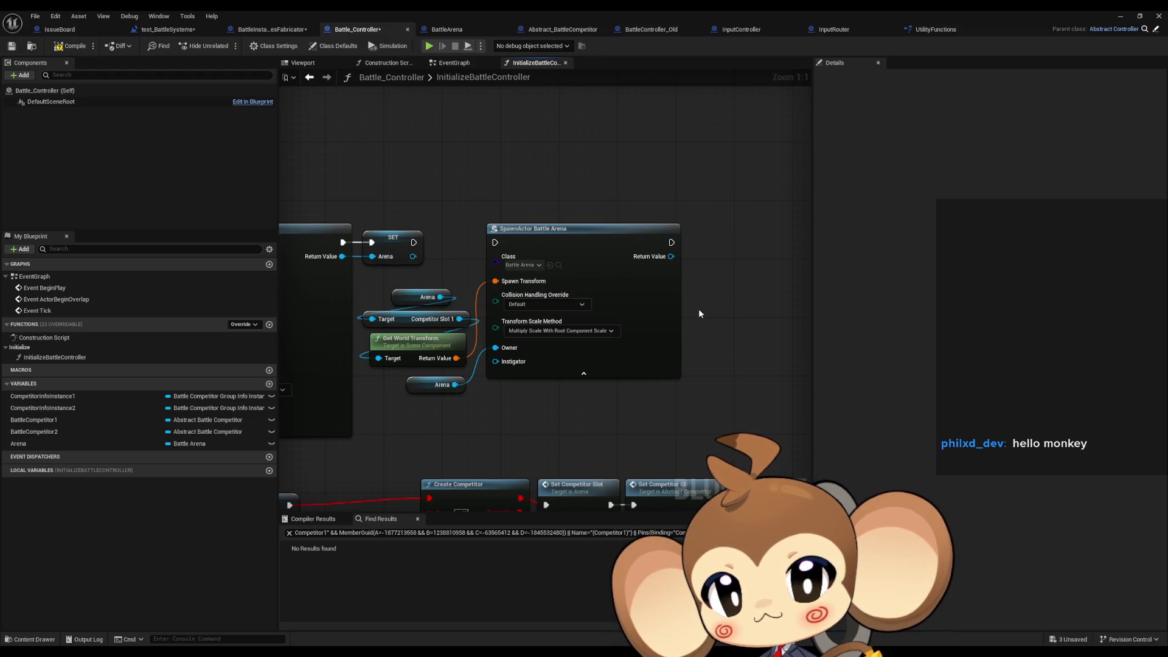
{"action": "scroll", "coordinate": [700, 309], "scroll_direction": "down", "scroll_amount": 1}
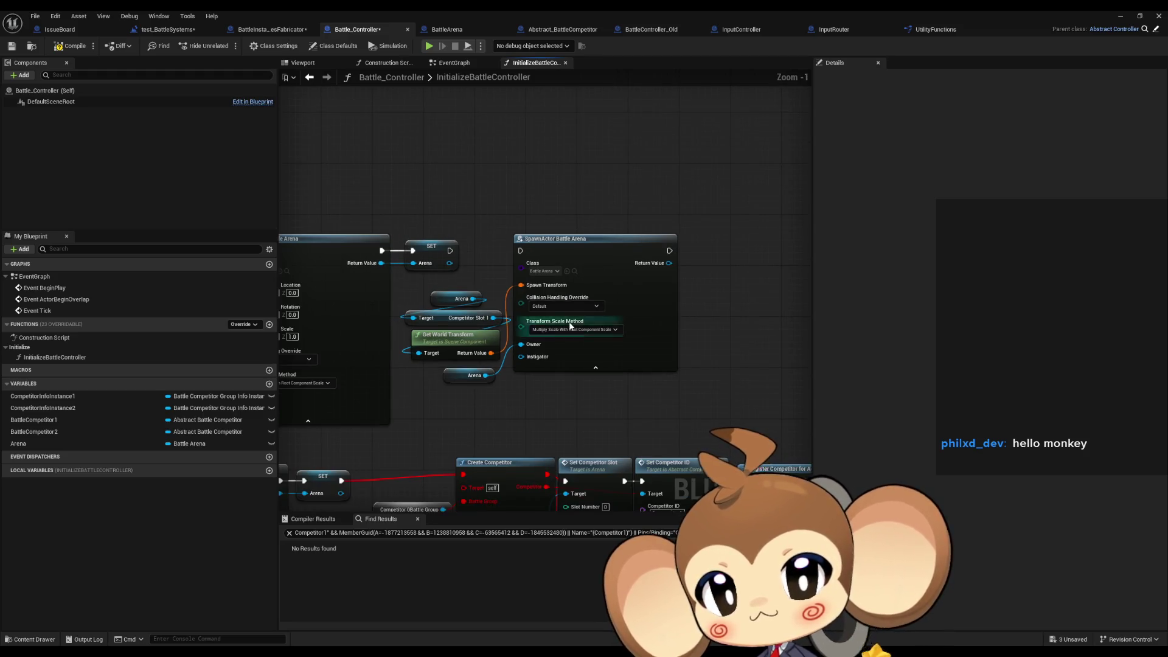
{"action": "left_click_drag", "start_coordinate": [496, 323], "coordinate": [512, 271]}
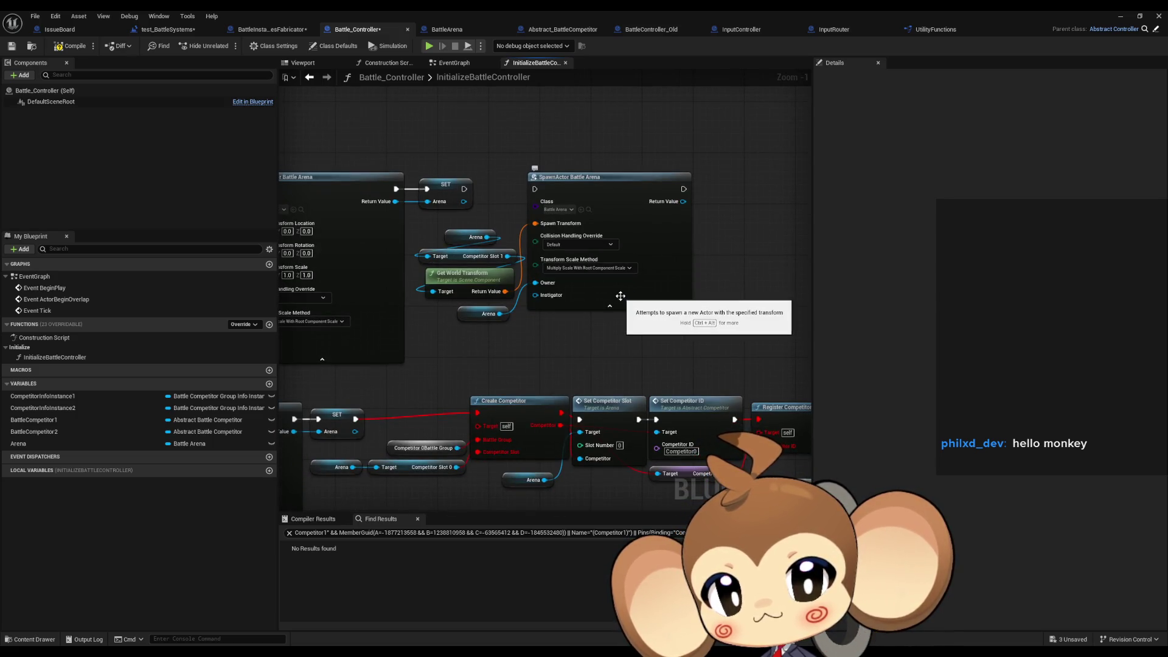
{"action": "left_click", "coordinate": [653, 29]}
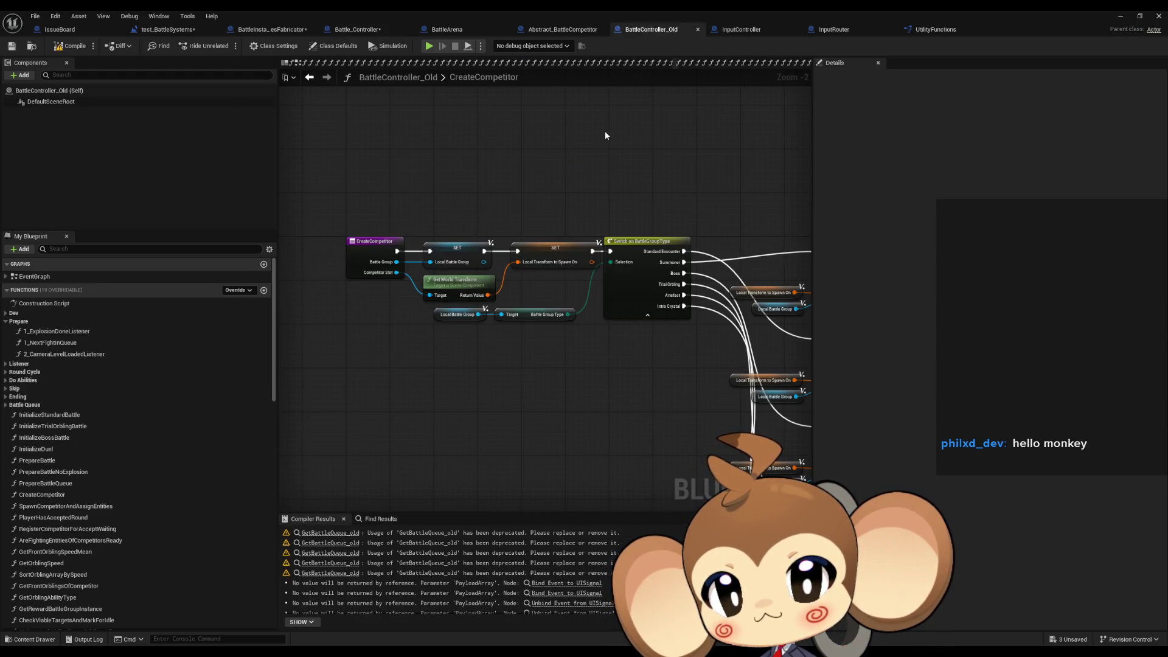
Open SpawnCompetitorAndAssignEntities and view its Initialize Competitor and Round Accepted binding nodes.
{"action": "left_click", "coordinate": [471, 262]}
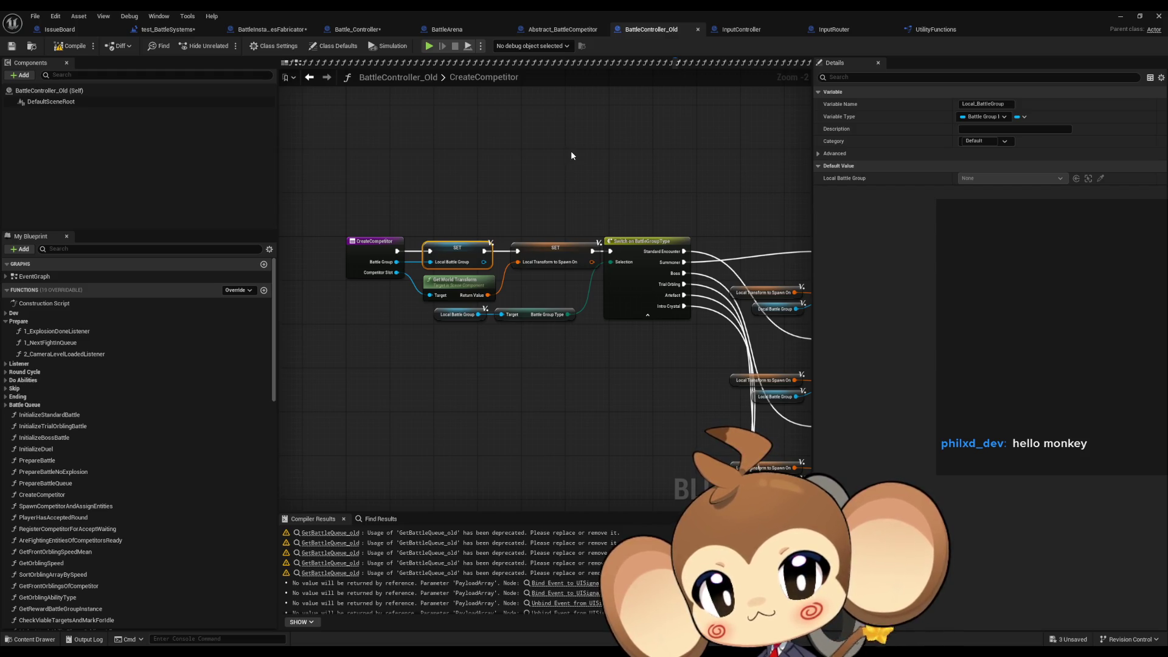
{"action": "mouse_move", "coordinate": [571, 156]}
{"action": "left_mouse_down"}
{"action": "mouse_move", "coordinate": [616, 162]}
{"action": "mouse_move", "coordinate": [367, 142]}
{"action": "left_mouse_up"}
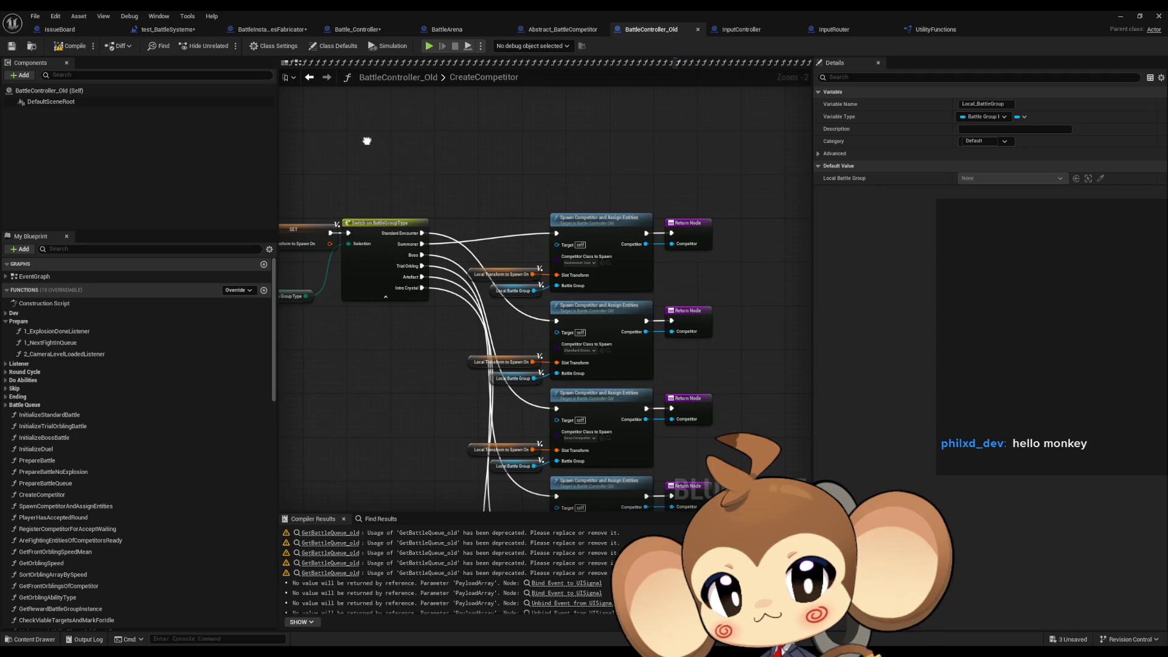
{"action": "double_click", "coordinate": [610, 223]}
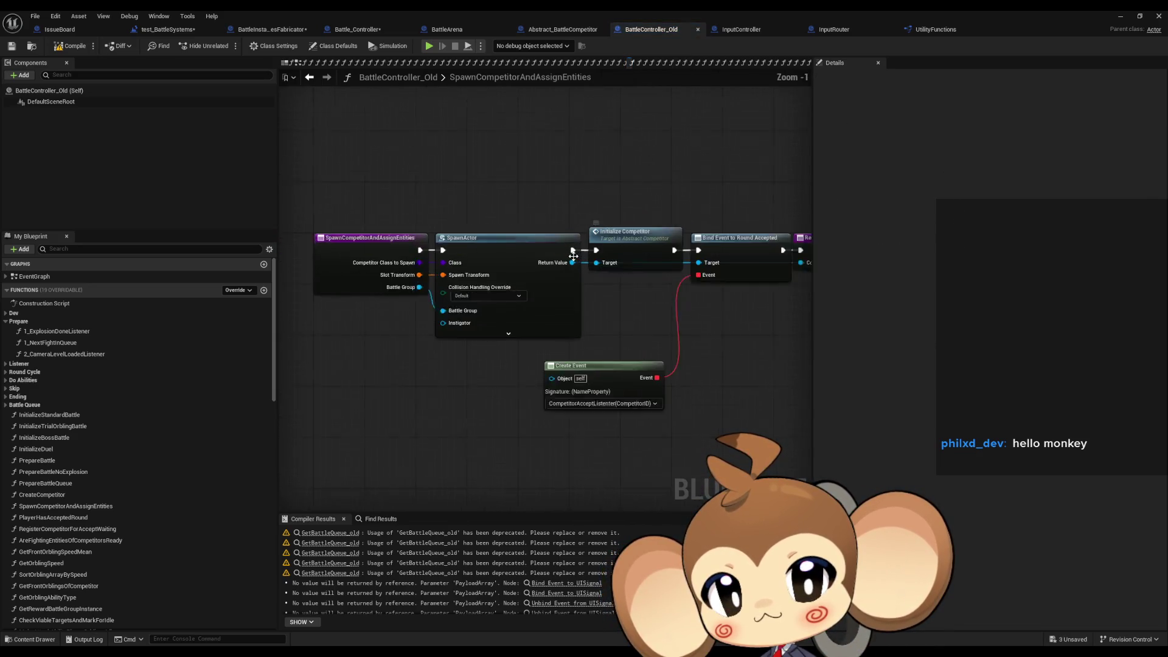
{"action": "scroll", "coordinate": [573, 256], "scroll_direction": "up", "scroll_amount": 1}
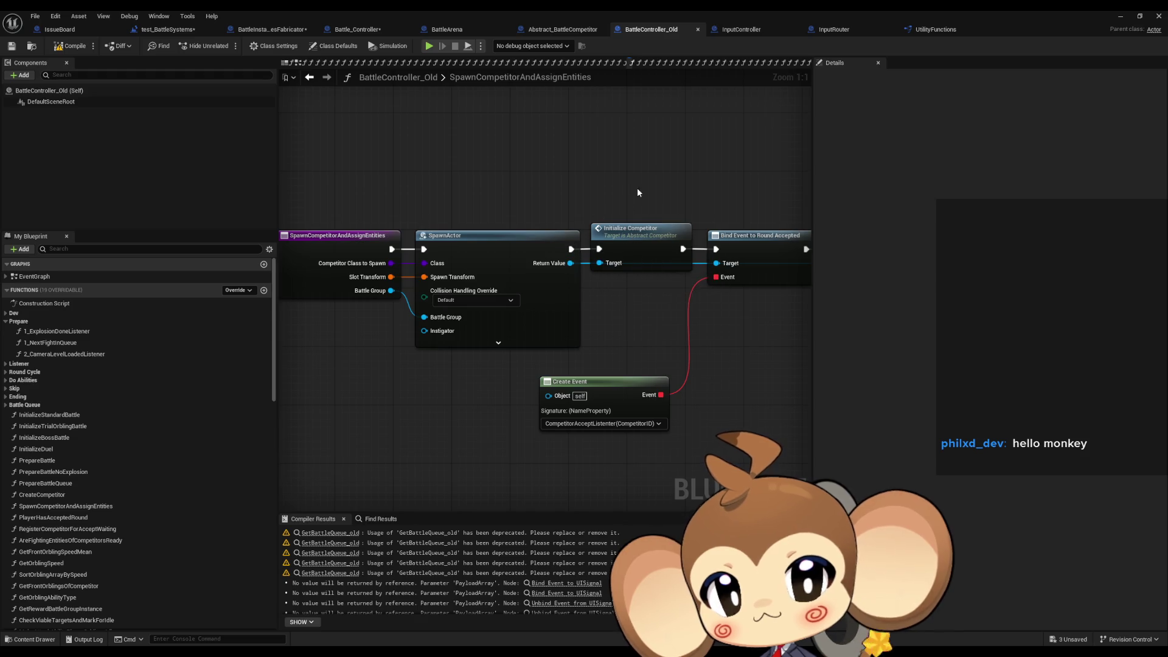
{"action": "left_click_drag", "start_coordinate": [654, 275], "coordinate": [602, 275]}
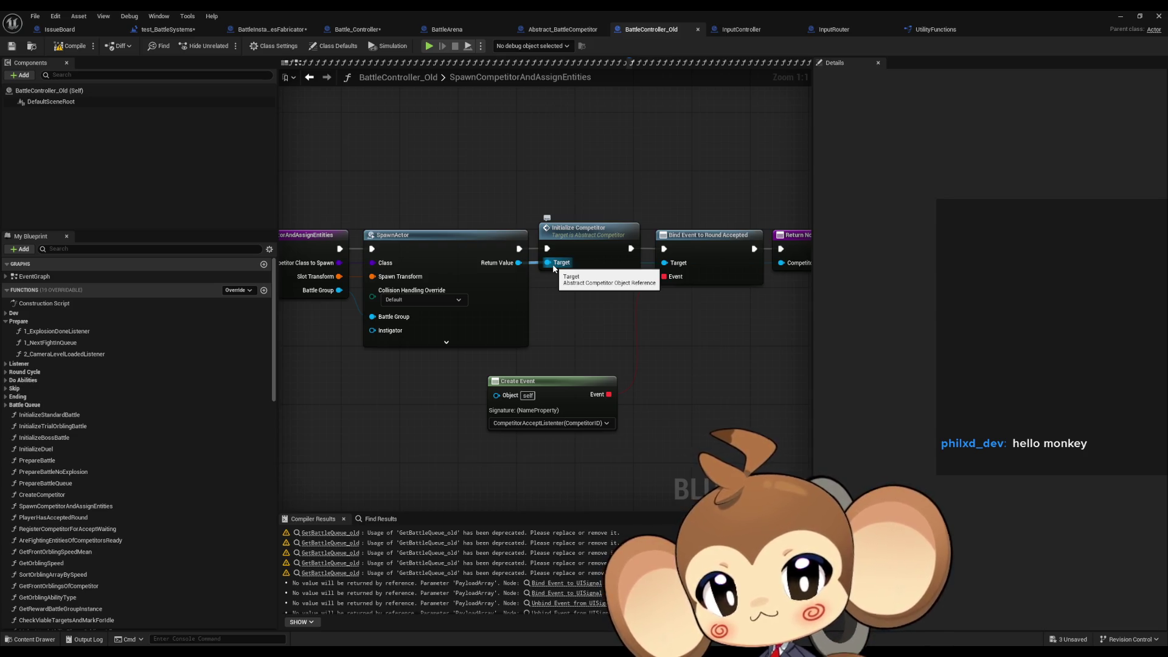
{"action": "mouse_move", "coordinate": [632, 301]}
{"action": "left_mouse_down"}
{"action": "mouse_move", "coordinate": [550, 293]}
{"action": "mouse_move", "coordinate": [727, 292]}
{"action": "left_mouse_up"}
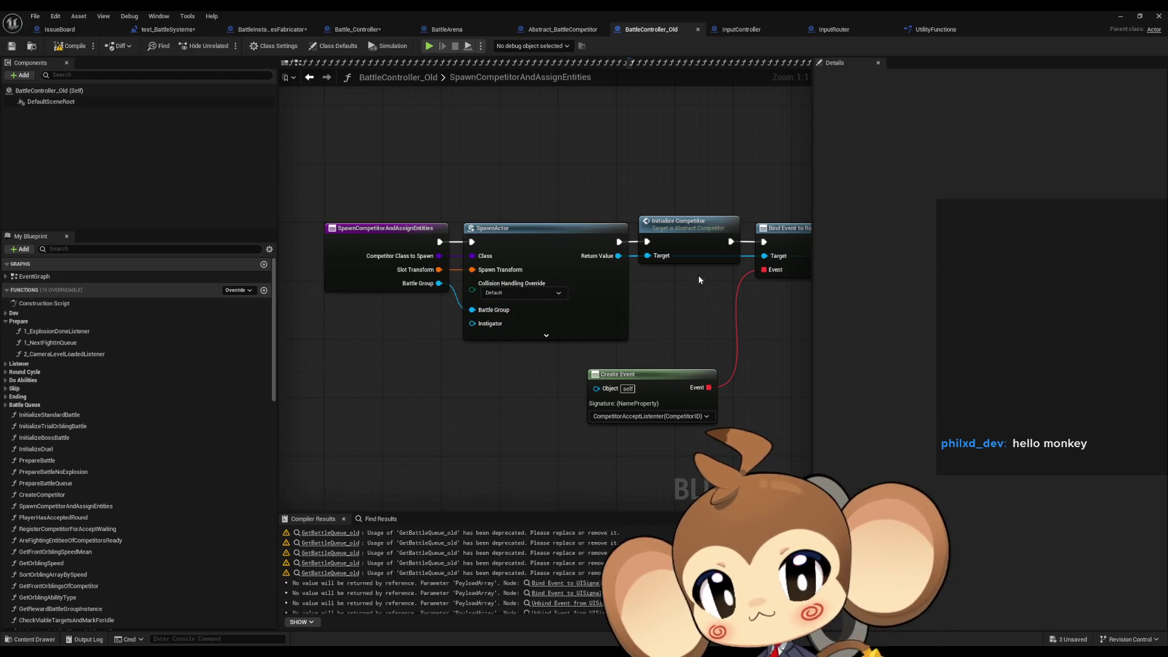
Add a BattleGroupInstance variable to Abstract_BattleCompetitor, typed as a Battle Competitor Group Info Instance reference.
{"action": "left_click", "coordinate": [544, 33]}
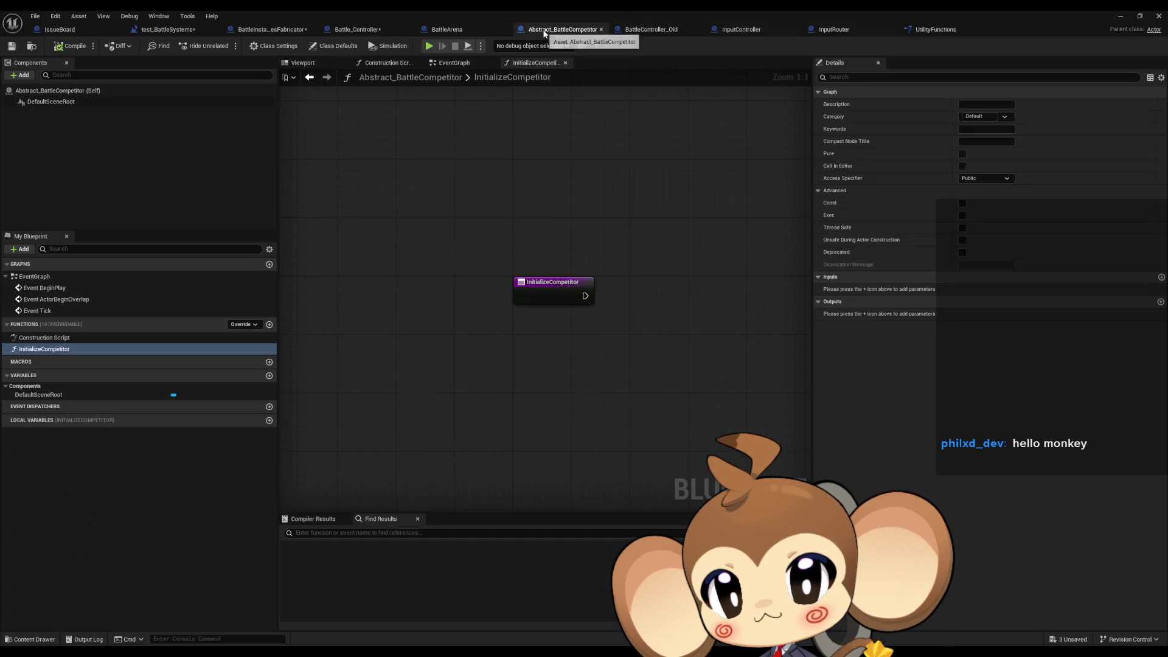
{"action": "left_click", "coordinate": [270, 375]}
{"action": "type", "text": "BattleGrou"}
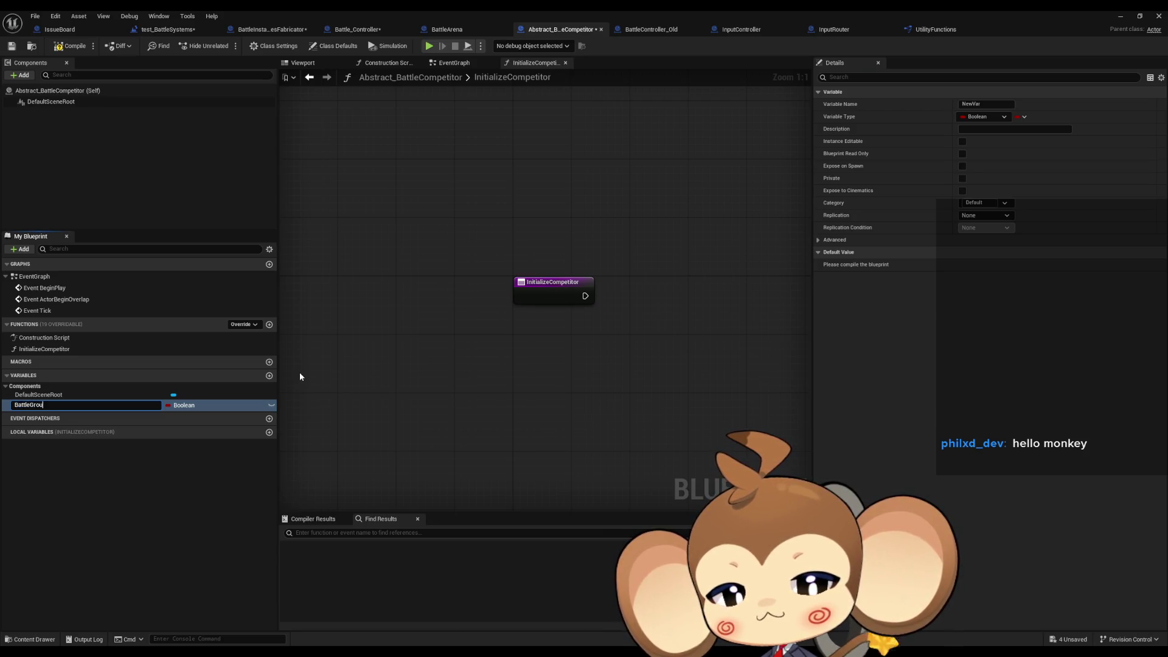
{"action": "type", "text": "pInstance"}
{"action": "key", "text": "Return"}
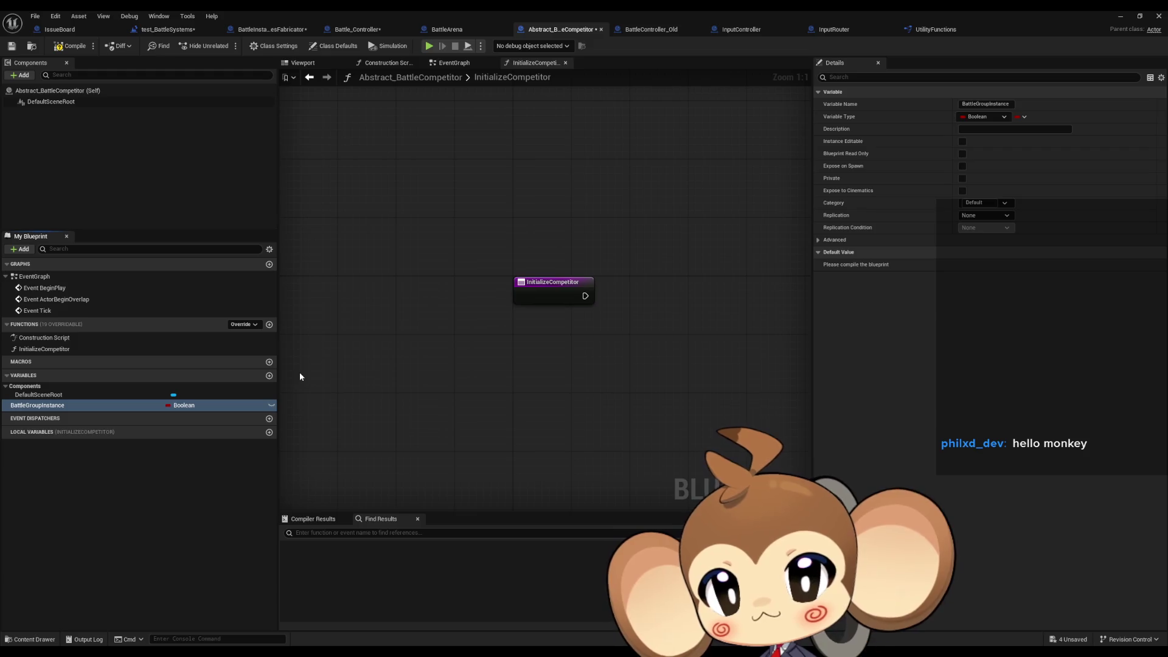
{"action": "left_click", "coordinate": [193, 406]}
{"action": "type", "text": "batt"}
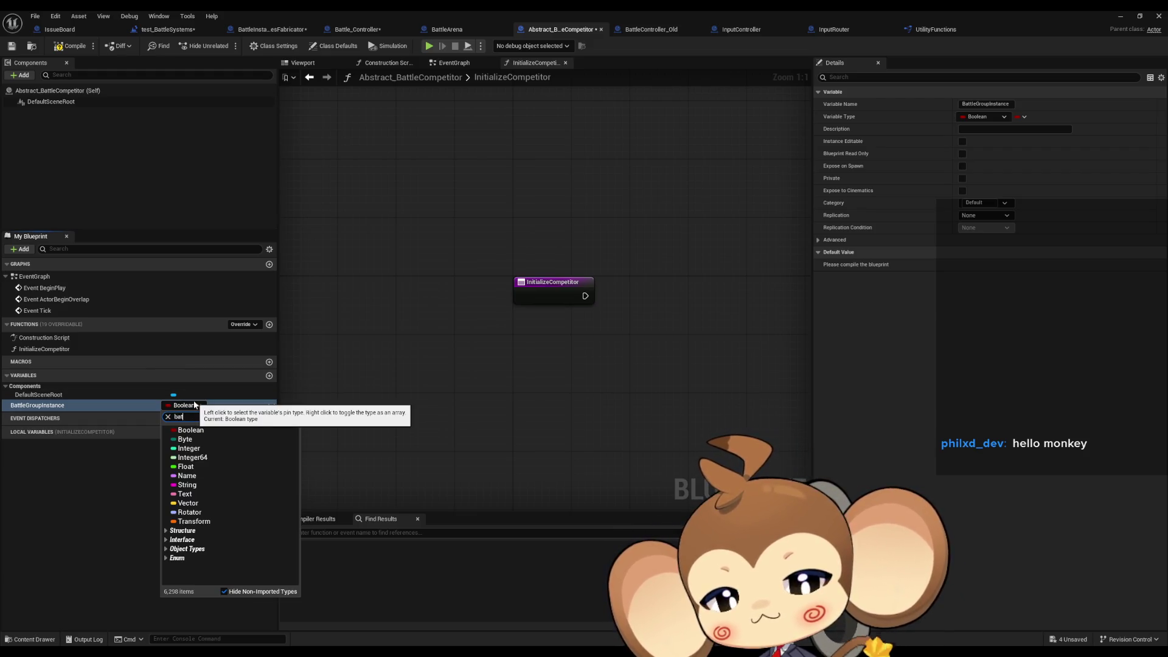
{"action": "type", "text": " group ins"}
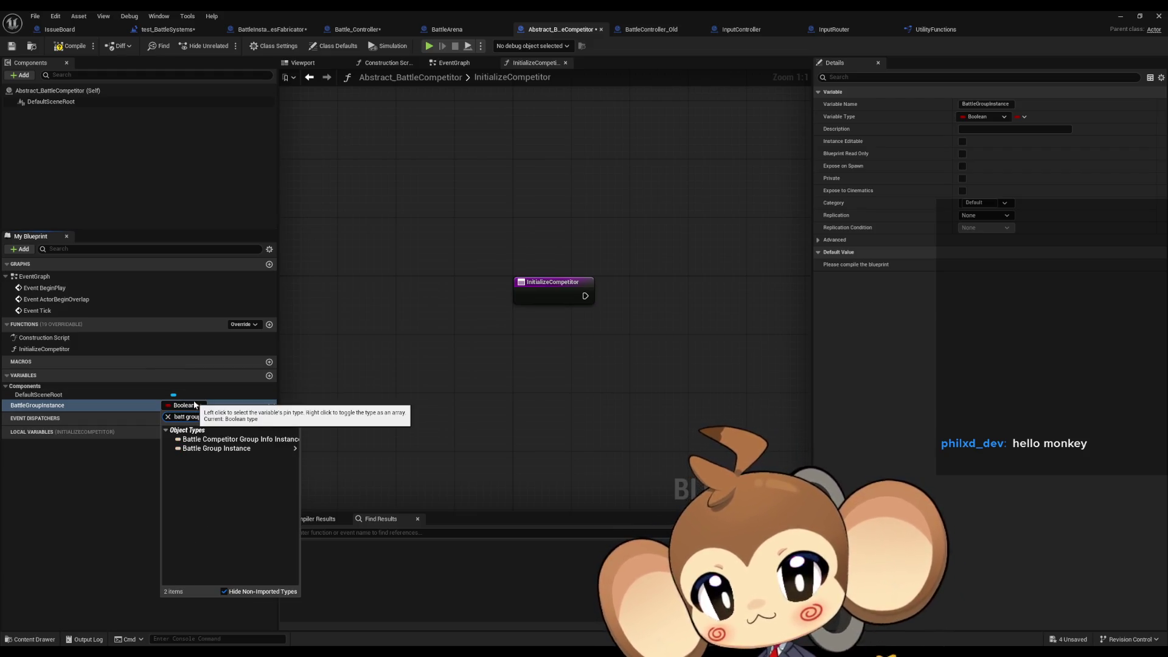
{"action": "mouse_move", "coordinate": [265, 439]}
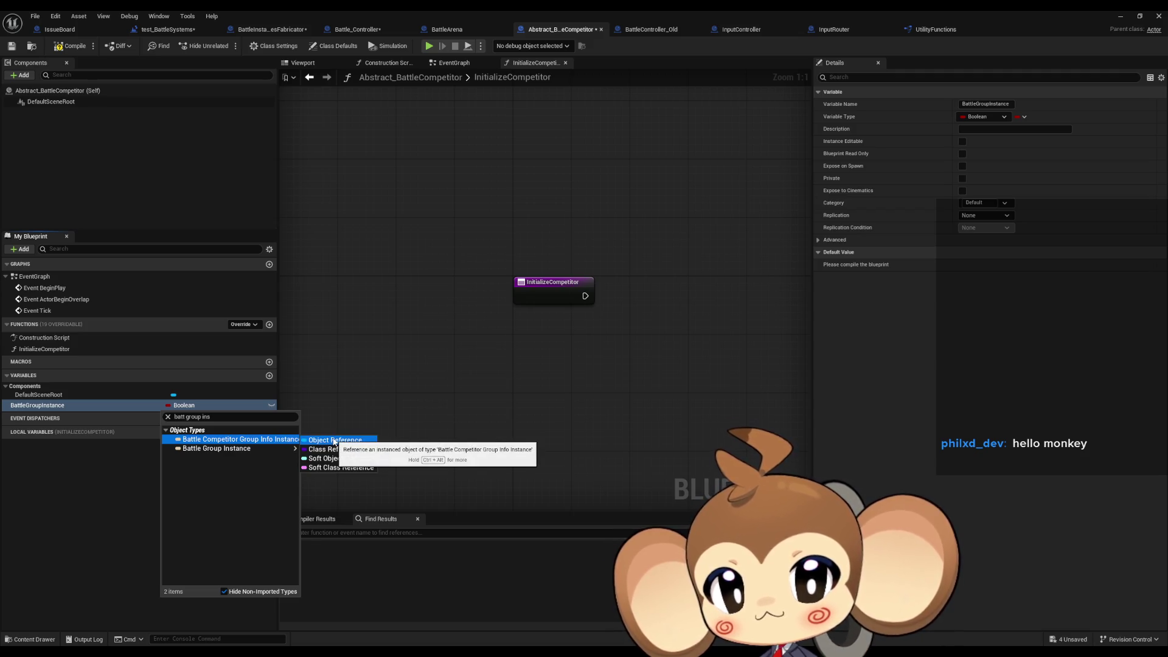
{"action": "left_click", "coordinate": [335, 439]}
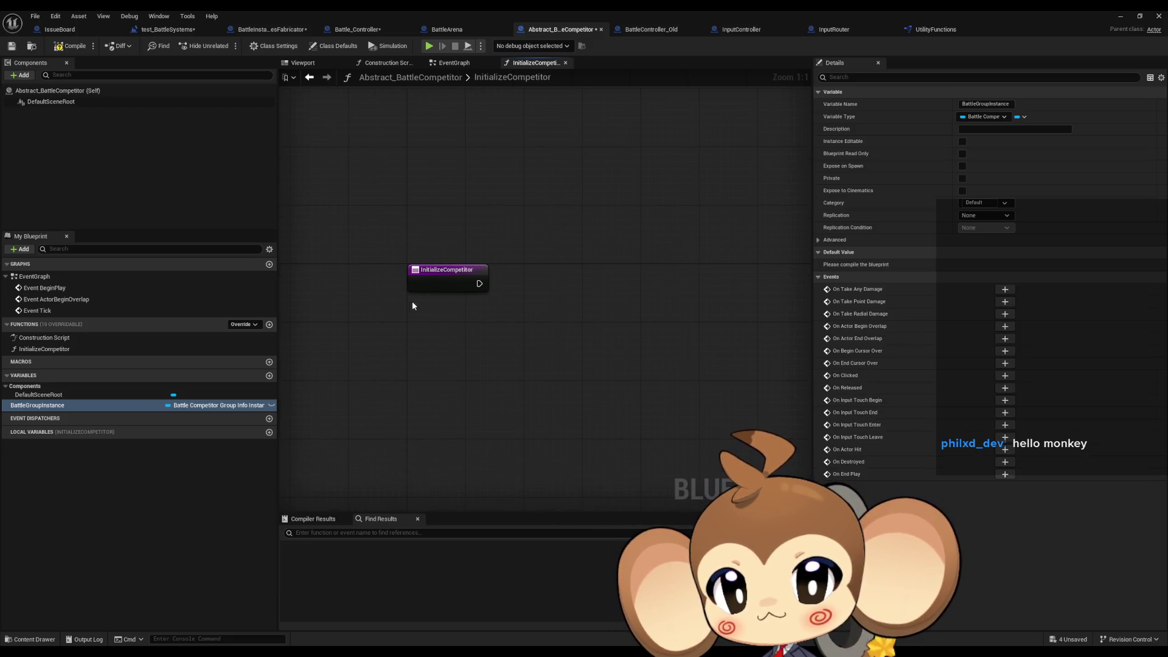
Add a SET BattleGroupInstance node to InitializeCompetitor's execution flow, fed from a new input.
{"action": "mouse_move", "coordinate": [74, 406]}
{"action": "left_mouse_down"}
{"action": "mouse_move", "coordinate": [525, 281]}
{"action": "mouse_move", "coordinate": [429, 282]}
{"action": "left_mouse_up"}
{"action": "left_click", "coordinate": [565, 320]}
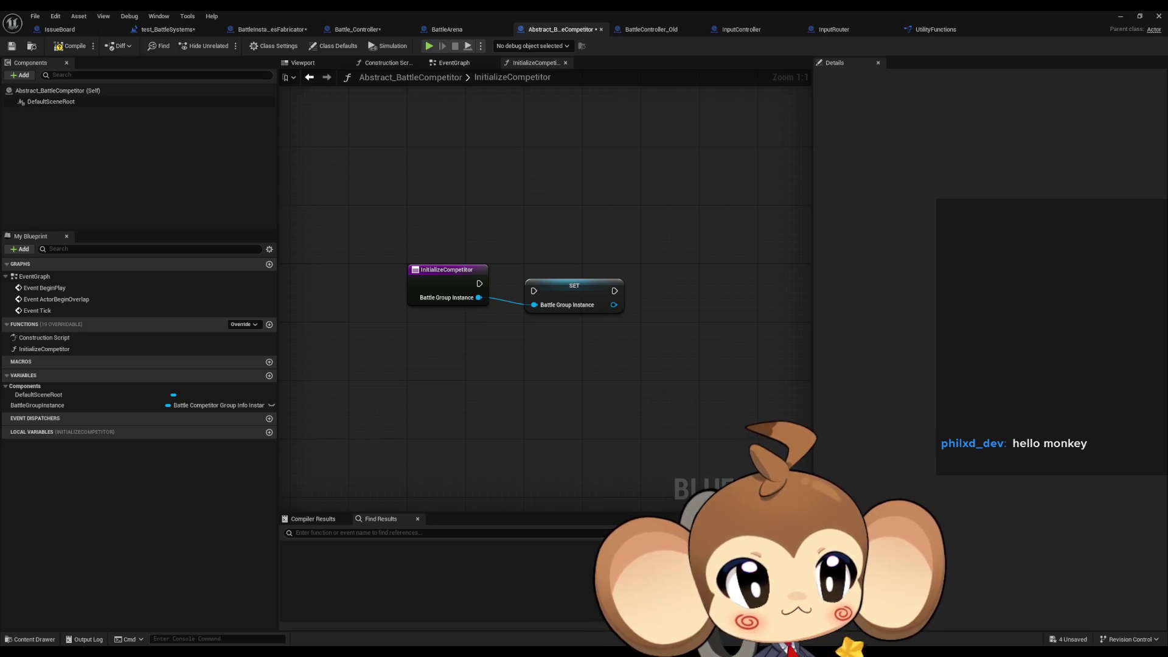
{"action": "mouse_move", "coordinate": [533, 291]}
{"action": "left_mouse_down"}
{"action": "mouse_move", "coordinate": [480, 284]}
{"action": "mouse_move", "coordinate": [545, 279]}
{"action": "left_mouse_up"}
{"action": "left_click", "coordinate": [573, 414]}
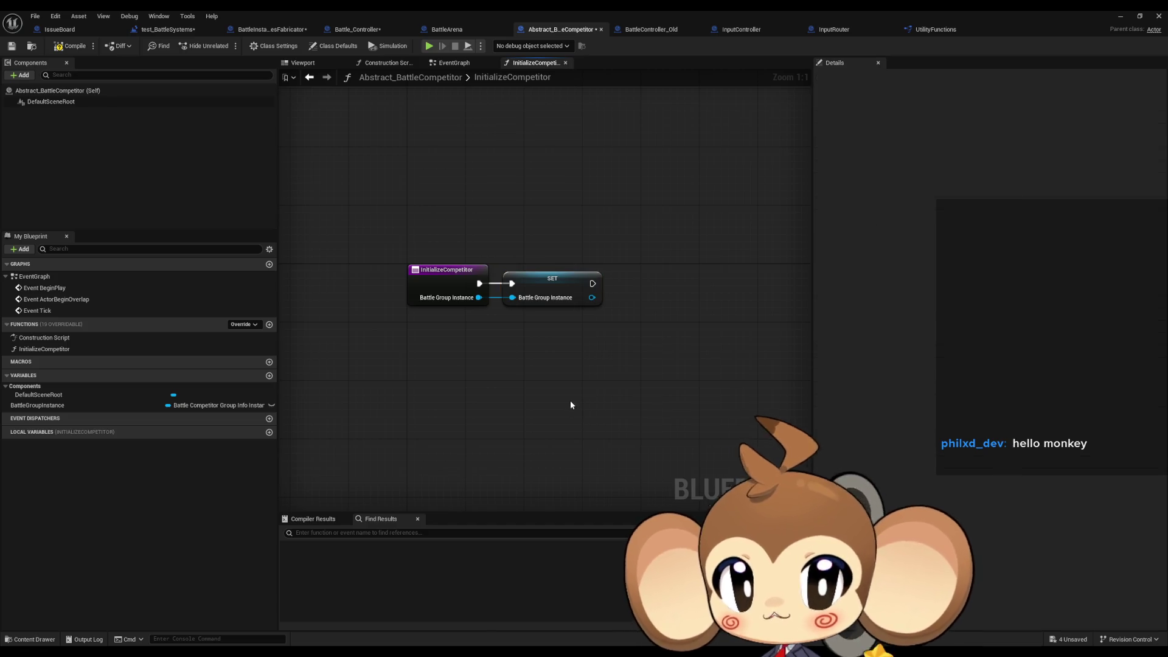
{"action": "left_click", "coordinate": [359, 29]}
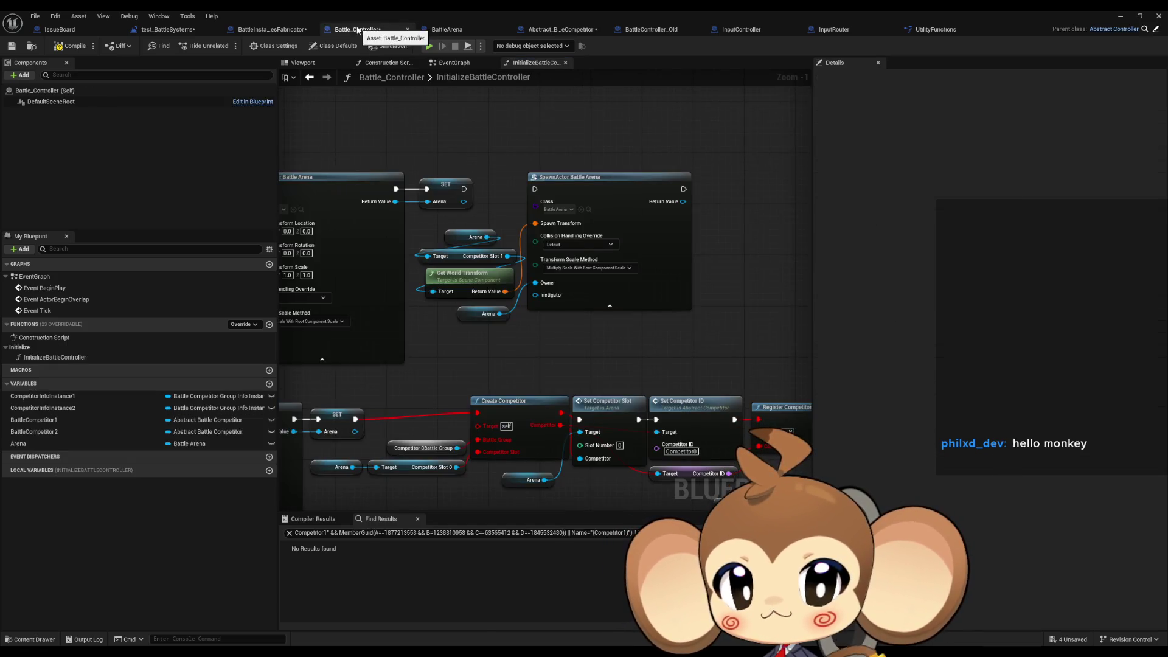
Set the Competitor Slot 1 SpawnActor node's class to Ba Co Summoner.
{"action": "left_click_drag", "start_coordinate": [628, 156], "coordinate": [569, 187]}
{"action": "left_click_drag", "start_coordinate": [627, 233], "coordinate": [662, 221]}
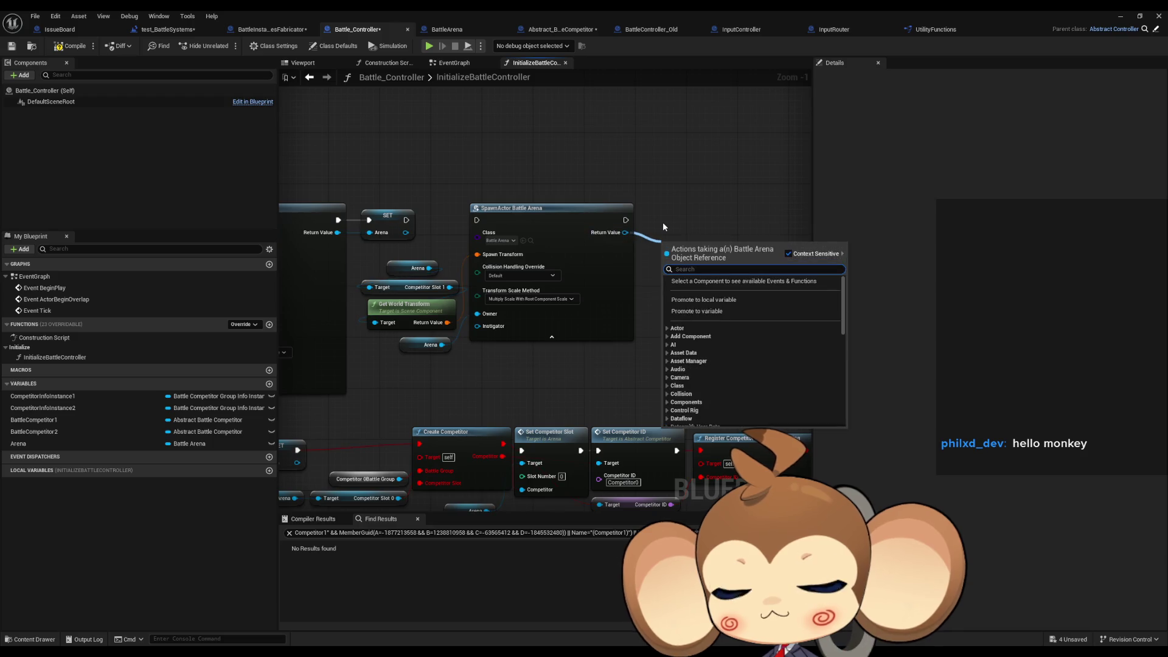
{"action": "type", "text": "init"}
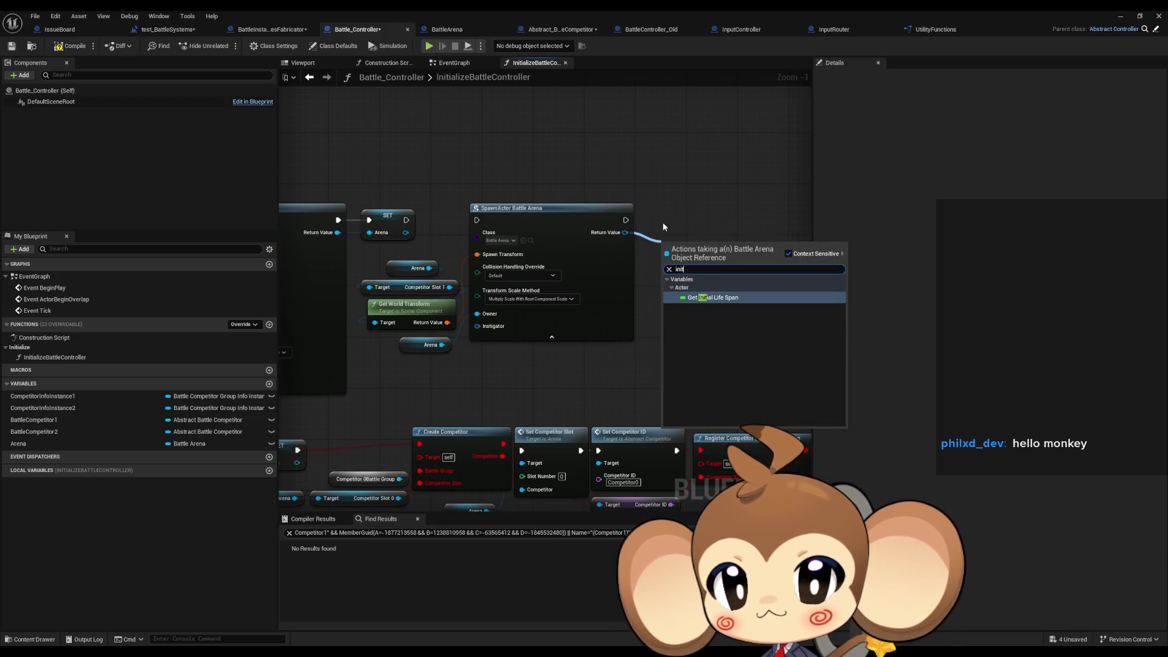
{"action": "key", "text": "Escape"}
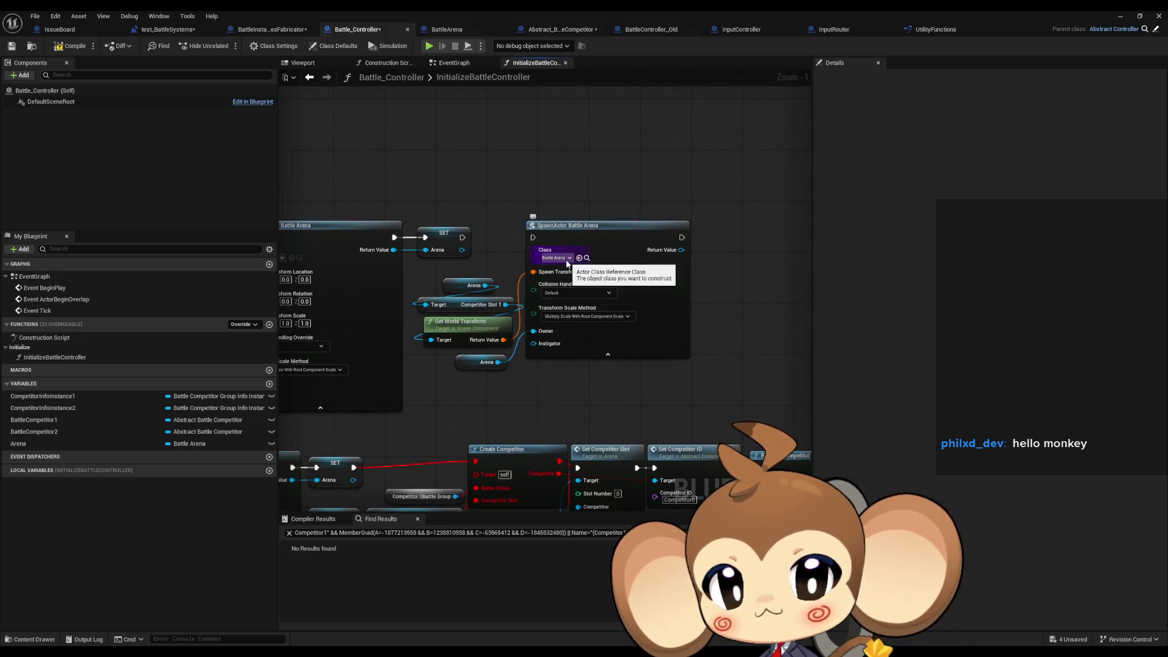
{"action": "left_click", "coordinate": [566, 261]}
{"action": "type", "text": "abt comp"}
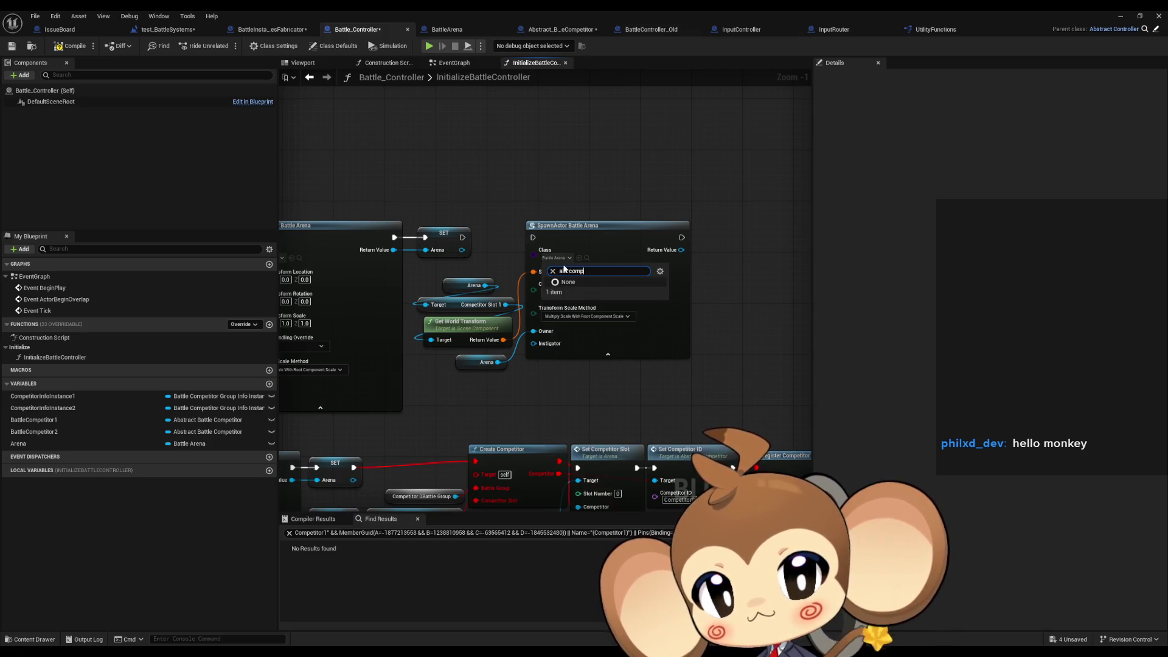
{"action": "key", "text": "ctrl+a"}
{"action": "type", "text": "a"}
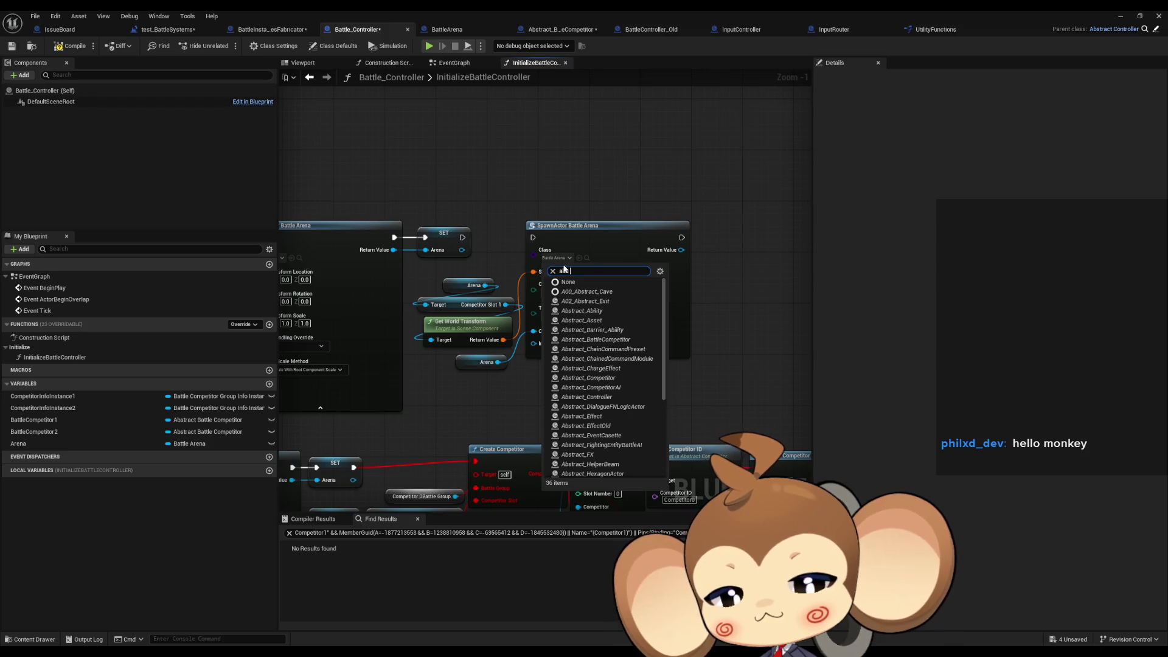
{"action": "key", "text": "BackSpace"}
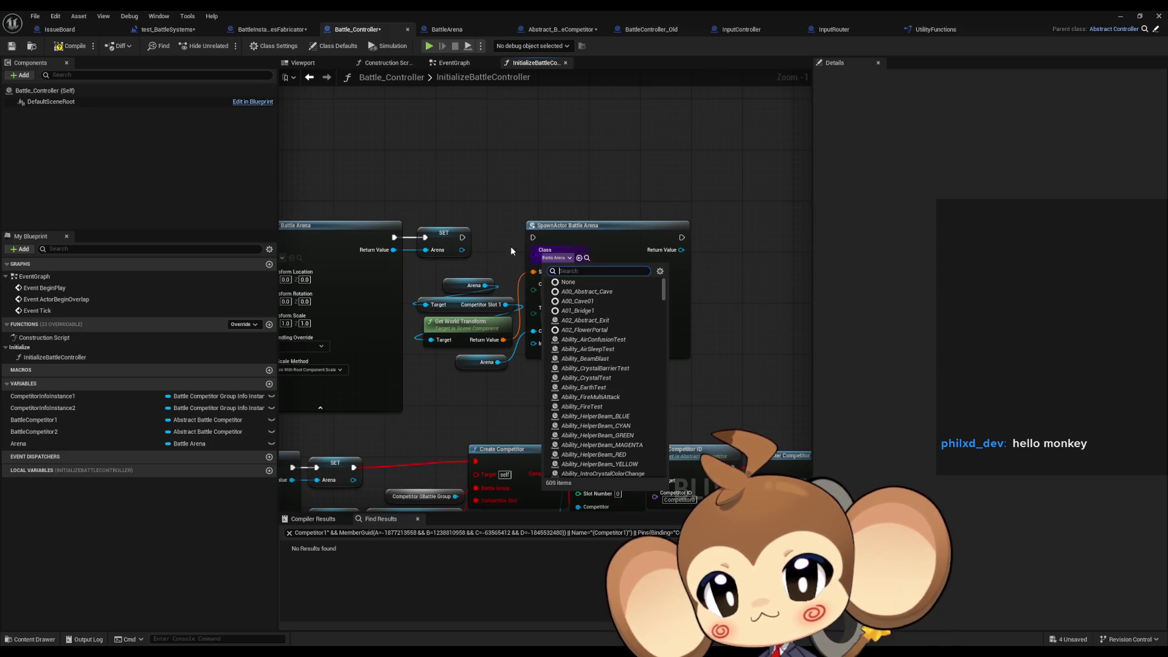
{"action": "left_click", "coordinate": [484, 169]}
{"action": "double_click", "coordinate": [606, 9]}
{"action": "double_click", "coordinate": [584, 142]}
{"action": "left_click", "coordinate": [554, 258]}
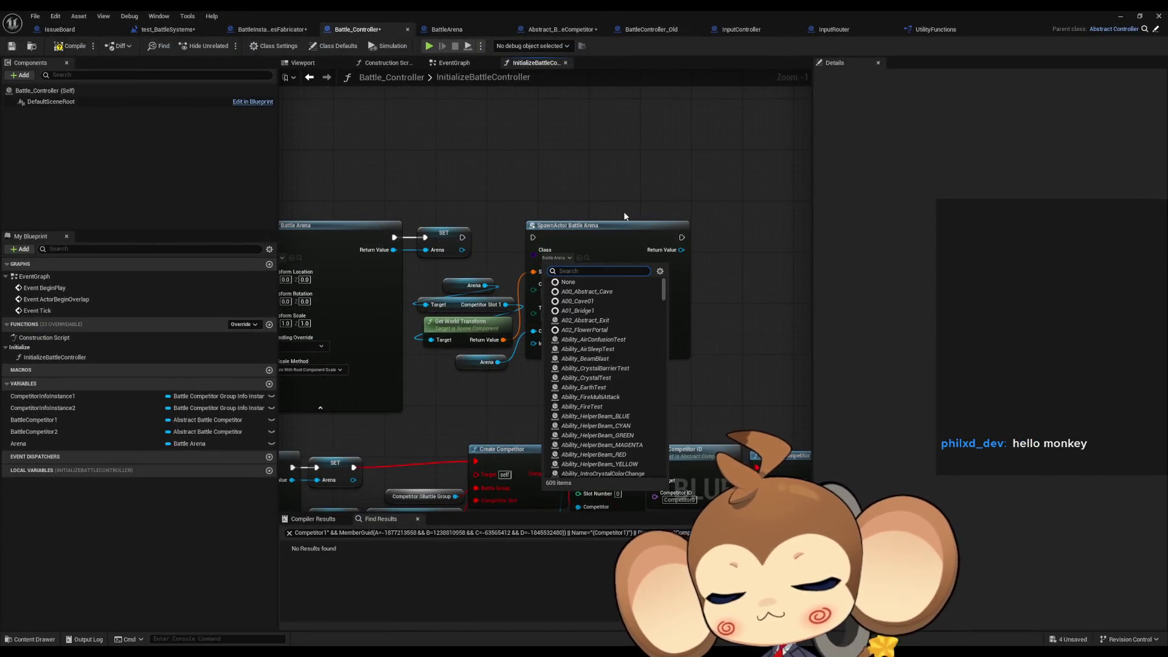
{"action": "type", "text": "b"}
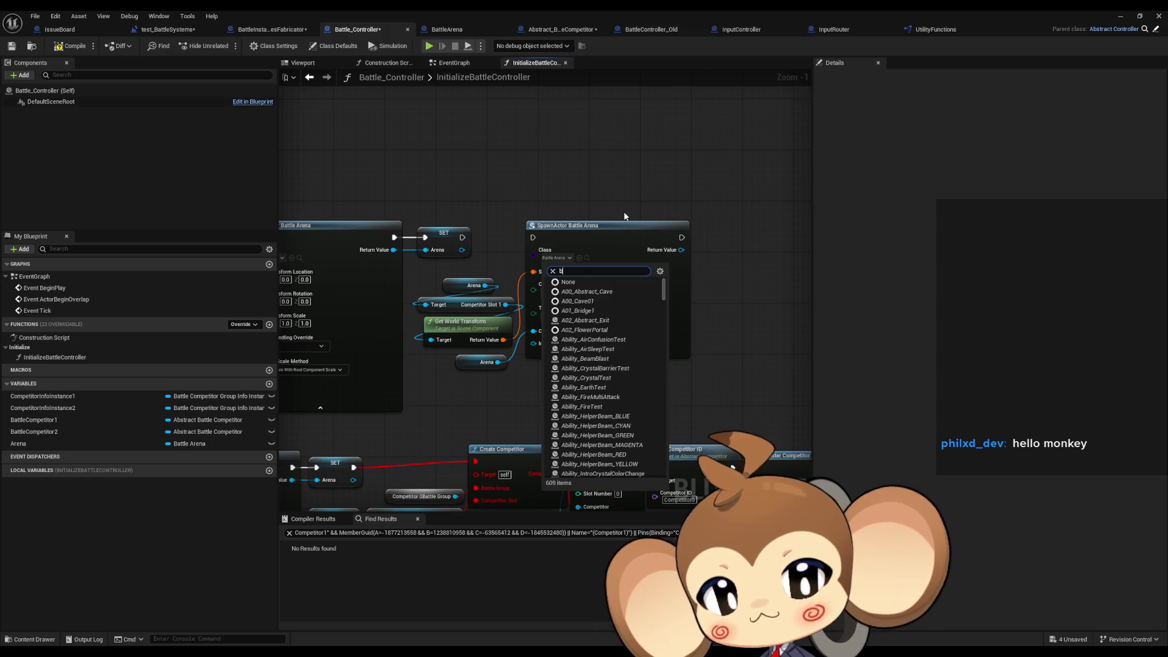
{"action": "type", "text": "aco"}
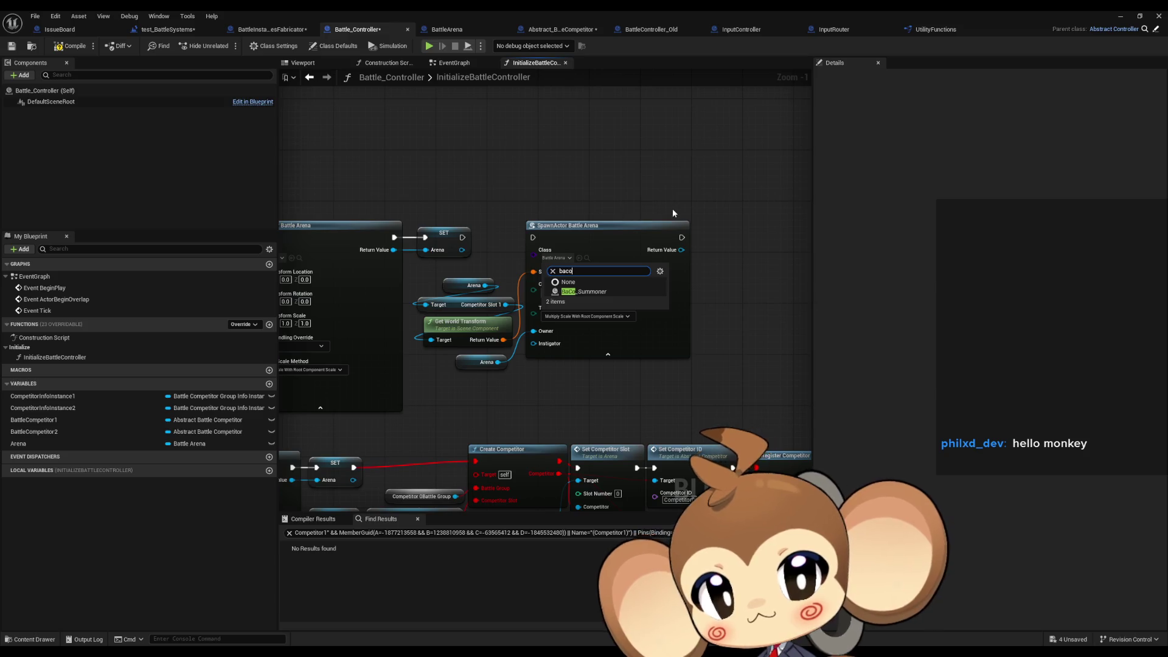
{"action": "key", "text": "Down"}
{"action": "key", "text": "Return"}
Call Initialize Competitor on the spawned summoner, passing Competitor Info Instance 1 as Battle Group Instance.
{"action": "mouse_move", "coordinate": [682, 250]}
{"action": "left_mouse_down"}
{"action": "mouse_move", "coordinate": [709, 251]}
{"action": "mouse_move", "coordinate": [728, 218]}
{"action": "left_mouse_up"}
{"action": "type", "text": "initialize"}
{"action": "key", "text": "Return"}
{"action": "left_click_drag", "start_coordinate": [675, 300], "coordinate": [644, 300]}
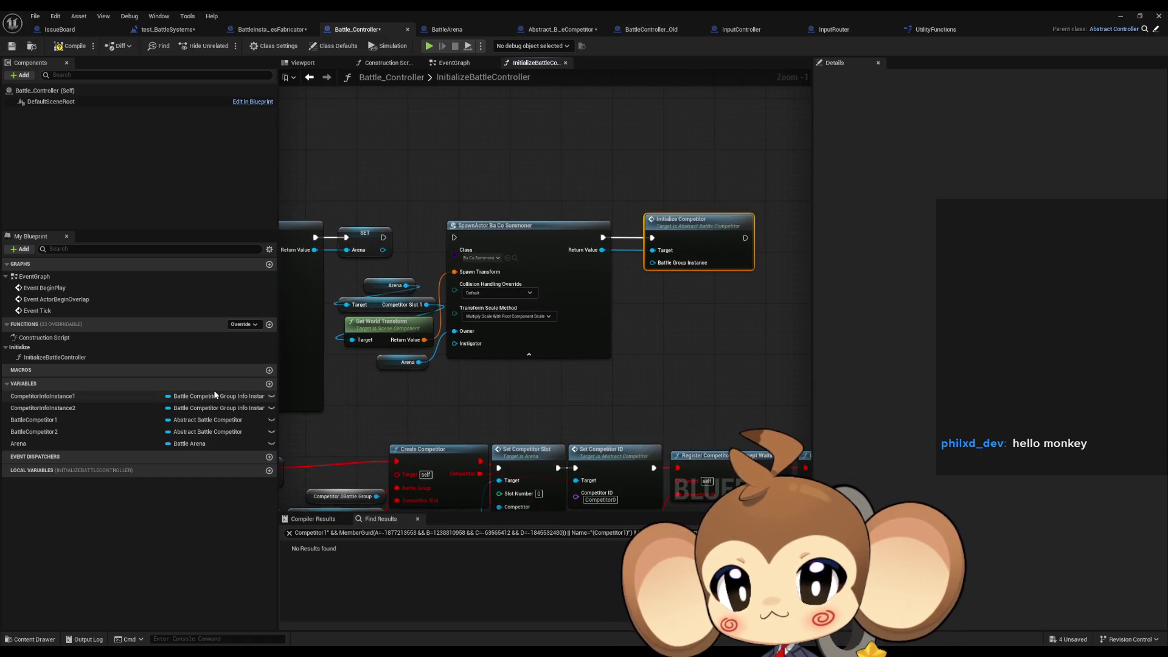
{"action": "mouse_move", "coordinate": [38, 396]}
{"action": "left_mouse_down"}
{"action": "mouse_move", "coordinate": [611, 342]}
{"action": "mouse_move", "coordinate": [693, 275]}
{"action": "mouse_move", "coordinate": [698, 288]}
{"action": "mouse_move", "coordinate": [699, 265]}
{"action": "mouse_move", "coordinate": [653, 262]}
{"action": "left_mouse_up"}
{"action": "left_click", "coordinate": [681, 304]}
{"action": "left_click", "coordinate": [621, 349]}
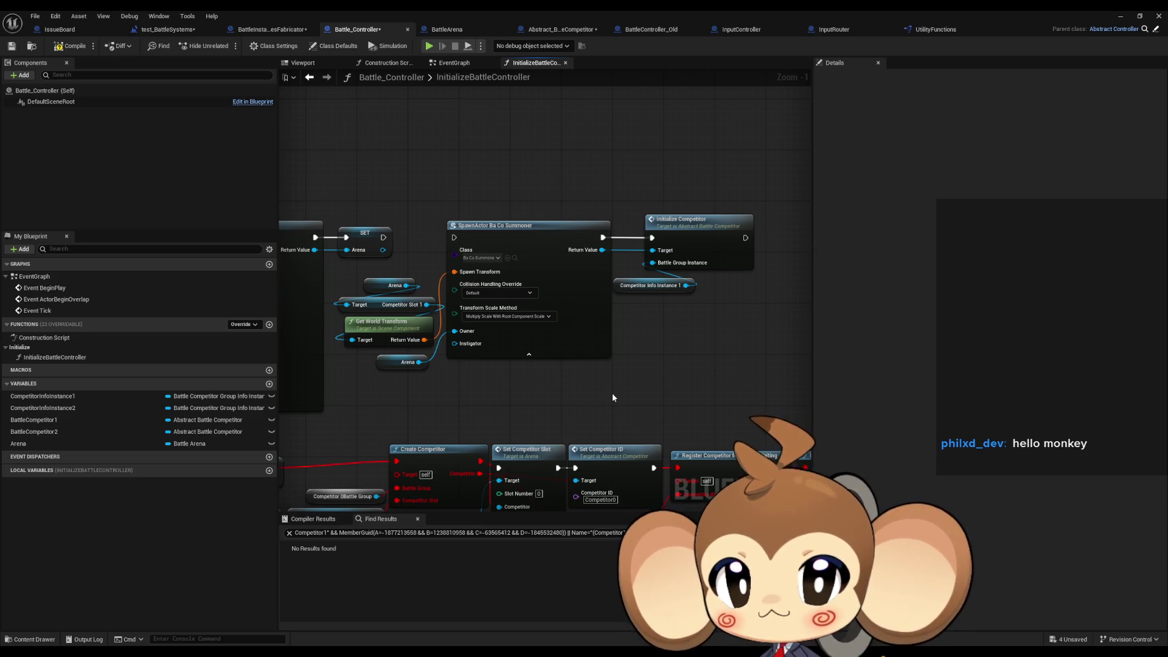
{"action": "left_click", "coordinate": [658, 31]}
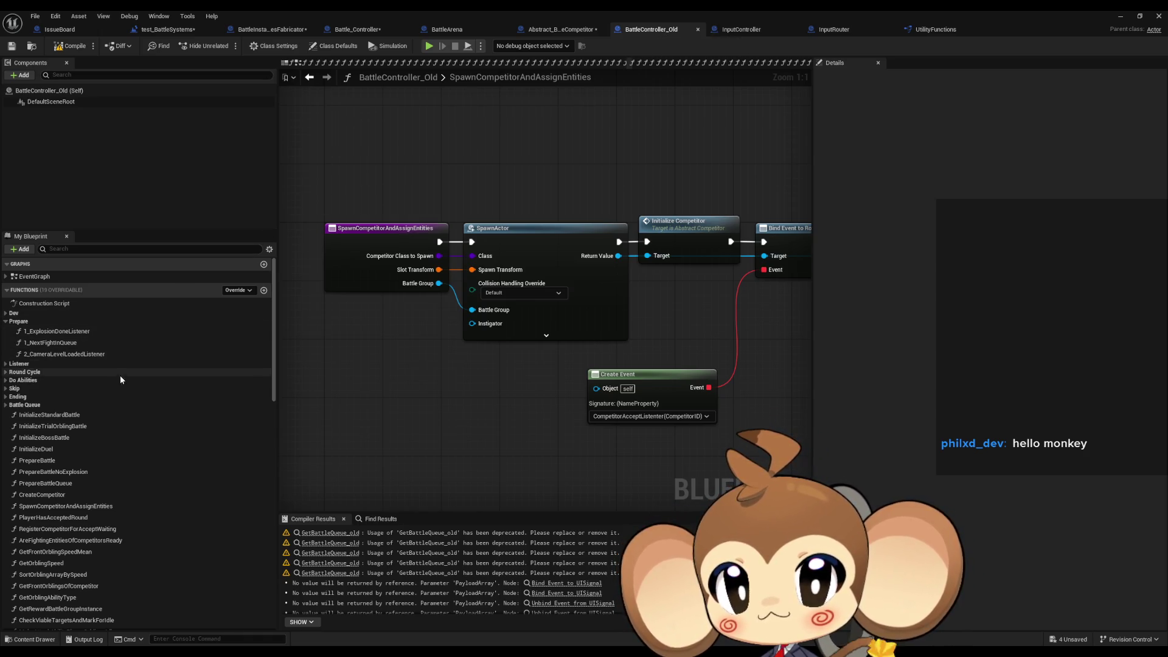
Inspect BattleController_Old's CreateCompetitor graph up close, then go back to Battle_Controller.
{"action": "double_click", "coordinate": [76, 495]}
{"action": "left_click_drag", "start_coordinate": [401, 317], "coordinate": [530, 318]}
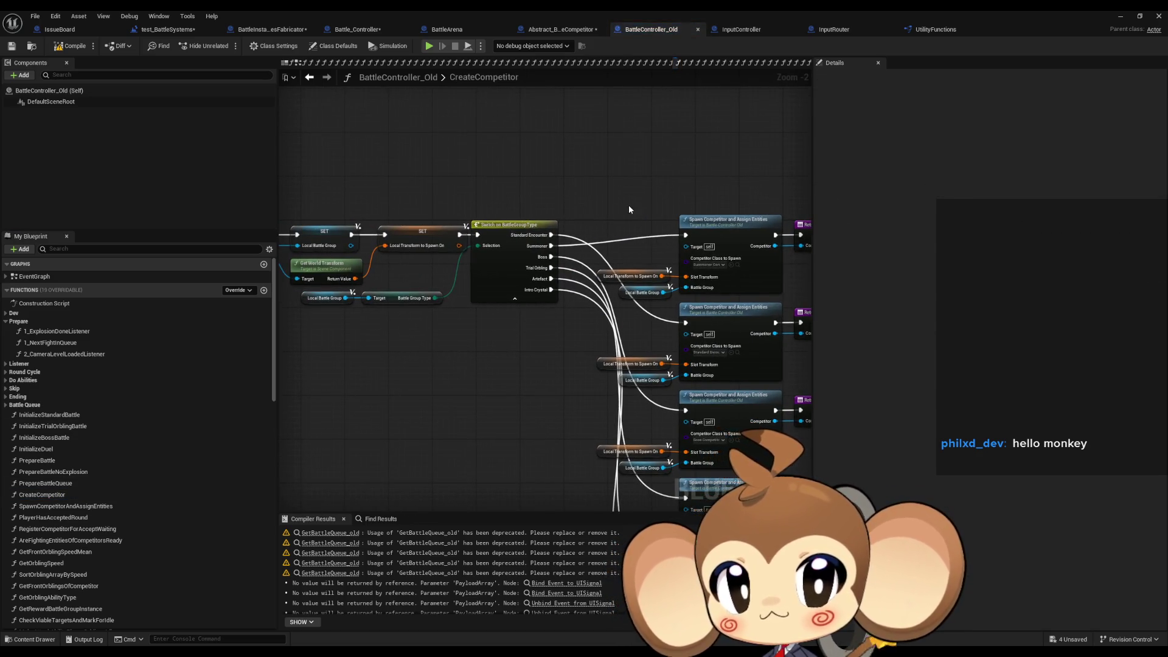
{"action": "scroll", "coordinate": [629, 209], "scroll_direction": "up", "scroll_amount": 3}
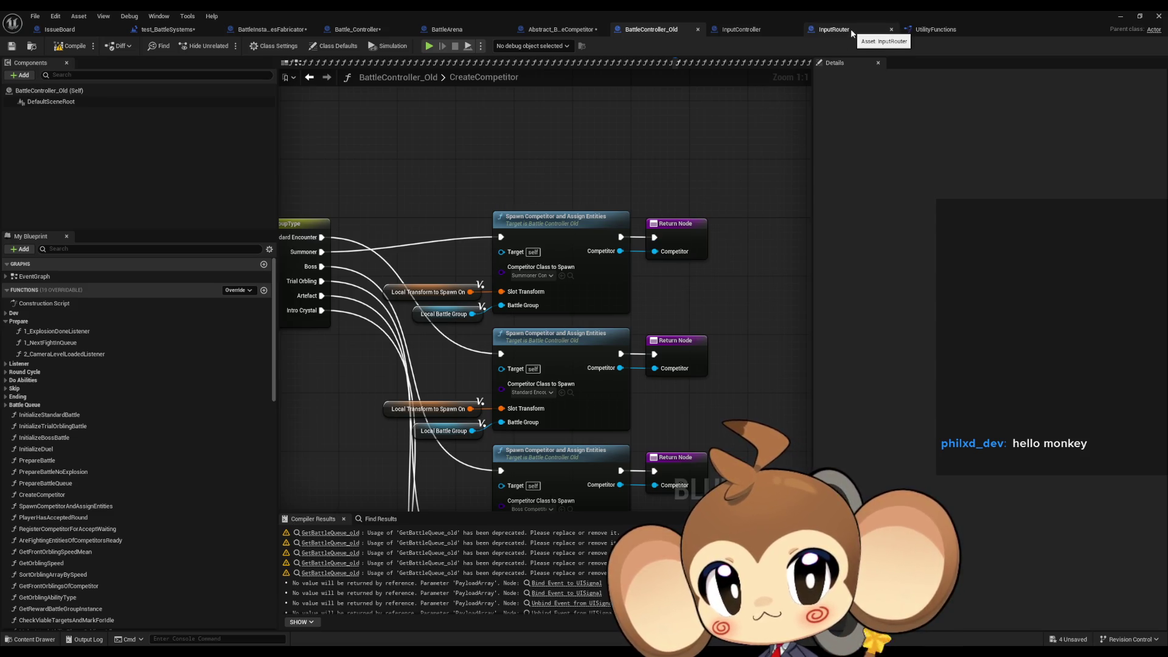
{"action": "left_click", "coordinate": [355, 30]}
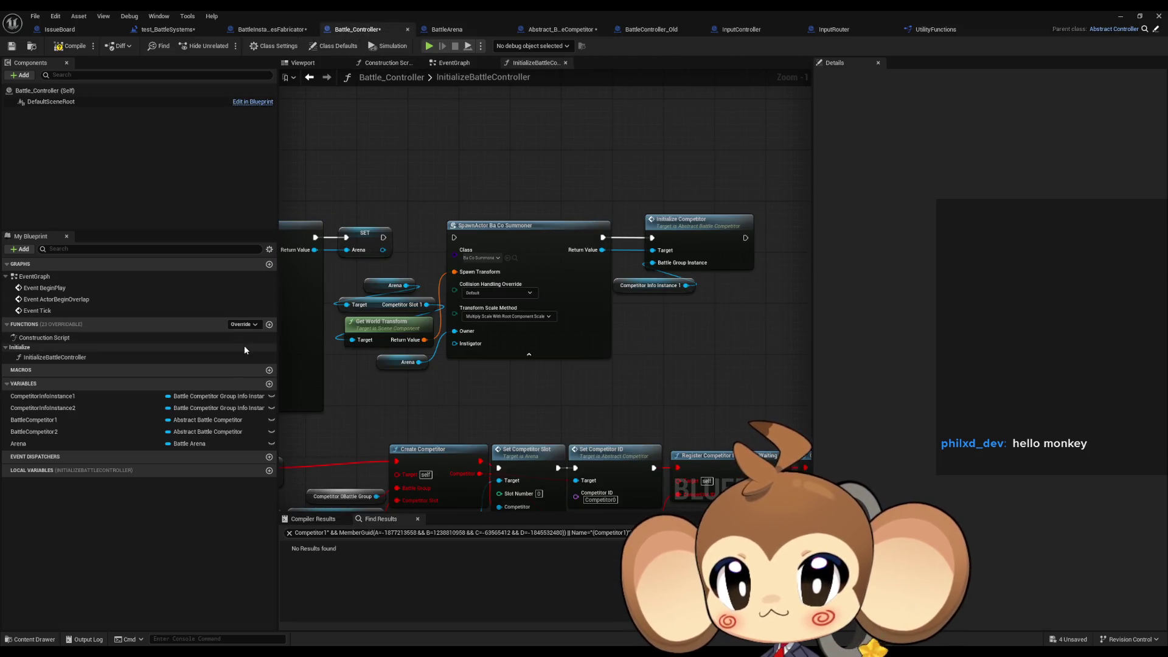
Create a CreateCompetitor function and move the spawn and Initialize Competitor nodes into it.
{"action": "left_click", "coordinate": [269, 325]}
{"action": "type", "text": "CreateCompeti"}
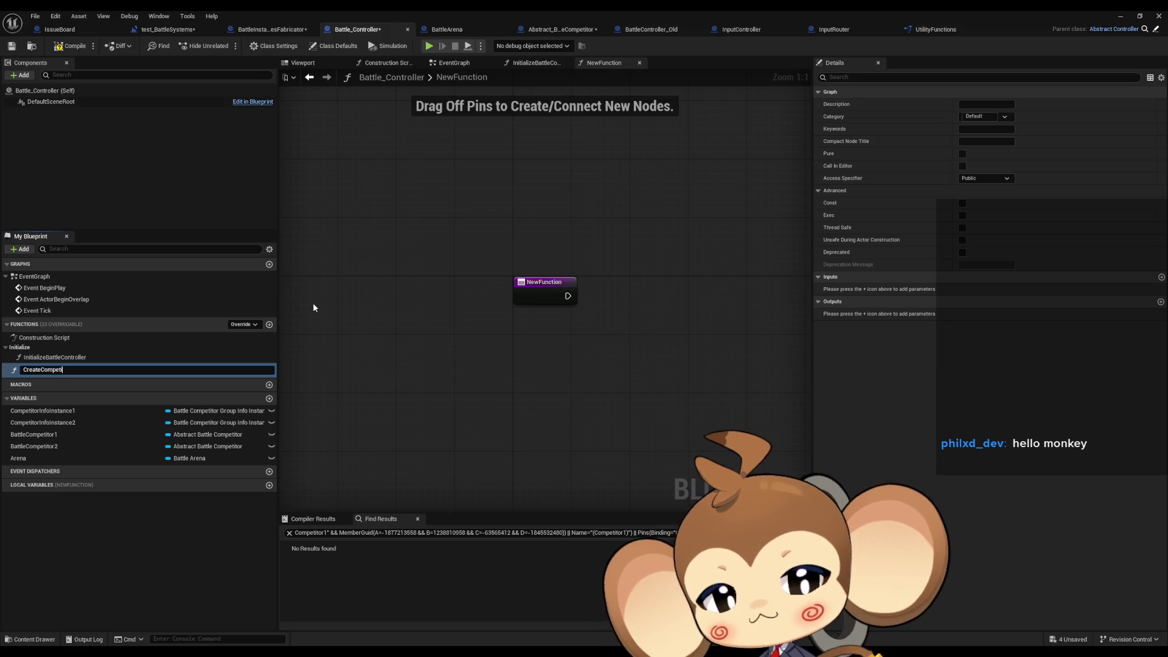
{"action": "type", "text": "or"}
{"action": "key", "text": "Return"}
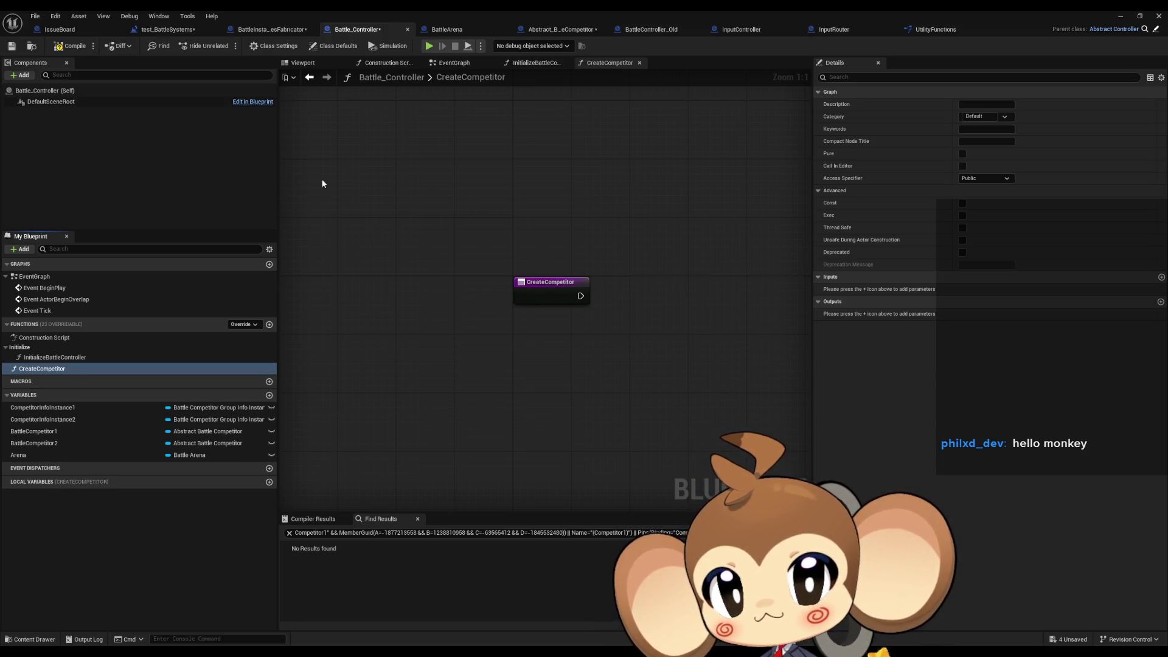
{"action": "left_click", "coordinate": [310, 81]}
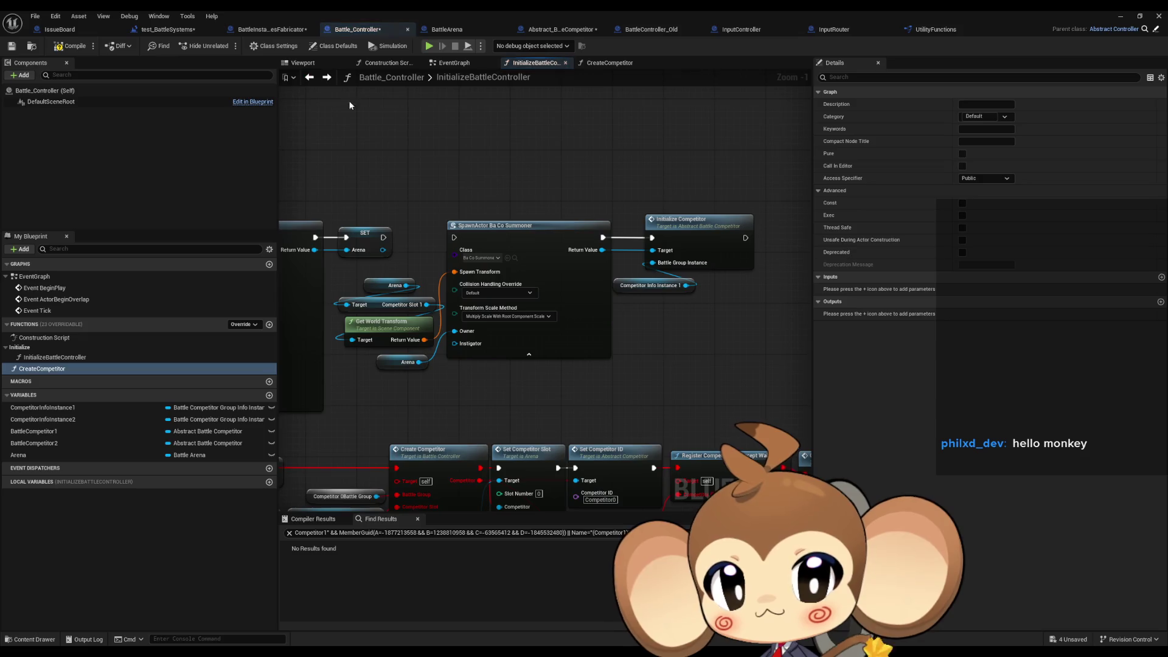
{"action": "mouse_move", "coordinate": [376, 275]}
{"action": "left_mouse_down"}
{"action": "mouse_move", "coordinate": [438, 372]}
{"action": "mouse_move", "coordinate": [593, 383]}
{"action": "left_mouse_up"}
{"action": "left_click_drag", "start_coordinate": [602, 172], "coordinate": [730, 292]}
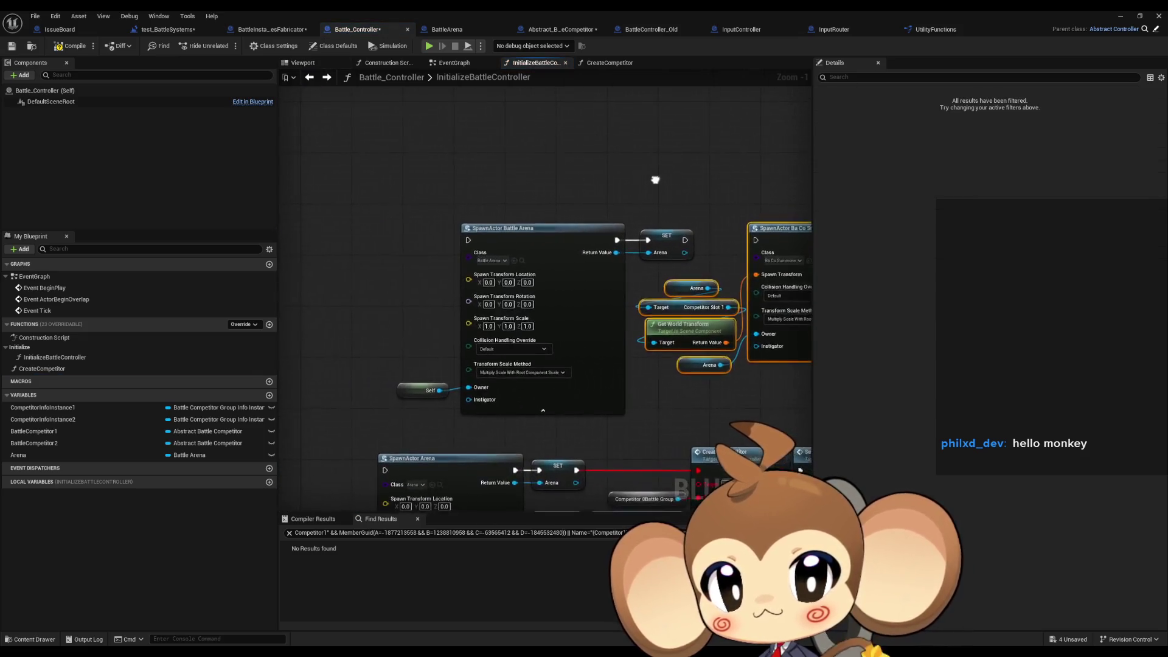
{"action": "key", "text": "ctrl+x"}
{"action": "double_click", "coordinate": [55, 368]}
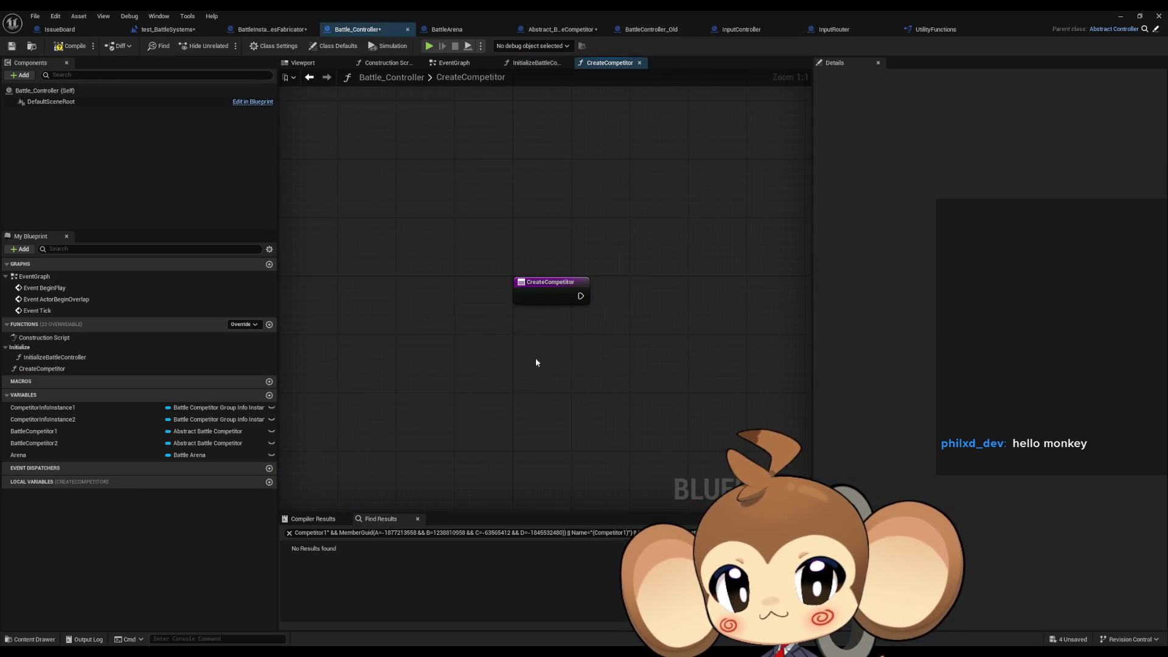
{"action": "key", "text": "ctrl+v"}
Give CreateCompetitor a Battle Group Instance input, replacing the Competitor Info Instance 1 getter.
{"action": "left_click", "coordinate": [604, 258]}
{"action": "left_click_drag", "start_coordinate": [581, 329], "coordinate": [425, 305]}
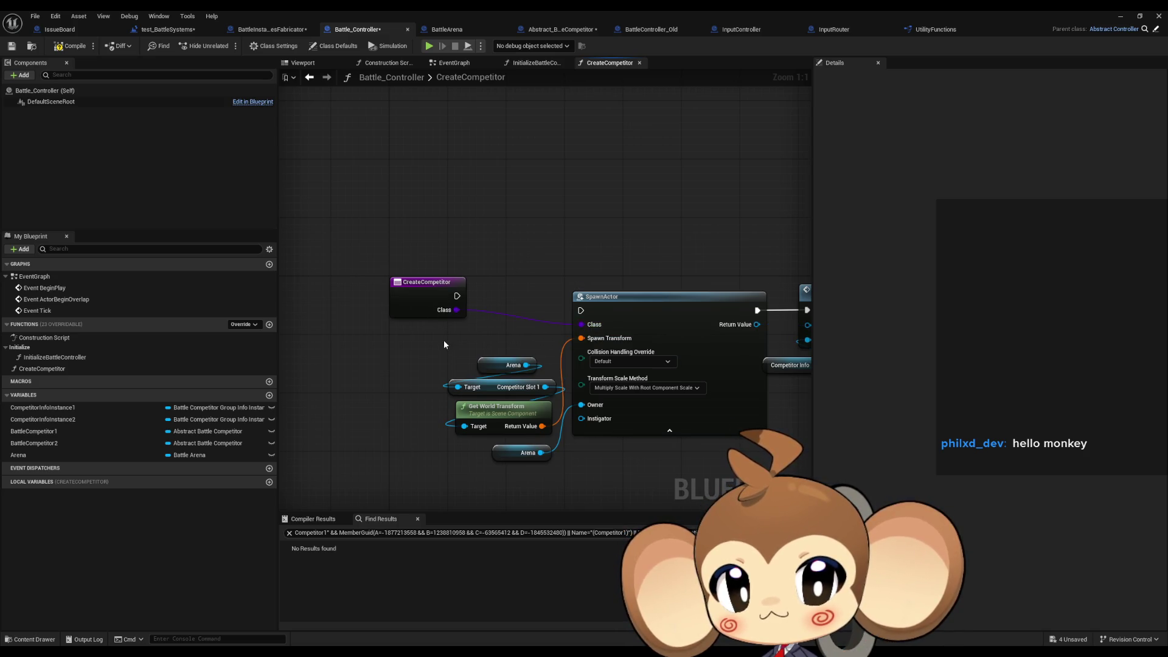
{"action": "left_click_drag", "start_coordinate": [443, 345], "coordinate": [383, 320]}
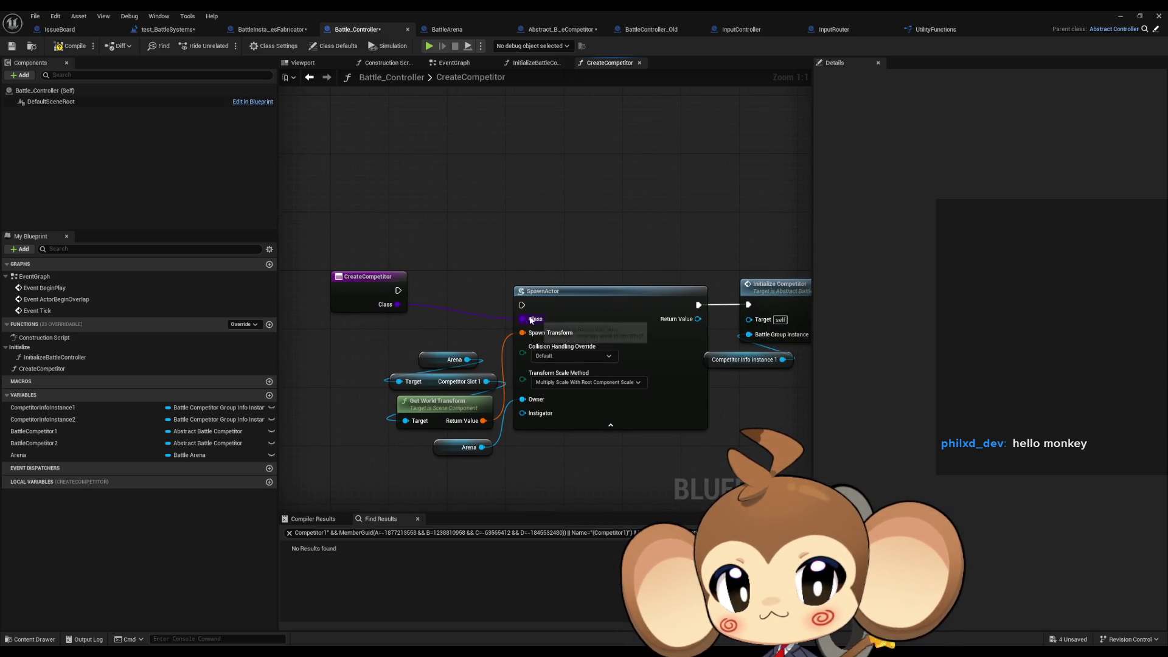
{"action": "left_click", "coordinate": [531, 320], "text": "alt"}
{"action": "left_click", "coordinate": [368, 291]}
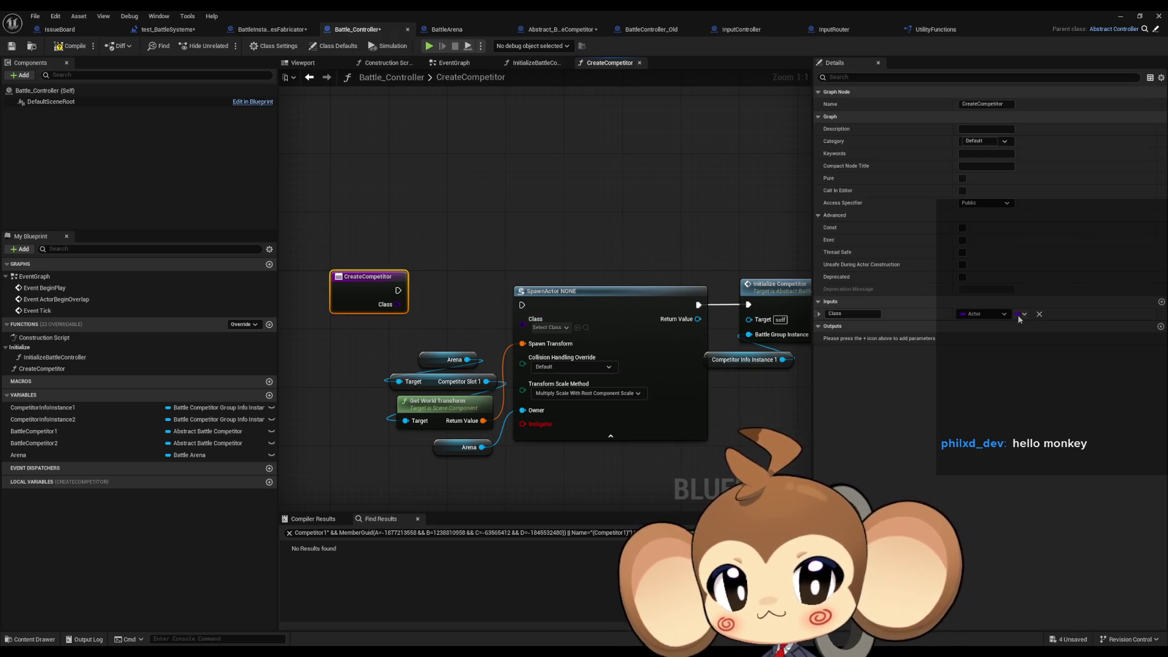
{"action": "left_click", "coordinate": [1038, 315]}
{"action": "left_click_drag", "start_coordinate": [751, 336], "coordinate": [377, 295]}
{"action": "left_click", "coordinate": [744, 362]}
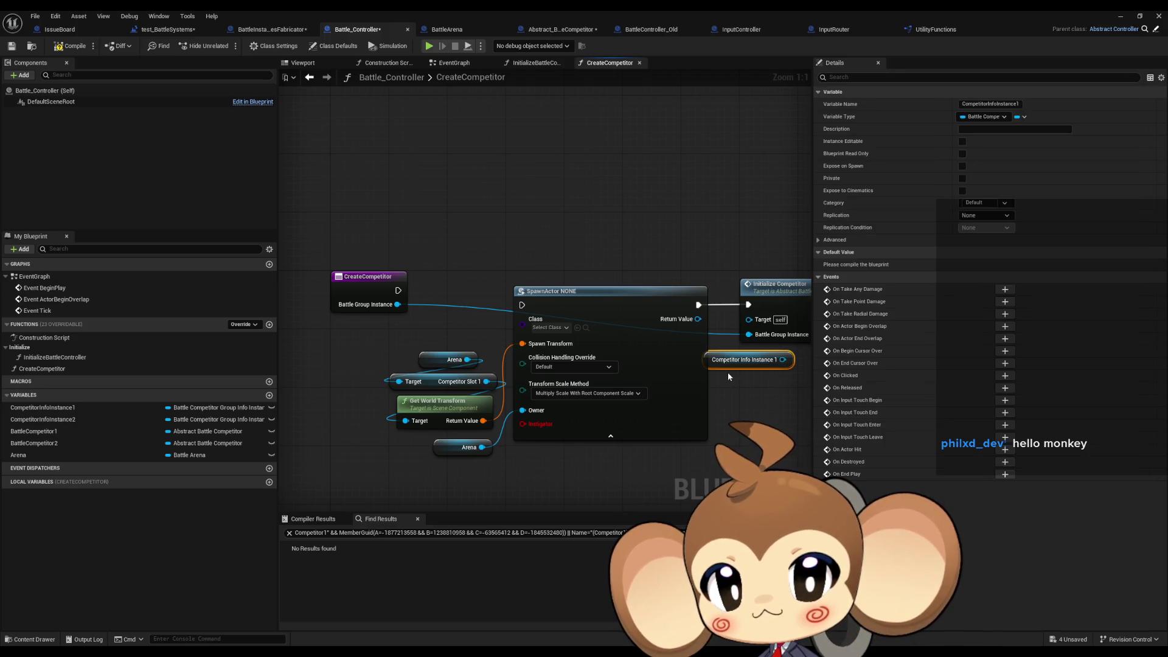
{"action": "key", "text": "Delete"}
Get Battle Competitor Group Info from that input and break it, hiding unconnected pins.
{"action": "left_click_drag", "start_coordinate": [397, 304], "coordinate": [419, 325]}
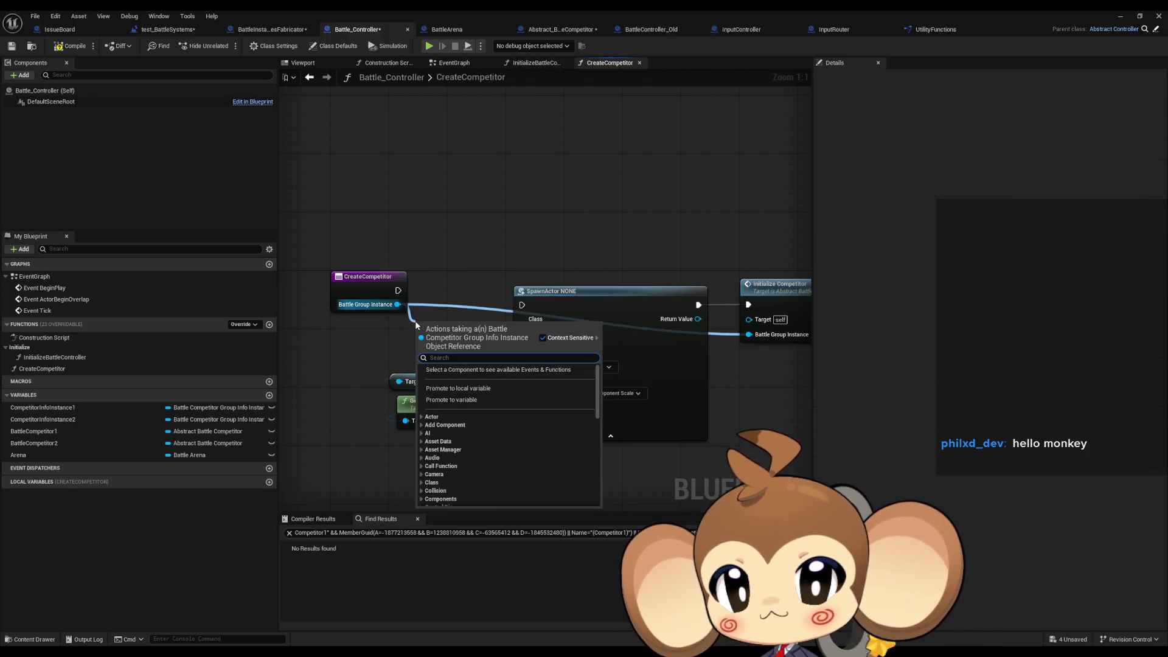
{"action": "type", "text": "get info"}
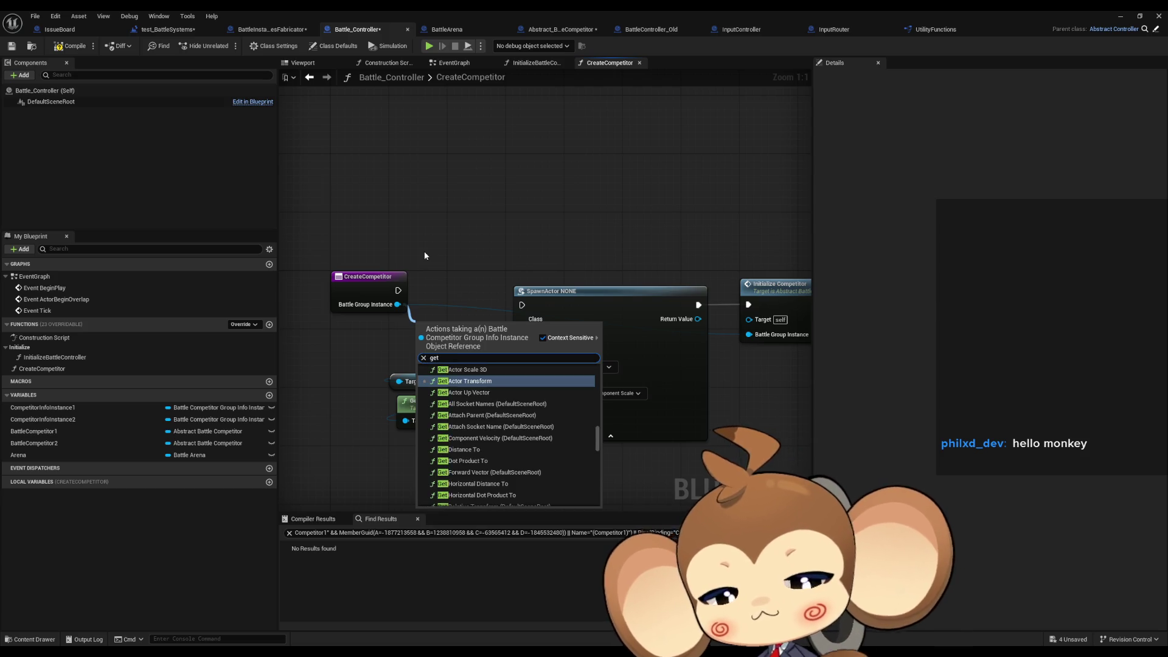
{"action": "key", "text": "Up"}
{"action": "key", "text": "Return"}
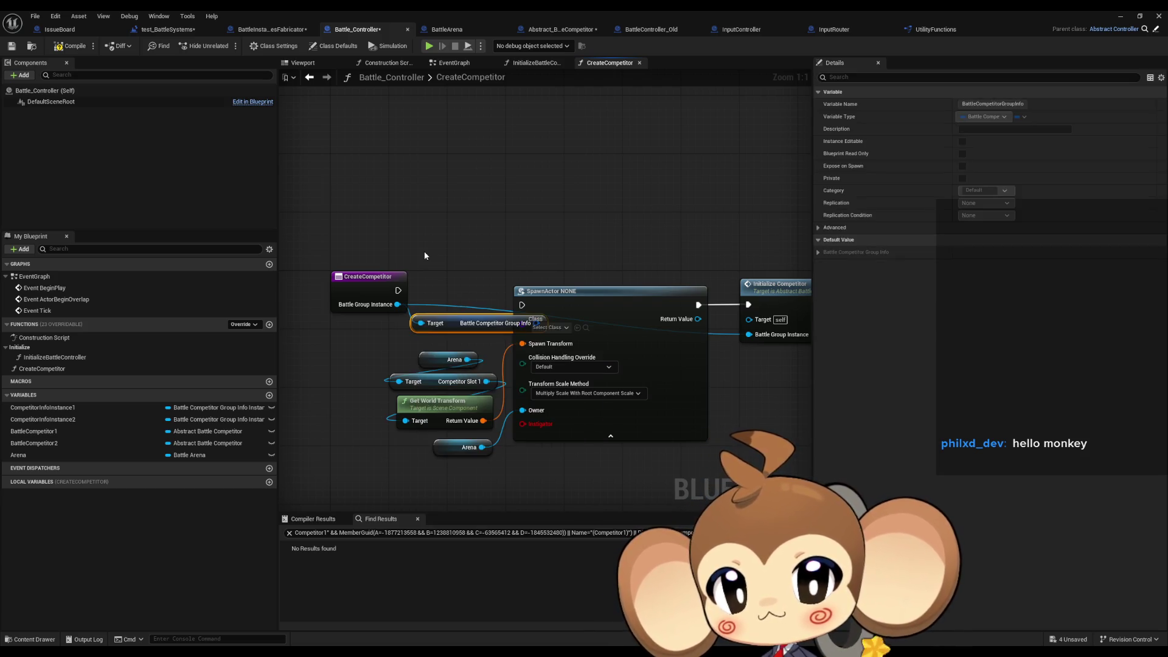
{"action": "left_click_drag", "start_coordinate": [447, 321], "coordinate": [348, 331]}
{"action": "mouse_move", "coordinate": [435, 331]}
{"action": "left_mouse_down"}
{"action": "mouse_move", "coordinate": [356, 362]}
{"action": "mouse_move", "coordinate": [304, 362]}
{"action": "left_mouse_up"}
{"action": "type", "text": "vrea"}
{"action": "key", "text": "BackSpace"}
{"action": "key", "text": "BackSpace"}
{"action": "key", "text": "BackSpace"}
{"action": "type", "text": "brea"}
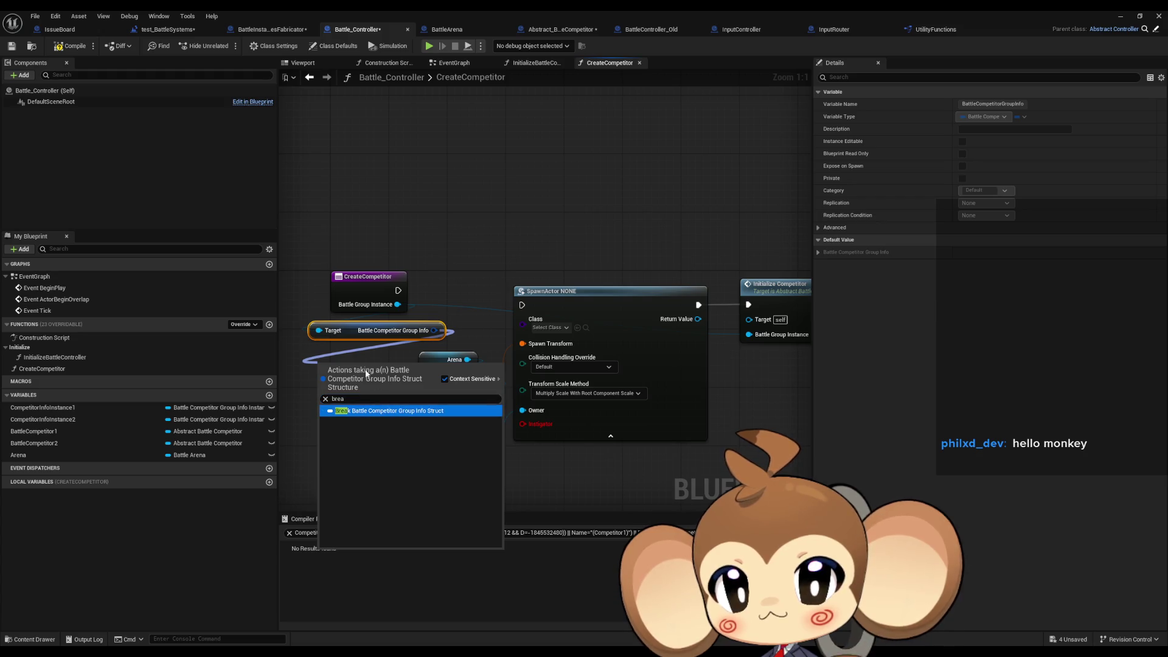
{"action": "key", "text": "Return"}
{"action": "left_click_drag", "start_coordinate": [319, 394], "coordinate": [285, 399]}
{"action": "left_click", "coordinate": [982, 166]}
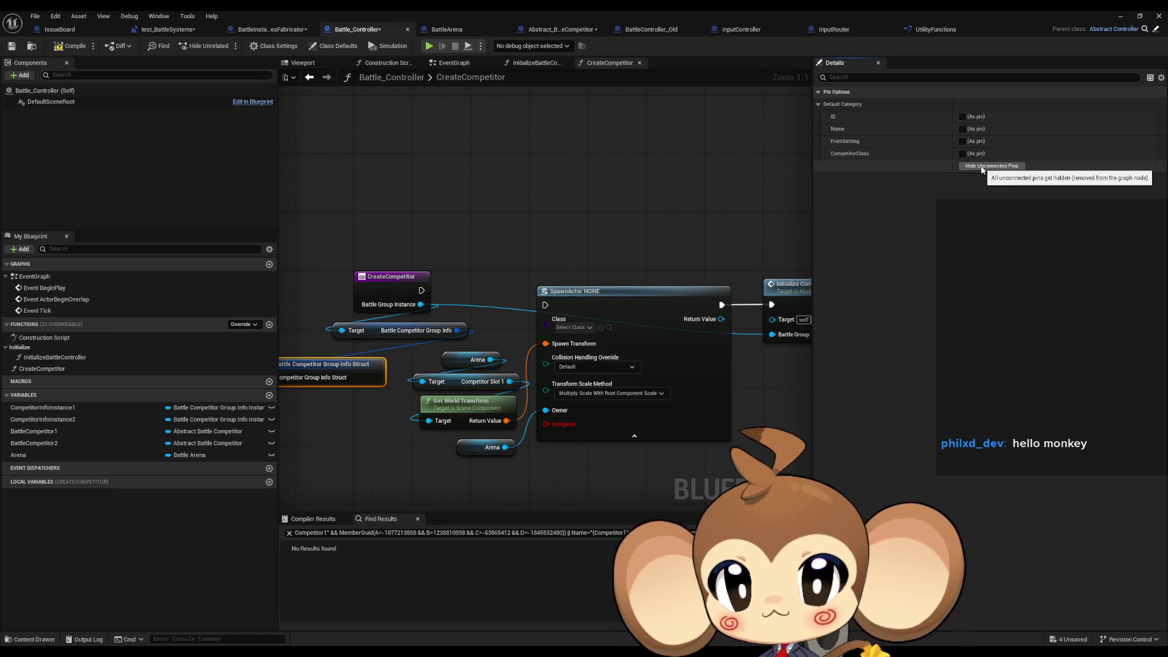
Expose the struct's CompetitorClass pin and wire it into SpawnActor's Class.
{"action": "left_click", "coordinate": [962, 153]}
{"action": "mouse_move", "coordinate": [407, 378]}
{"action": "left_mouse_down"}
{"action": "mouse_move", "coordinate": [578, 304]}
{"action": "mouse_move", "coordinate": [422, 291]}
{"action": "left_mouse_up"}
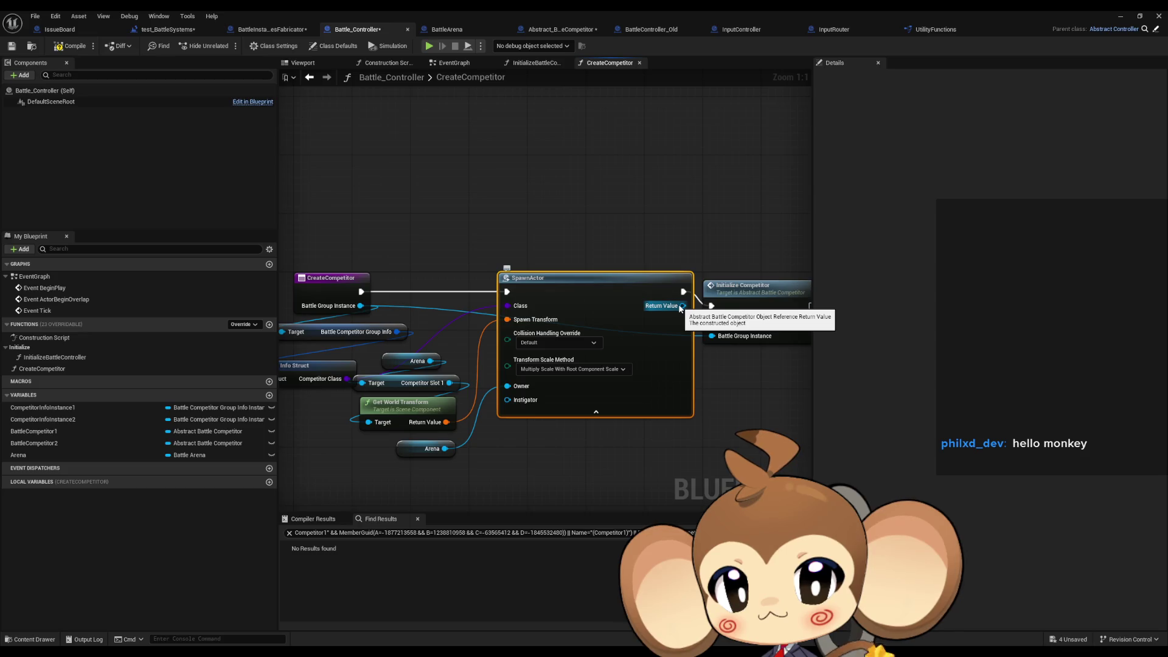
{"action": "mouse_move", "coordinate": [752, 308]}
{"action": "left_mouse_down"}
{"action": "mouse_move", "coordinate": [705, 286]}
{"action": "mouse_move", "coordinate": [715, 291]}
{"action": "left_mouse_up"}
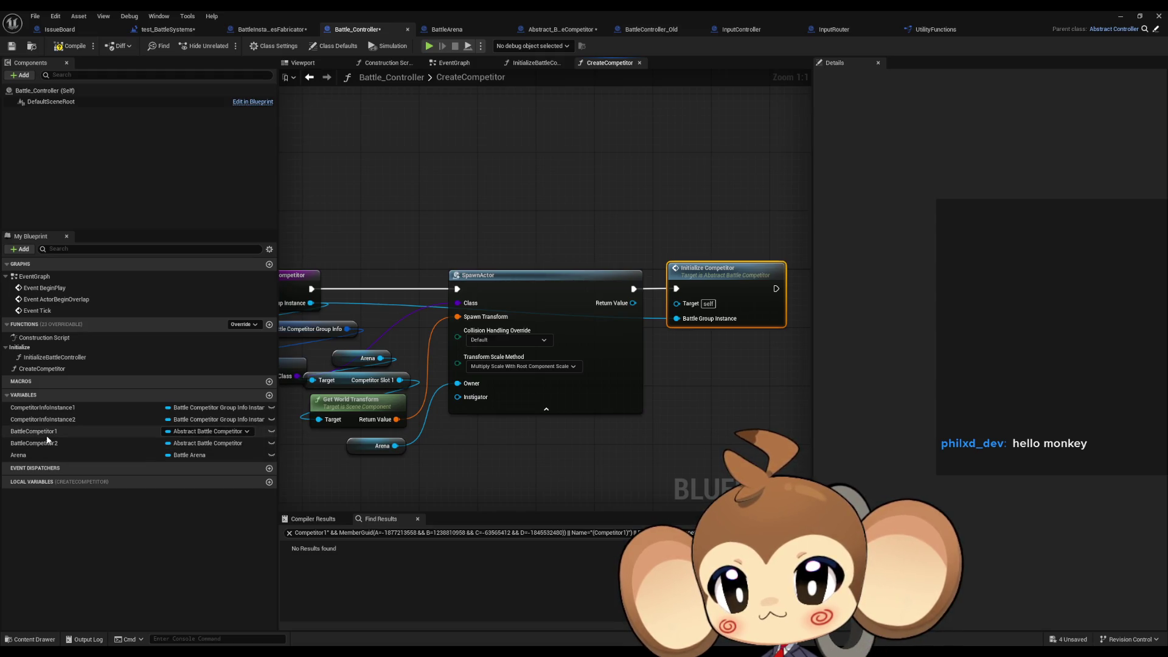
Add a CompetitorToSet input of Abstract Battle Competitor reference type to CreateCompetitor.
{"action": "left_click_drag", "start_coordinate": [437, 284], "coordinate": [534, 274]}
{"action": "left_click", "coordinate": [365, 271]}
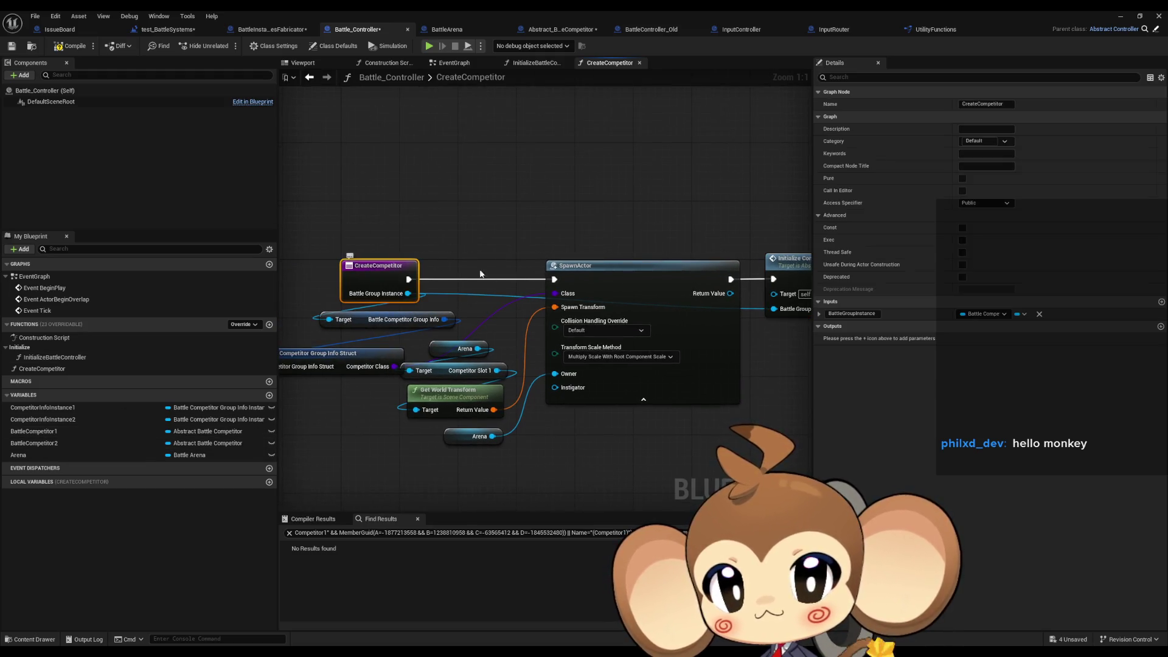
{"action": "left_click", "coordinate": [1161, 302]}
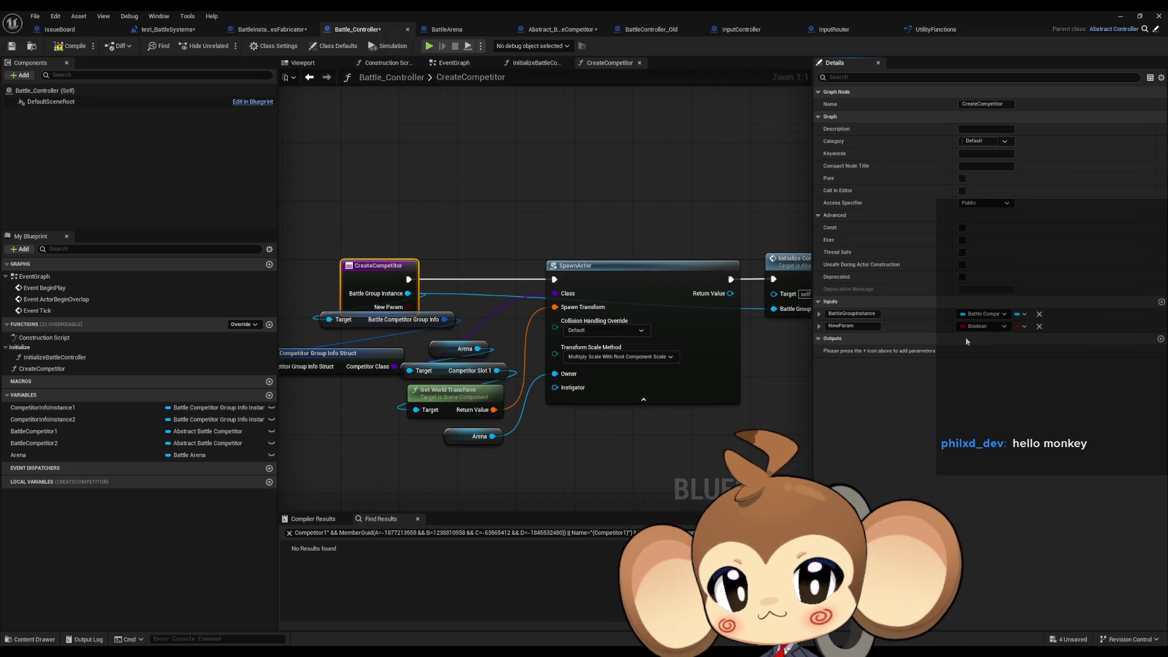
{"action": "type", "text": "CompetitorTo"}
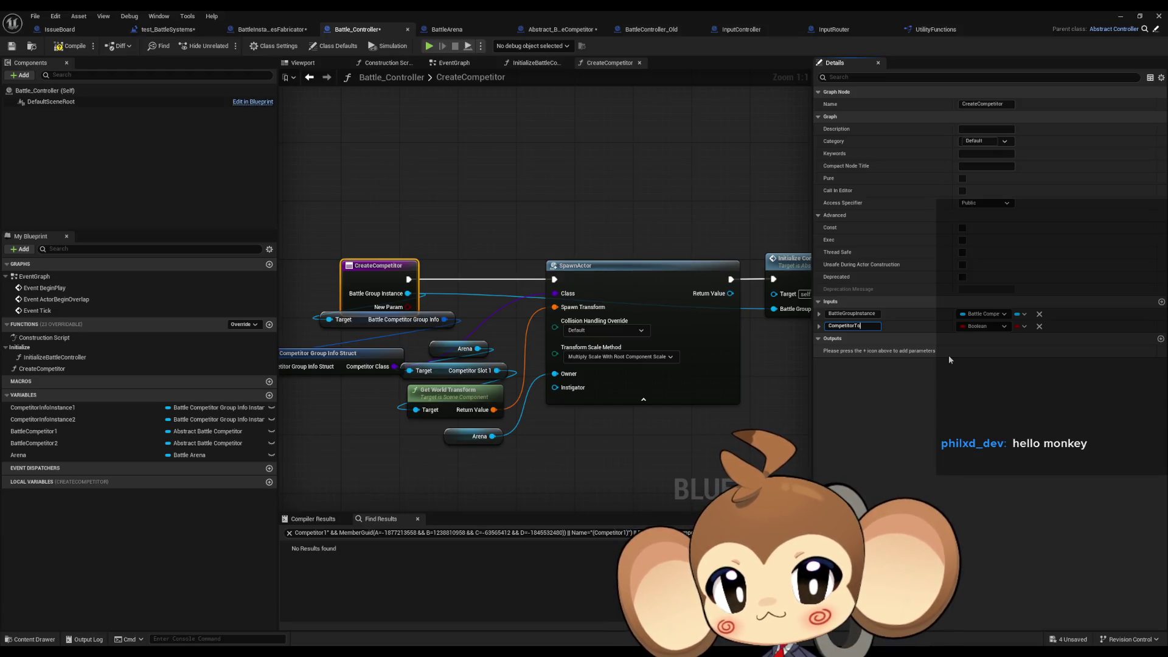
{"action": "type", "text": "Set"}
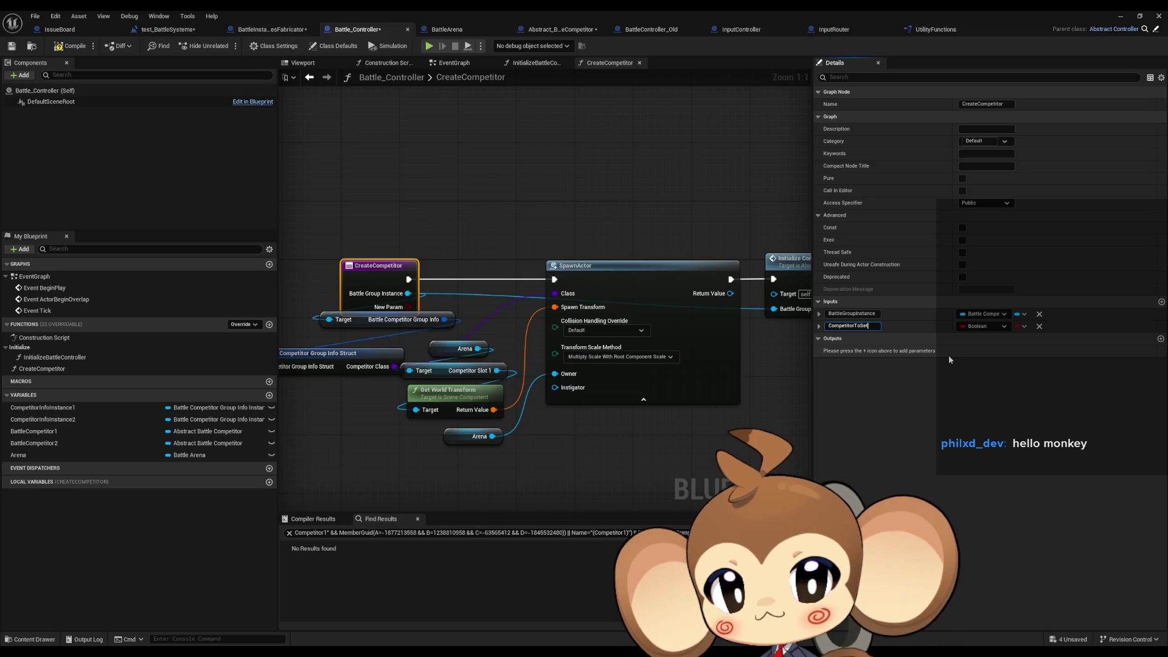
{"action": "key", "text": "Return"}
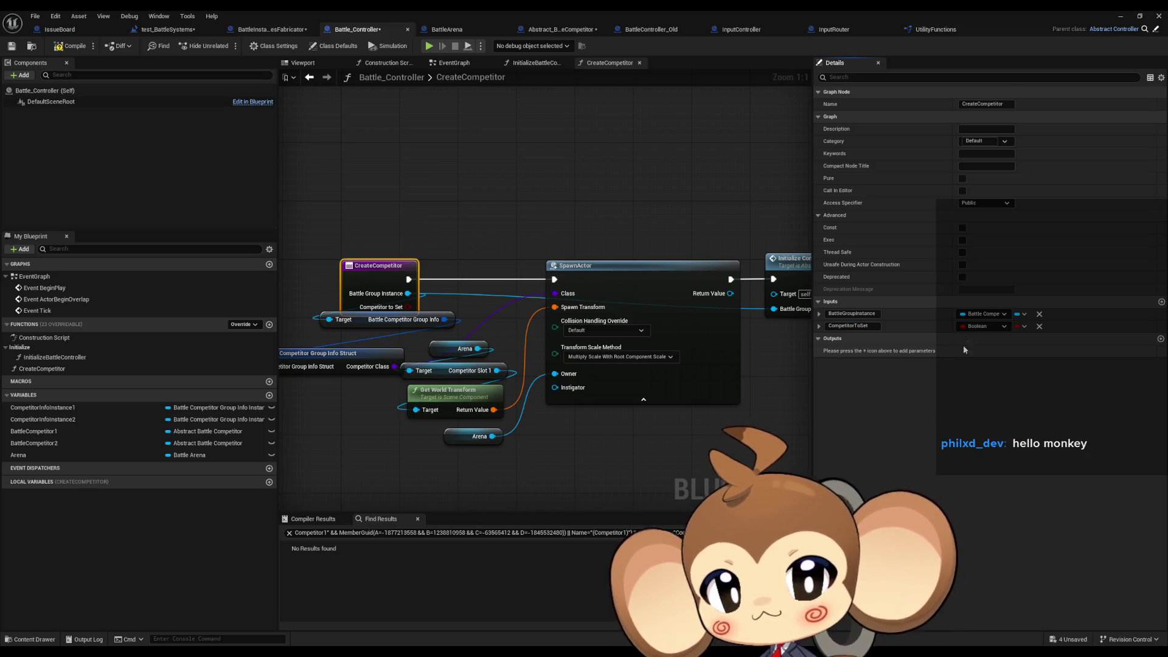
{"action": "left_click", "coordinate": [970, 328]}
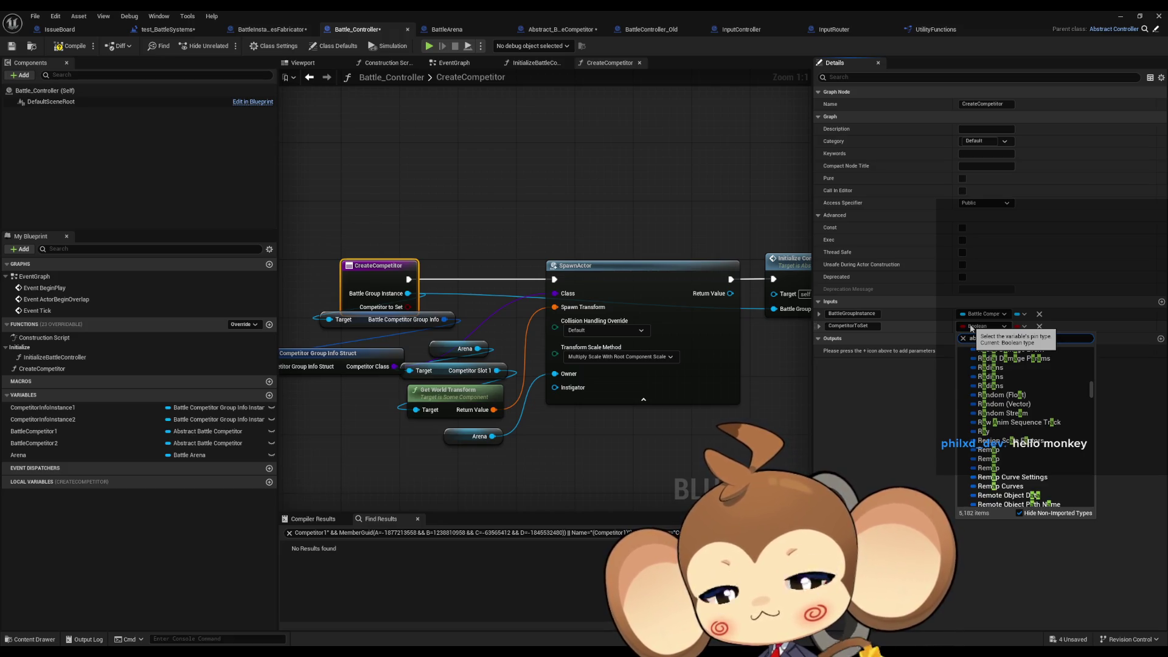
{"action": "type", "text": "bat comp"}
{"action": "left_click", "coordinate": [1034, 360]}
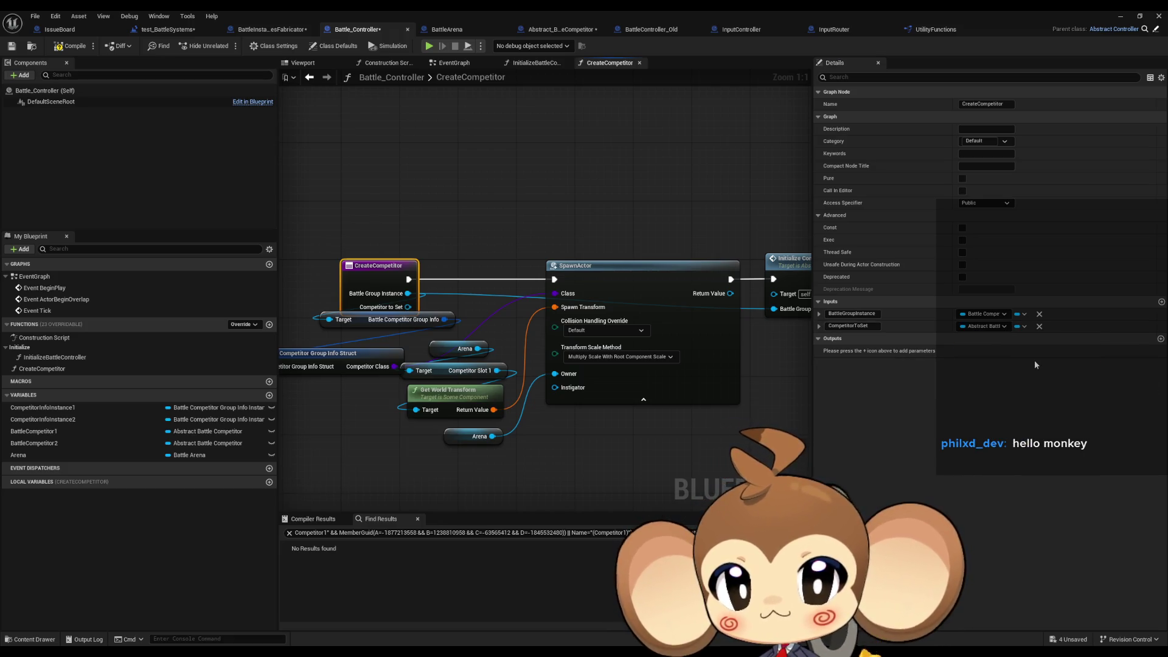
{"action": "left_click", "coordinate": [819, 326]}
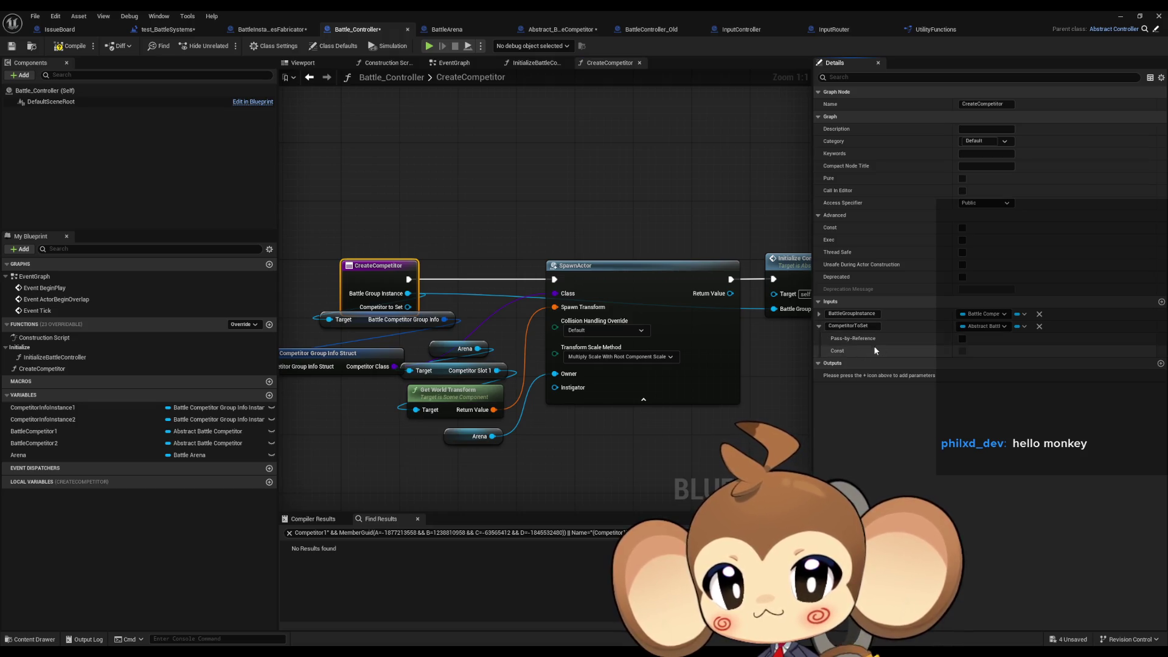
{"action": "left_click", "coordinate": [819, 327]}
Drag a wire from Competitor to Set and search for a set-value node.
{"action": "left_click_drag", "start_coordinate": [552, 327], "coordinate": [466, 327]}
{"action": "left_click_drag", "start_coordinate": [324, 307], "coordinate": [727, 364]}
{"action": "type", "text": "set"}
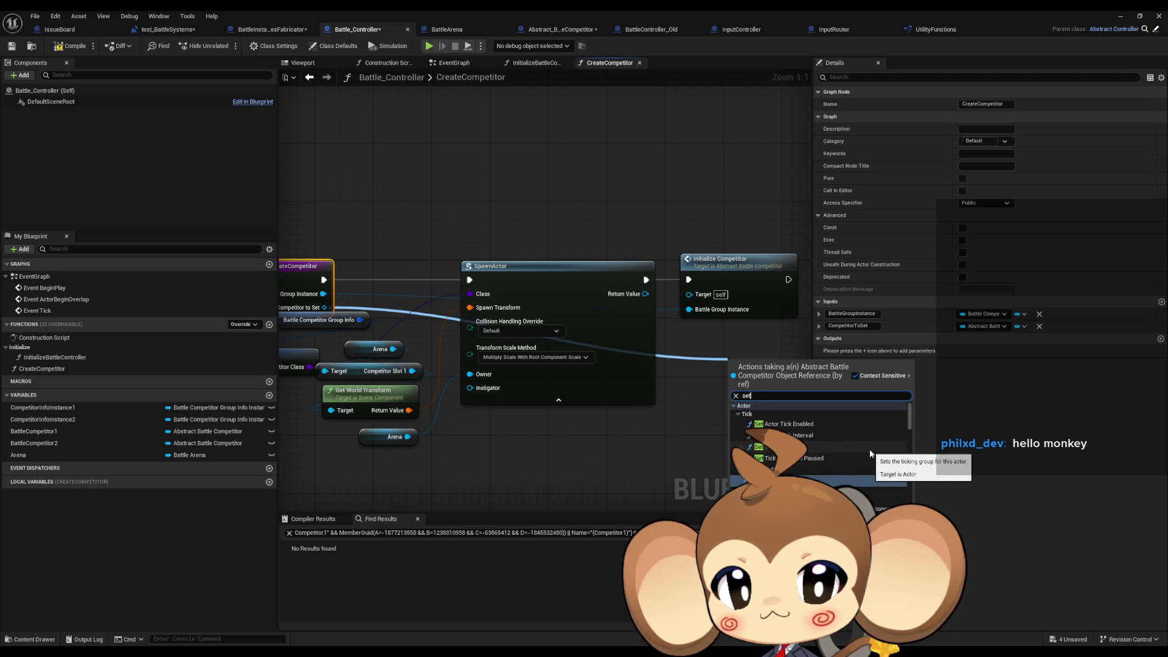
{"action": "scroll", "coordinate": [879, 443], "scroll_direction": "down", "scroll_amount": 3}
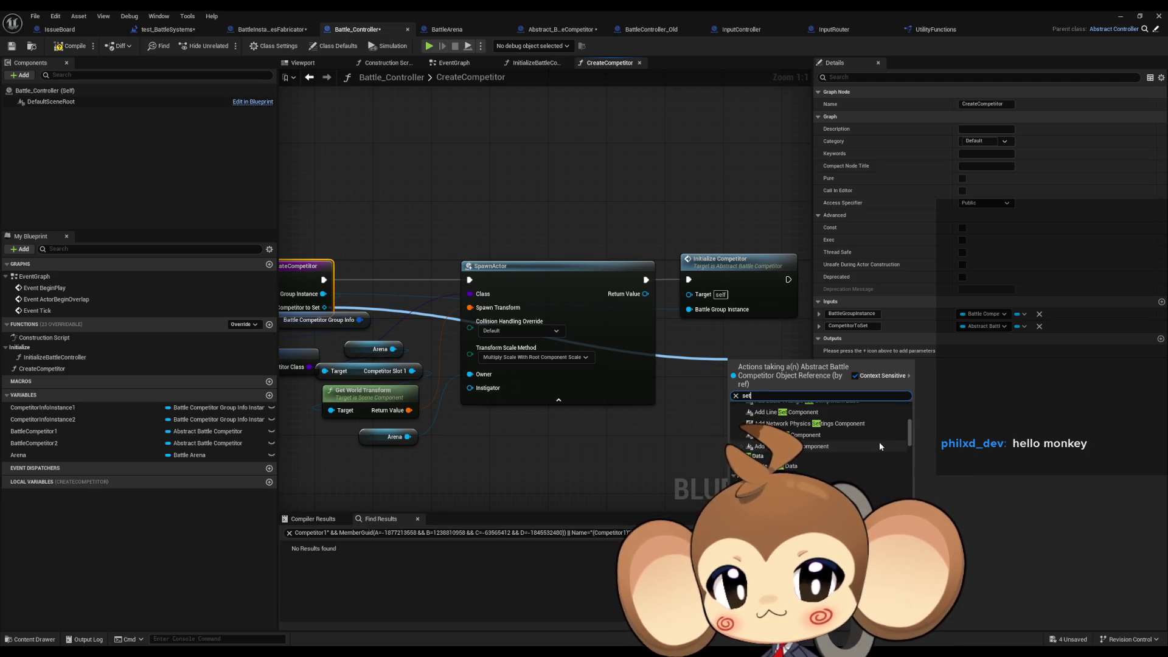
{"action": "scroll", "coordinate": [879, 442], "scroll_direction": "down", "scroll_amount": 3}
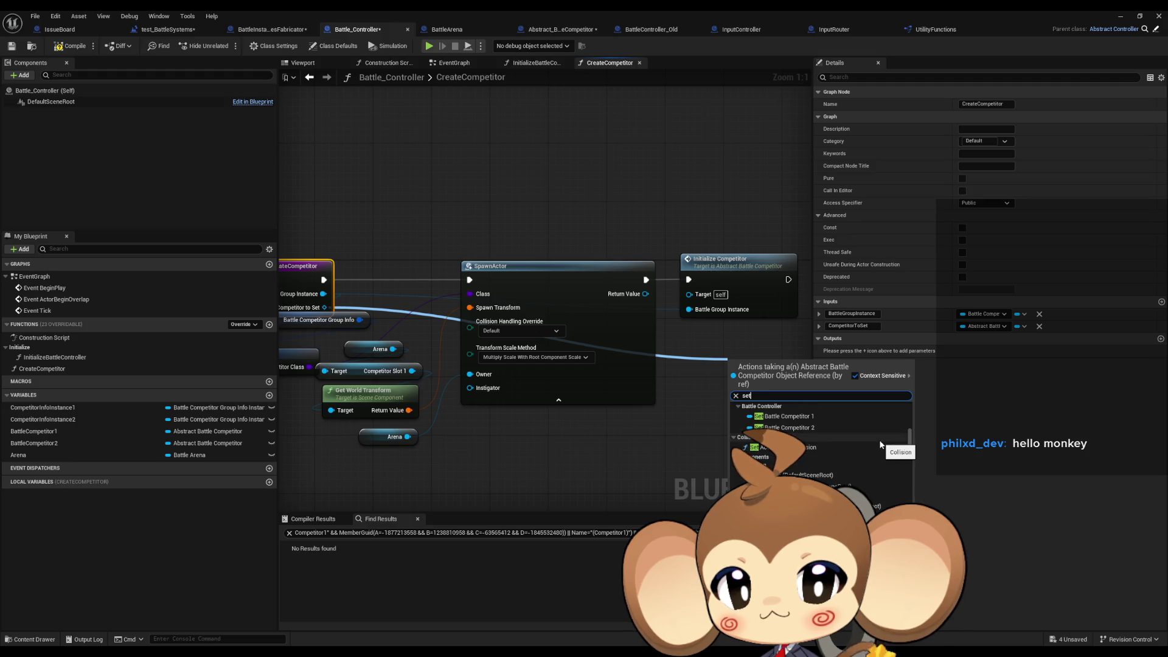
{"action": "type", "text": "memb"}
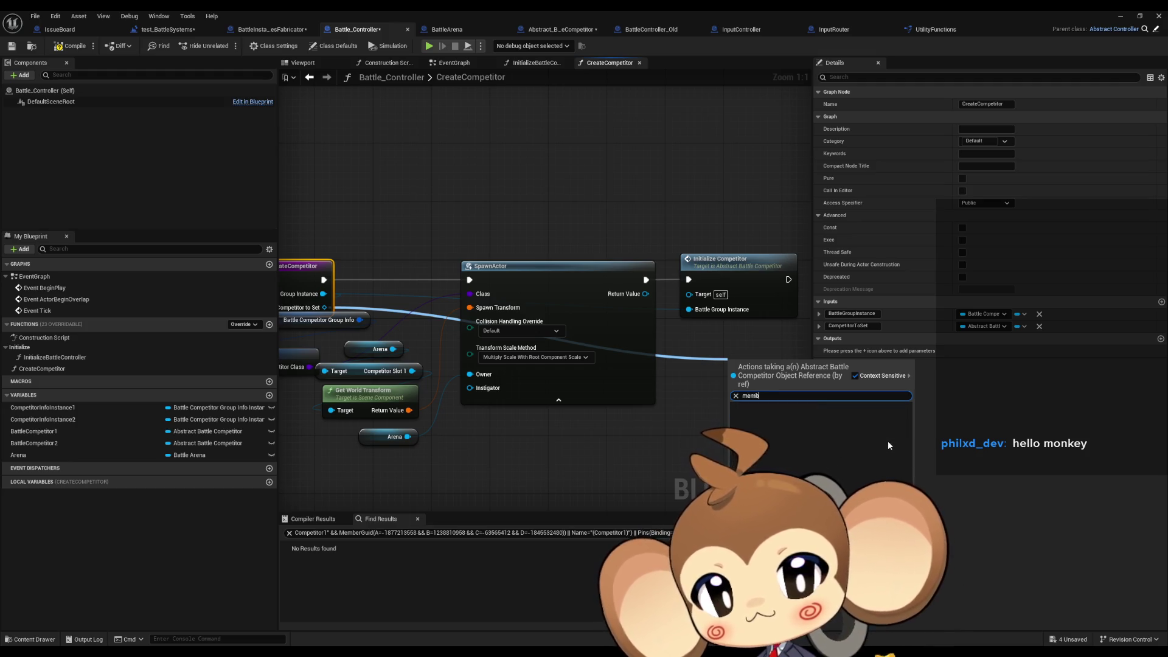
{"action": "type", "text": "set"}
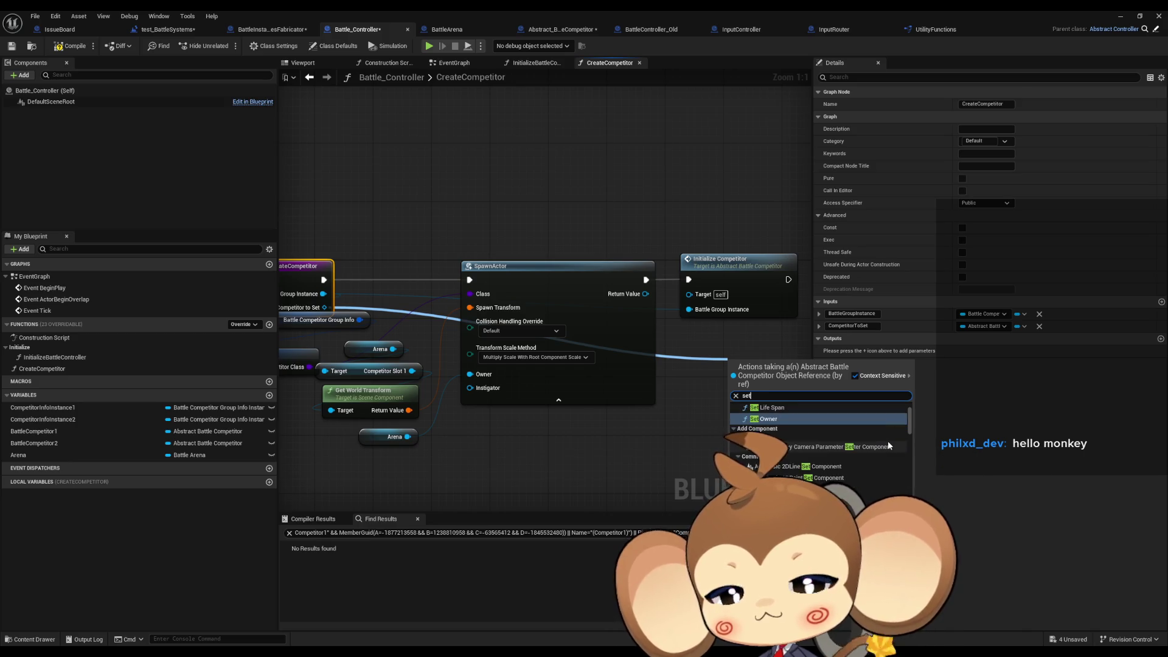
{"action": "type", "text": " valu"}
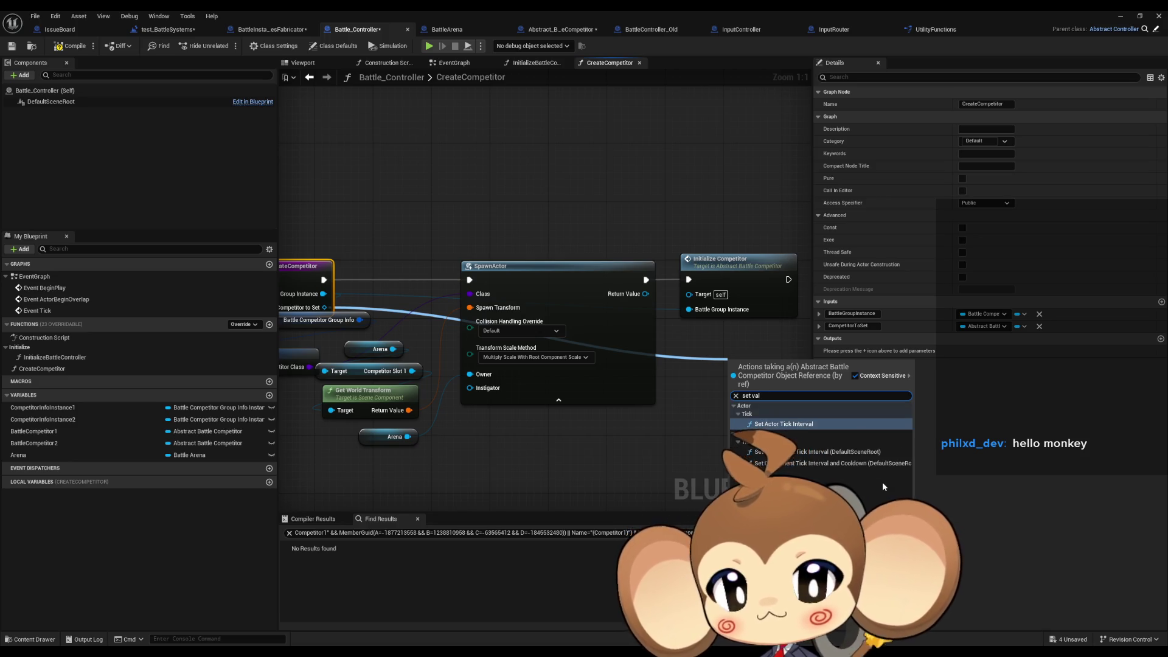
Add a Set Abstract Battle Competitor node after Initialize Competitor, valued from SpawnActor's Return Value.
{"action": "key", "text": "BackSpace"}
{"action": "key", "text": "BackSpace"}
{"action": "key", "text": "BackSpace"}
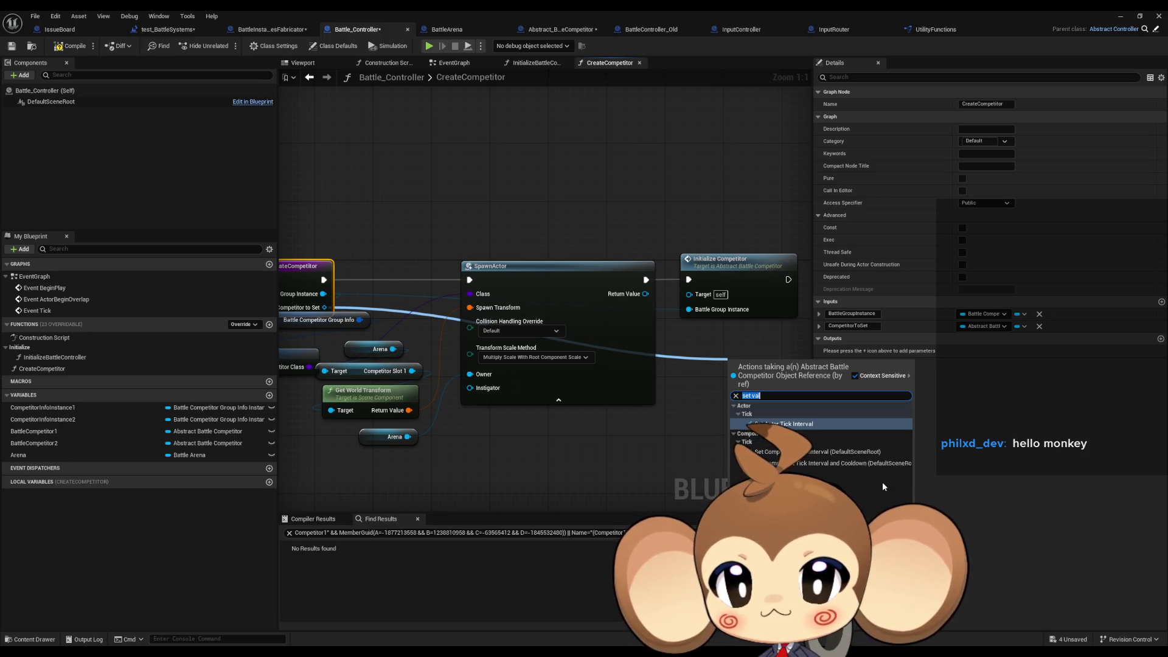
{"action": "type", "text": "t"}
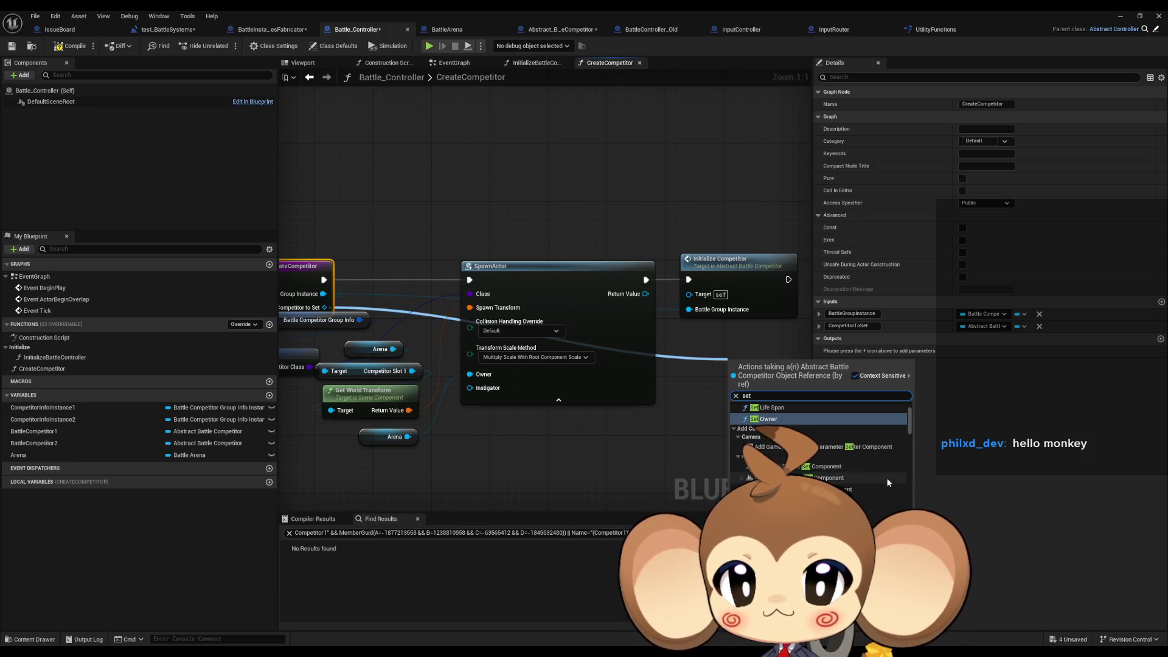
{"action": "scroll", "coordinate": [895, 448], "scroll_direction": "down", "scroll_amount": 5}
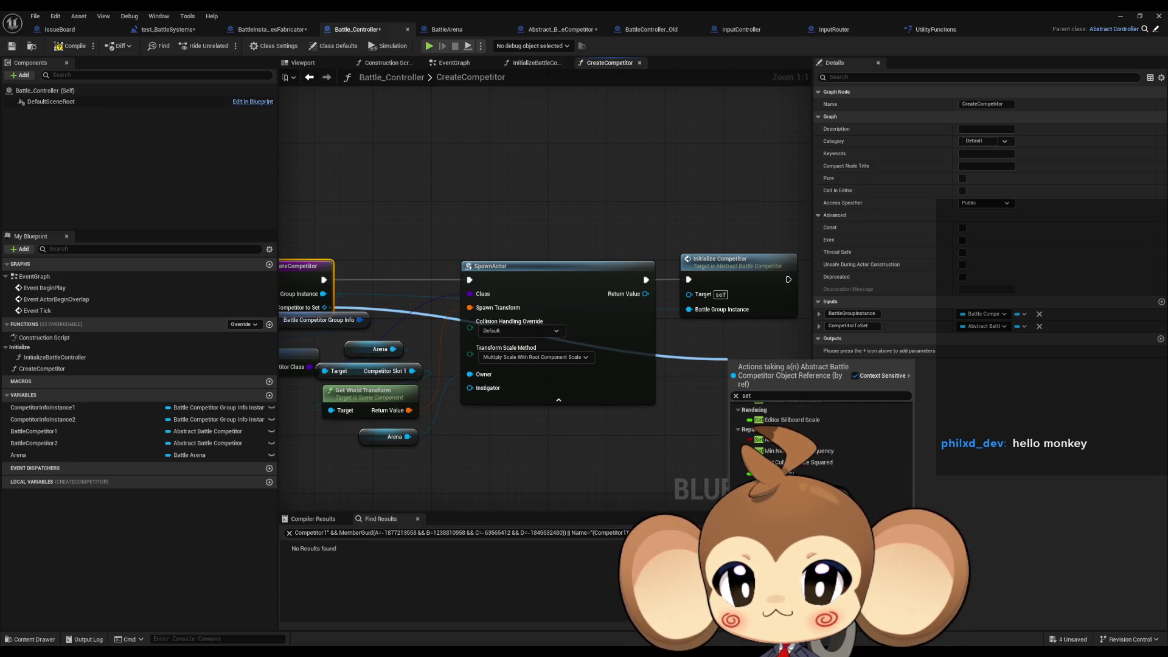
{"action": "key", "text": "Return"}
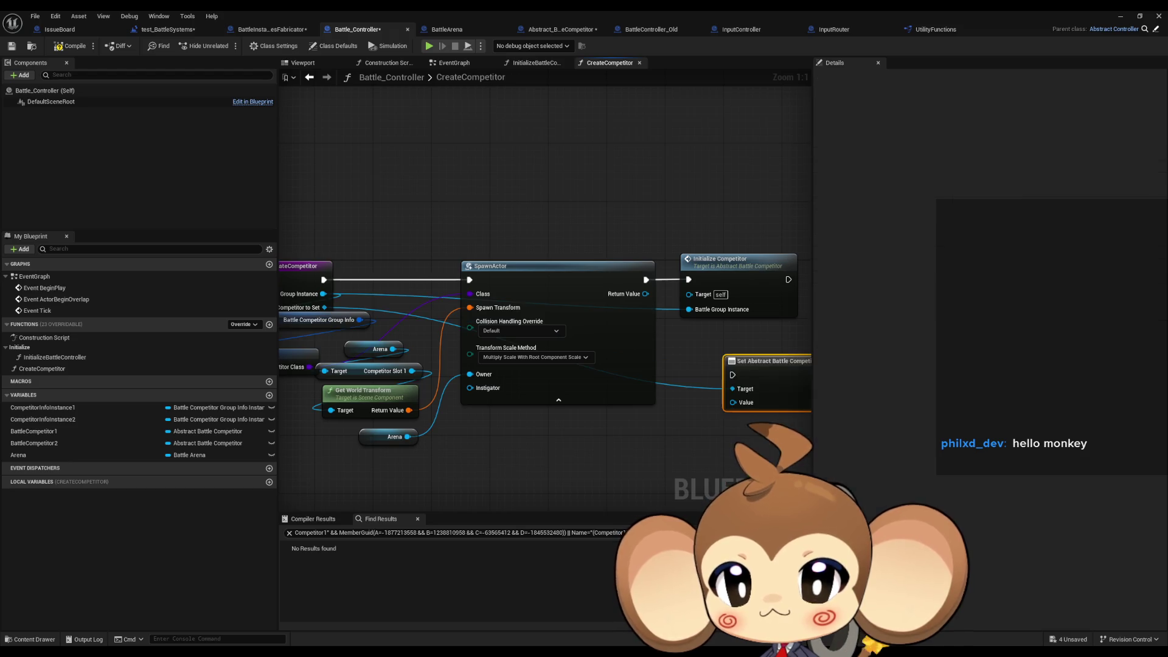
{"action": "left_click_drag", "start_coordinate": [664, 360], "coordinate": [641, 359]}
{"action": "mouse_move", "coordinate": [622, 401]}
{"action": "left_mouse_down"}
{"action": "mouse_move", "coordinate": [559, 295]}
{"action": "mouse_move", "coordinate": [673, 294]}
{"action": "mouse_move", "coordinate": [559, 292]}
{"action": "left_mouse_up"}
{"action": "mouse_move", "coordinate": [633, 360]}
{"action": "left_mouse_down"}
{"action": "mouse_move", "coordinate": [742, 265]}
{"action": "mouse_move", "coordinate": [714, 279]}
{"action": "mouse_move", "coordinate": [732, 278]}
{"action": "left_mouse_up"}
{"action": "left_click", "coordinate": [691, 387]}
Tidy the graph by moving the Arena and transform nodes down-right.
{"action": "left_click_drag", "start_coordinate": [556, 409], "coordinate": [706, 415]}
{"action": "mouse_move", "coordinate": [407, 341]}
{"action": "left_mouse_down"}
{"action": "mouse_move", "coordinate": [450, 339]}
{"action": "mouse_move", "coordinate": [517, 448]}
{"action": "left_mouse_up"}
{"action": "left_click_drag", "start_coordinate": [464, 383], "coordinate": [479, 434]}
{"action": "left_click", "coordinate": [611, 435]}
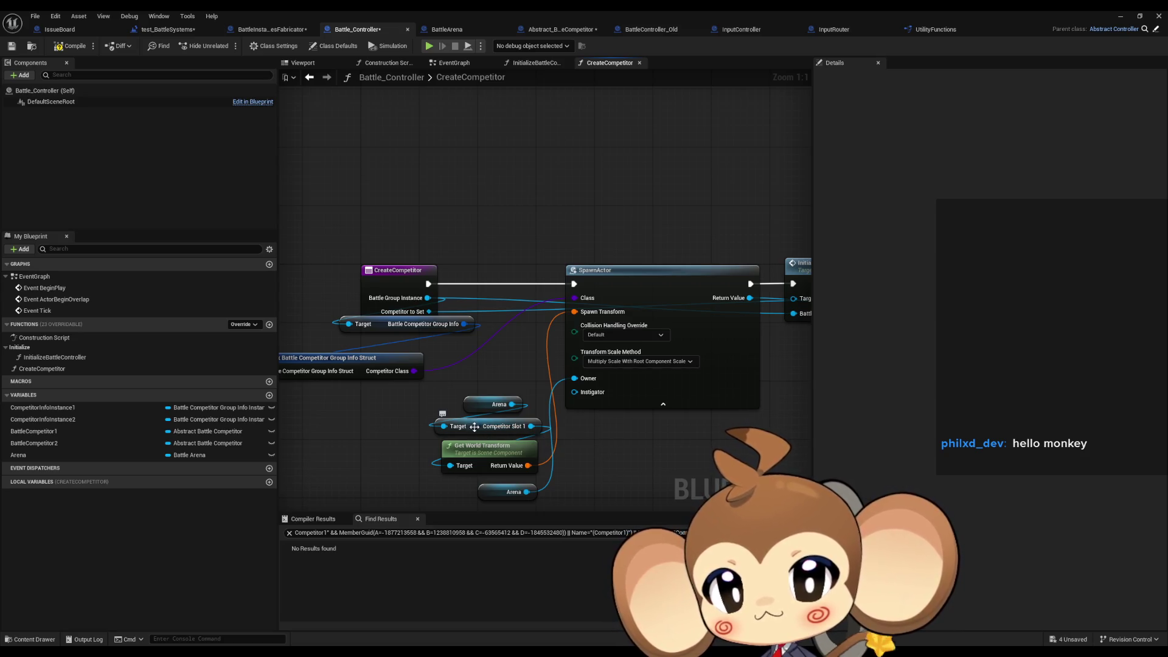
Expose SpawnActor's Spawn Transform as a SpawnTransform input, ordered before CompetitorToSet.
{"action": "left_click_drag", "start_coordinate": [402, 328], "coordinate": [402, 341]}
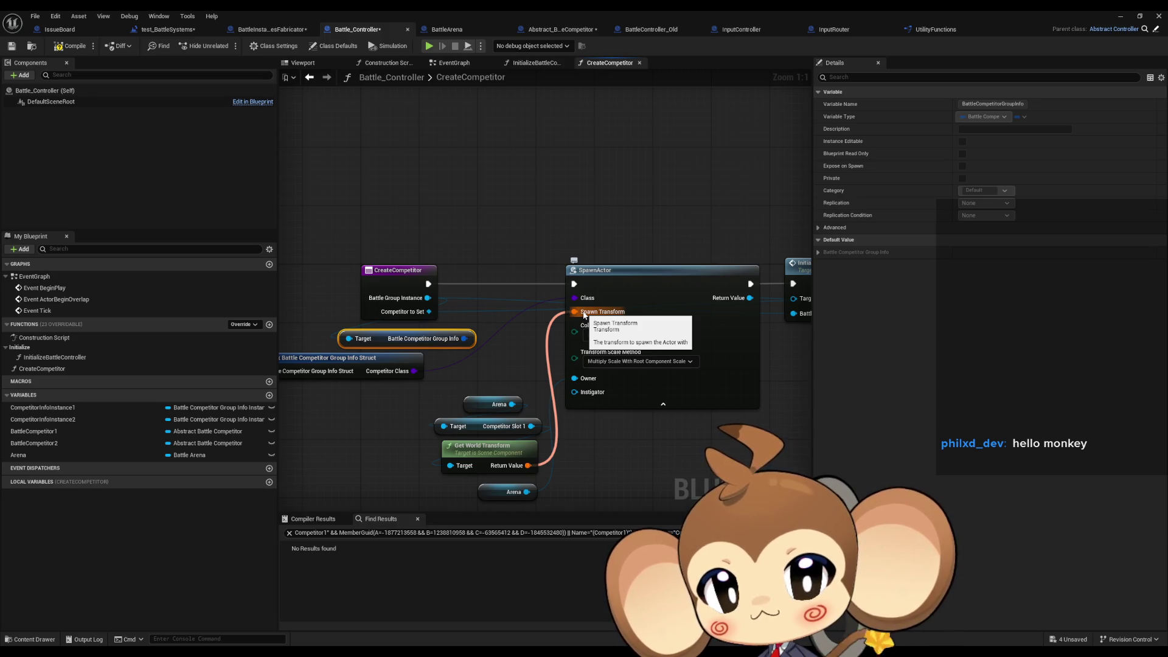
{"action": "left_click_drag", "start_coordinate": [582, 314], "coordinate": [372, 312]}
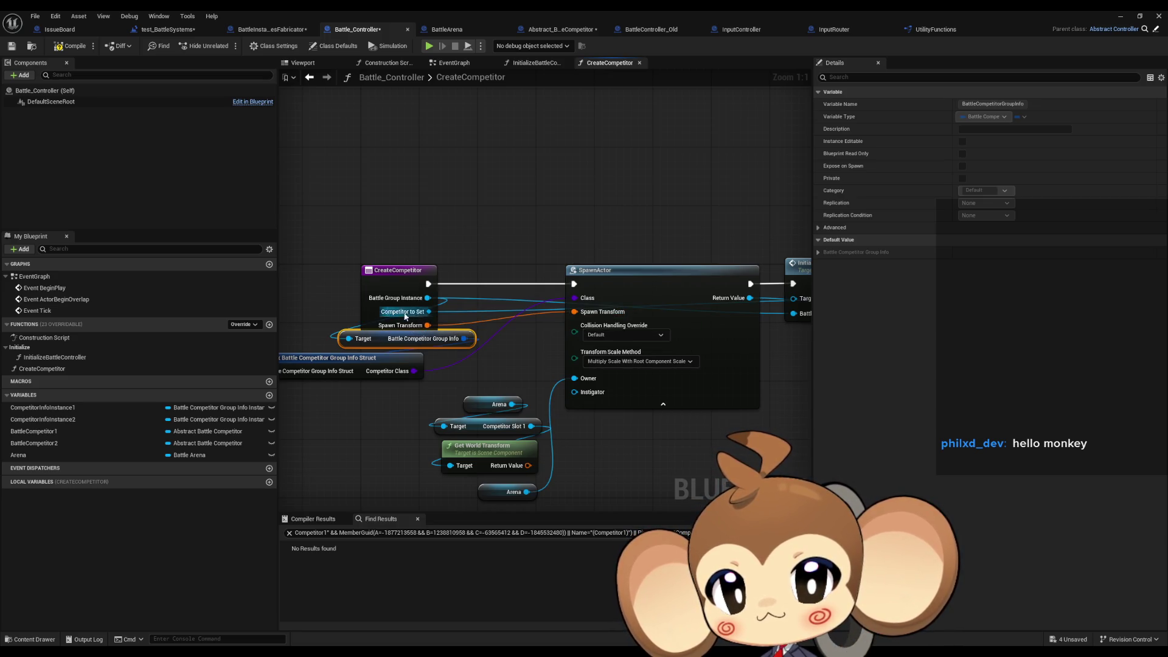
{"action": "left_click", "coordinate": [395, 275]}
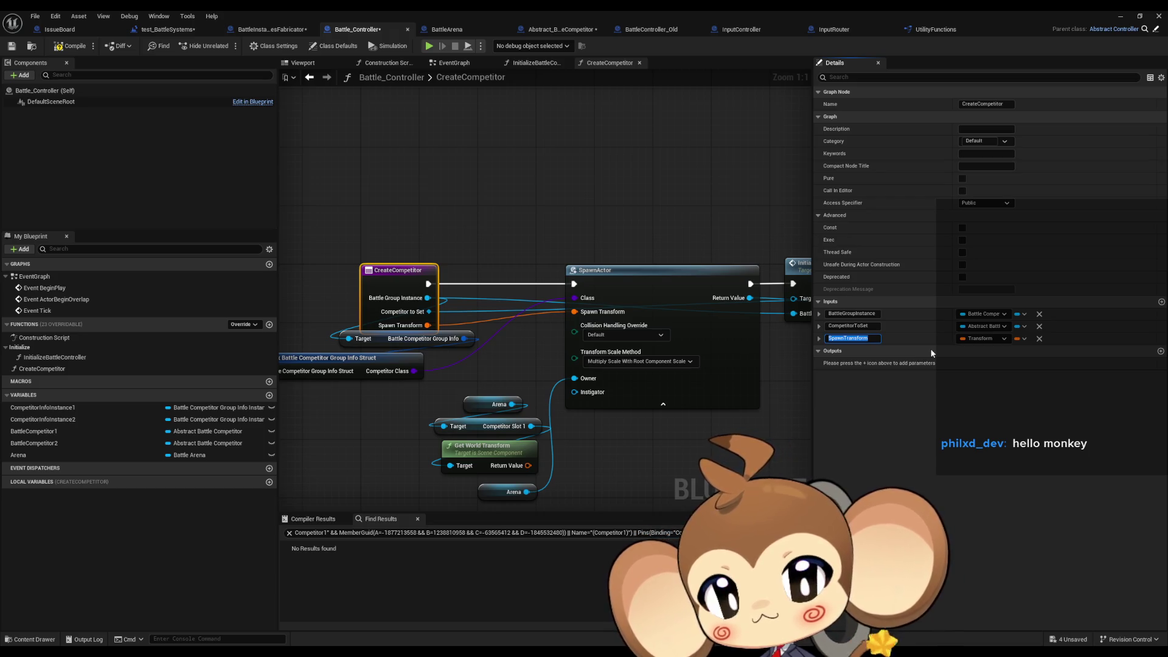
{"action": "key", "text": "Return"}
{"action": "left_click_drag", "start_coordinate": [815, 338], "coordinate": [815, 325]}
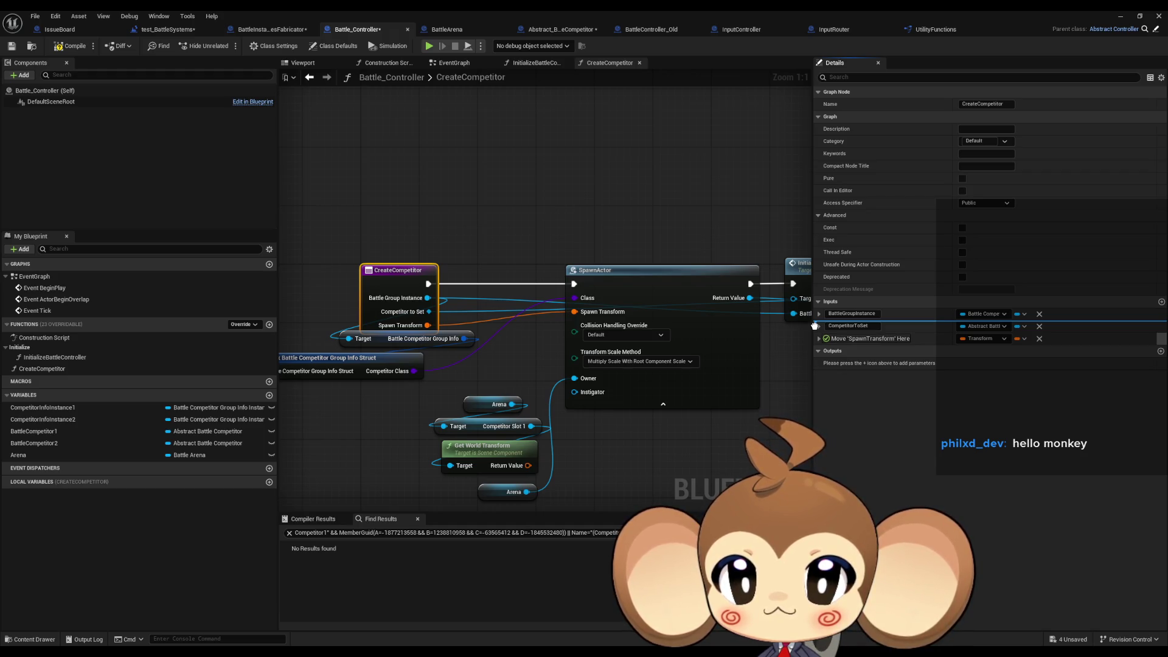
{"action": "left_click_drag", "start_coordinate": [816, 325], "coordinate": [816, 326]}
{"action": "left_click", "coordinate": [436, 393]}
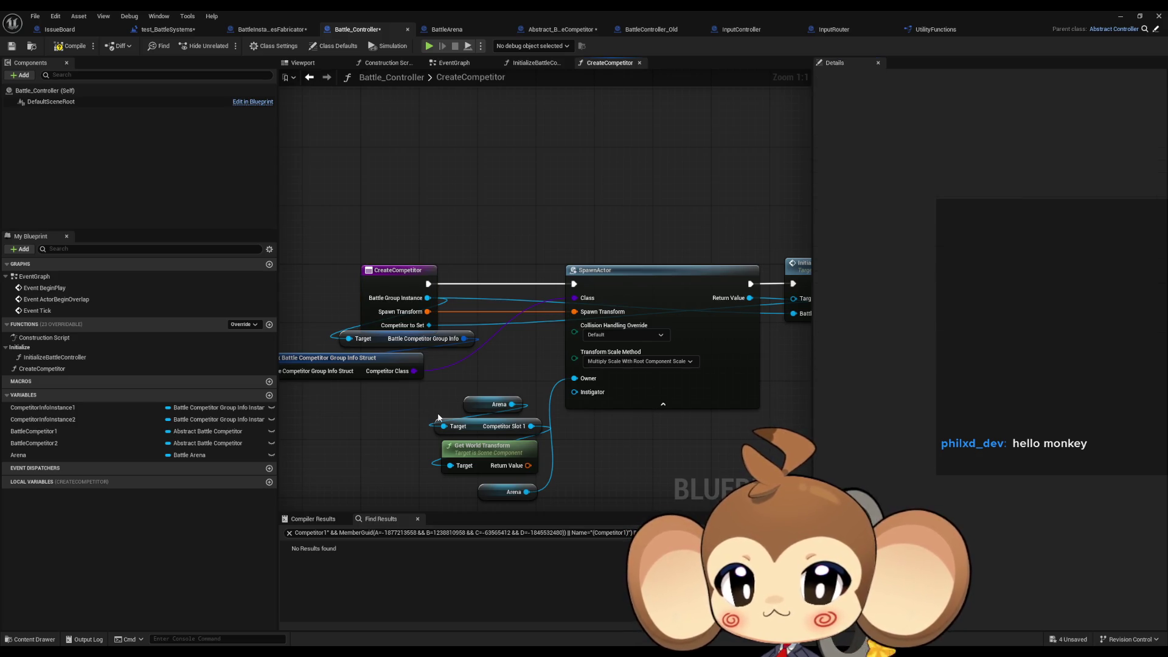
Delete the obsolete Get World Transform and slot nodes and move the Arena node beside SpawnActor.
{"action": "left_click_drag", "start_coordinate": [418, 363], "coordinate": [476, 371]}
{"action": "left_click_drag", "start_coordinate": [391, 342], "coordinate": [384, 357]}
{"action": "left_click", "coordinate": [545, 373]}
{"action": "mouse_move", "coordinate": [546, 369]}
{"action": "left_mouse_down"}
{"action": "mouse_move", "coordinate": [514, 363]}
{"action": "mouse_move", "coordinate": [519, 336]}
{"action": "left_mouse_up"}
{"action": "left_click", "coordinate": [432, 420]}
{"action": "key", "text": "Delete"}
{"action": "left_click_drag", "start_coordinate": [378, 389], "coordinate": [523, 362]}
{"action": "key", "text": "Delete"}
{"action": "left_click_drag", "start_coordinate": [467, 459], "coordinate": [481, 349]}
{"action": "left_click", "coordinate": [493, 396]}
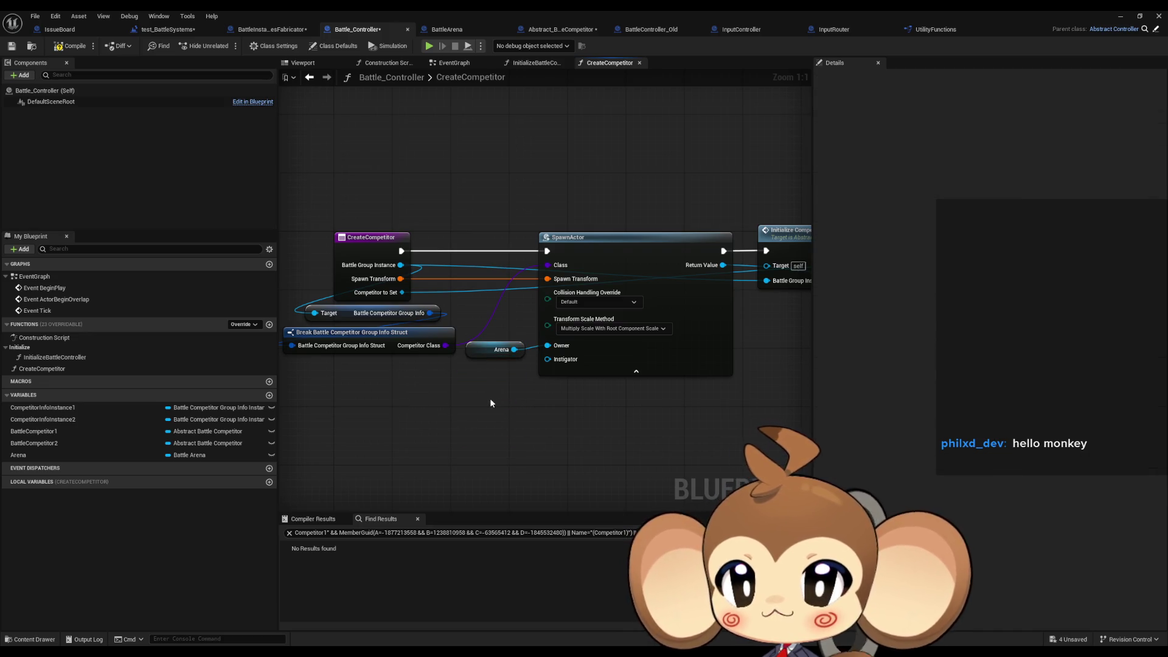
Look over the chain from CreateCompetitor's entry to the Set node, then reopen InitializeBattleController.
{"action": "left_click_drag", "start_coordinate": [521, 400], "coordinate": [419, 408]}
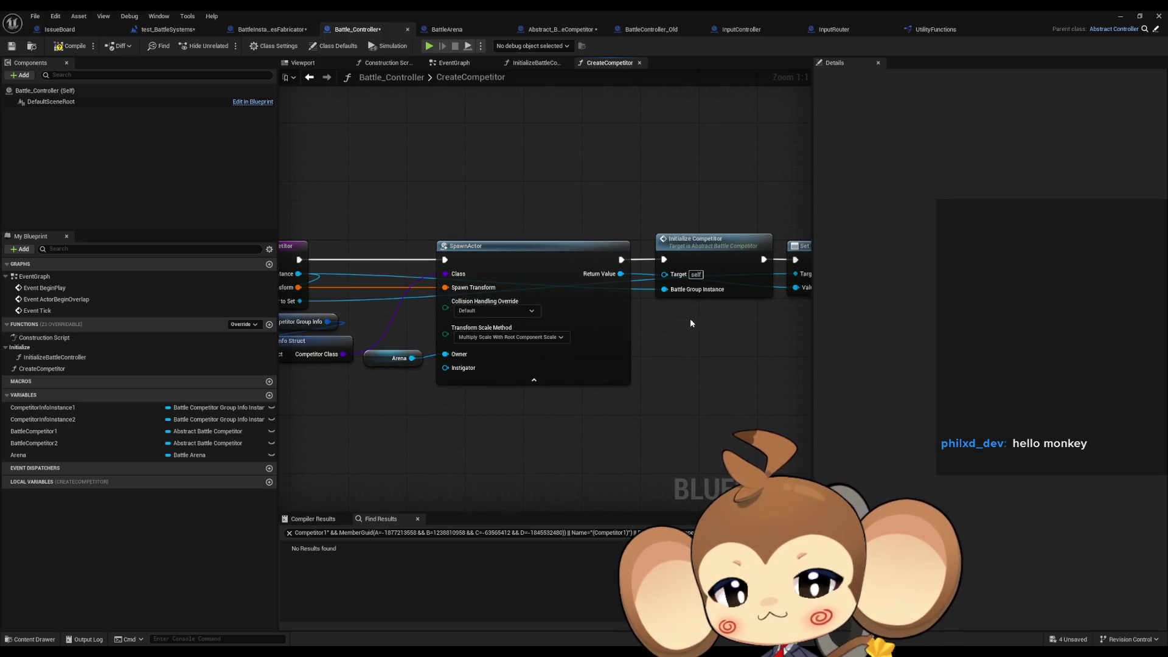
{"action": "left_click_drag", "start_coordinate": [768, 297], "coordinate": [633, 288]}
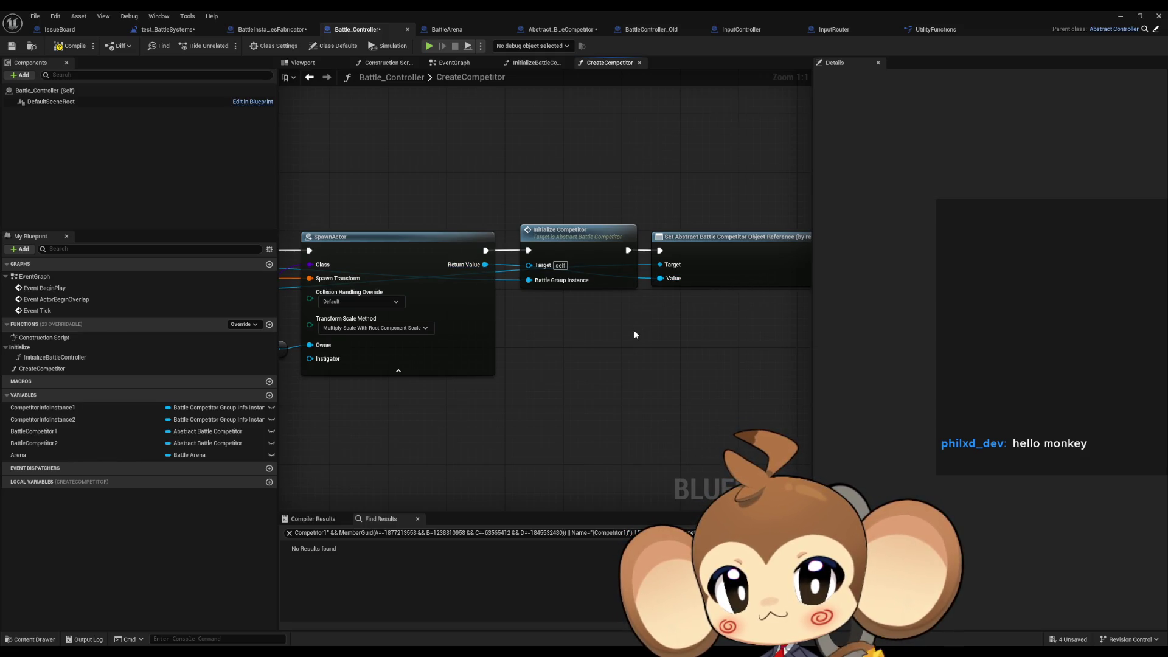
{"action": "mouse_move", "coordinate": [634, 331]}
{"action": "left_mouse_down"}
{"action": "mouse_move", "coordinate": [572, 341]}
{"action": "mouse_move", "coordinate": [597, 338]}
{"action": "left_mouse_up"}
{"action": "left_click_drag", "start_coordinate": [400, 338], "coordinate": [201, 355]}
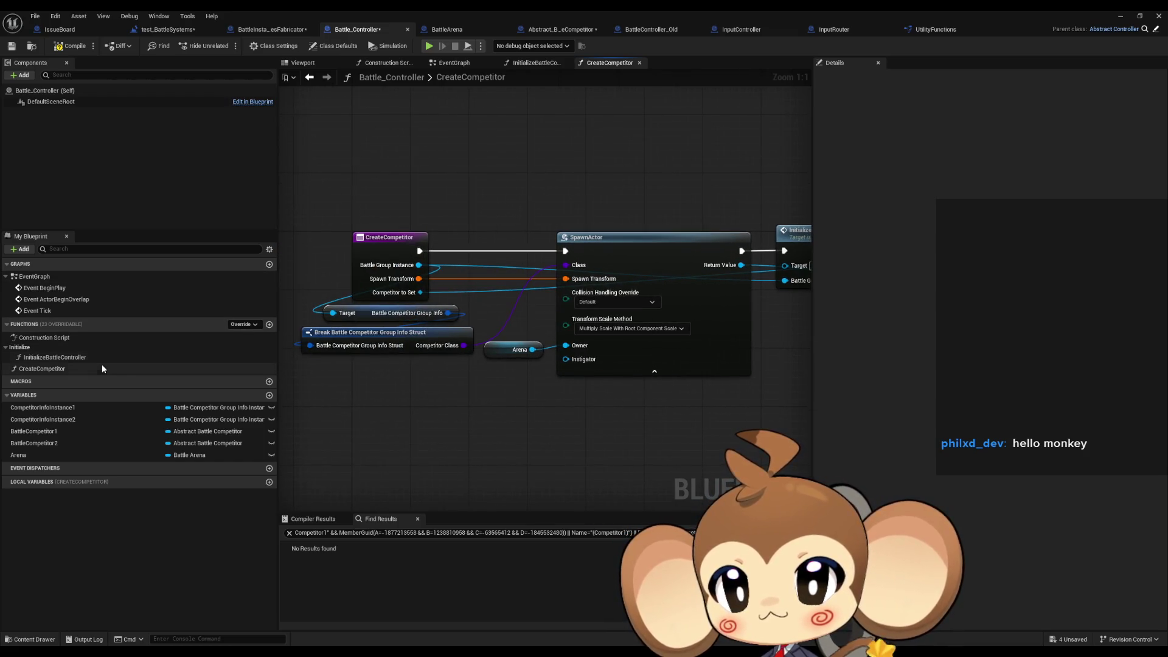
{"action": "double_click", "coordinate": [81, 359]}
{"action": "mouse_move", "coordinate": [459, 300]}
{"action": "left_mouse_down"}
{"action": "mouse_move", "coordinate": [795, 333]}
{"action": "mouse_move", "coordinate": [563, 321]}
{"action": "left_mouse_up"}
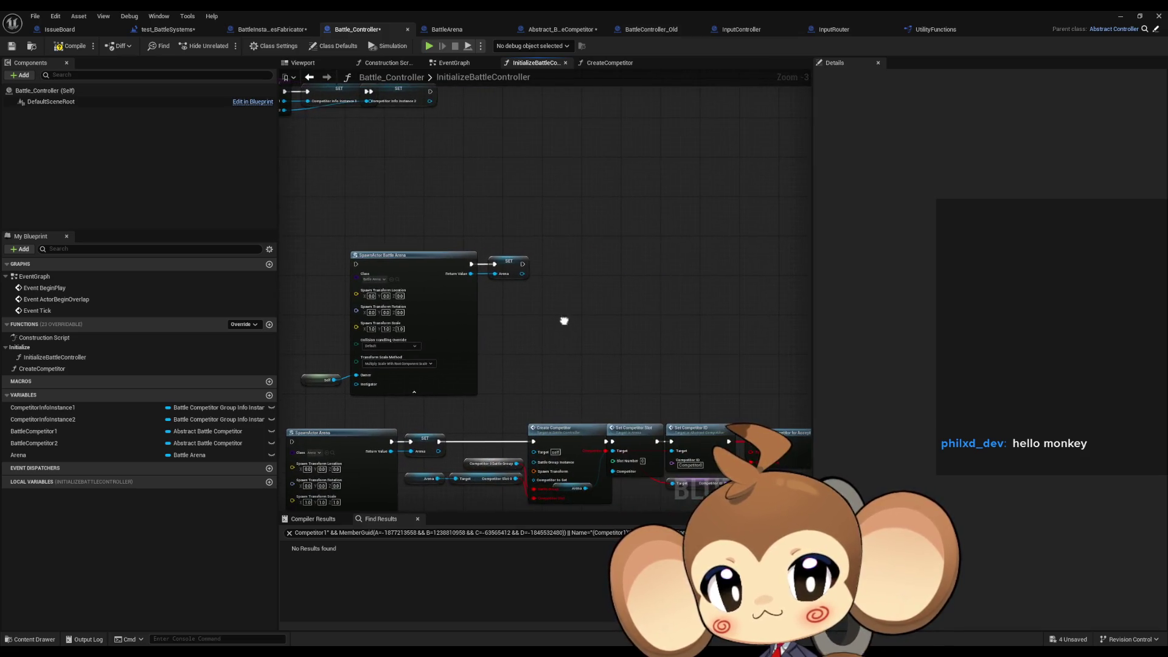
Place a Create Competitor call node in the InitializeBattleController graph.
{"action": "left_click", "coordinate": [100, 367]}
{"action": "left_click_drag", "start_coordinate": [101, 367], "coordinate": [601, 267]}
{"action": "scroll", "coordinate": [571, 305], "scroll_direction": "up", "scroll_amount": 3}
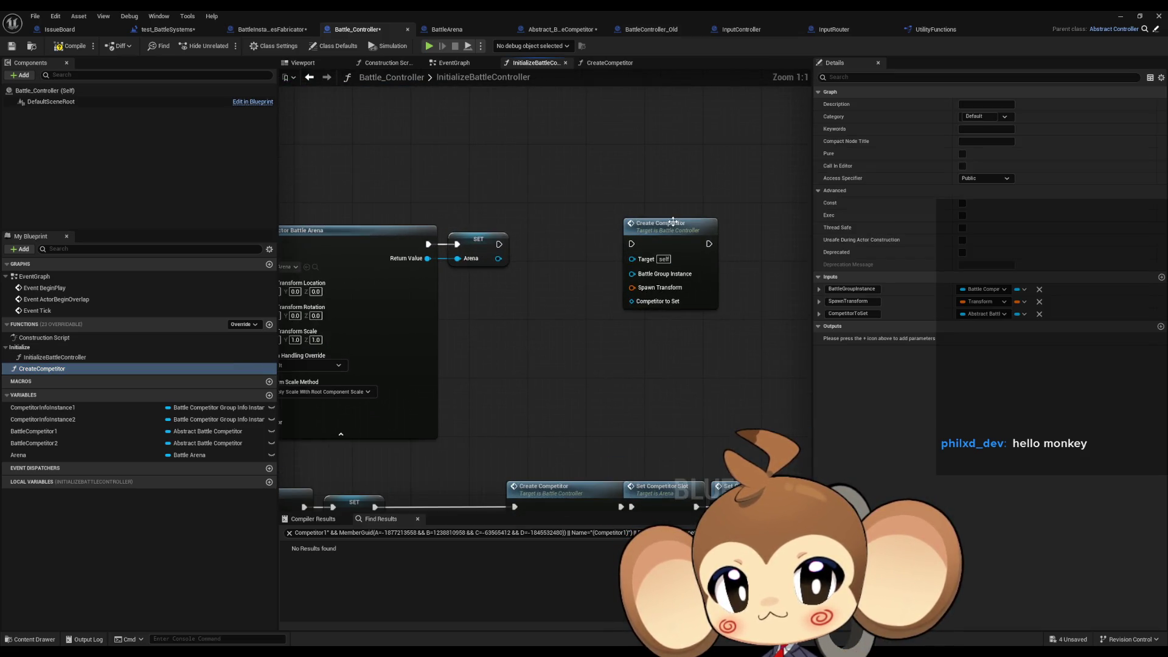
{"action": "left_click_drag", "start_coordinate": [672, 221], "coordinate": [680, 244]}
{"action": "left_click_drag", "start_coordinate": [542, 266], "coordinate": [625, 270]}
Chain an Arena getter into Competitor Slot 1 and Get World Transform for the spawn transform.
{"action": "left_click", "coordinate": [207, 455]}
{"action": "mouse_move", "coordinate": [209, 455]}
{"action": "left_mouse_down"}
{"action": "mouse_move", "coordinate": [554, 302]}
{"action": "mouse_move", "coordinate": [578, 305]}
{"action": "mouse_move", "coordinate": [586, 340]}
{"action": "left_mouse_up"}
{"action": "left_click", "coordinate": [600, 317]}
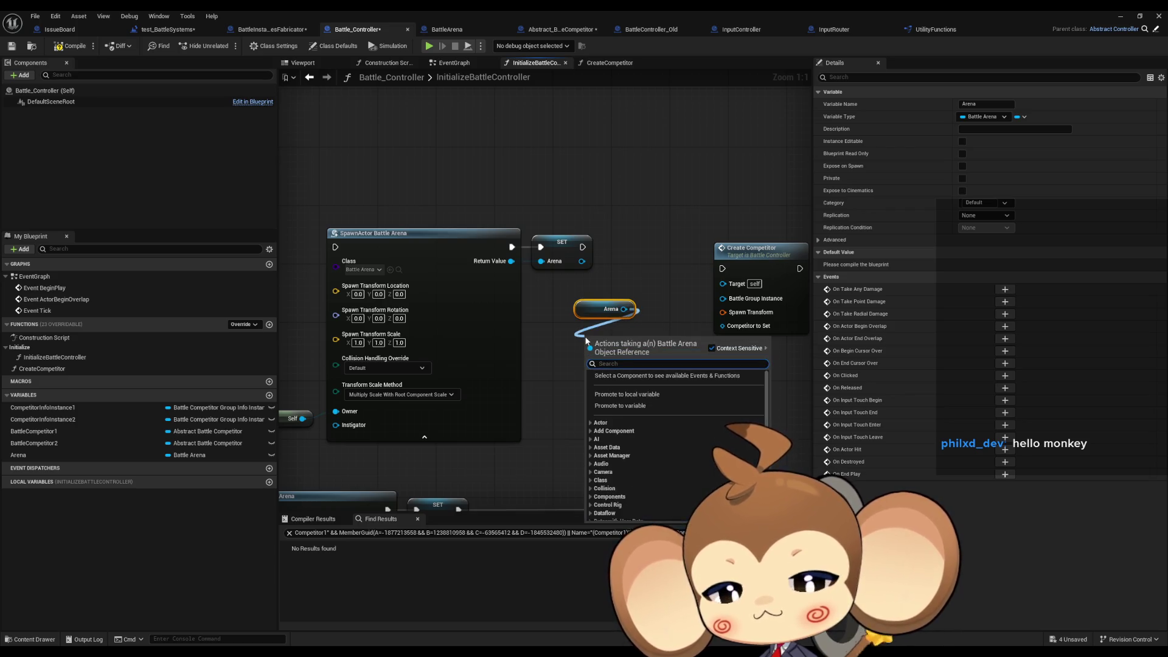
{"action": "type", "text": "comp 1"}
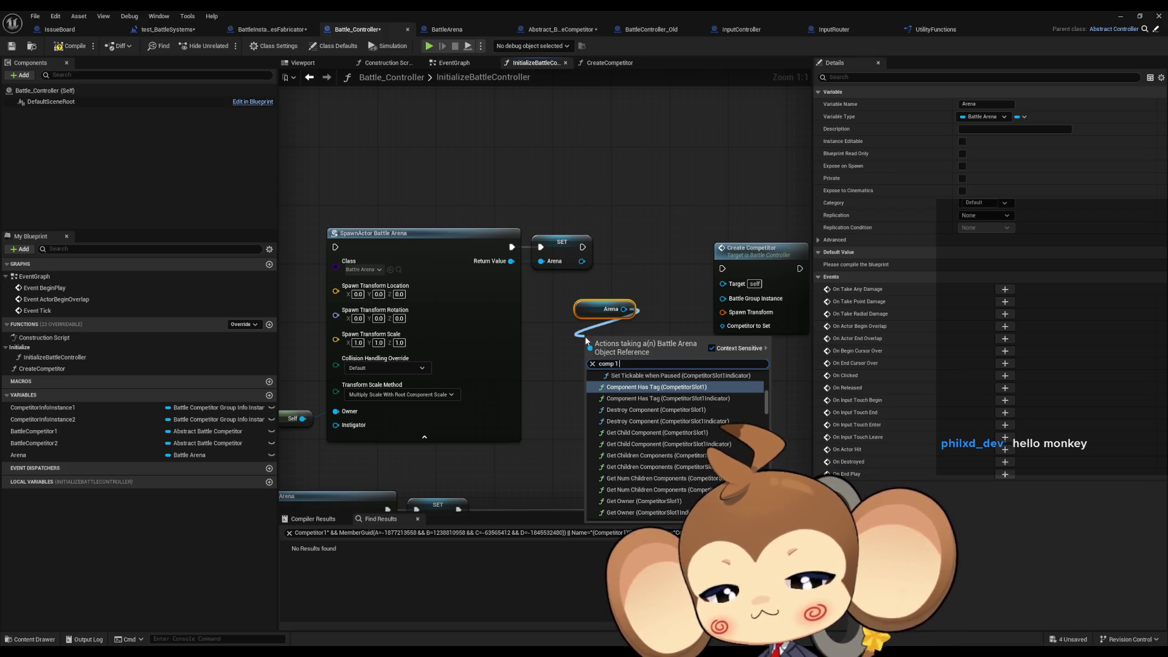
{"action": "left_click", "coordinate": [767, 404]}
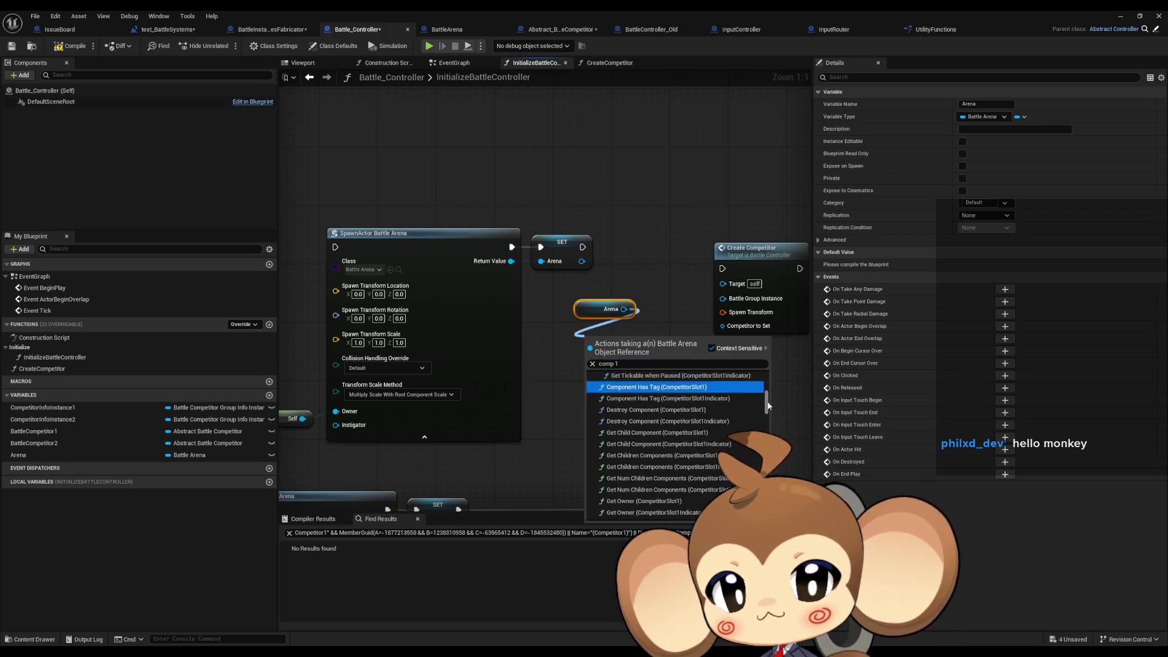
{"action": "left_click_drag", "start_coordinate": [767, 404], "coordinate": [767, 514]}
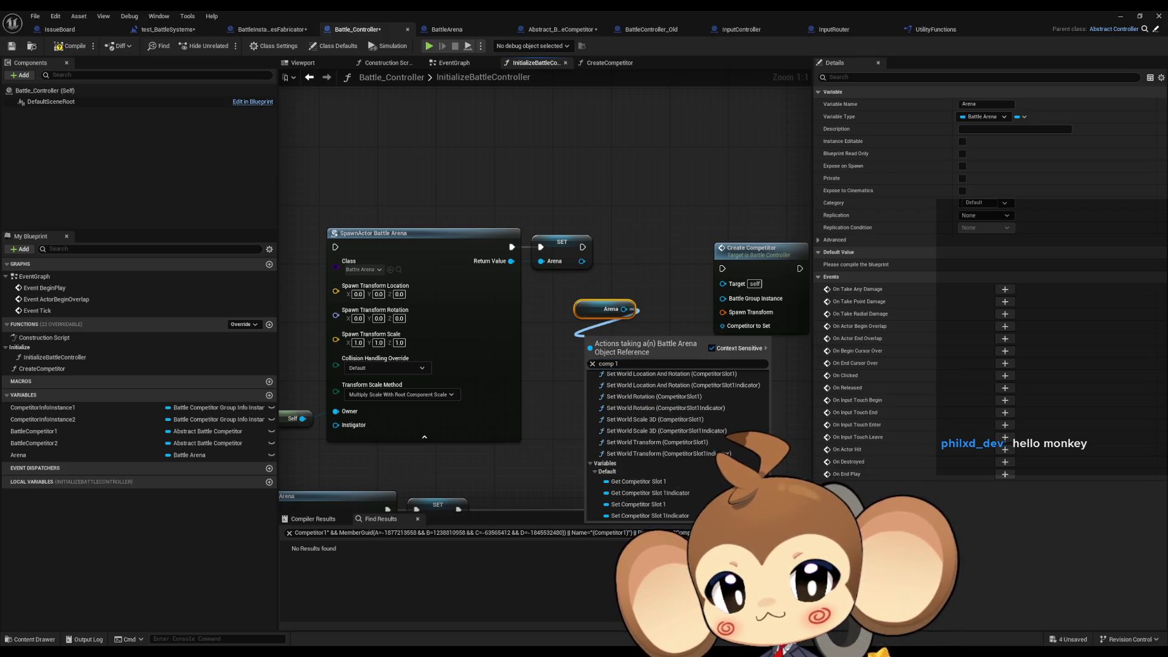
{"action": "left_click", "coordinate": [677, 484]}
{"action": "left_click_drag", "start_coordinate": [680, 338], "coordinate": [592, 382]}
{"action": "type", "text": "get world trans"}
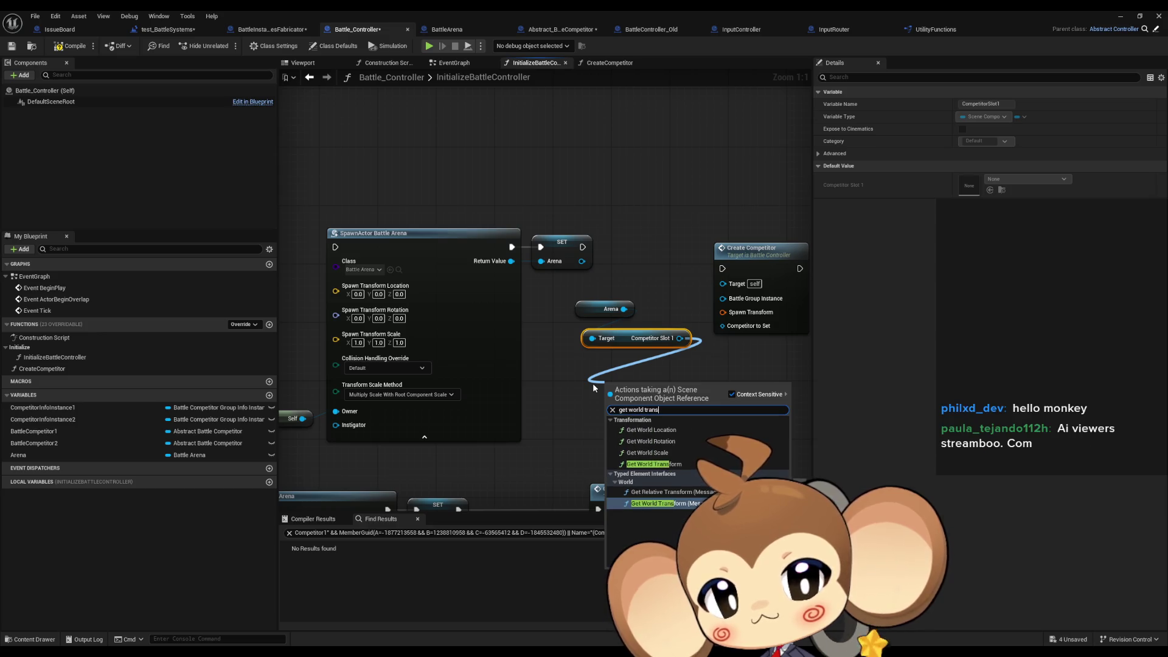
{"action": "key", "text": "Up"}
{"action": "key", "text": "Up"}
{"action": "key", "text": "Up"}
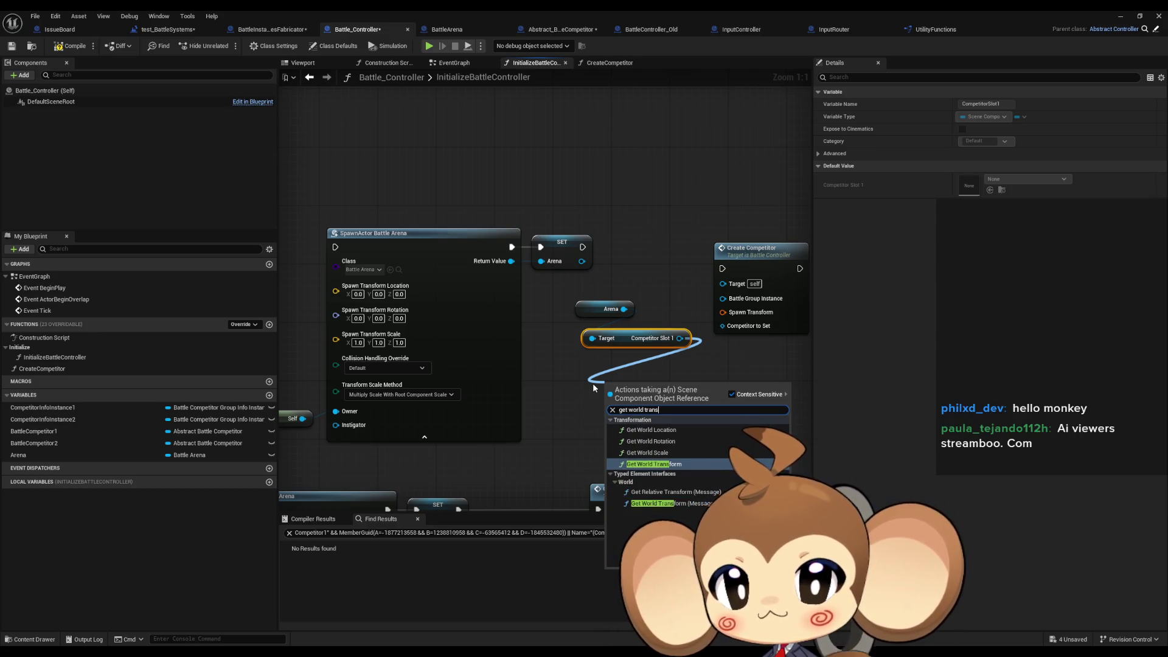
{"action": "key", "text": "Return"}
{"action": "left_click_drag", "start_coordinate": [641, 397], "coordinate": [628, 368]}
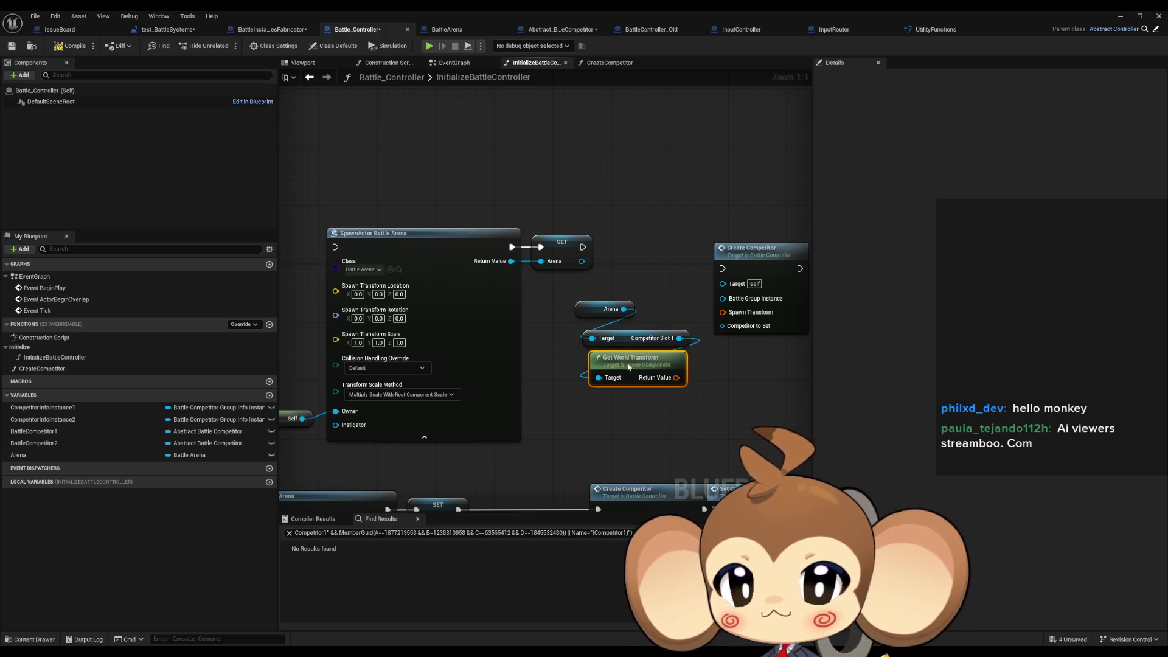
Wire the transform, BattleCompetitor1 and CompetitorInfoInstance1 getters into Create Competitor.
{"action": "mouse_move", "coordinate": [36, 431]}
{"action": "left_mouse_down"}
{"action": "mouse_move", "coordinate": [632, 269]}
{"action": "mouse_move", "coordinate": [663, 399]}
{"action": "mouse_move", "coordinate": [650, 410]}
{"action": "mouse_move", "coordinate": [722, 326]}
{"action": "left_mouse_up"}
{"action": "left_click_drag", "start_coordinate": [677, 378], "coordinate": [723, 312]}
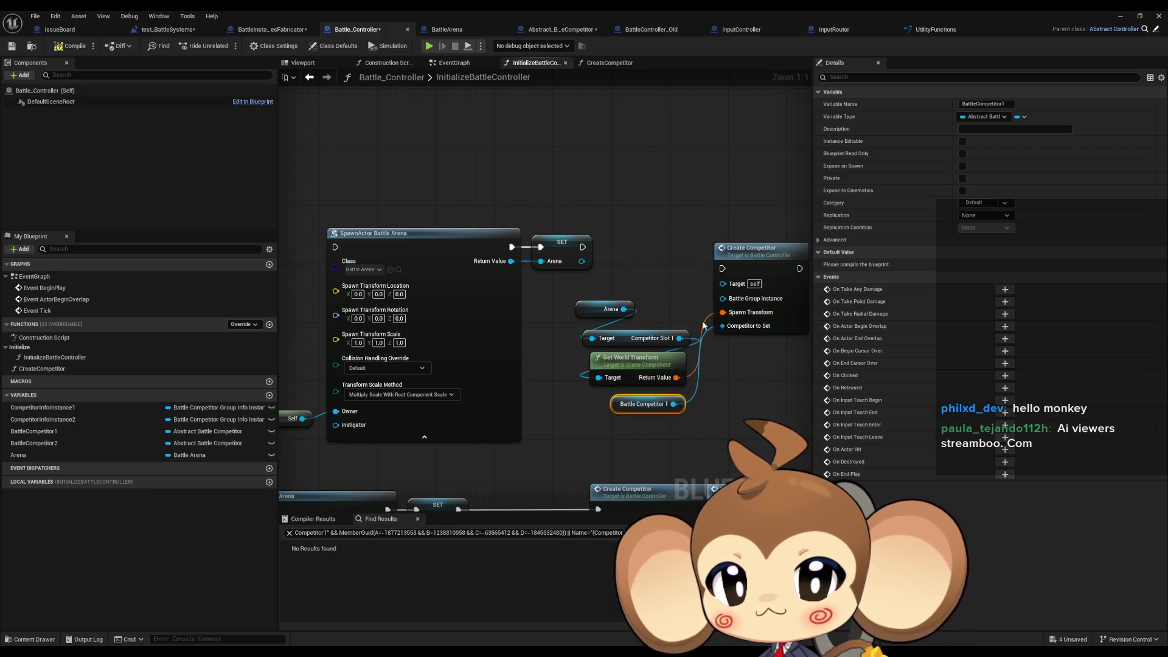
{"action": "left_click", "coordinate": [602, 308]}
{"action": "left_click_drag", "start_coordinate": [601, 308], "coordinate": [621, 315]}
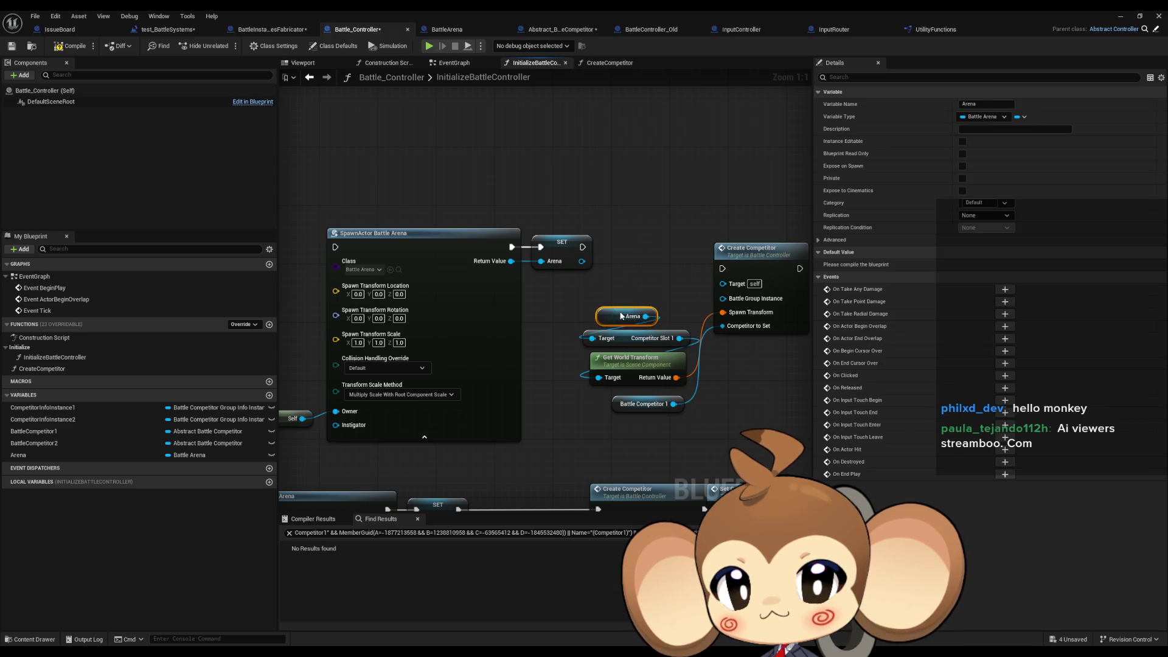
{"action": "mouse_move", "coordinate": [42, 408]}
{"action": "left_mouse_down"}
{"action": "mouse_move", "coordinate": [584, 275]}
{"action": "mouse_move", "coordinate": [598, 298]}
{"action": "mouse_move", "coordinate": [723, 298]}
{"action": "left_mouse_up"}
{"action": "left_click", "coordinate": [624, 305]}
{"action": "left_click", "coordinate": [603, 288]}
{"action": "mouse_move", "coordinate": [604, 289]}
{"action": "left_mouse_down"}
{"action": "mouse_move", "coordinate": [632, 296]}
{"action": "mouse_move", "coordinate": [639, 393]}
{"action": "mouse_move", "coordinate": [629, 410]}
{"action": "mouse_move", "coordinate": [578, 413]}
{"action": "left_mouse_up"}
{"action": "left_click", "coordinate": [643, 409], "text": "shift"}
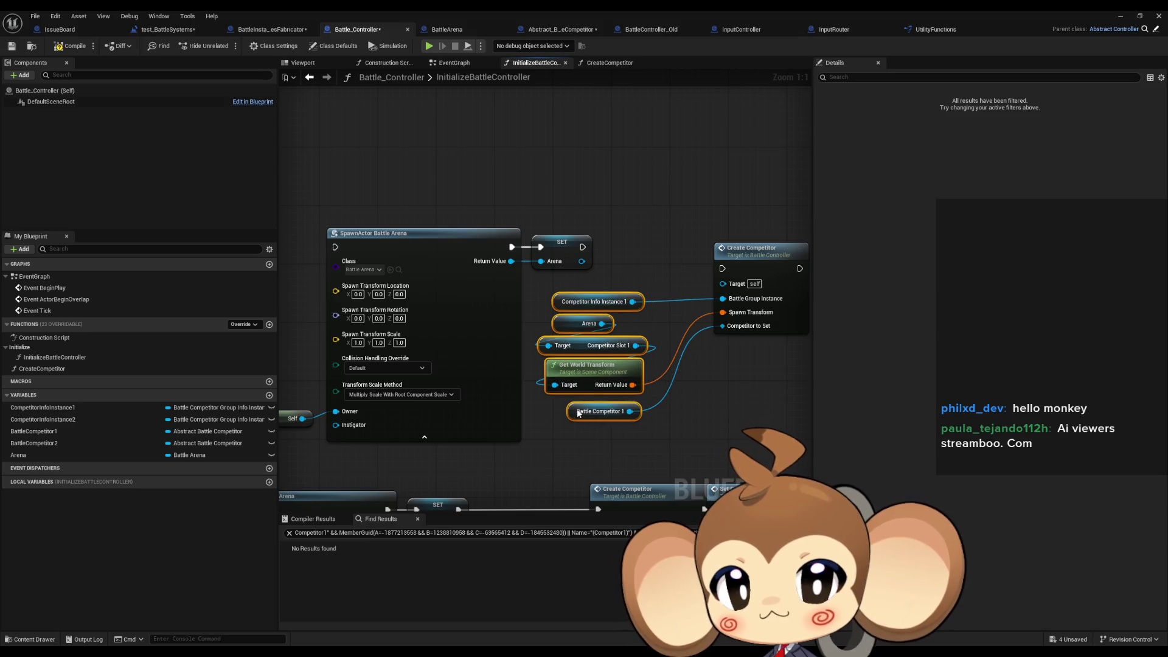
Connect the Arena SET execution to Create Competitor, then switch to BattleController_Old.
{"action": "mouse_move", "coordinate": [740, 264]}
{"action": "left_mouse_down"}
{"action": "mouse_move", "coordinate": [679, 249]}
{"action": "mouse_move", "coordinate": [699, 241]}
{"action": "mouse_move", "coordinate": [583, 249]}
{"action": "left_mouse_up"}
{"action": "left_click", "coordinate": [733, 352]}
{"action": "left_click_drag", "start_coordinate": [733, 352], "coordinate": [656, 351]}
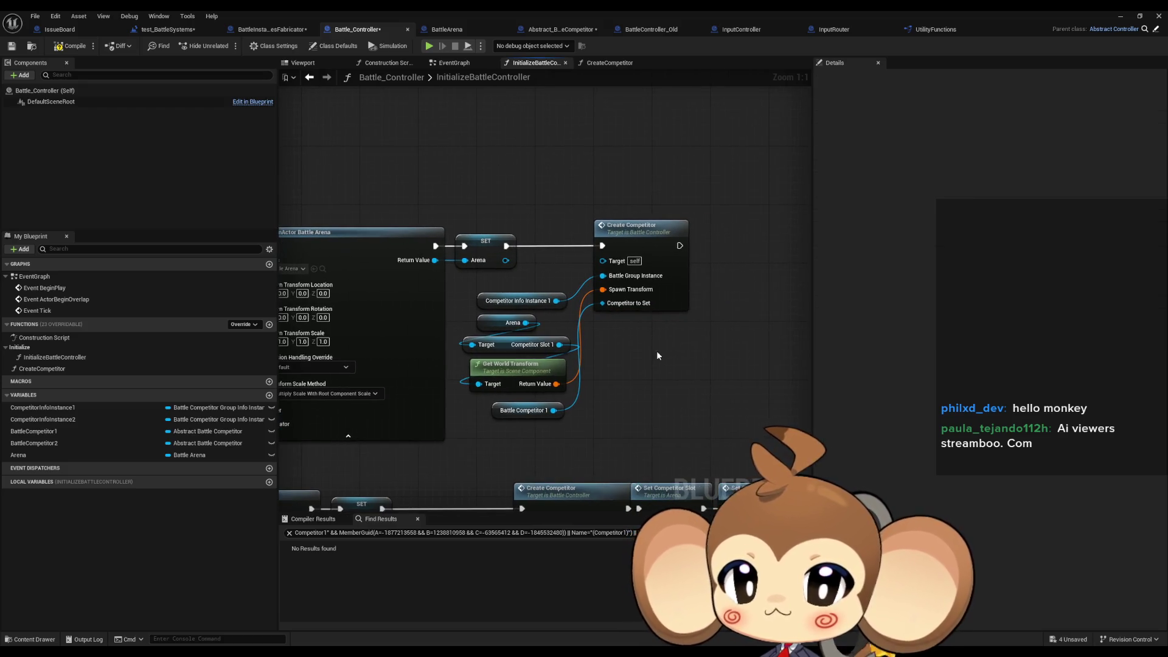
{"action": "left_click", "coordinate": [666, 32]}
{"action": "mouse_move", "coordinate": [544, 201]}
{"action": "left_mouse_down"}
{"action": "mouse_move", "coordinate": [724, 232]}
{"action": "mouse_move", "coordinate": [673, 234]}
{"action": "left_mouse_up"}
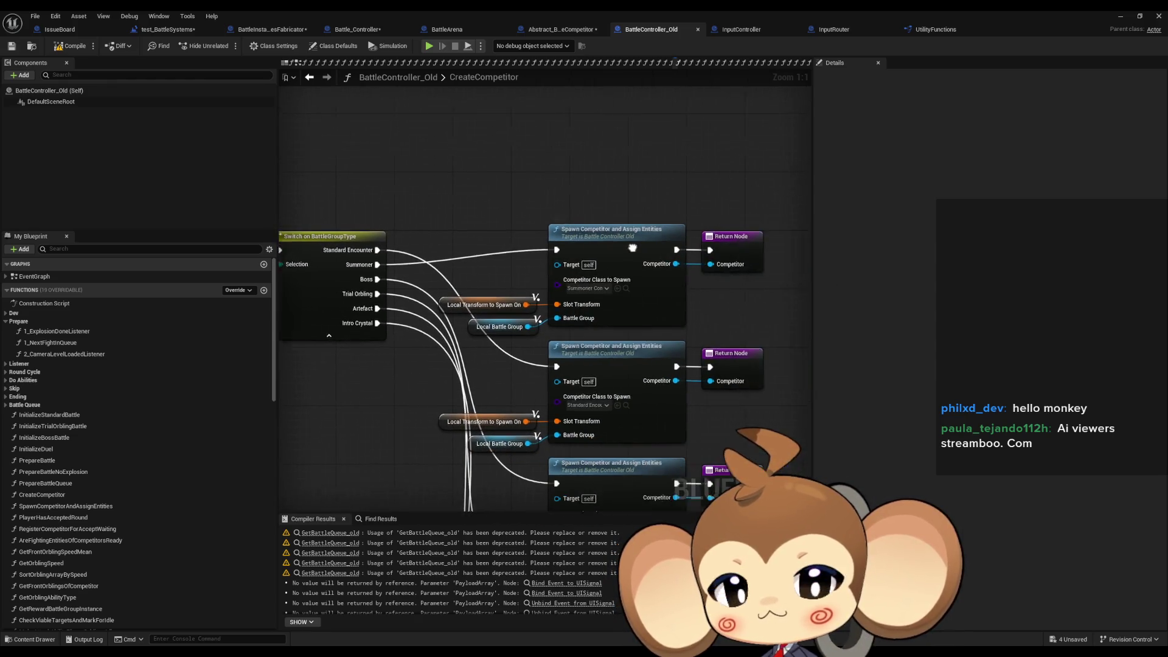
Inspect SpawnCompetitorAndAssignEntities' Bind Event to Round Accepted and its Create Event node.
{"action": "double_click", "coordinate": [621, 243]}
{"action": "left_click_drag", "start_coordinate": [694, 272], "coordinate": [579, 276]}
{"action": "left_click", "coordinate": [572, 226]}
{"action": "left_click", "coordinate": [675, 275]}
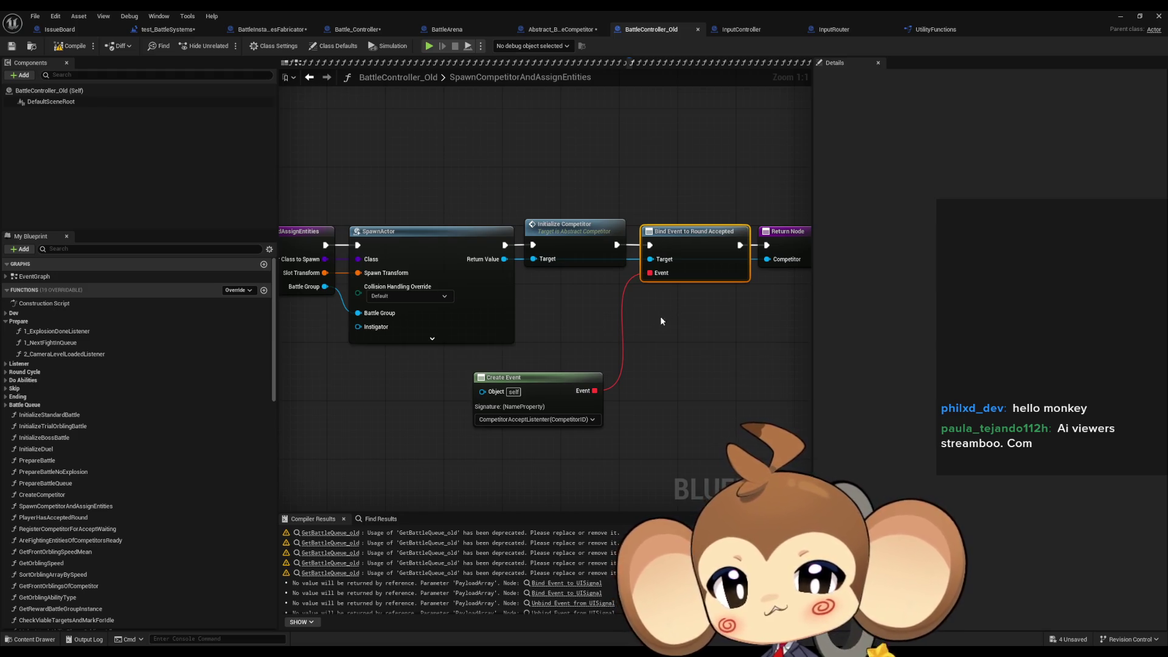
{"action": "left_click_drag", "start_coordinate": [663, 355], "coordinate": [517, 435]}
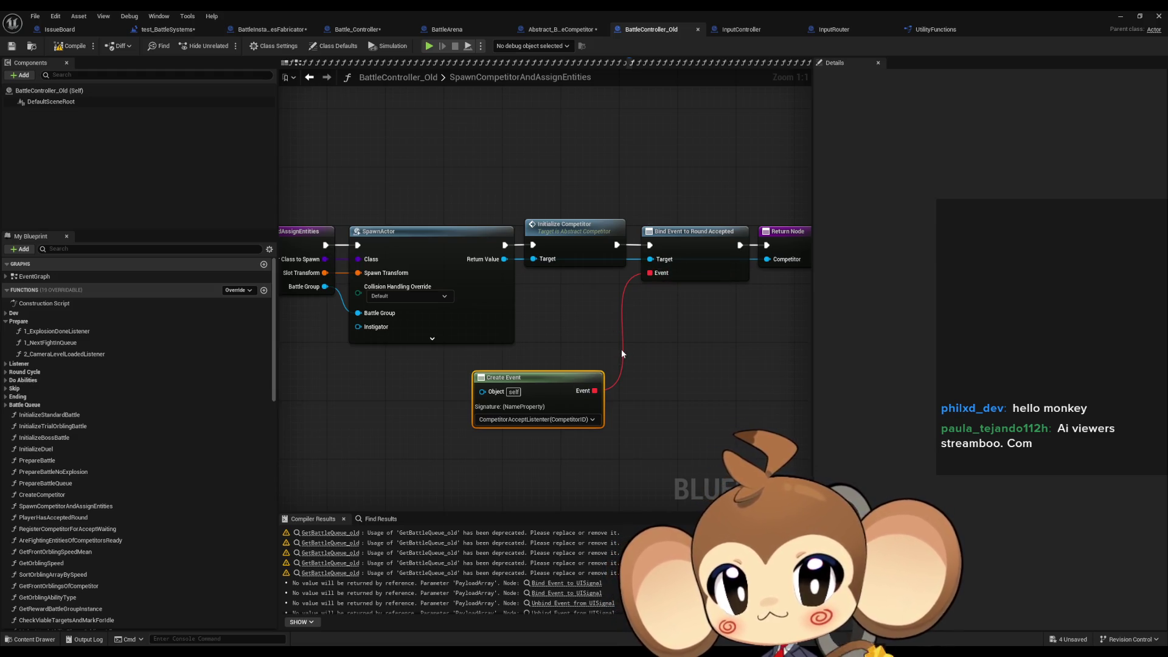
{"action": "scroll", "coordinate": [145, 455], "scroll_direction": "down", "scroll_amount": 15}
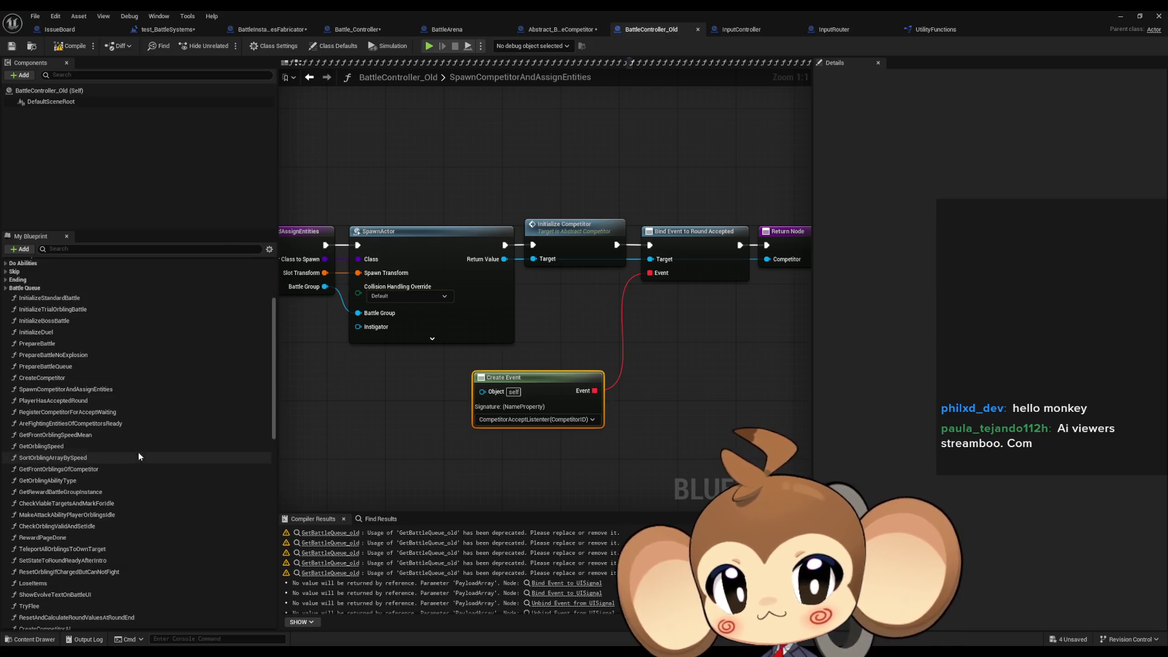
{"action": "scroll", "coordinate": [146, 455], "scroll_direction": "down", "scroll_amount": 6}
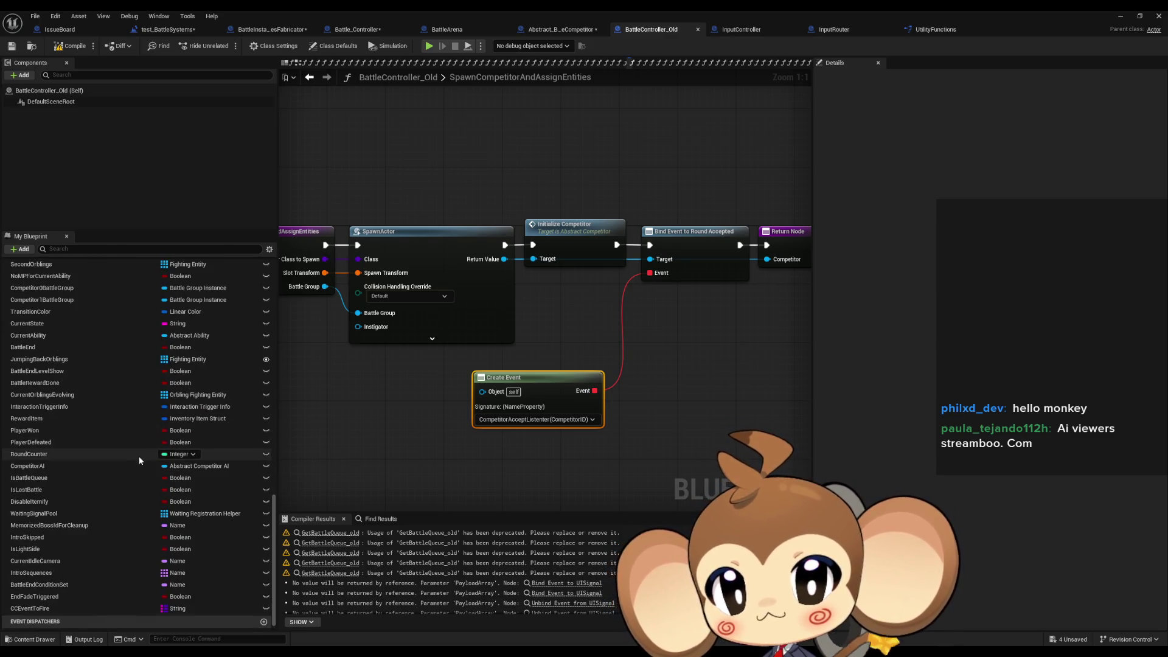
{"action": "scroll", "coordinate": [88, 579], "scroll_direction": "down", "scroll_amount": 1}
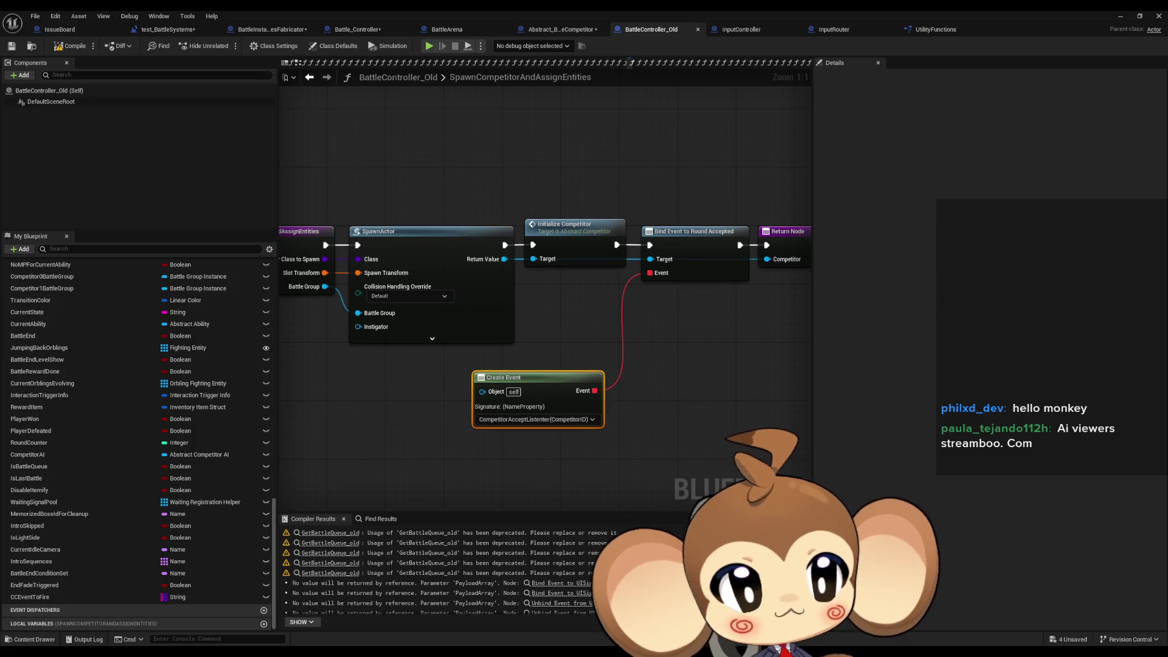
Add and compile a RoundAccepted event dispatcher in Abstract_BattleCompetitor, then go back to Battle_Controller.
{"action": "left_click", "coordinate": [566, 29]}
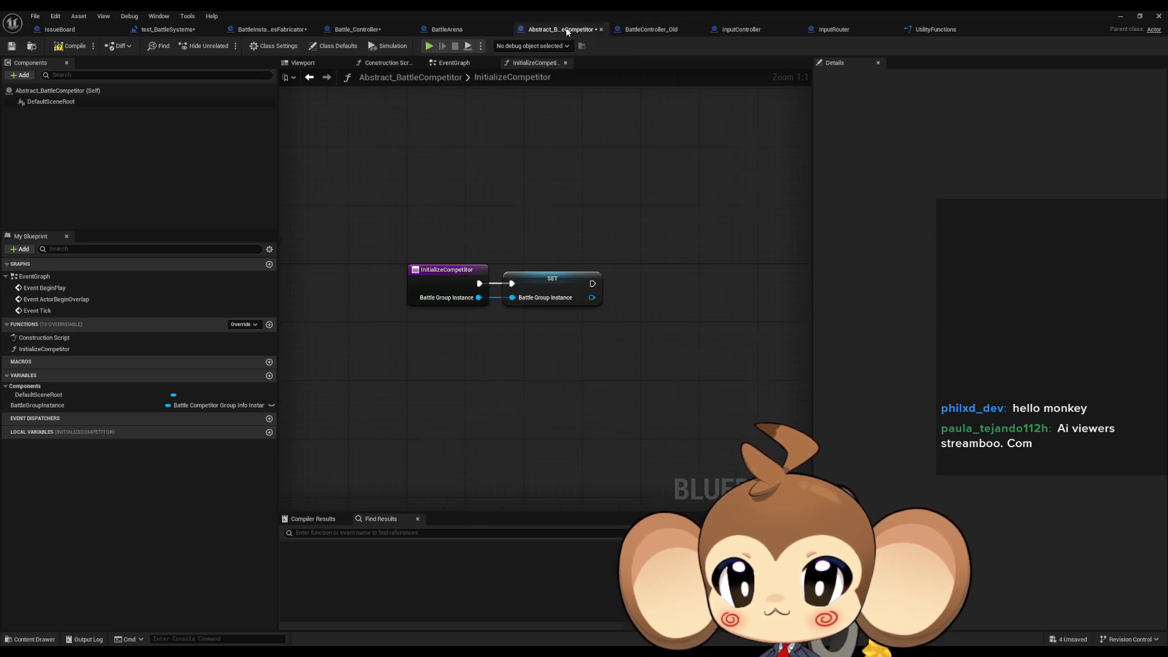
{"action": "left_click", "coordinate": [269, 418]}
{"action": "type", "text": "Round"}
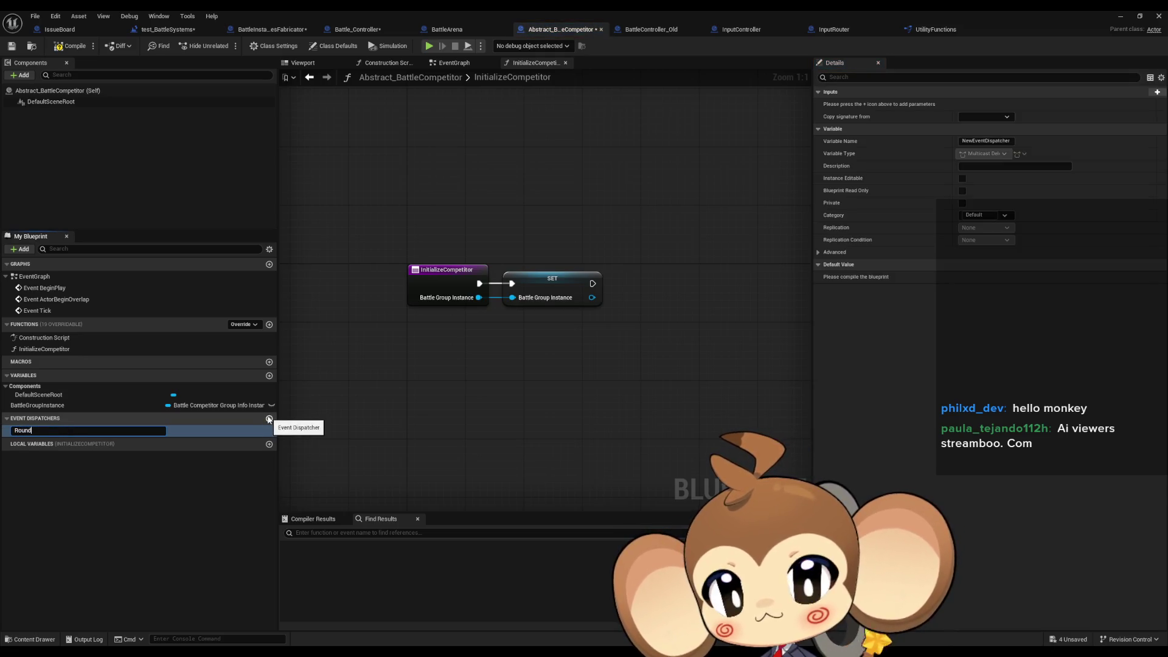
{"action": "type", "text": "Accepted"}
{"action": "key", "text": "Return"}
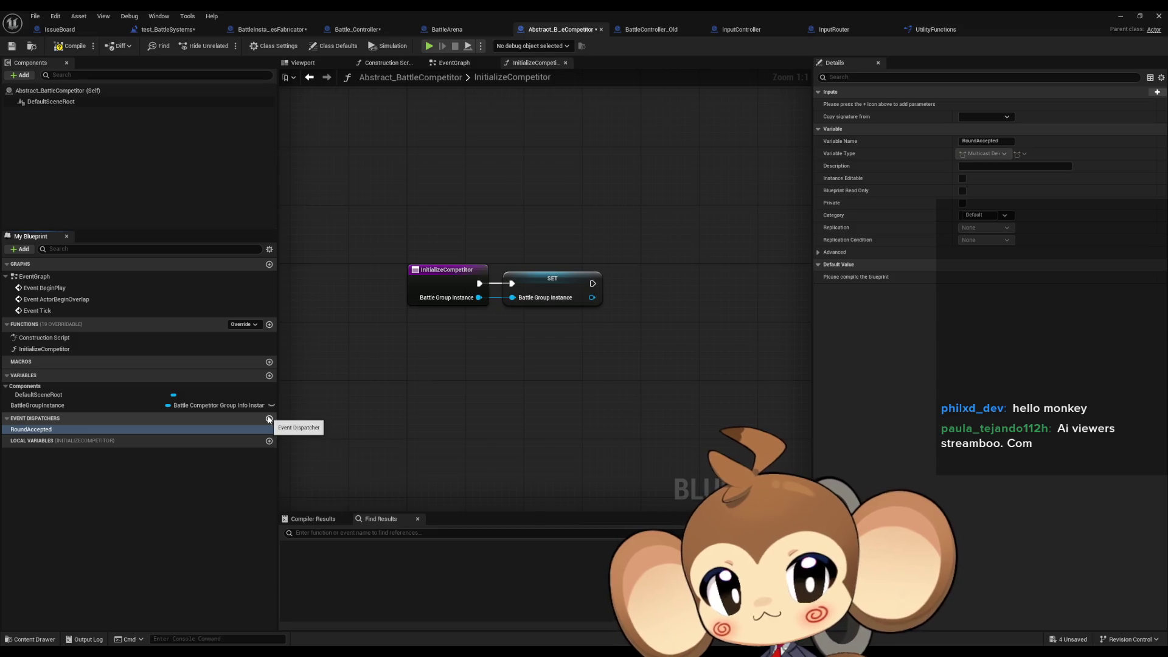
{"action": "left_click", "coordinate": [70, 46]}
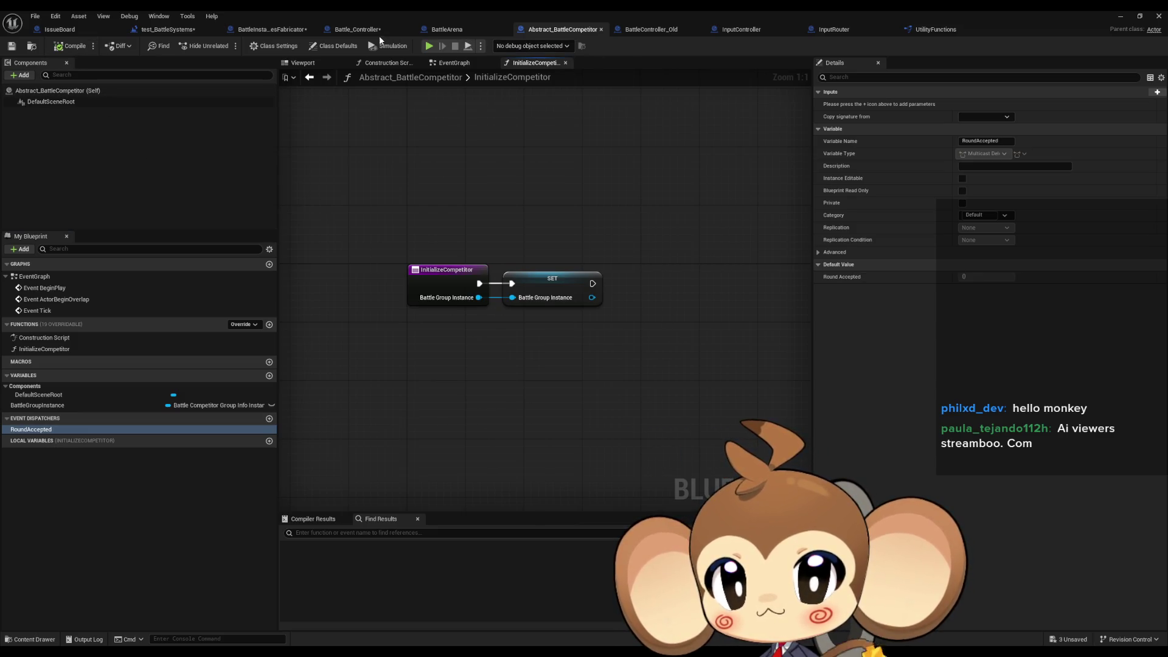
{"action": "left_click", "coordinate": [366, 30]}
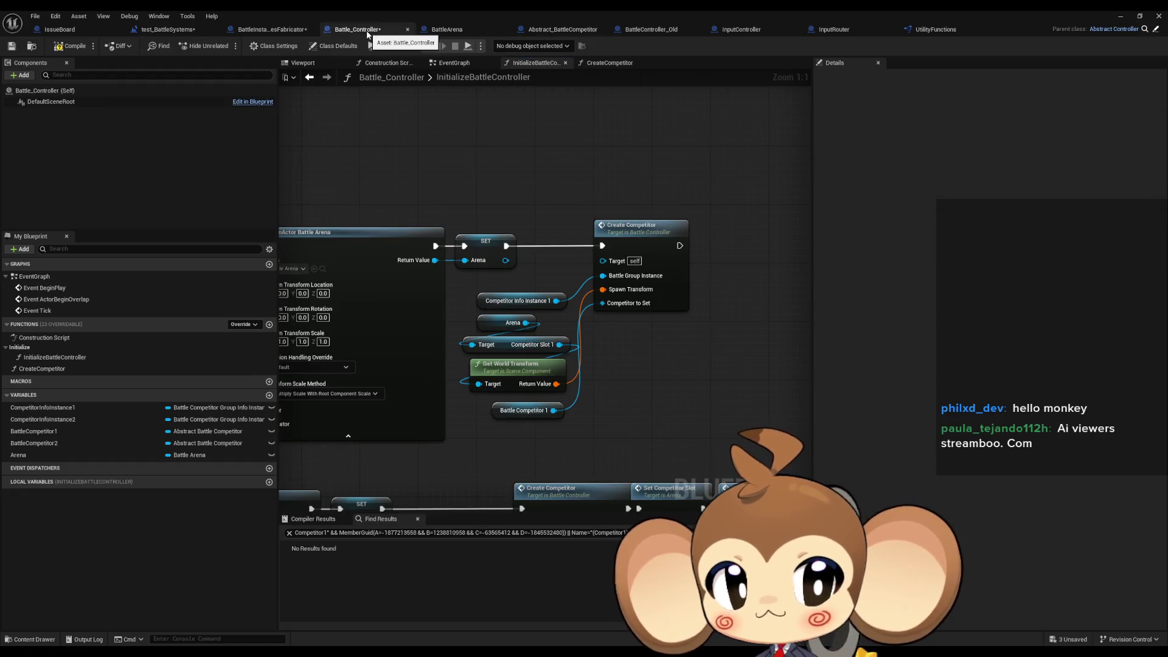
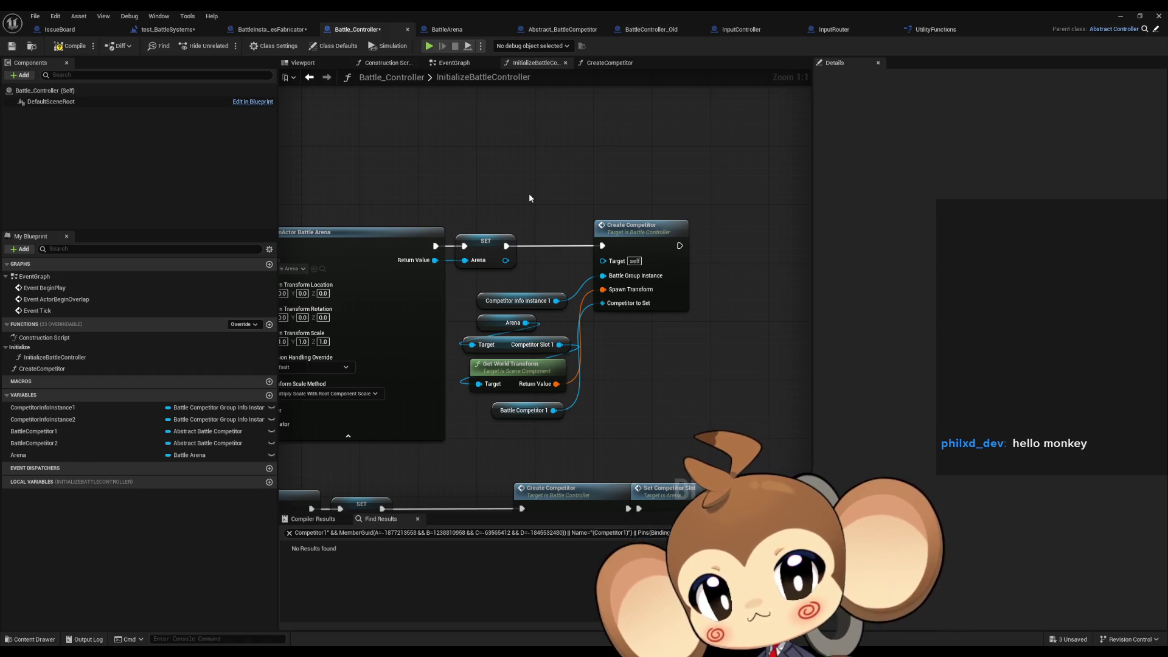
Clear the compile error by wiring SpawnActor's Return Value into Initialize Competitor's Target, then recompile.
{"action": "left_click", "coordinate": [71, 46]}
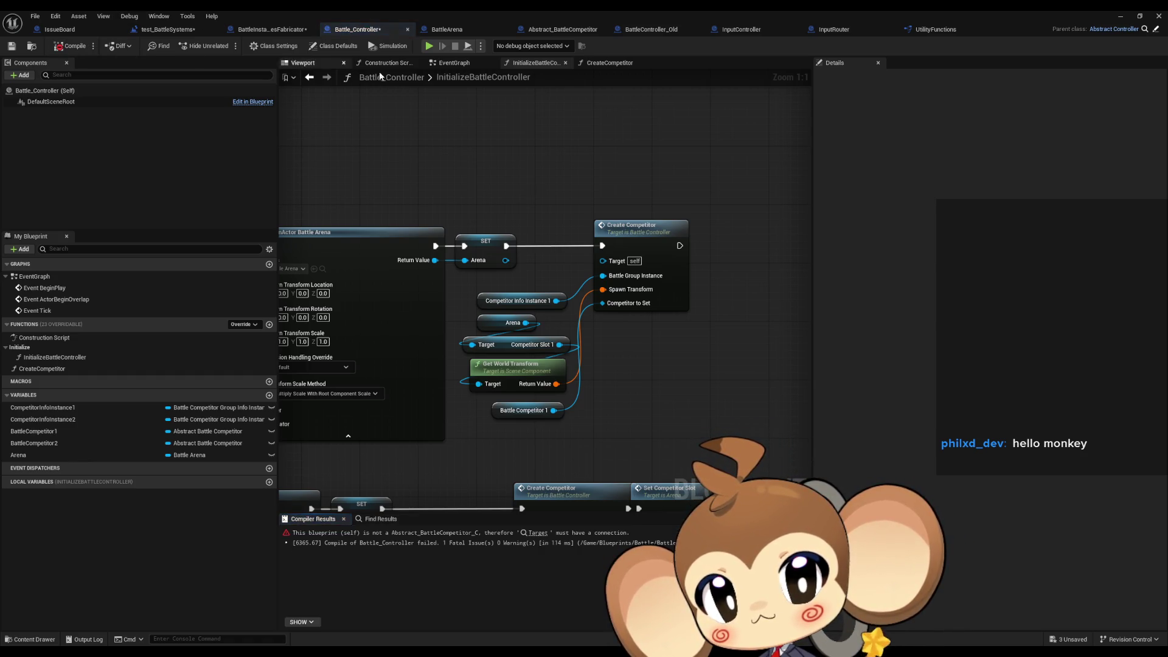
{"action": "scroll", "coordinate": [589, 189], "scroll_direction": "down", "scroll_amount": 3}
{"action": "left_click_drag", "start_coordinate": [553, 188], "coordinate": [473, 264]}
{"action": "scroll", "coordinate": [474, 264], "scroll_direction": "down", "scroll_amount": 2}
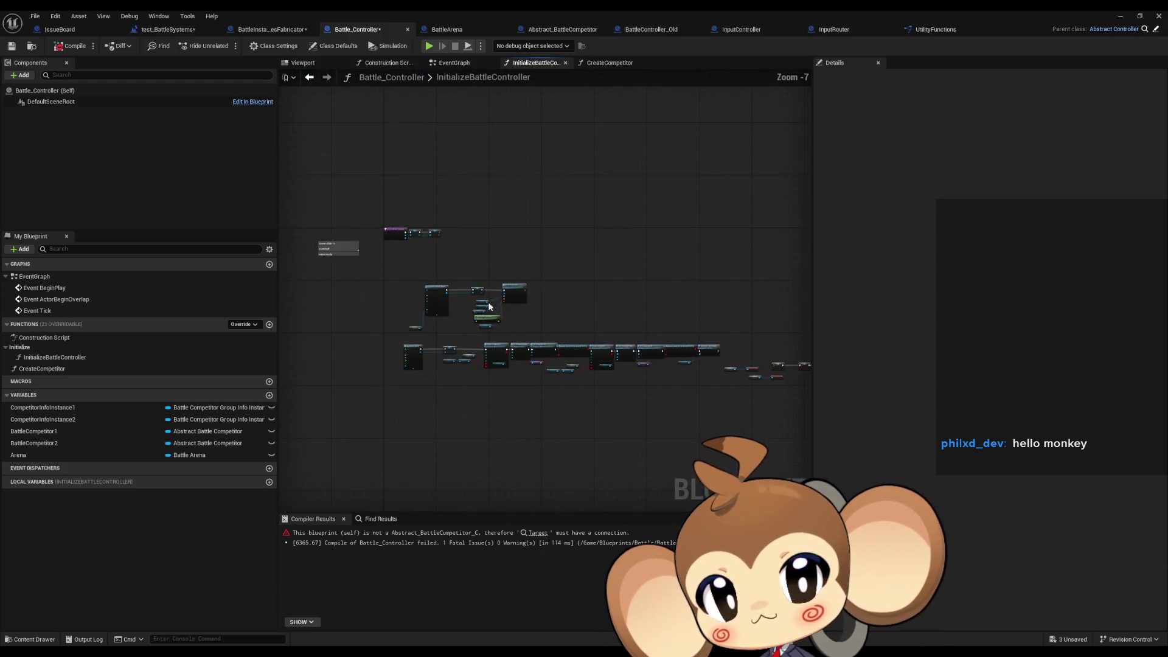
{"action": "left_click", "coordinate": [538, 530]}
{"action": "scroll", "coordinate": [473, 332], "scroll_direction": "down", "scroll_amount": 2}
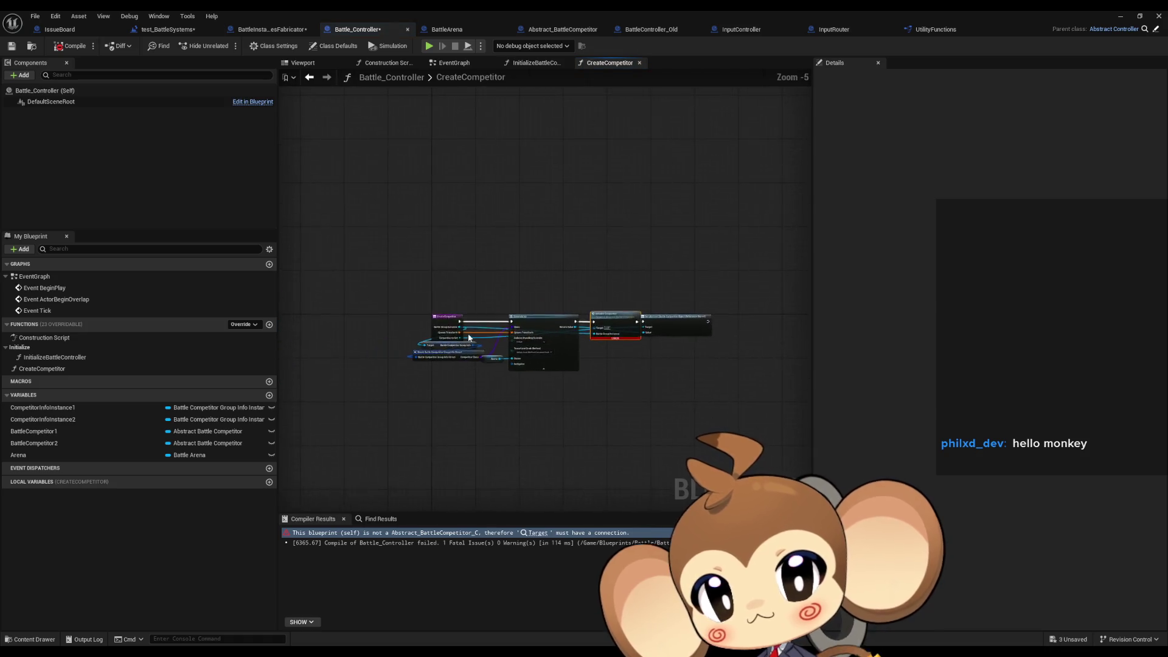
{"action": "scroll", "coordinate": [474, 332], "scroll_direction": "up", "scroll_amount": 2}
{"action": "left_click_drag", "start_coordinate": [721, 293], "coordinate": [642, 290]}
{"action": "left_click_drag", "start_coordinate": [684, 342], "coordinate": [608, 342]}
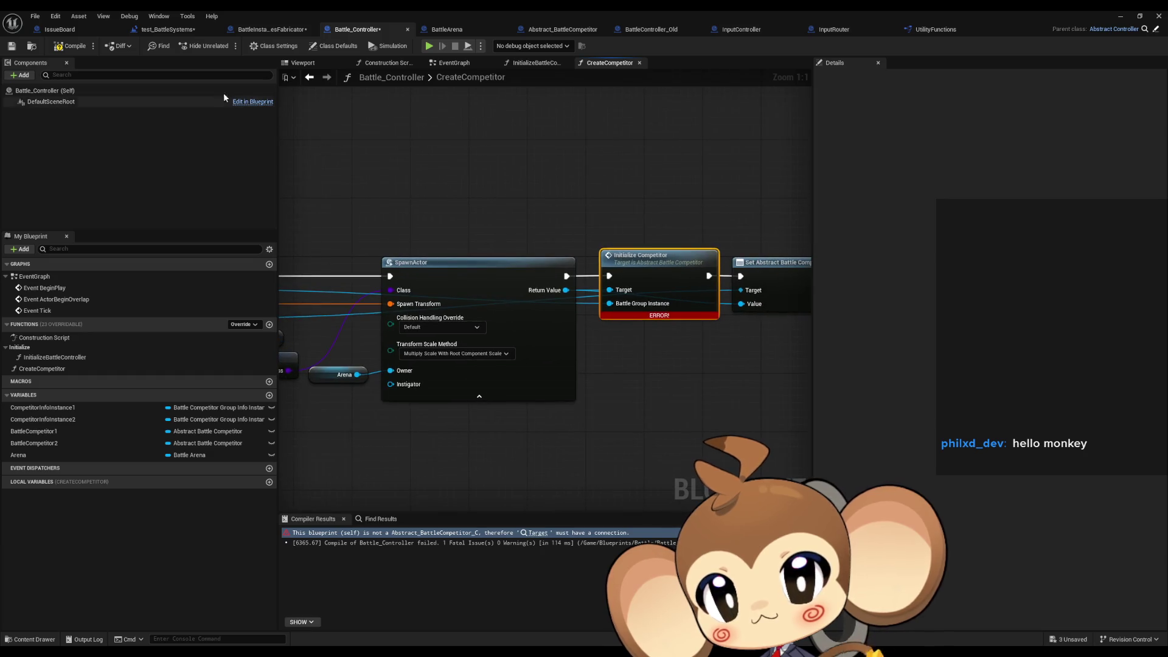
{"action": "left_click", "coordinate": [71, 45]}
Add a Bind Event to Round Accepted node off the spawned competitor, then bring up BattleController_Old.
{"action": "mouse_move", "coordinate": [557, 140]}
{"action": "left_mouse_down"}
{"action": "mouse_move", "coordinate": [407, 129]}
{"action": "mouse_move", "coordinate": [559, 133]}
{"action": "left_mouse_up"}
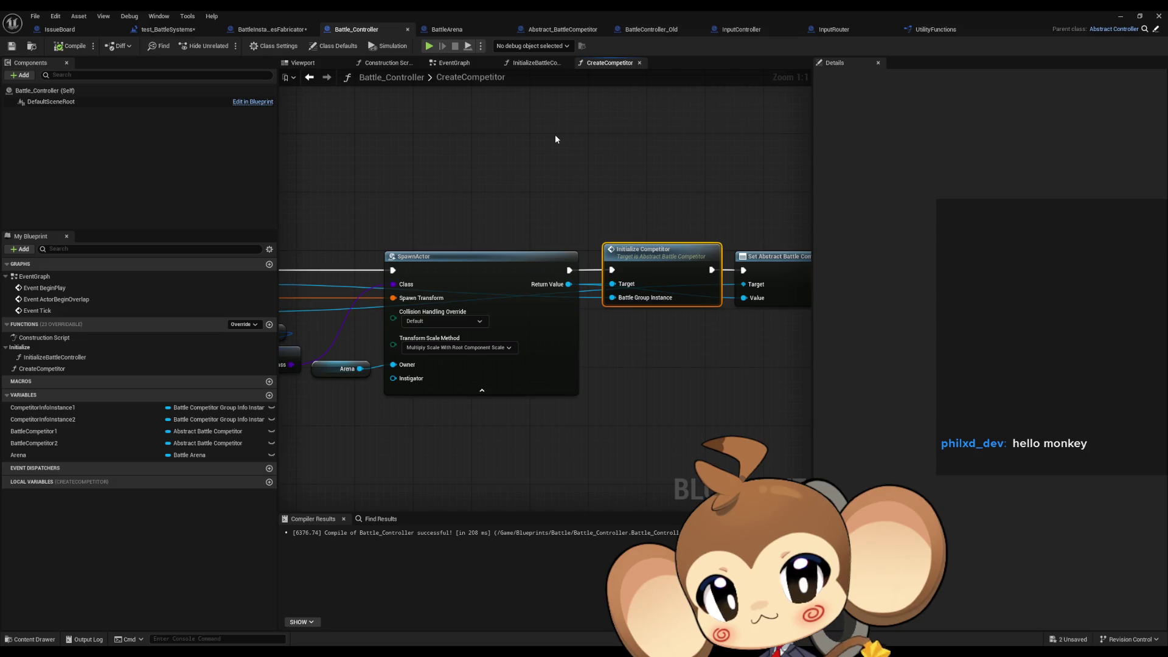
{"action": "left_click_drag", "start_coordinate": [612, 222], "coordinate": [519, 222]}
{"action": "mouse_move", "coordinate": [461, 287]}
{"action": "left_mouse_down"}
{"action": "mouse_move", "coordinate": [510, 320]}
{"action": "mouse_move", "coordinate": [515, 341]}
{"action": "left_mouse_up"}
{"action": "type", "text": "bind"}
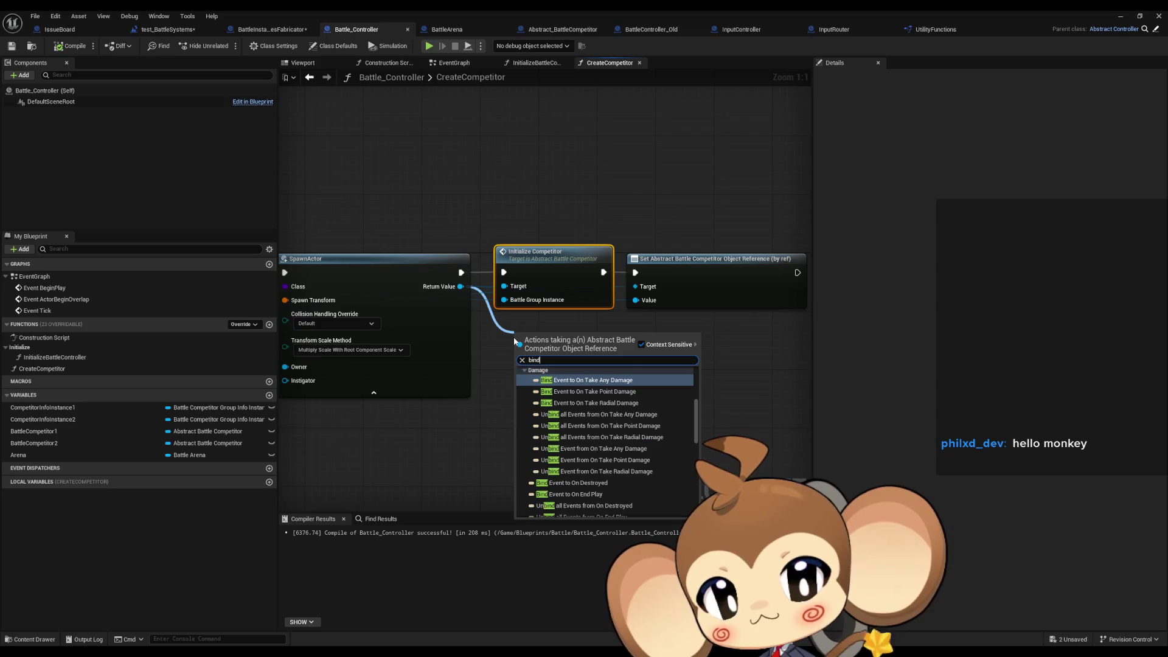
{"action": "scroll", "coordinate": [648, 437], "scroll_direction": "down", "scroll_amount": 5}
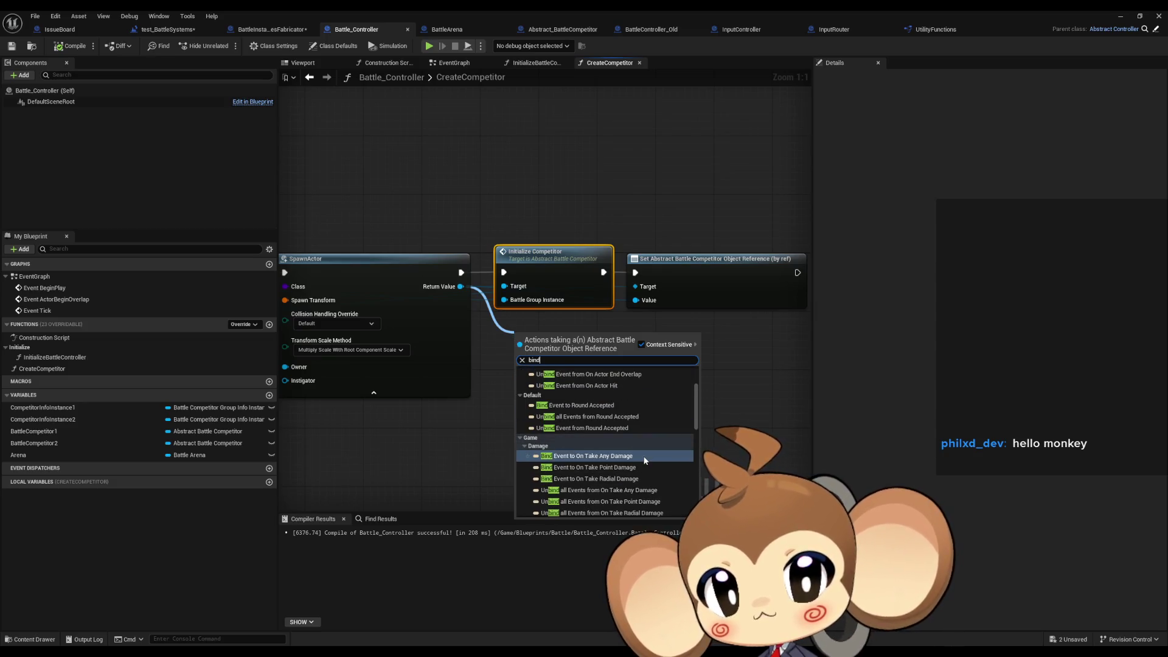
{"action": "left_click", "coordinate": [607, 403]}
{"action": "left_click_drag", "start_coordinate": [561, 340], "coordinate": [582, 347]}
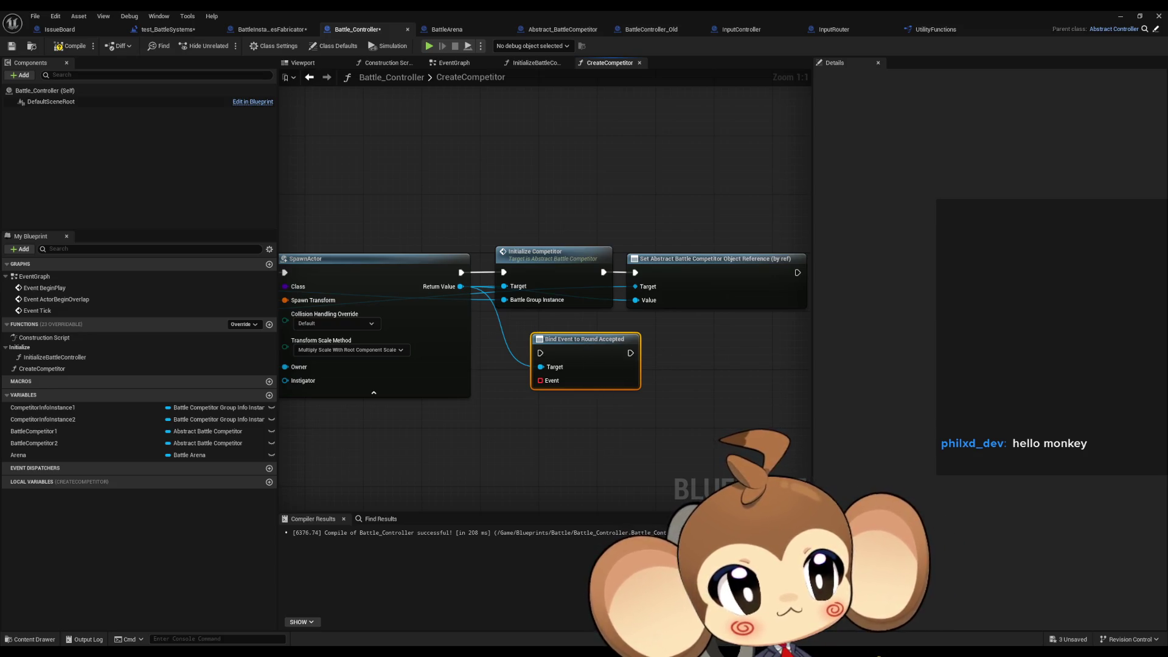
{"action": "left_click", "coordinate": [655, 33]}
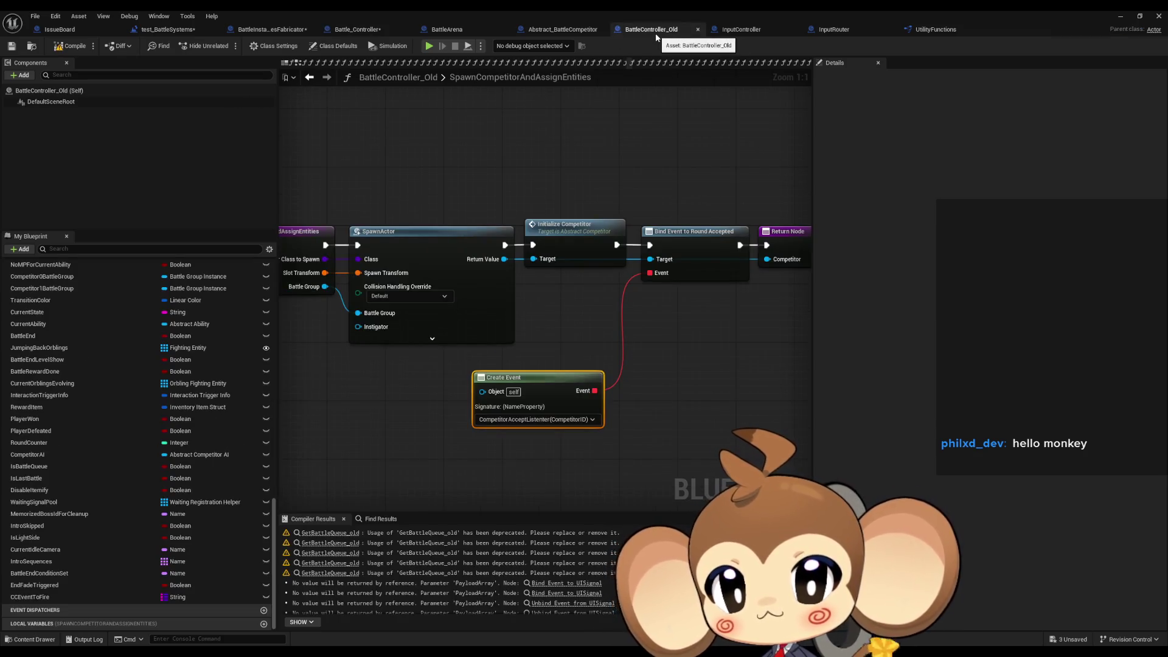
Inspect the old CompetitorAcceptListener function's CompetitorID input, then go back to Battle_Controller.
{"action": "scroll", "coordinate": [124, 429], "scroll_direction": "up", "scroll_amount": 10}
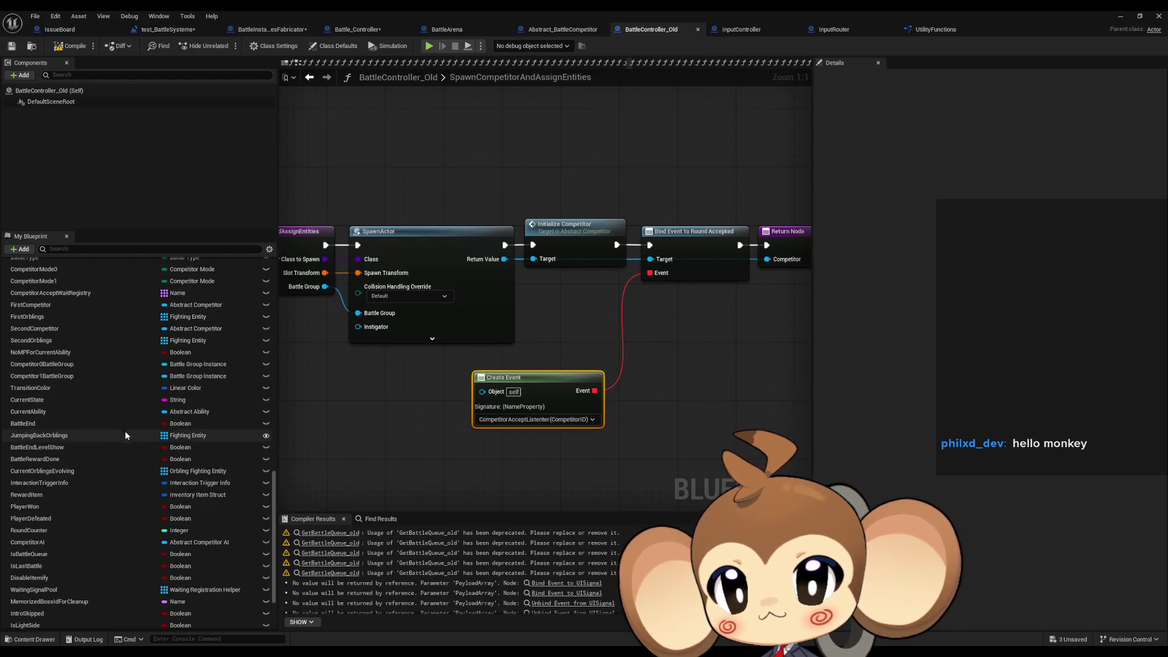
{"action": "scroll", "coordinate": [126, 468], "scroll_direction": "up", "scroll_amount": 4}
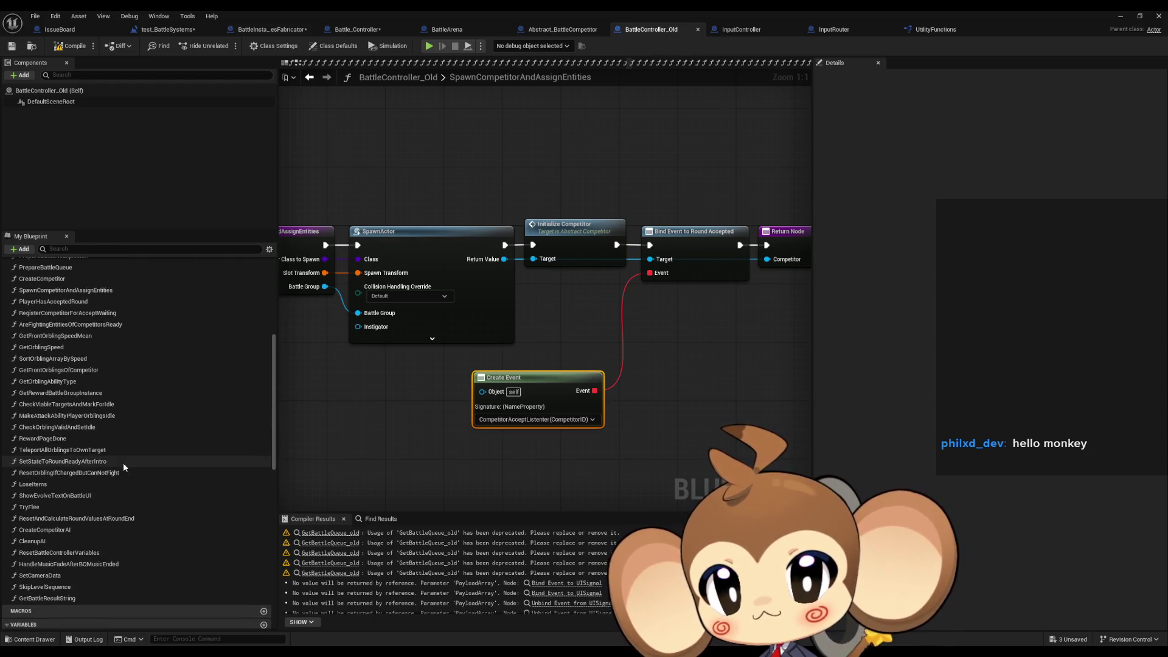
{"action": "scroll", "coordinate": [122, 462], "scroll_direction": "up", "scroll_amount": 3}
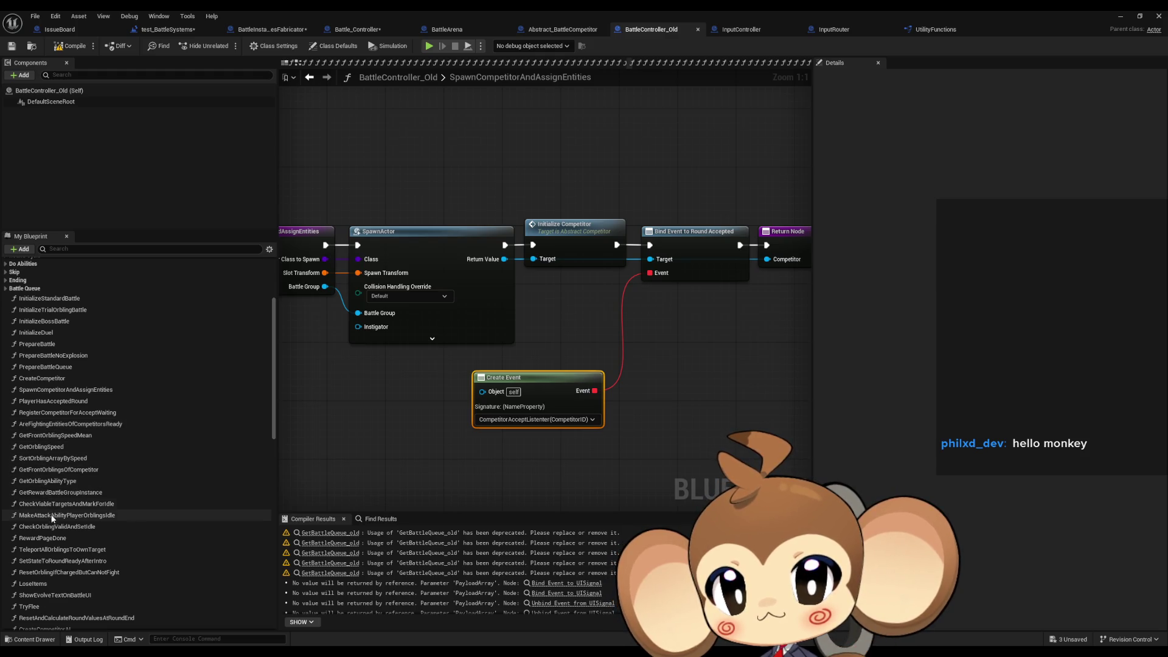
{"action": "scroll", "coordinate": [54, 524], "scroll_direction": "down", "scroll_amount": 1}
{"action": "scroll", "coordinate": [61, 524], "scroll_direction": "down", "scroll_amount": 3}
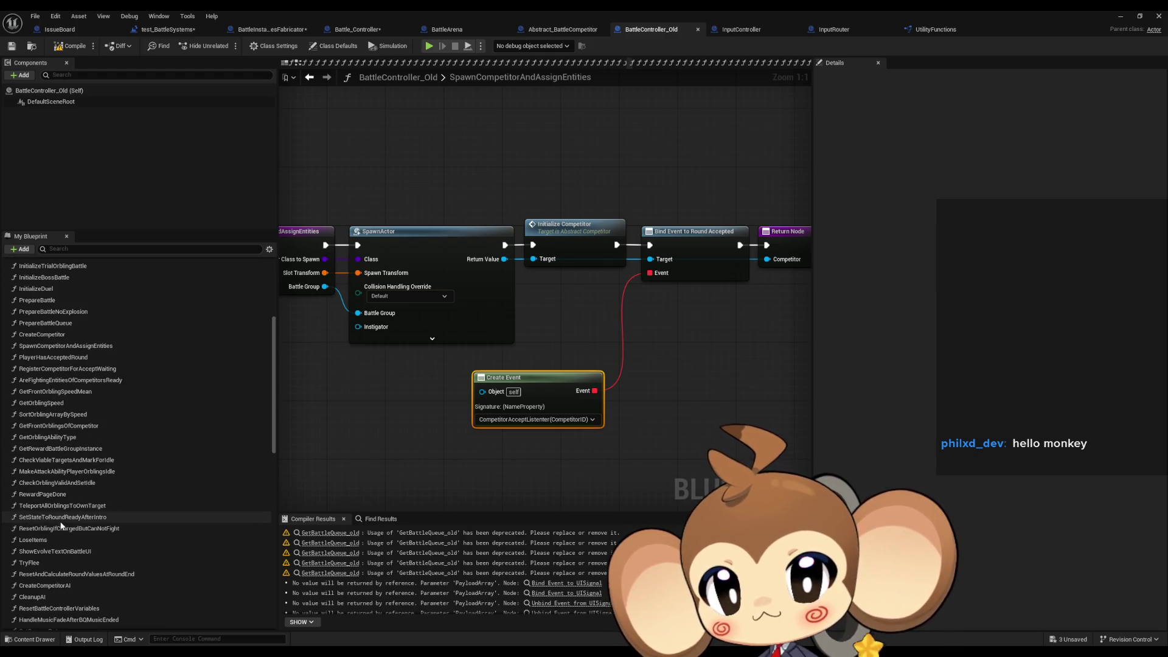
{"action": "scroll", "coordinate": [68, 519], "scroll_direction": "up", "scroll_amount": 8}
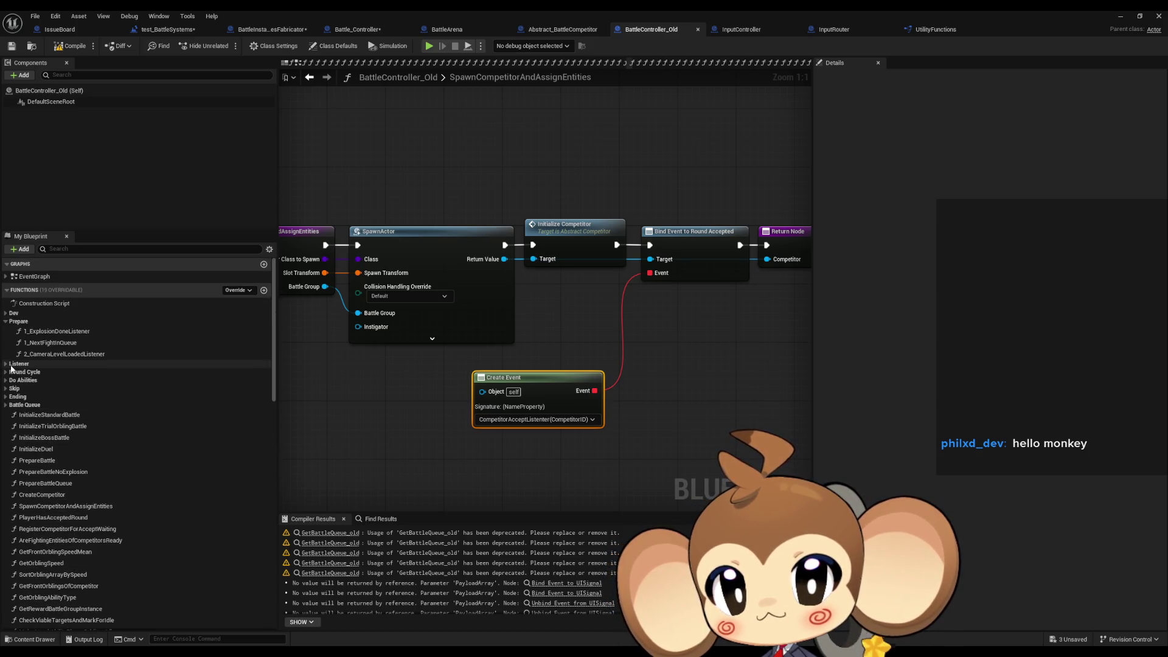
{"action": "double_click", "coordinate": [8, 365]}
{"action": "double_click", "coordinate": [54, 374]}
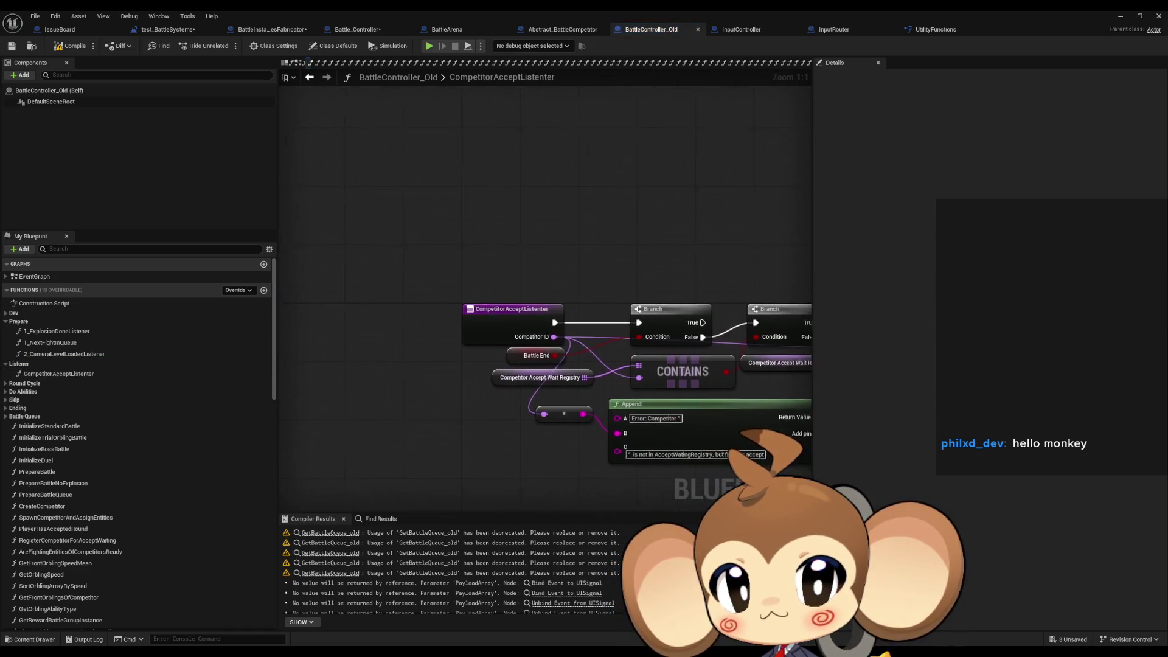
{"action": "left_click", "coordinate": [499, 310]}
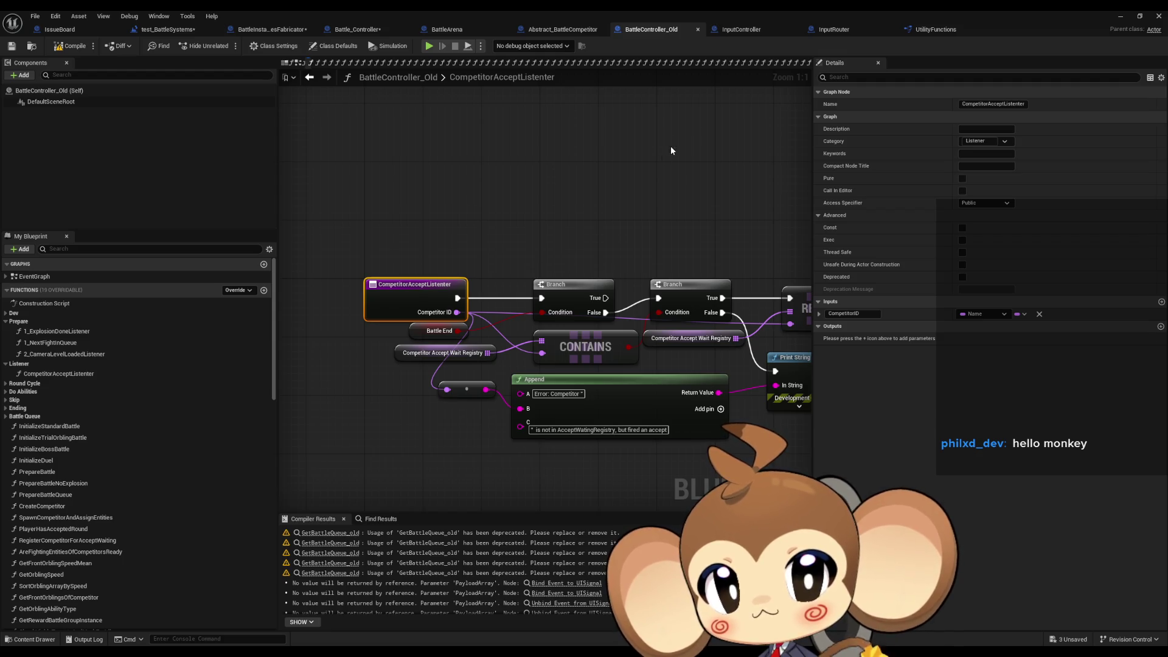
{"action": "left_click", "coordinate": [365, 30]}
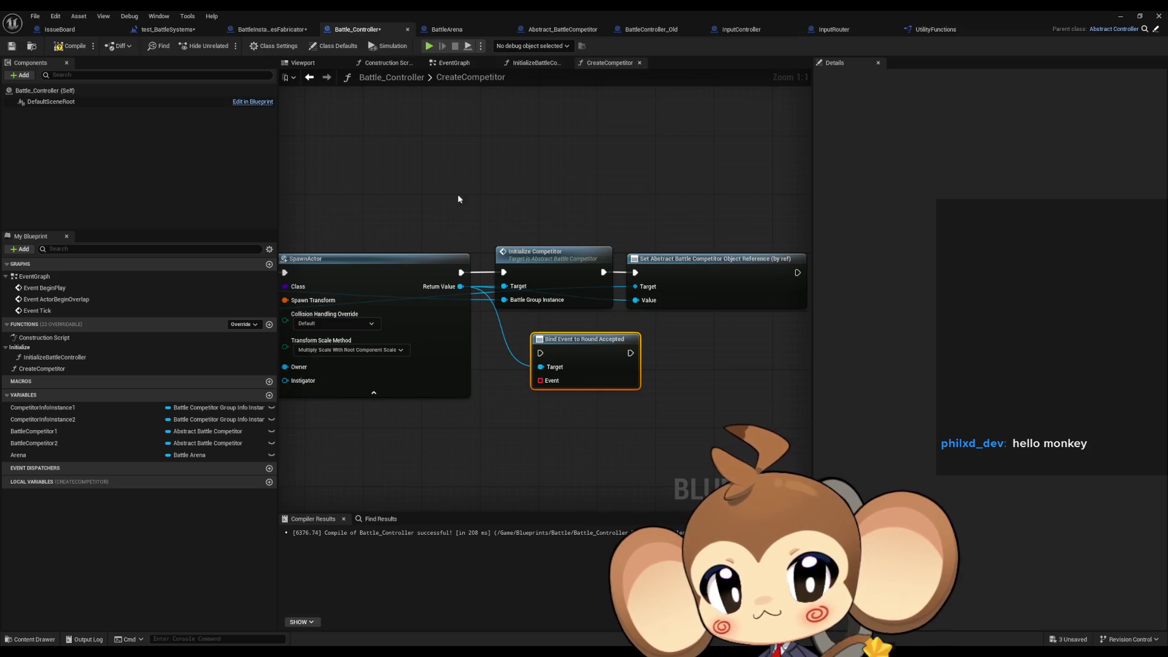
Create a CompetitorAcceptedRound function with a String input named Competitor ID.
{"action": "left_click", "coordinate": [270, 325]}
{"action": "type", "text": "CompetitorAccep"}
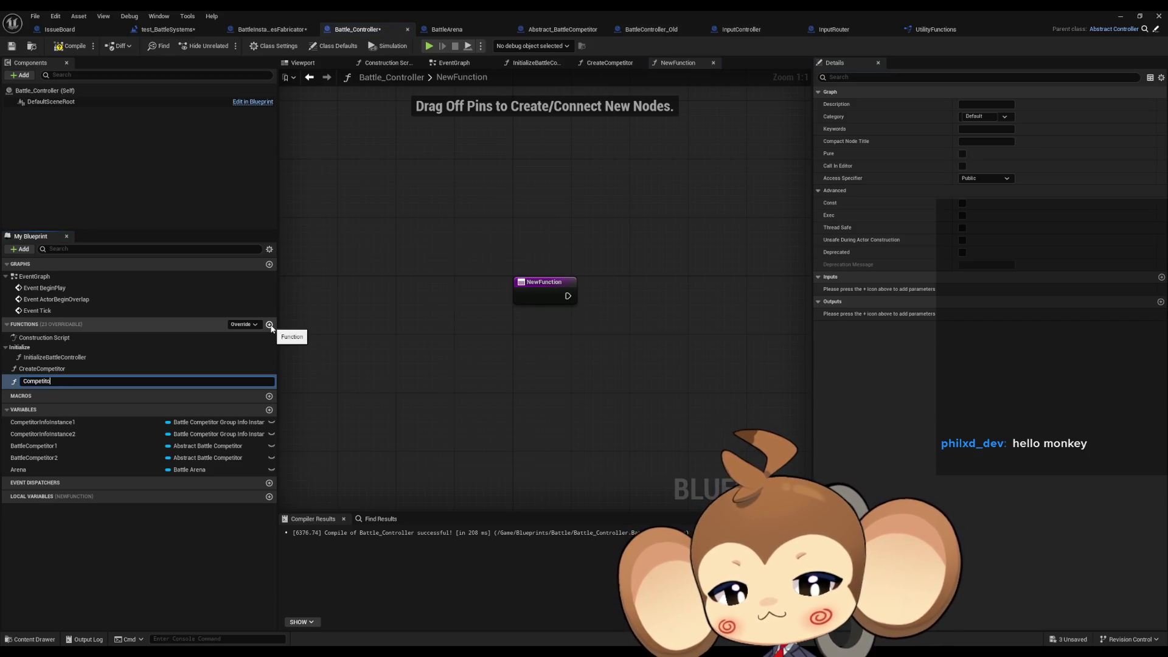
{"action": "type", "text": "ted"}
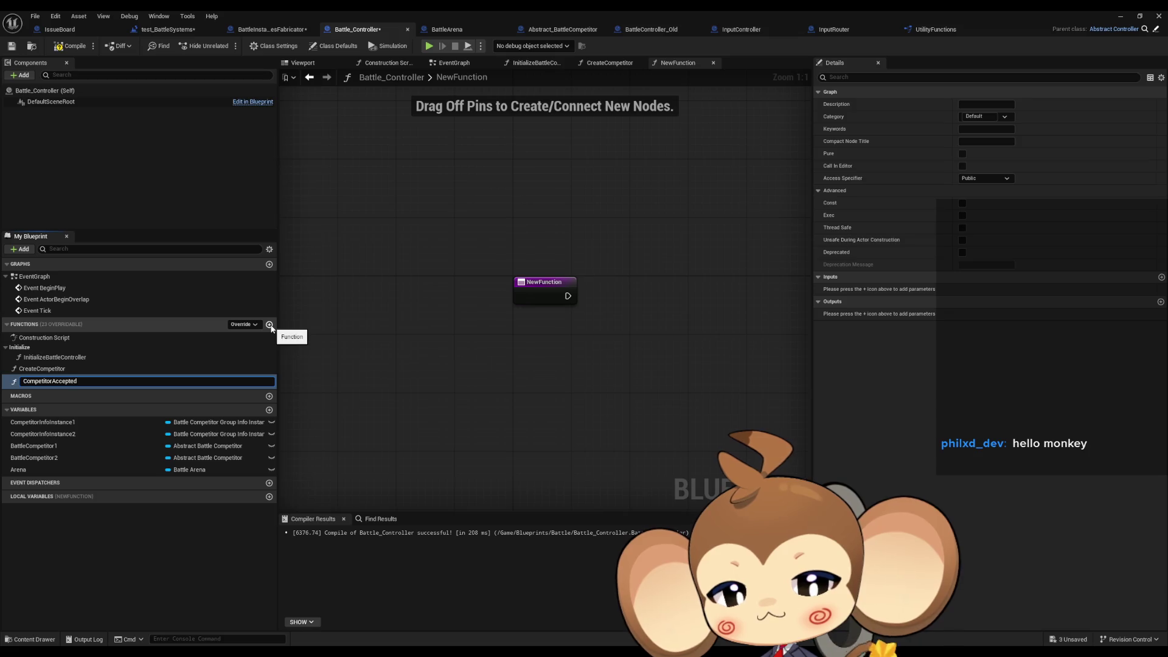
{"action": "type", "text": "Round"}
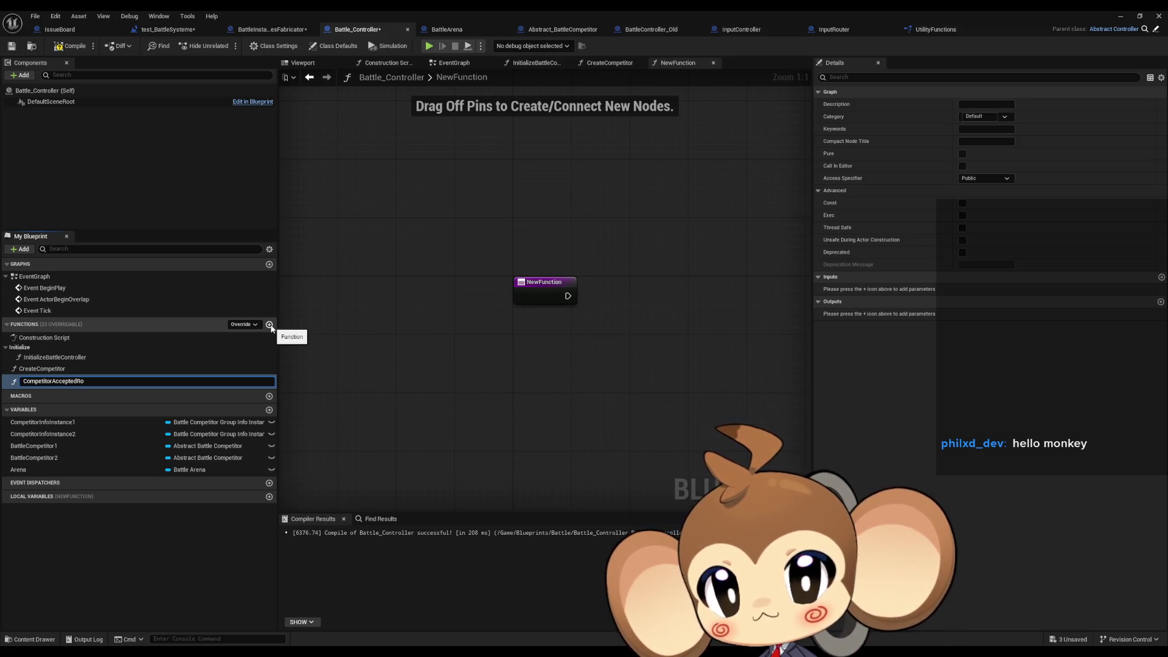
{"action": "key", "text": "Return"}
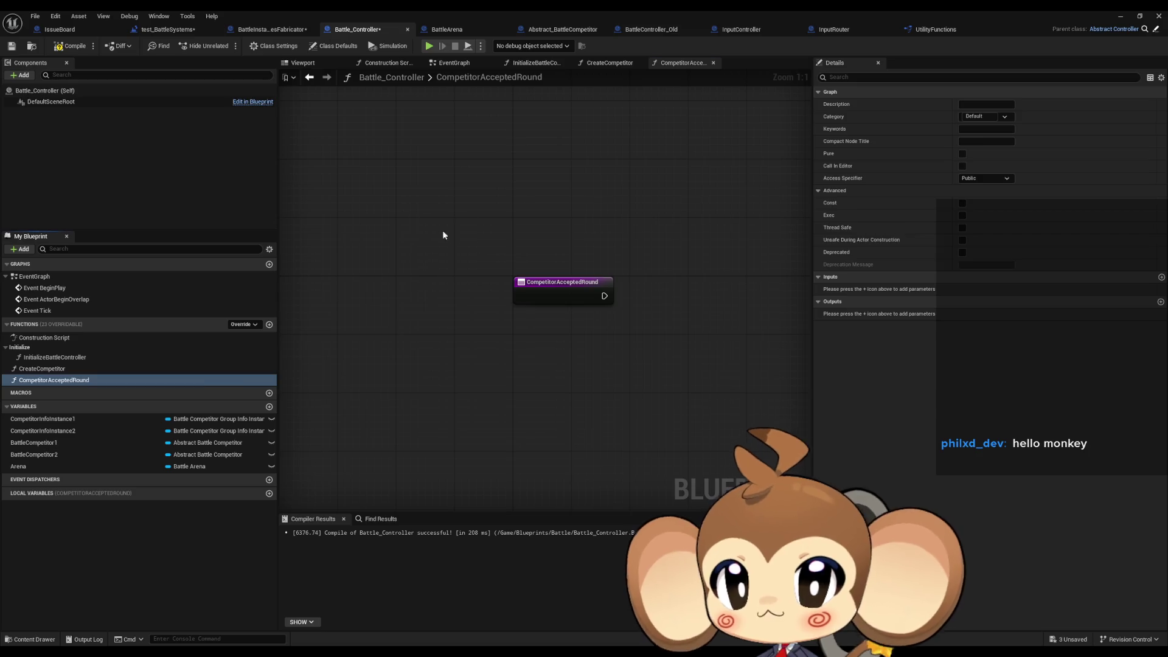
{"action": "left_click", "coordinate": [563, 287]}
{"action": "left_click", "coordinate": [1161, 301]}
{"action": "left_click", "coordinate": [983, 314]}
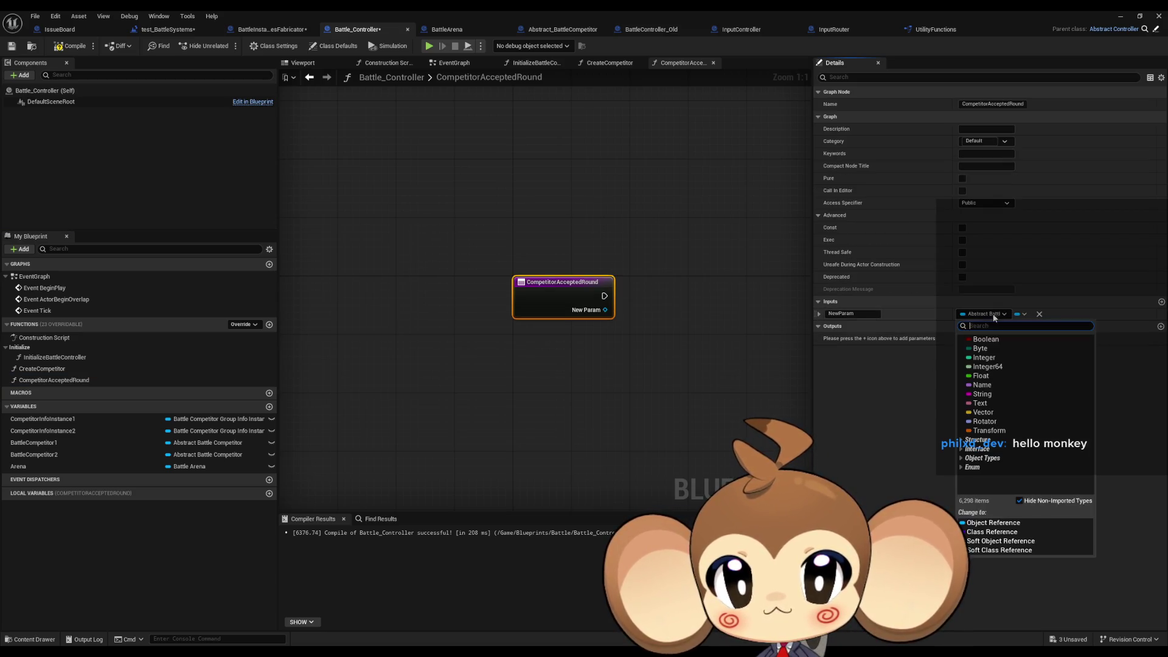
{"action": "left_click", "coordinate": [987, 387]}
{"action": "left_click", "coordinate": [859, 315]}
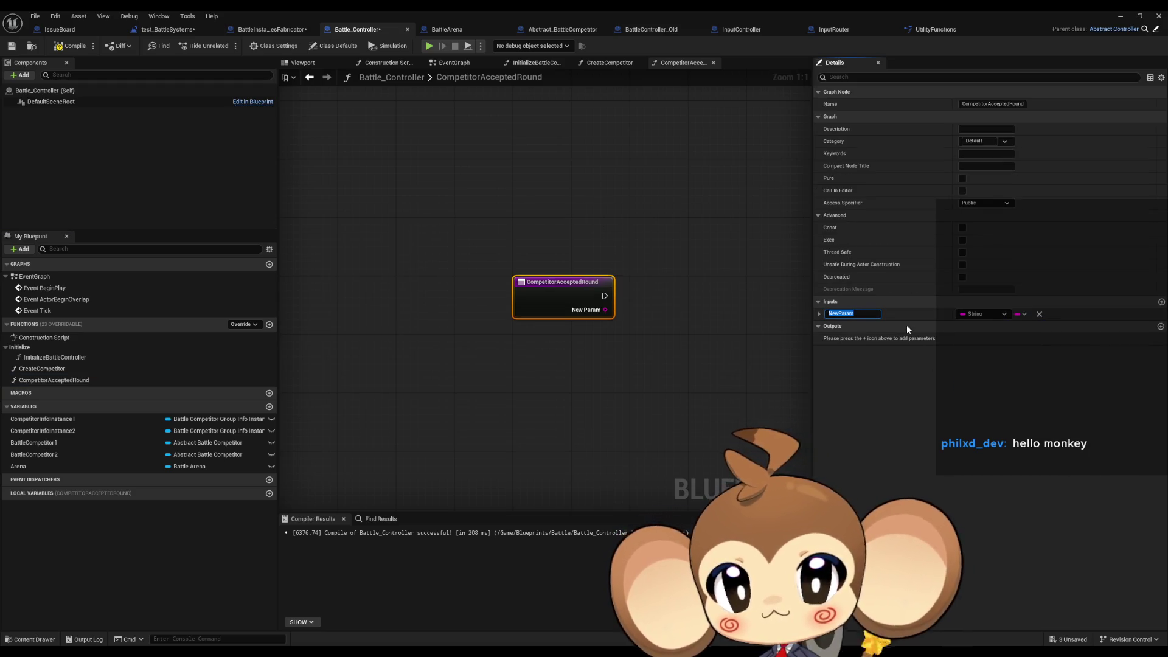
{"action": "type", "text": "Competitor ID"}
{"action": "key", "text": "Return"}
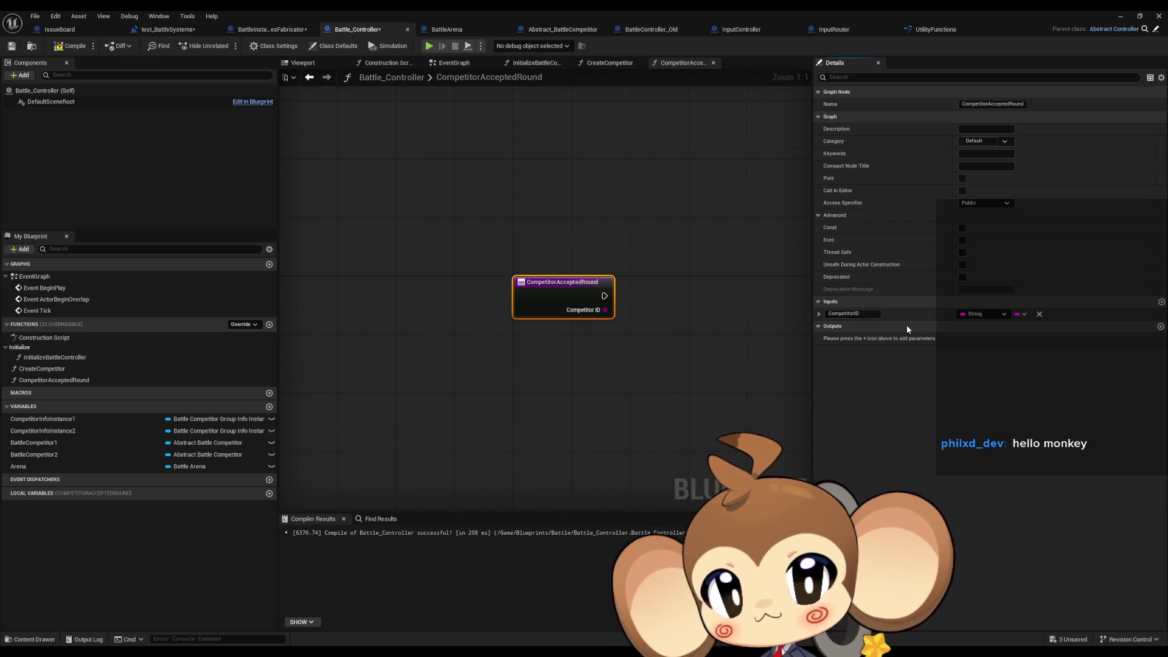
Compile and save Battle_Controller, then move to Abstract_BattleCompetitor.
{"action": "left_click", "coordinate": [483, 221]}
{"action": "left_click", "coordinate": [70, 46]}
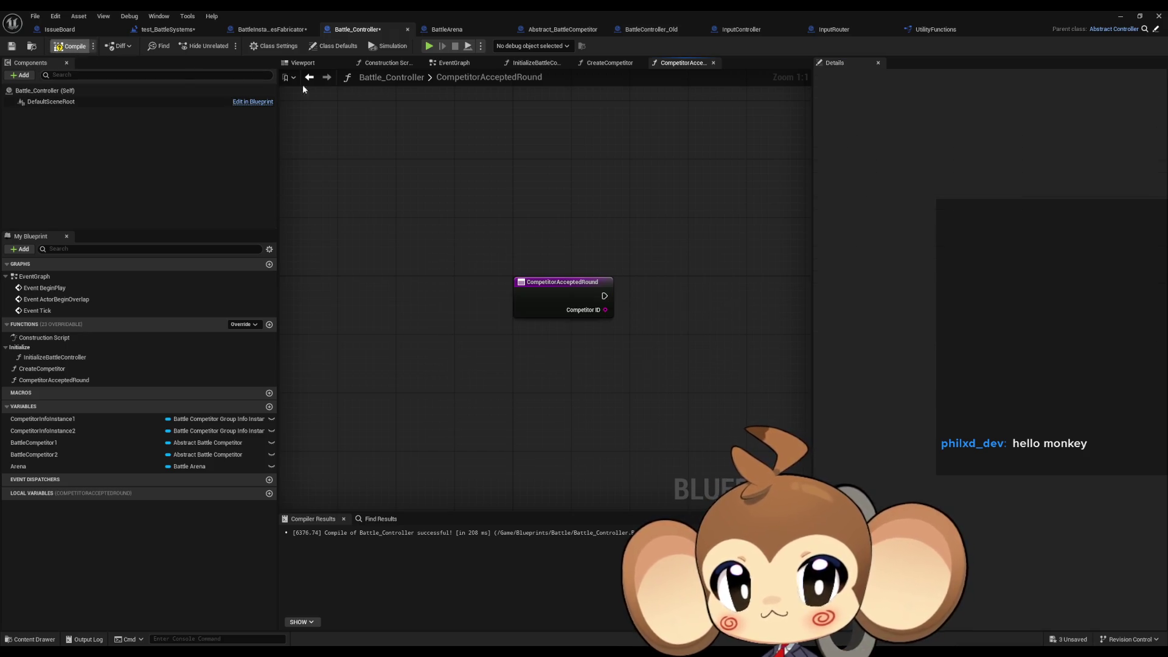
{"action": "left_click_drag", "start_coordinate": [553, 146], "coordinate": [539, 159]}
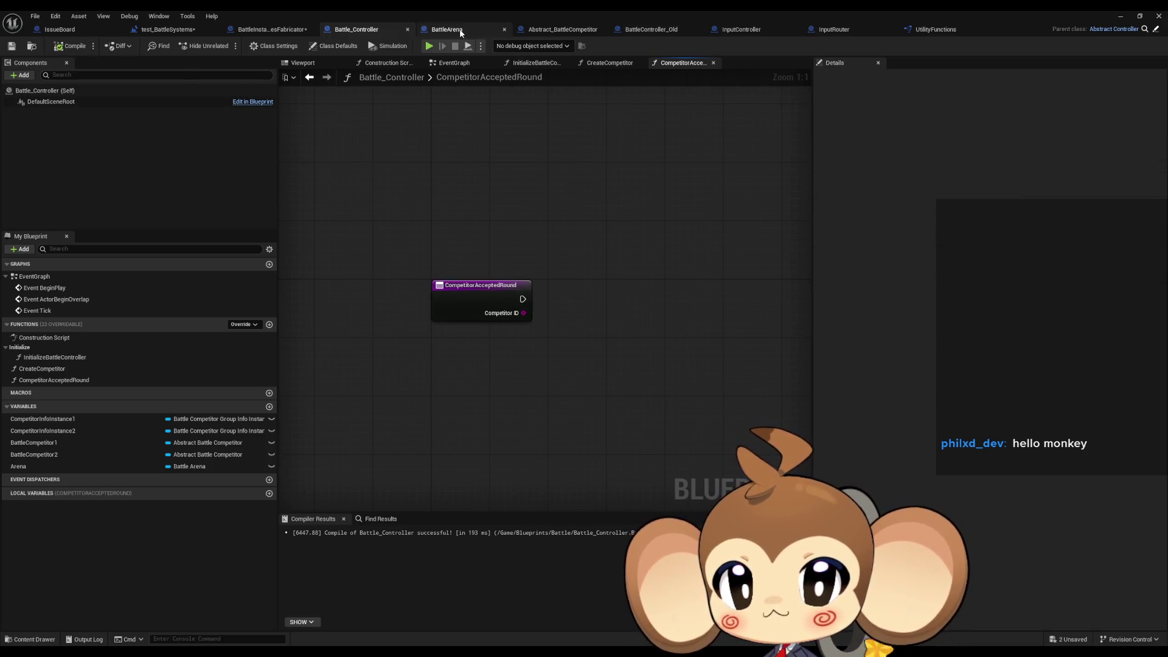
{"action": "left_click", "coordinate": [567, 33]}
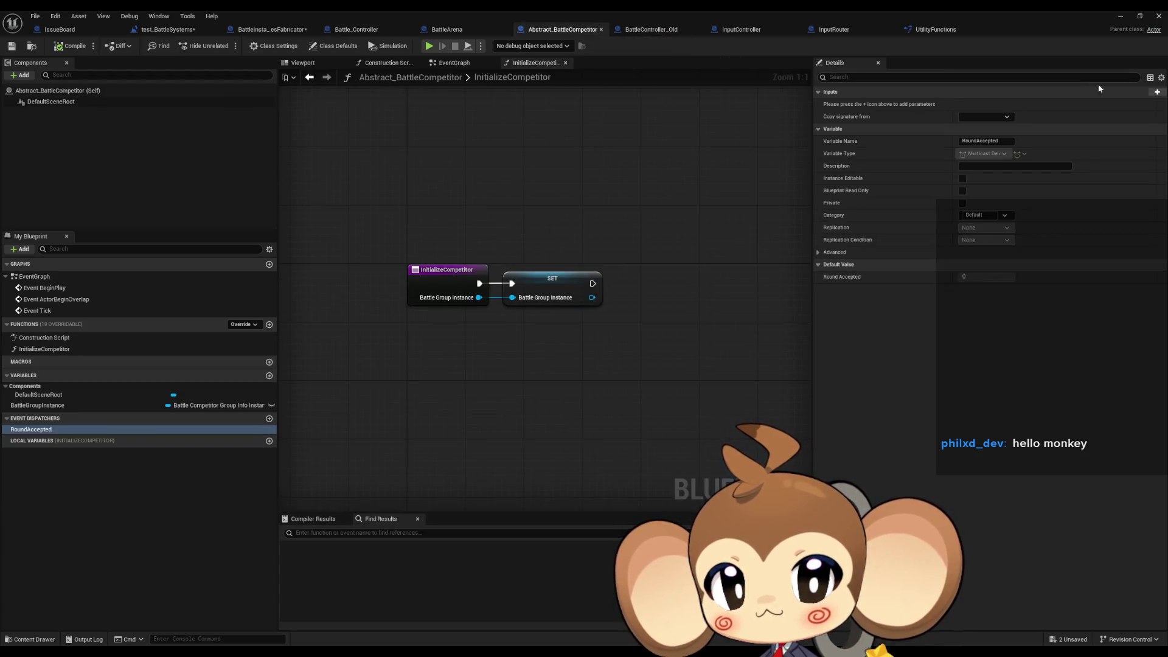
Give the RoundAccepted dispatcher a String CompetitorID input and save Abstract_BattleCompetitor.
{"action": "left_click", "coordinate": [1157, 92]}
{"action": "left_click", "coordinate": [981, 107]}
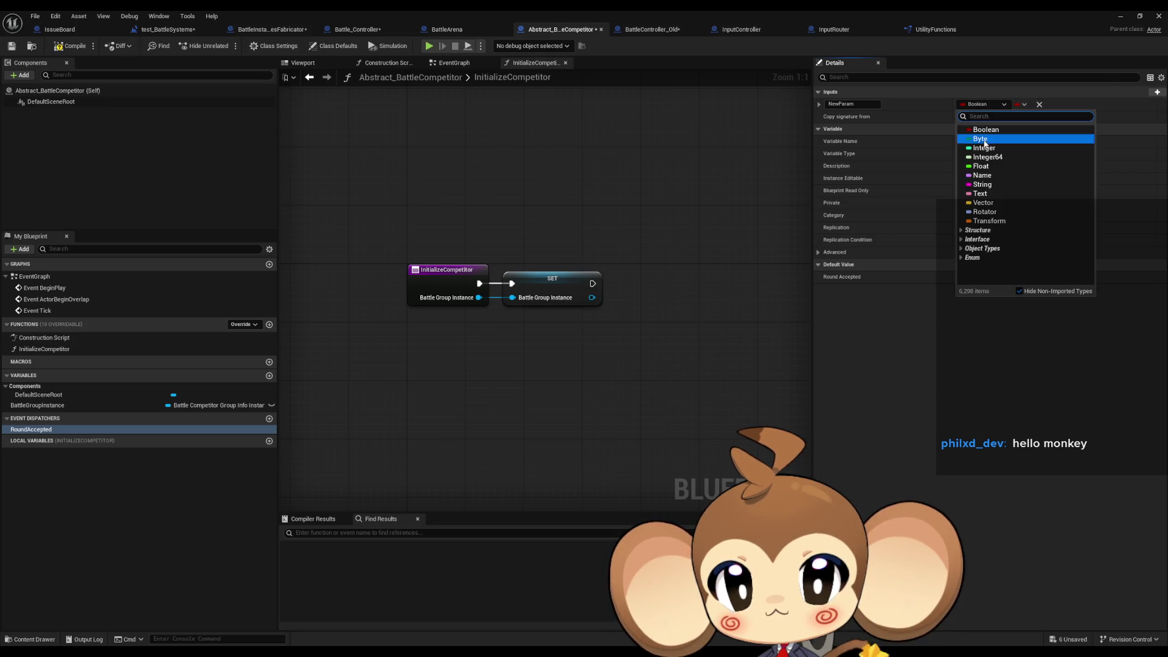
{"action": "left_click", "coordinate": [995, 185]}
{"action": "type", "text": "Competit"}
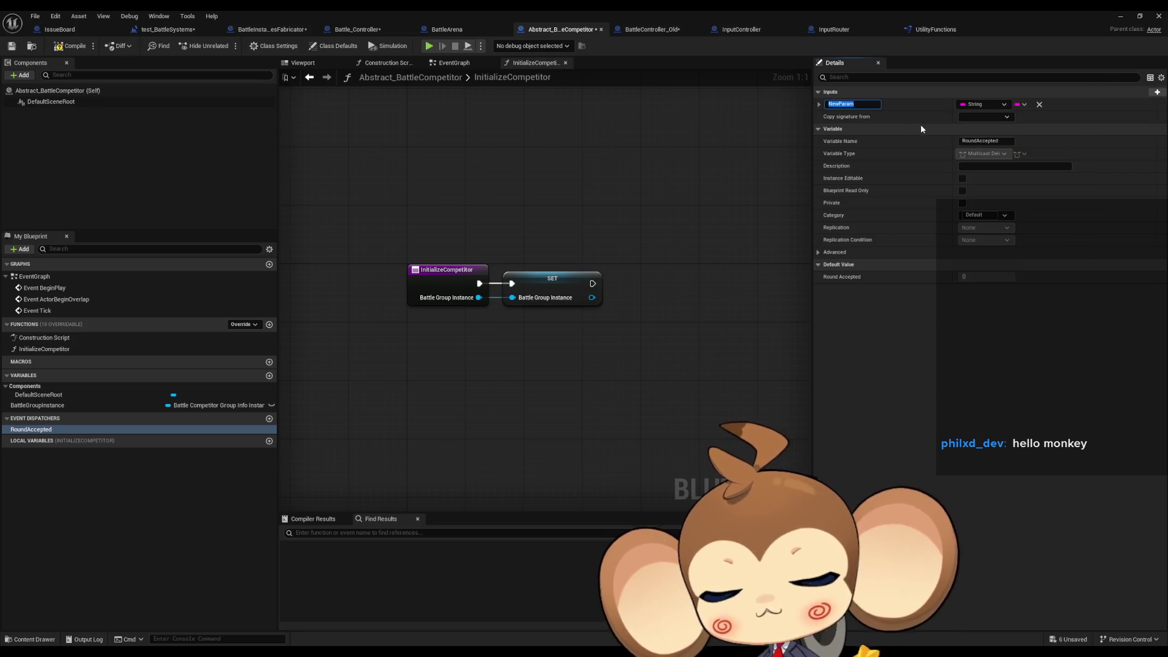
{"action": "type", "text": "orID"}
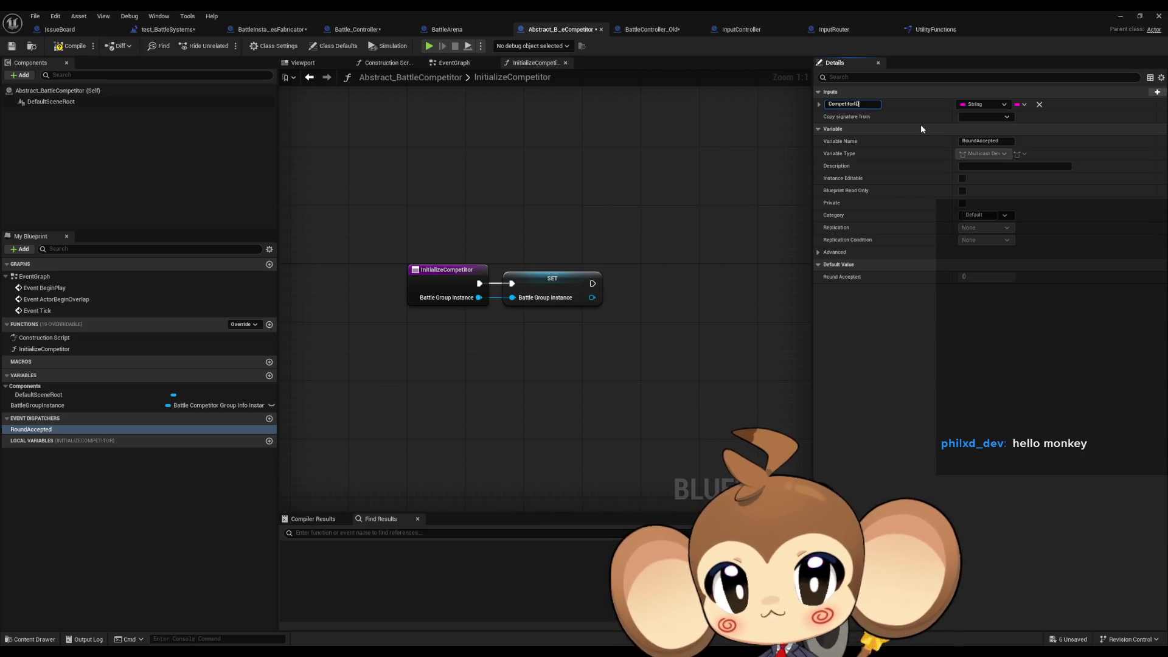
{"action": "key", "text": "Return"}
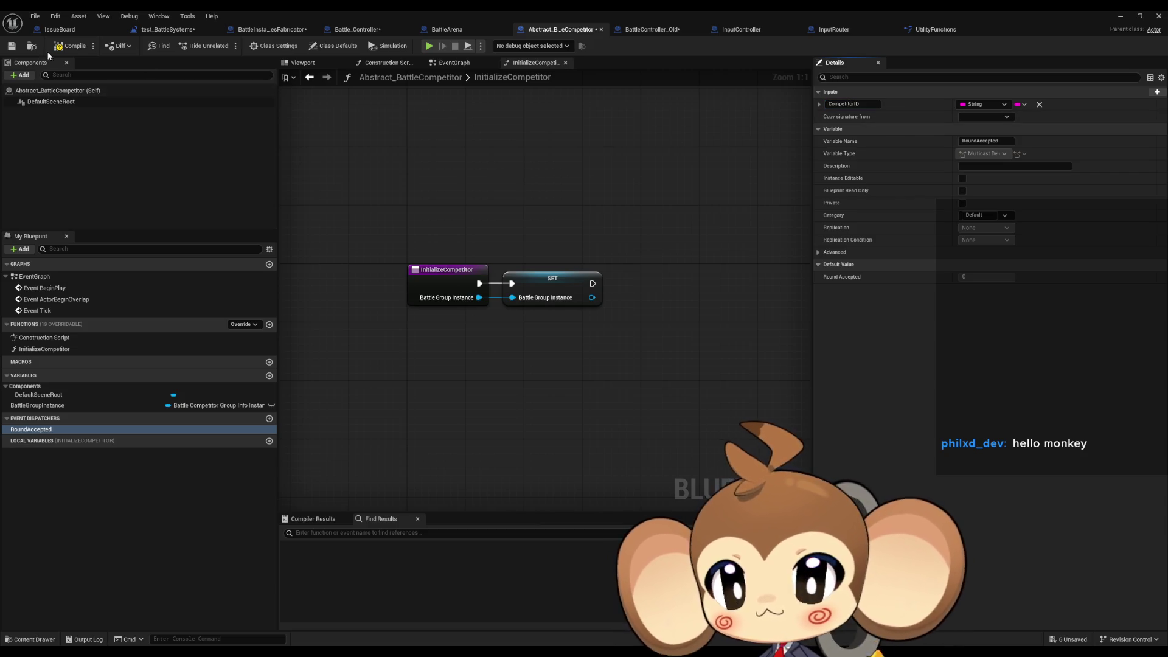
{"action": "key", "text": "ctrl+s"}
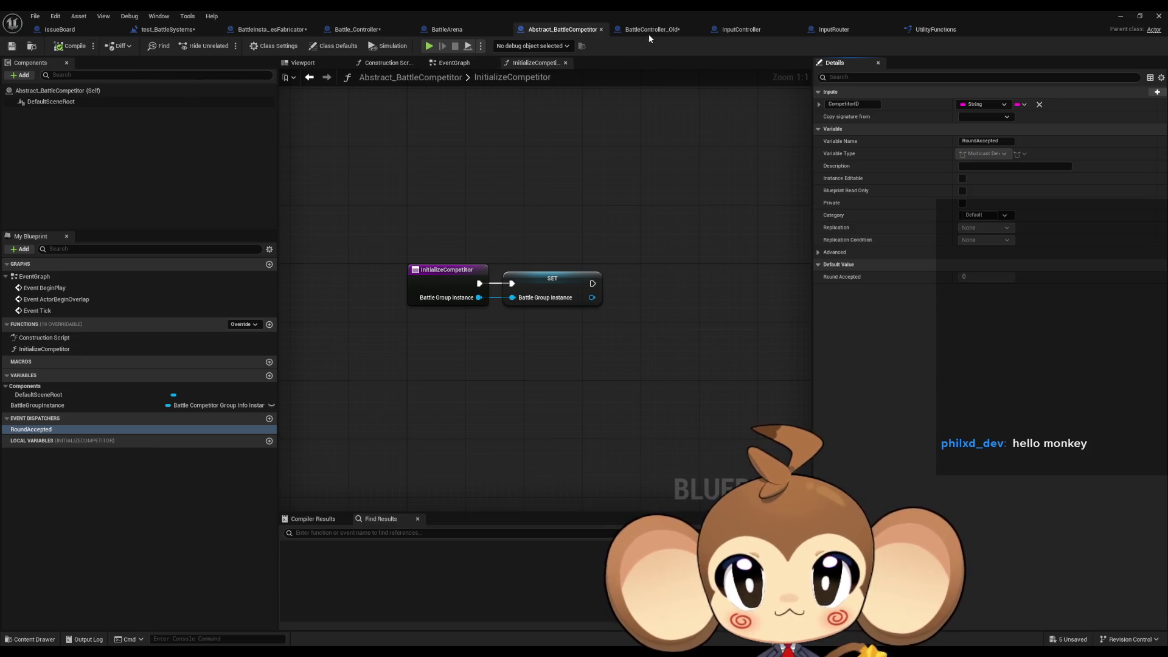
Check CompetitorAcceptedRound's CompetitorID input in Battle_Controller and save and compile it.
{"action": "left_click", "coordinate": [649, 32]}
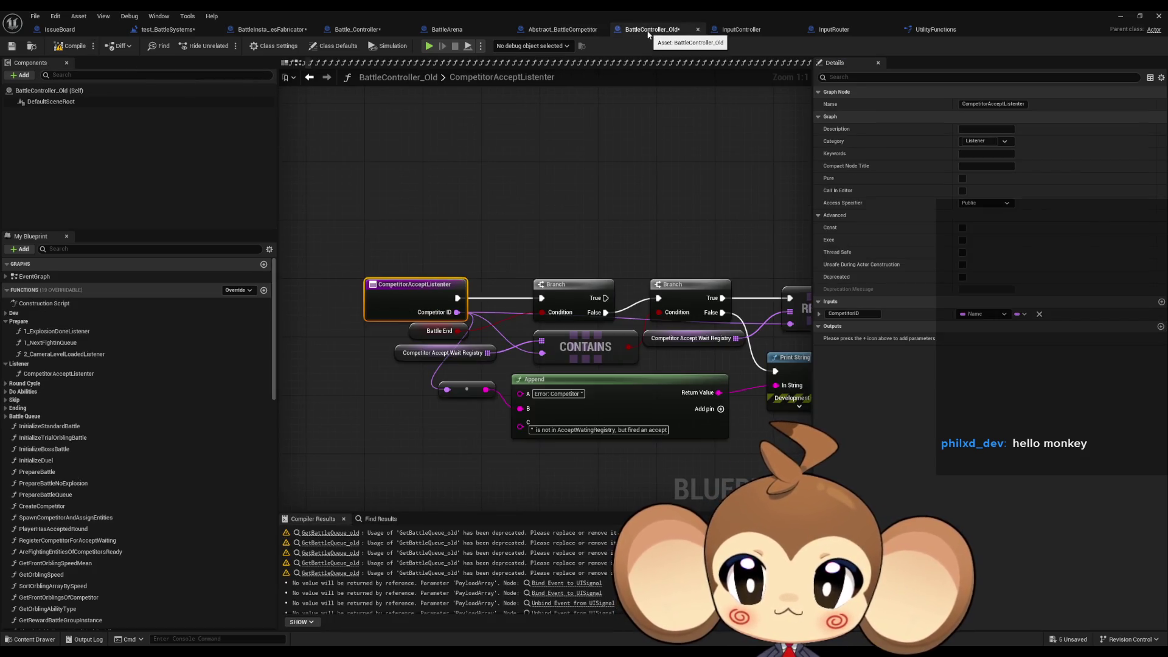
{"action": "left_click", "coordinate": [351, 32]}
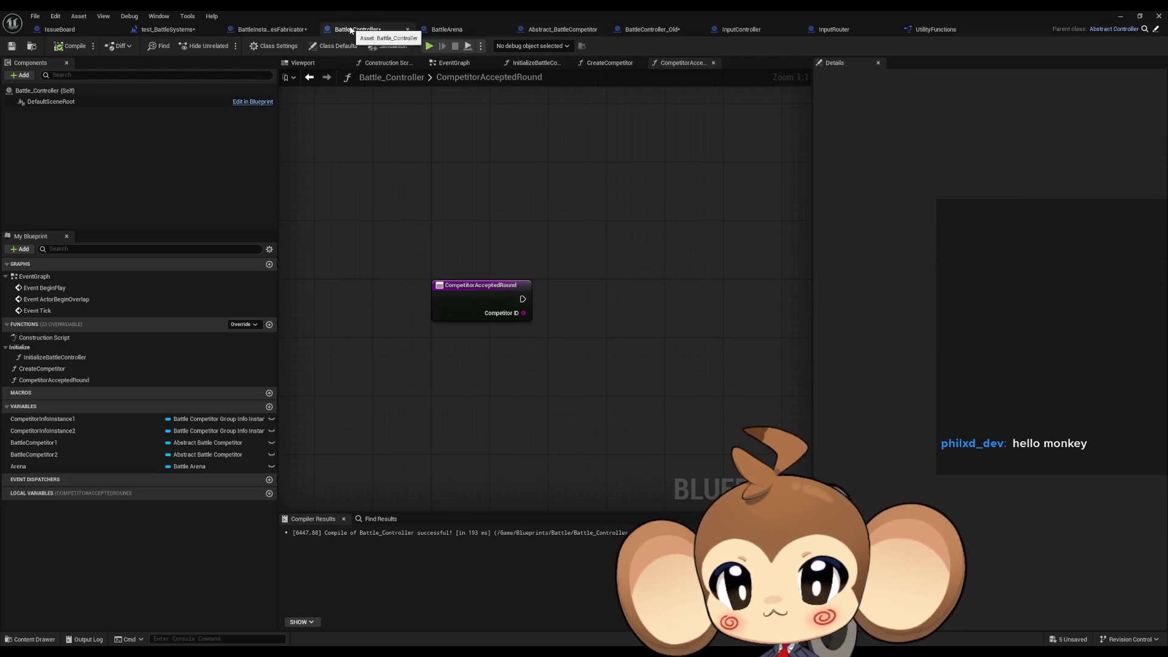
{"action": "left_click", "coordinate": [455, 306]}
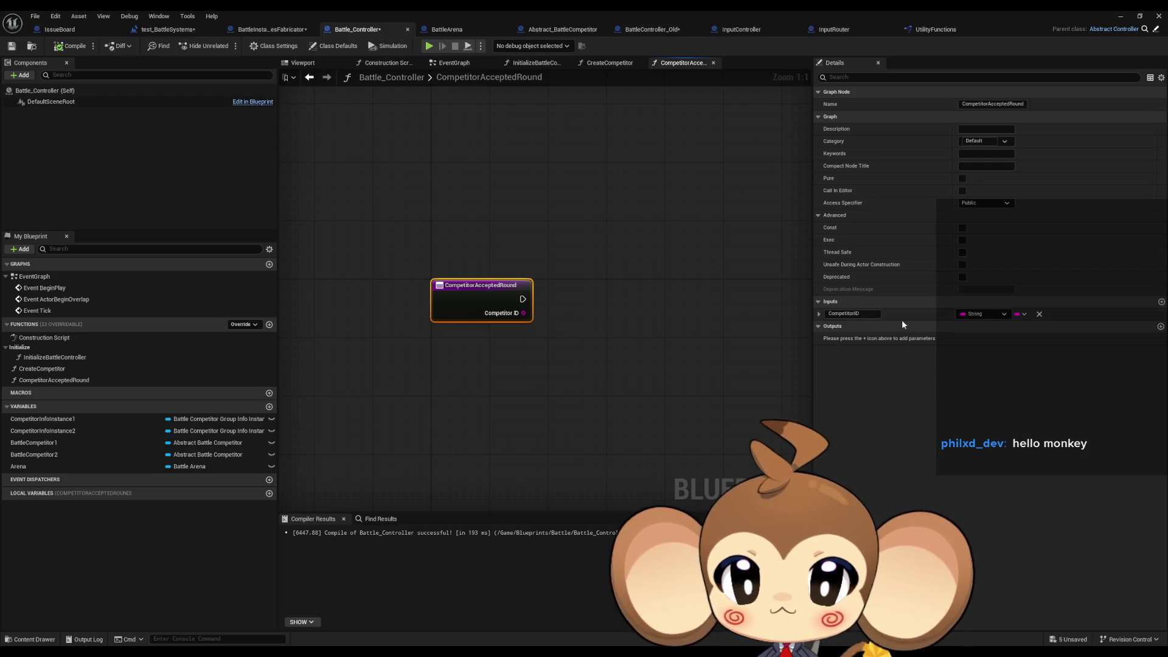
{"action": "left_click", "coordinate": [819, 314]}
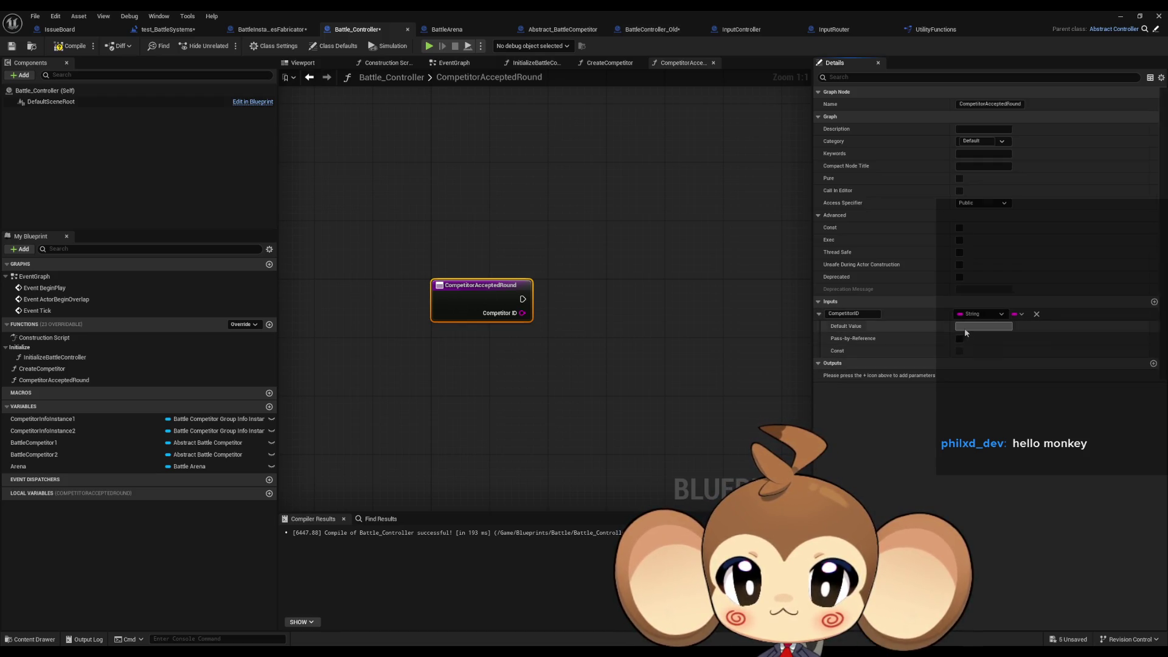
{"action": "key", "text": "ctrl+s"}
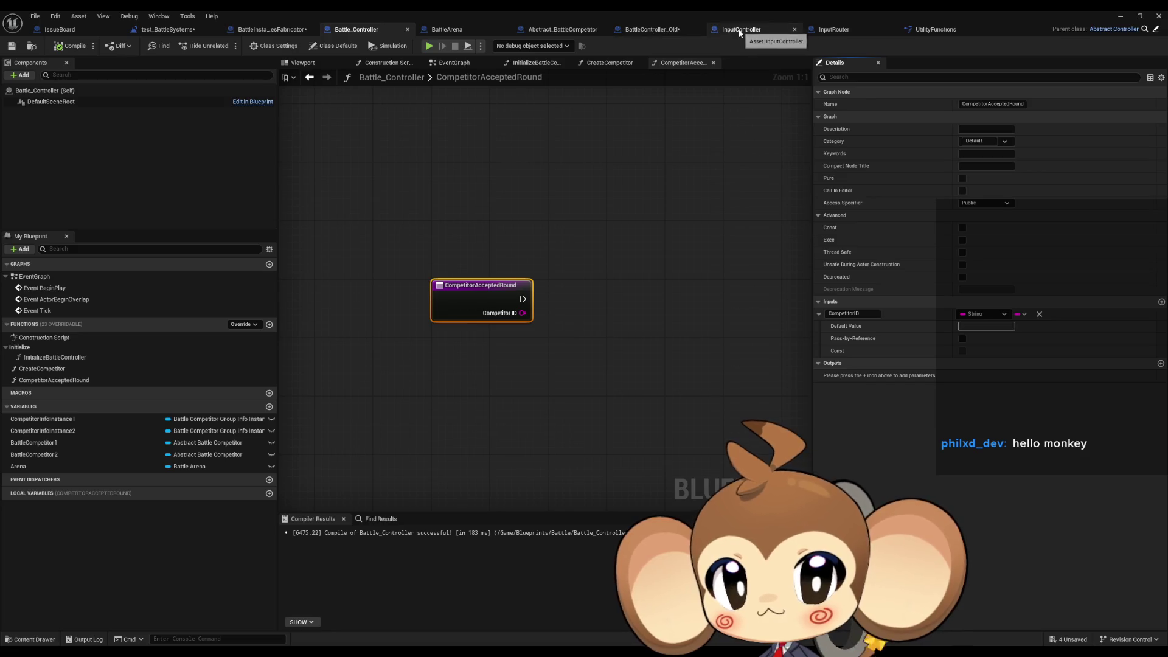
Recheck the dispatcher's CompetitorID input, then view BattleInstancesFabricator's CreateBattle graph.
{"action": "left_click", "coordinate": [548, 31]}
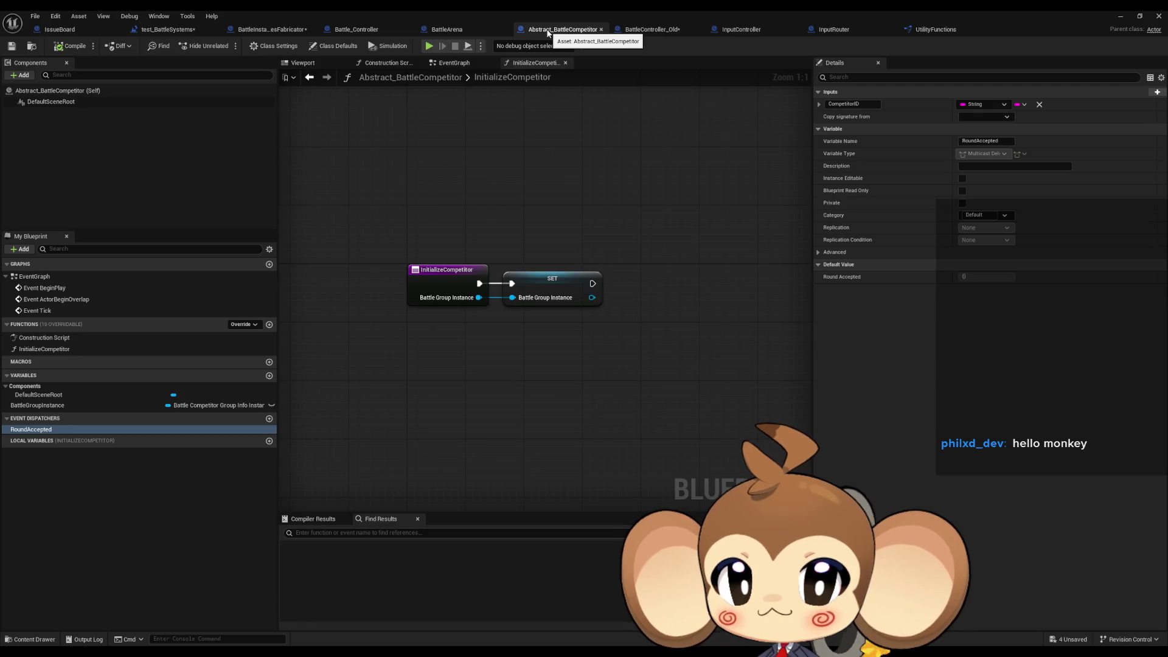
{"action": "left_click", "coordinate": [819, 105]}
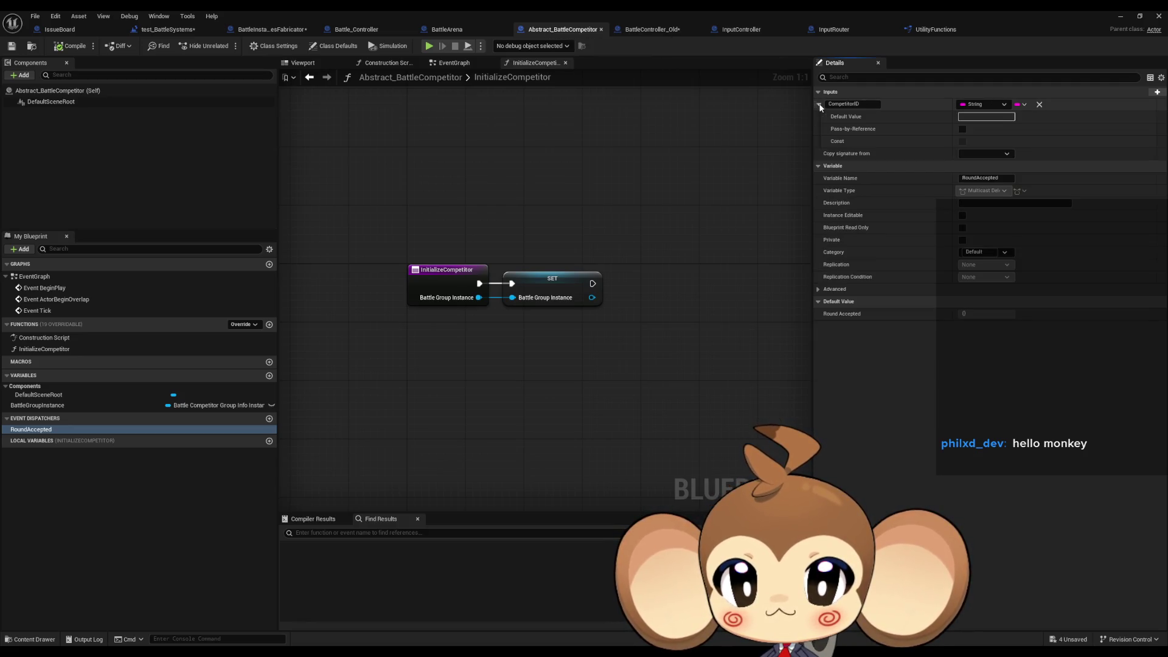
{"action": "left_click", "coordinate": [819, 104]}
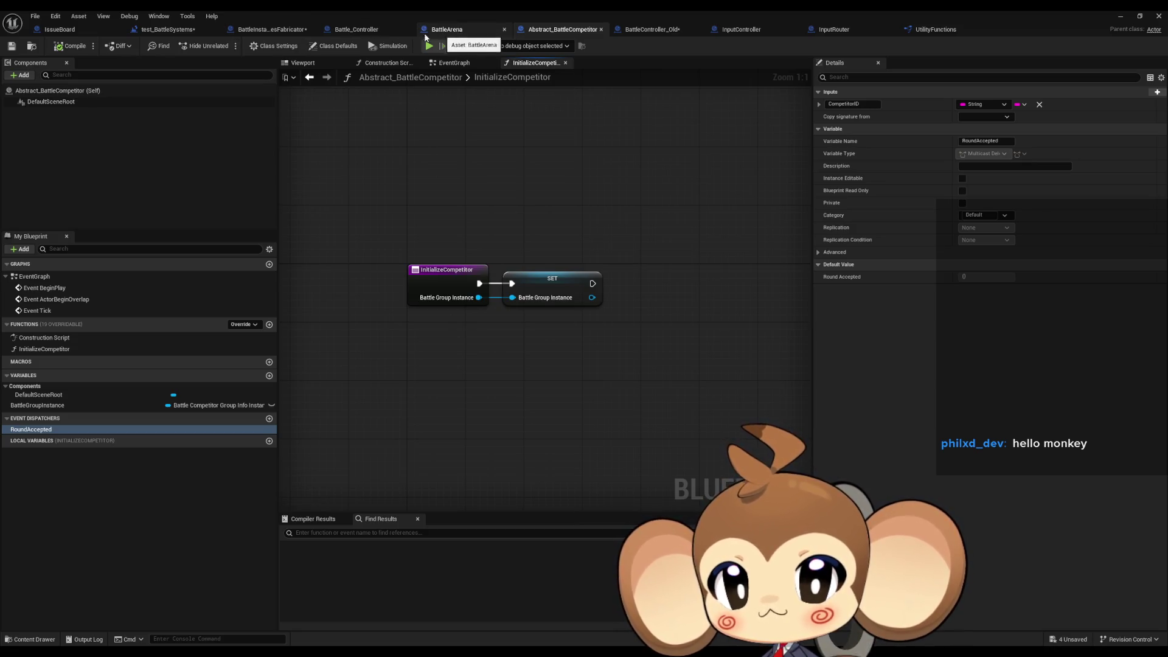
{"action": "left_click", "coordinate": [269, 31]}
{"action": "scroll", "coordinate": [531, 249], "scroll_direction": "up", "scroll_amount": 4}
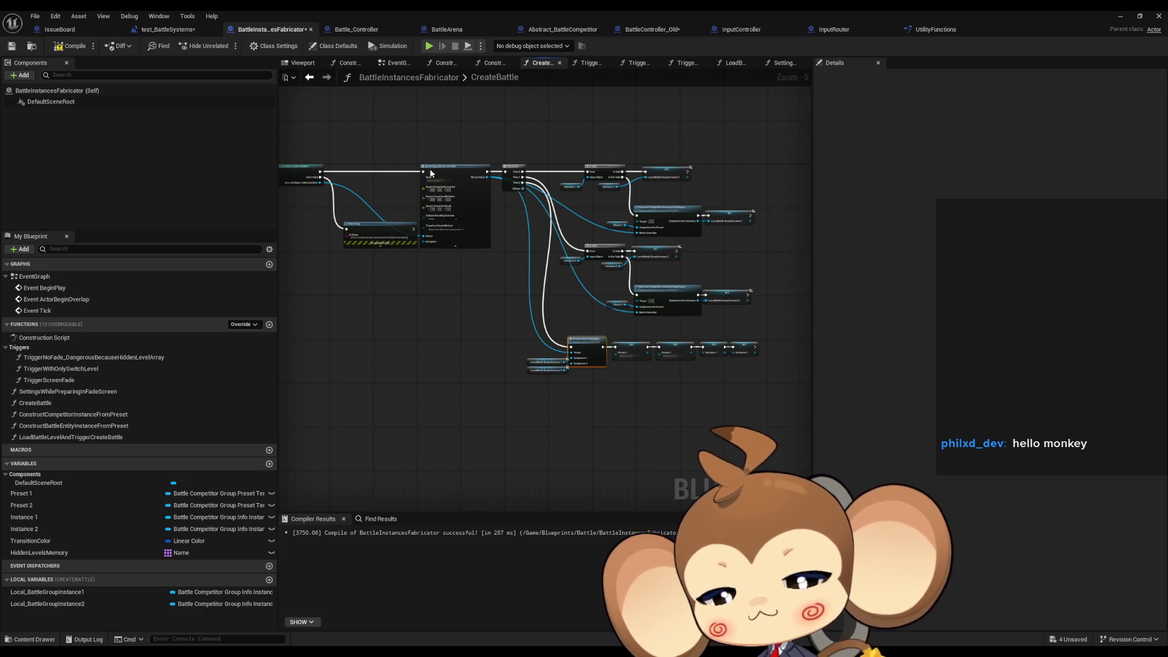
Open InitializeBattleController and examine its entry node and SET nodes.
{"action": "left_click", "coordinate": [373, 31]}
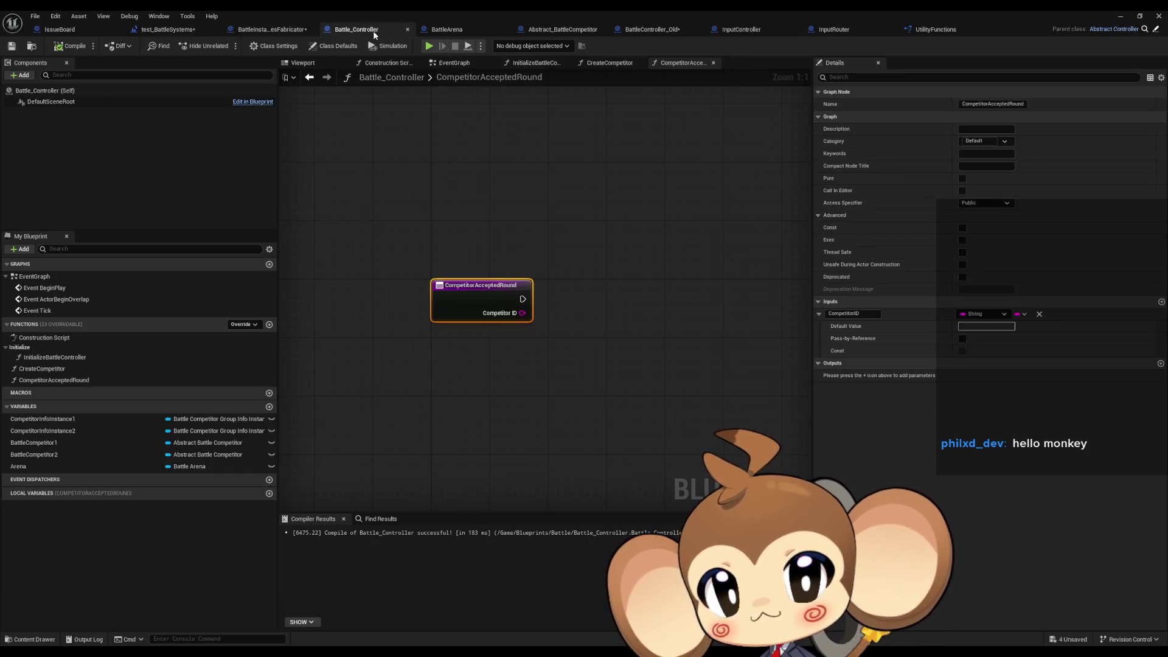
{"action": "double_click", "coordinate": [77, 362]}
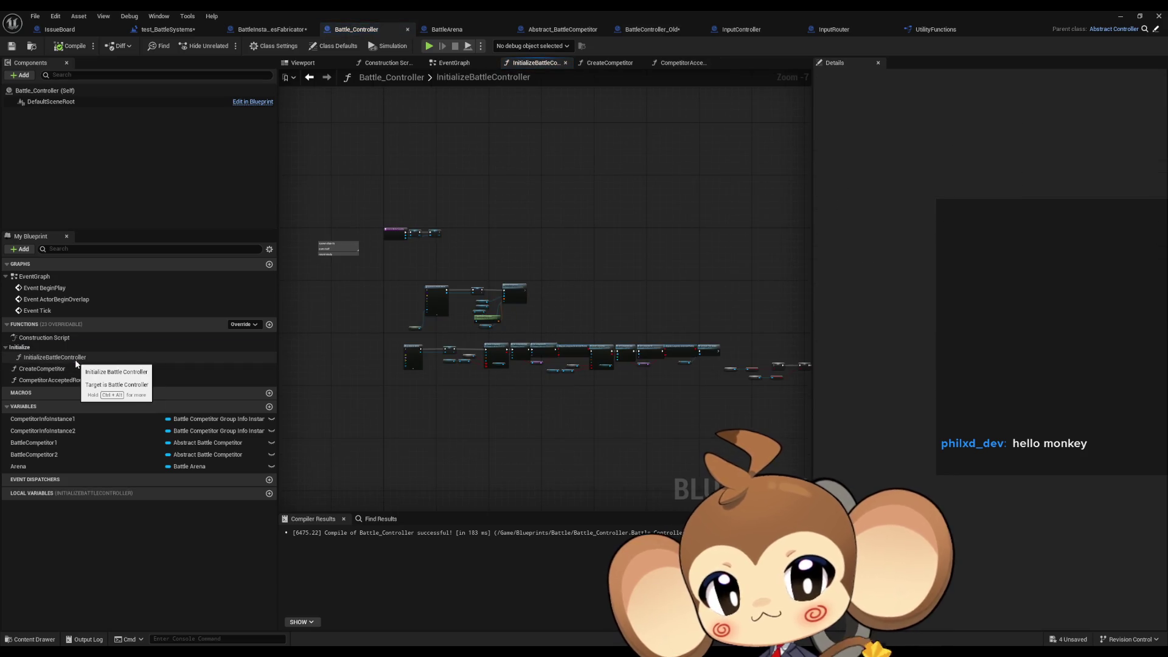
{"action": "scroll", "coordinate": [414, 250], "scroll_direction": "up", "scroll_amount": 3}
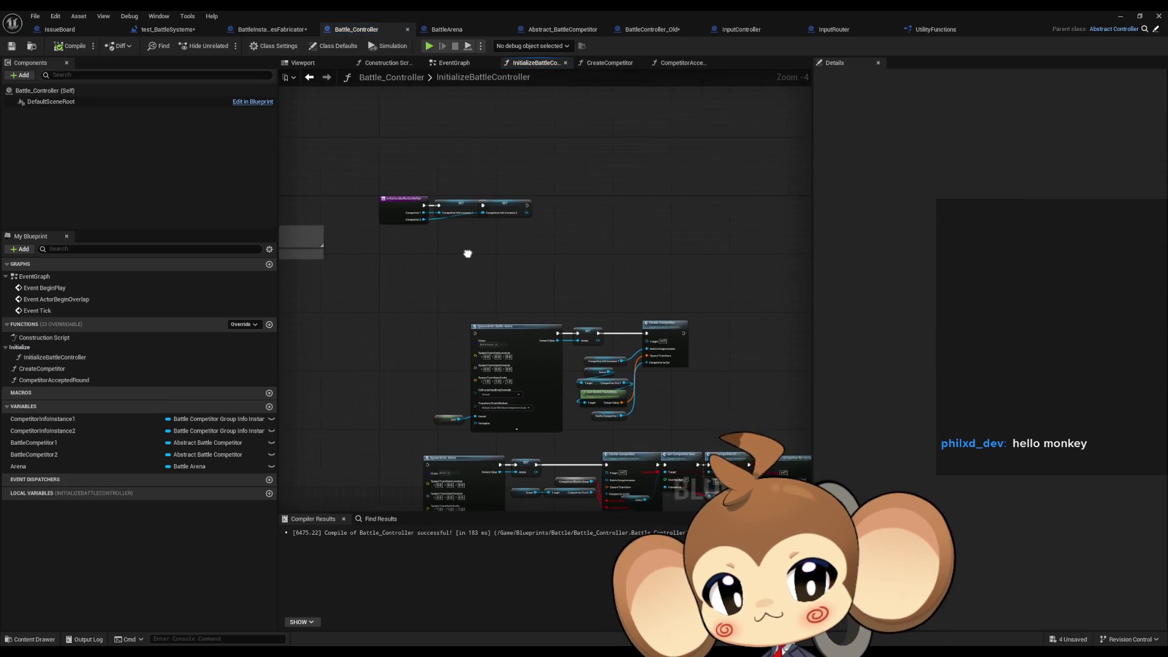
{"action": "scroll", "coordinate": [643, 288], "scroll_direction": "up", "scroll_amount": 3}
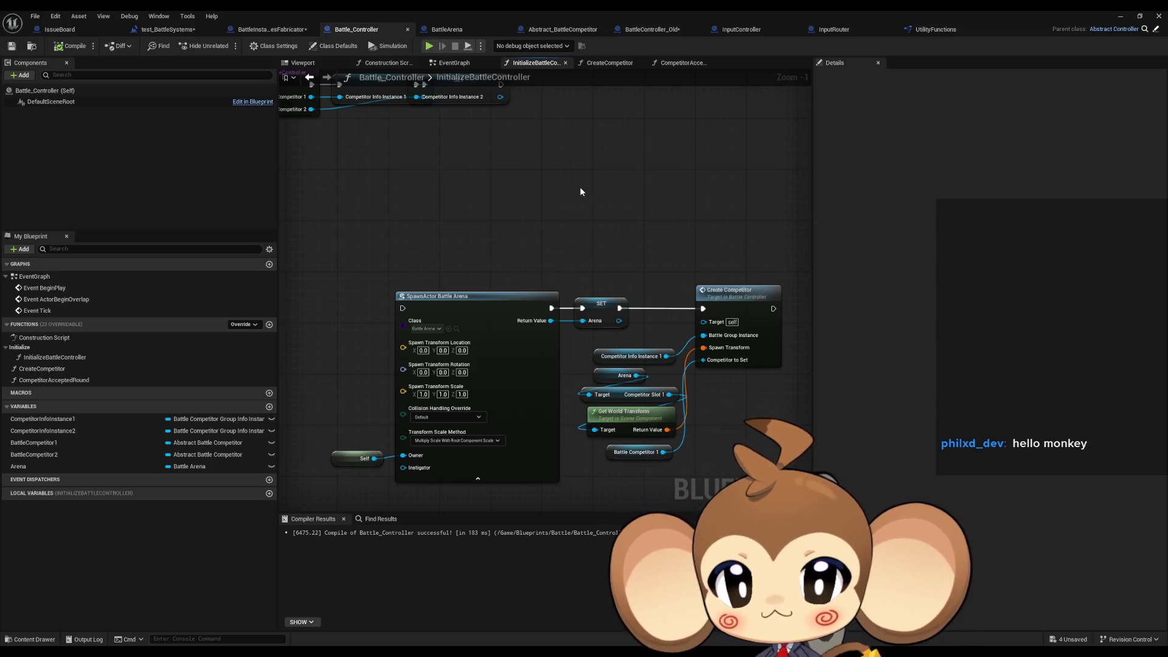
{"action": "mouse_move", "coordinate": [547, 226]}
{"action": "left_mouse_down"}
{"action": "mouse_move", "coordinate": [678, 305]}
{"action": "mouse_move", "coordinate": [752, 331]}
{"action": "left_mouse_up"}
{"action": "scroll", "coordinate": [751, 331], "scroll_direction": "down", "scroll_amount": 1}
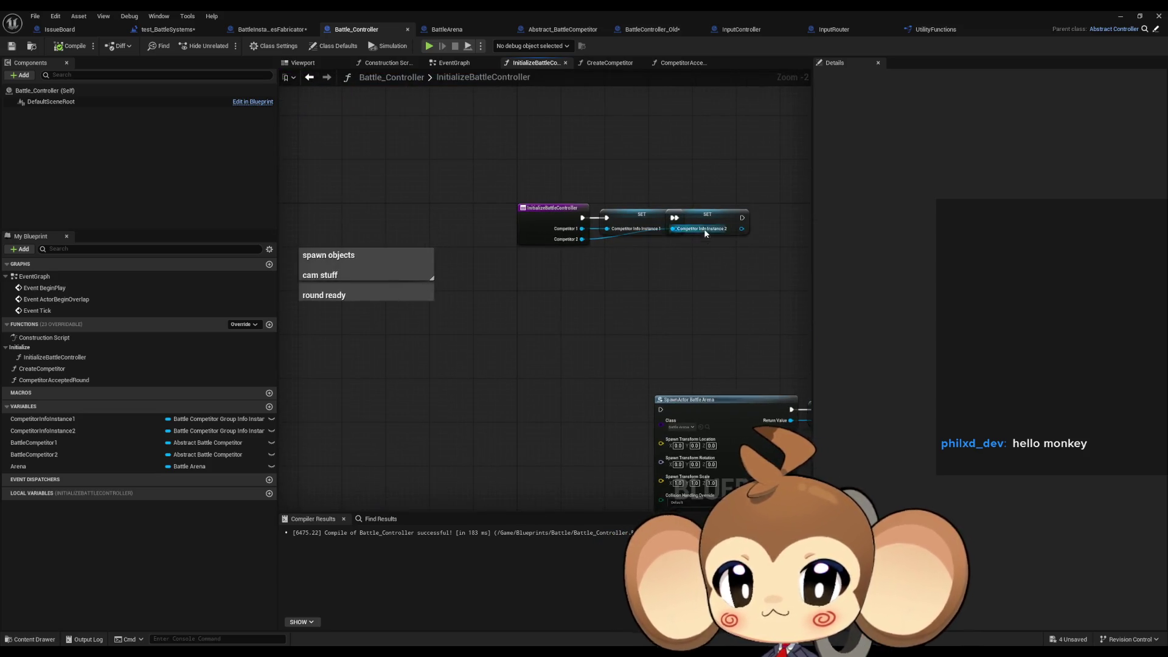
{"action": "scroll", "coordinate": [703, 230], "scroll_direction": "up", "scroll_amount": 2}
{"action": "left_click", "coordinate": [612, 214]}
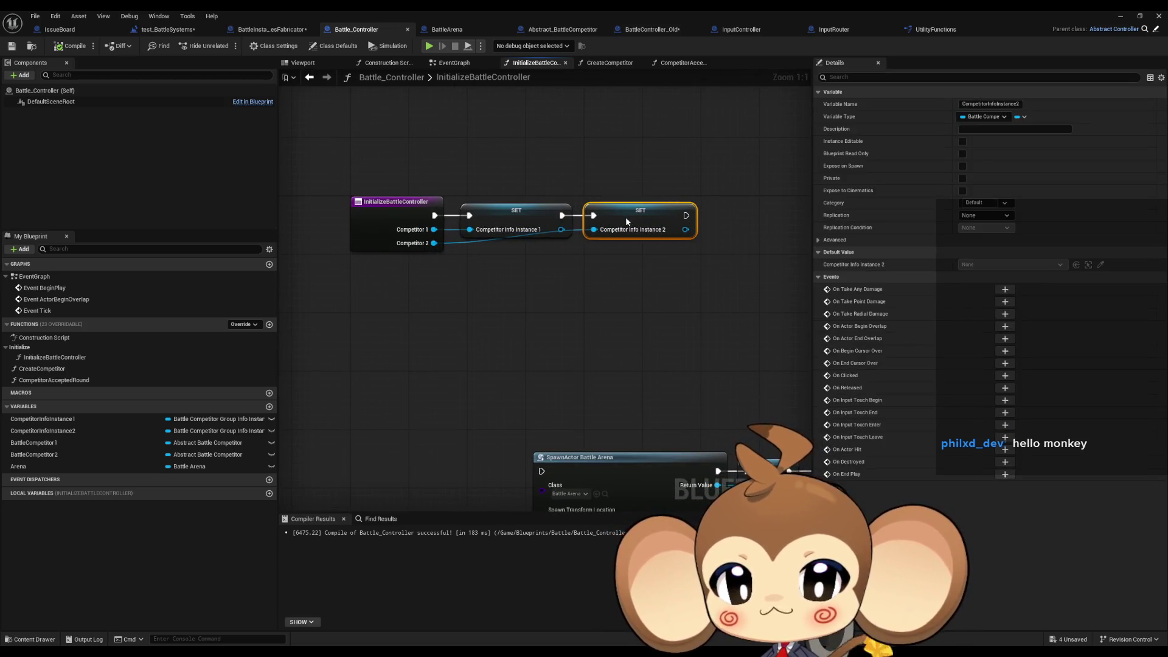
{"action": "left_click", "coordinate": [624, 300]}
{"action": "scroll", "coordinate": [430, 163], "scroll_direction": "down", "scroll_amount": 1}
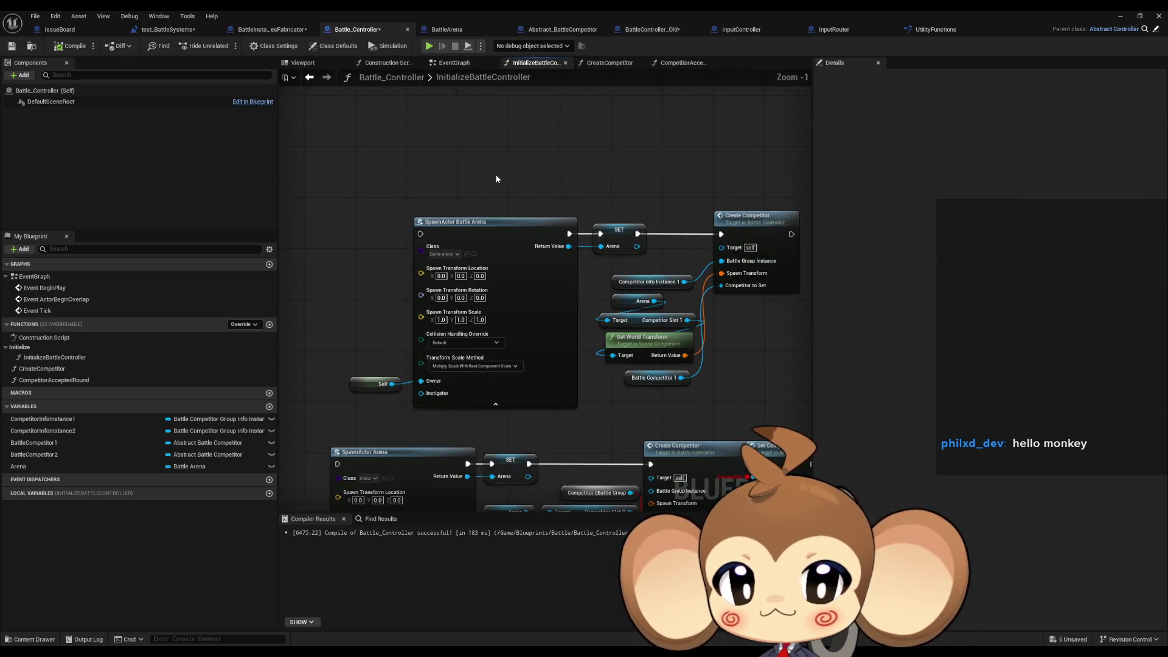
{"action": "scroll", "coordinate": [523, 177], "scroll_direction": "down", "scroll_amount": 1}
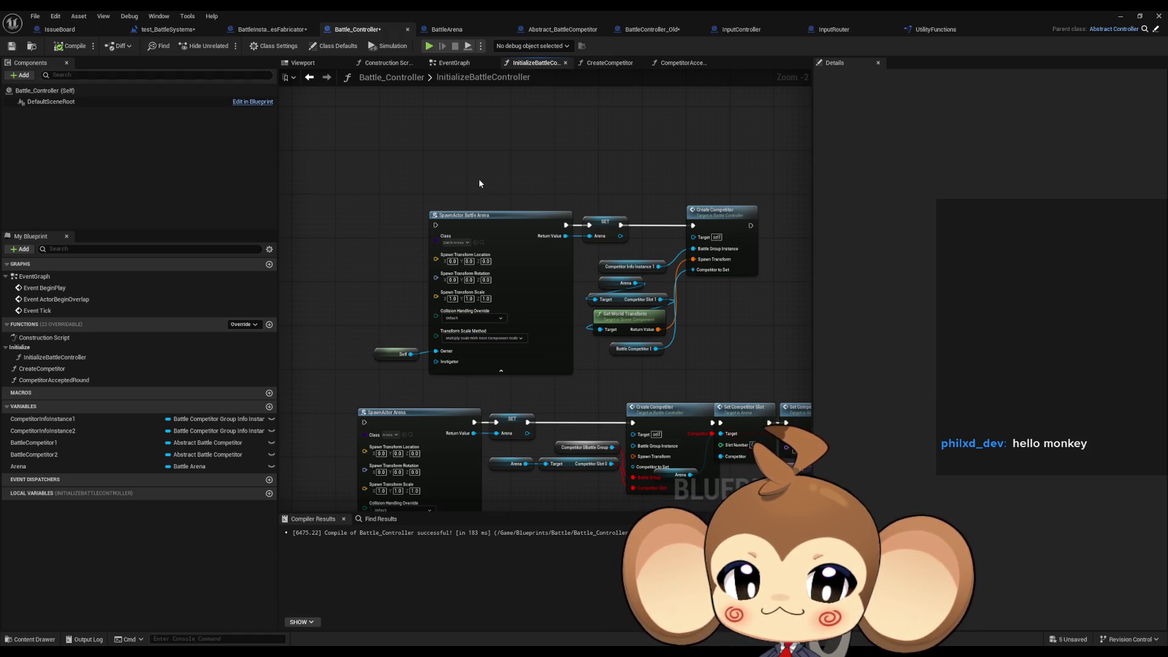
Follow the Create Competitor call into the CreateCompetitor function graph.
{"action": "left_click", "coordinate": [737, 210]}
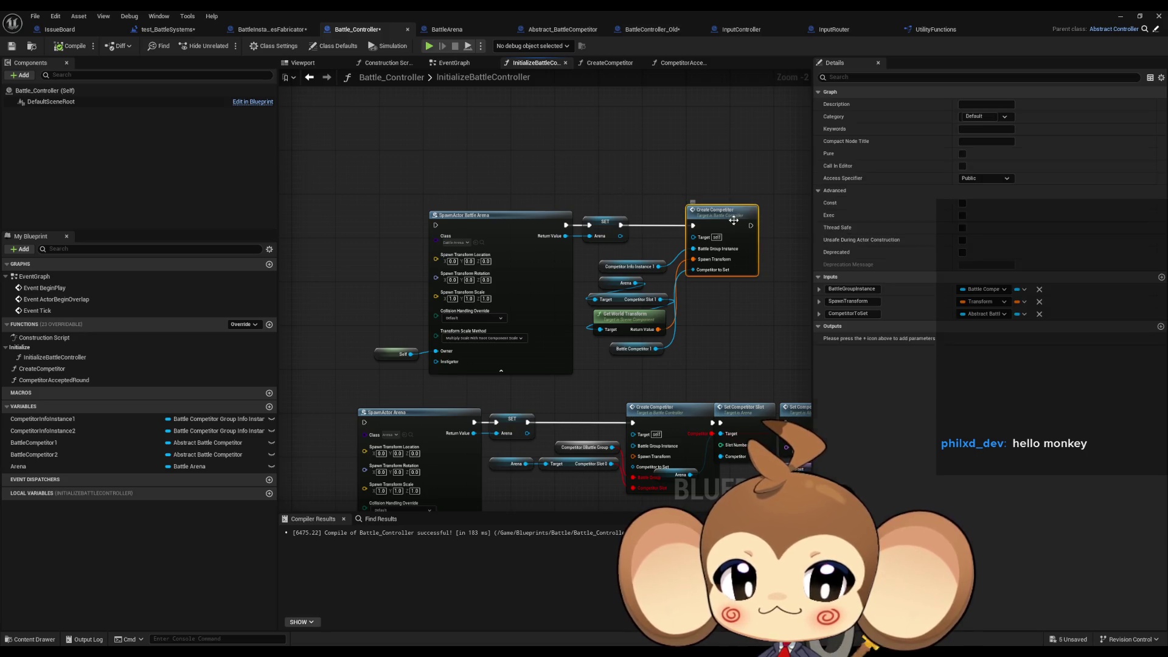
{"action": "left_click_drag", "start_coordinate": [737, 210], "coordinate": [654, 225]}
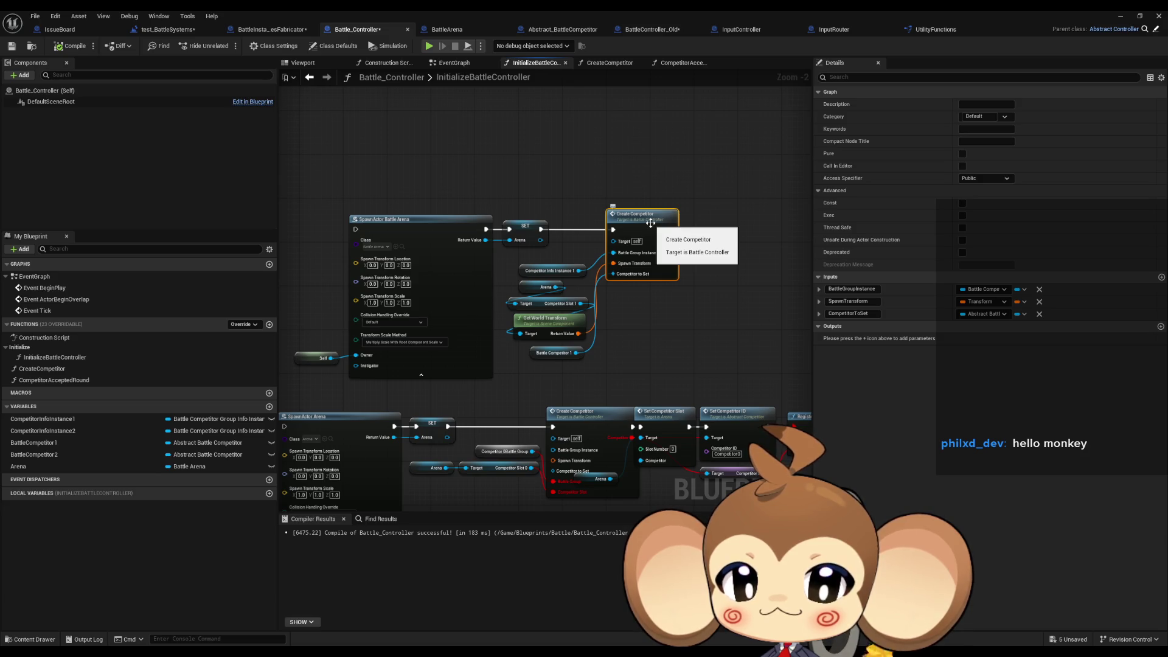
{"action": "double_click", "coordinate": [651, 223]}
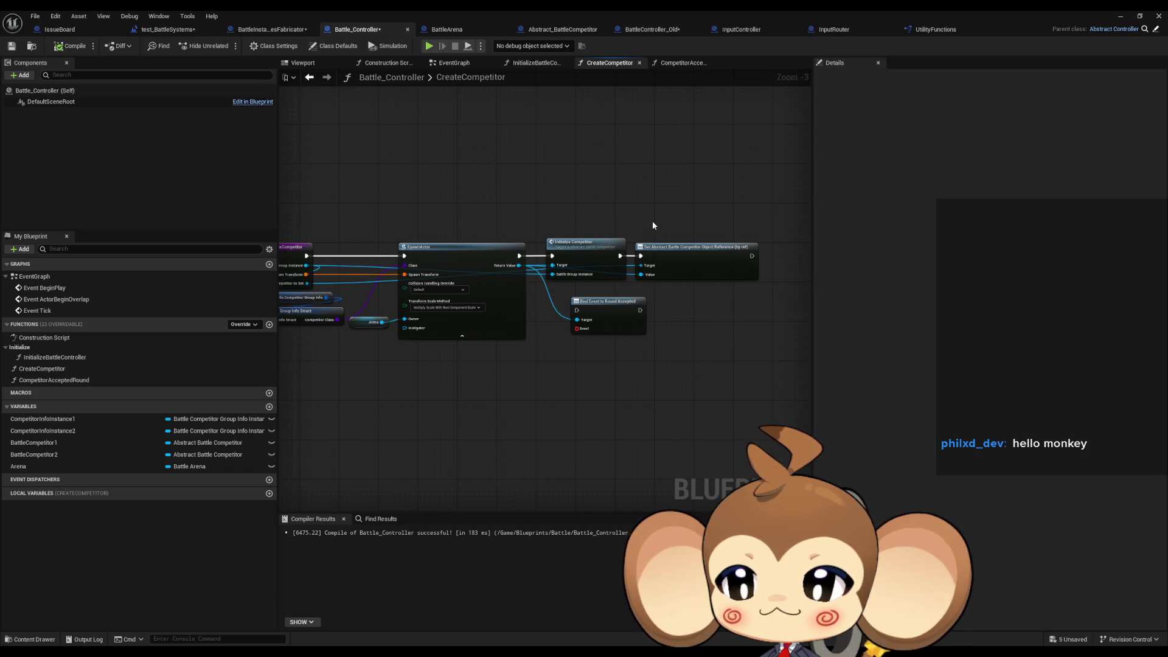
Feed Bind Event's Event pin from a Create Event node bound to CompetitorAcceptedRound.
{"action": "left_click_drag", "start_coordinate": [577, 329], "coordinate": [546, 359]}
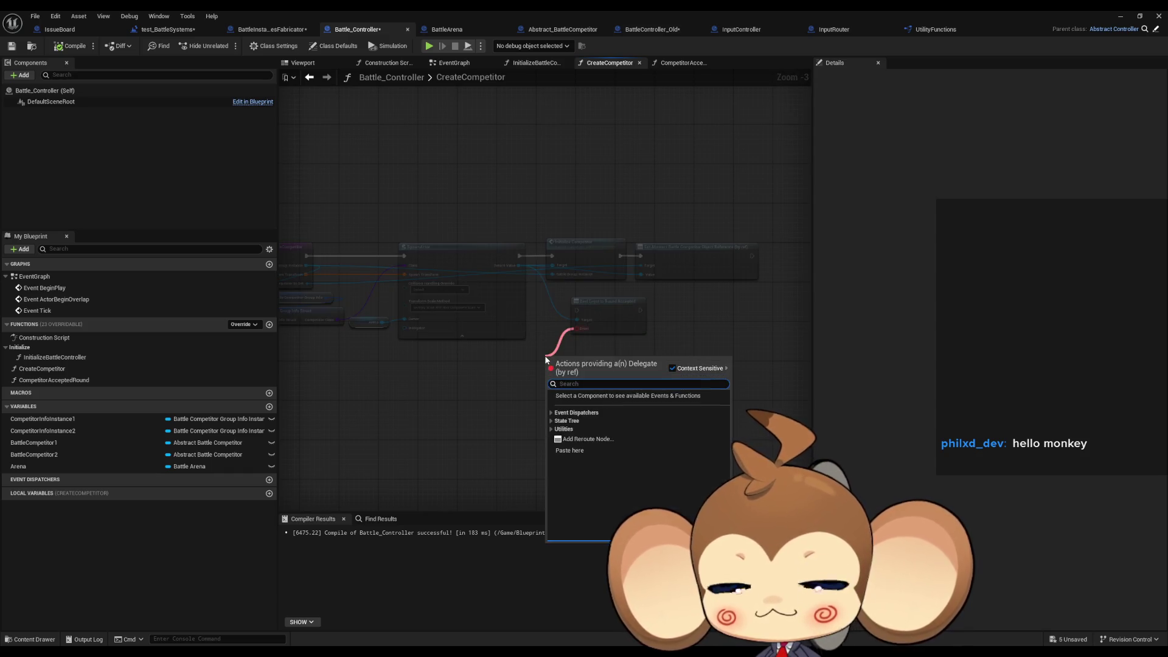
{"action": "type", "text": "create event"}
{"action": "left_click", "coordinate": [587, 402]}
{"action": "left_click", "coordinate": [569, 389]}
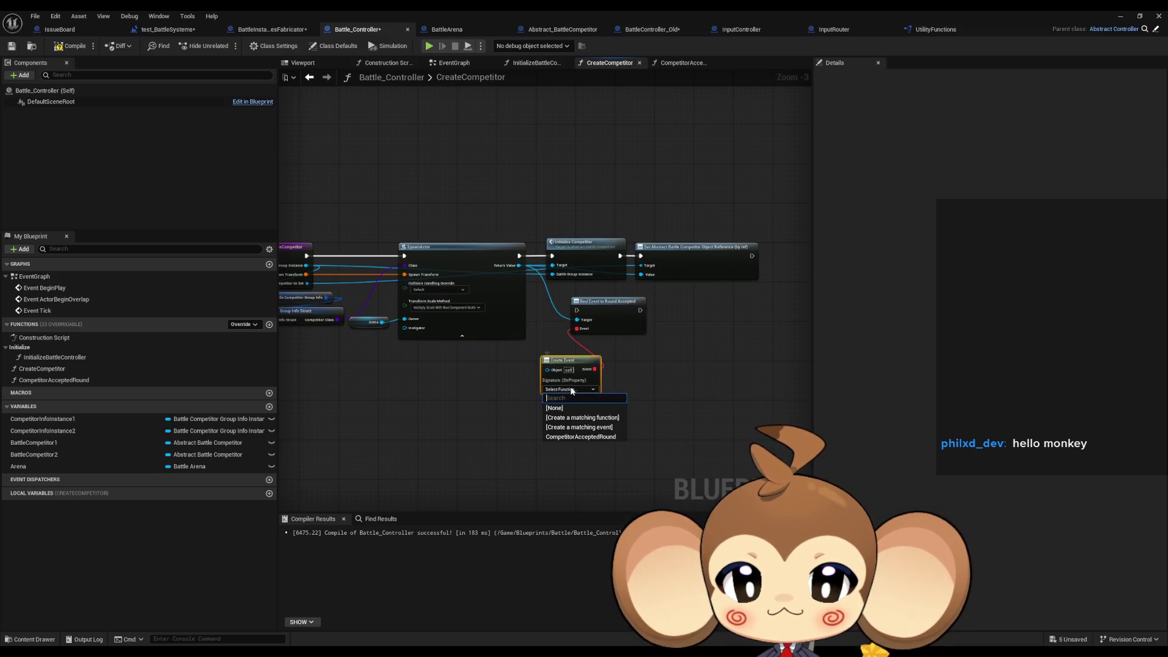
{"action": "left_click", "coordinate": [581, 437]}
Chain execution Initialize Competitor → Bind Event → Set and tidy the nodes onto the main line.
{"action": "left_click_drag", "start_coordinate": [639, 311], "coordinate": [613, 334]}
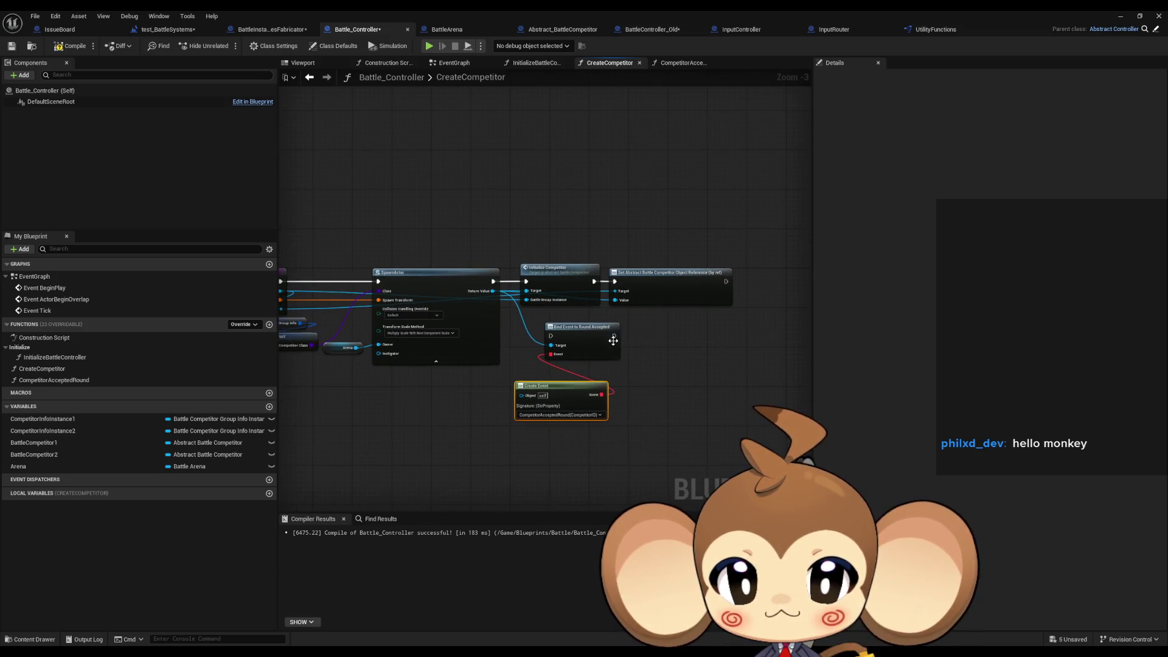
{"action": "left_click_drag", "start_coordinate": [594, 281], "coordinate": [551, 331]}
{"action": "mouse_move", "coordinate": [613, 330]}
{"action": "left_mouse_down"}
{"action": "mouse_move", "coordinate": [614, 281]}
{"action": "mouse_move", "coordinate": [689, 311]}
{"action": "mouse_move", "coordinate": [665, 326]}
{"action": "left_mouse_up"}
{"action": "left_click", "coordinate": [581, 329], "text": "ctrl"}
{"action": "left_click_drag", "start_coordinate": [581, 329], "coordinate": [649, 276]}
{"action": "left_click_drag", "start_coordinate": [566, 387], "coordinate": [565, 323]}
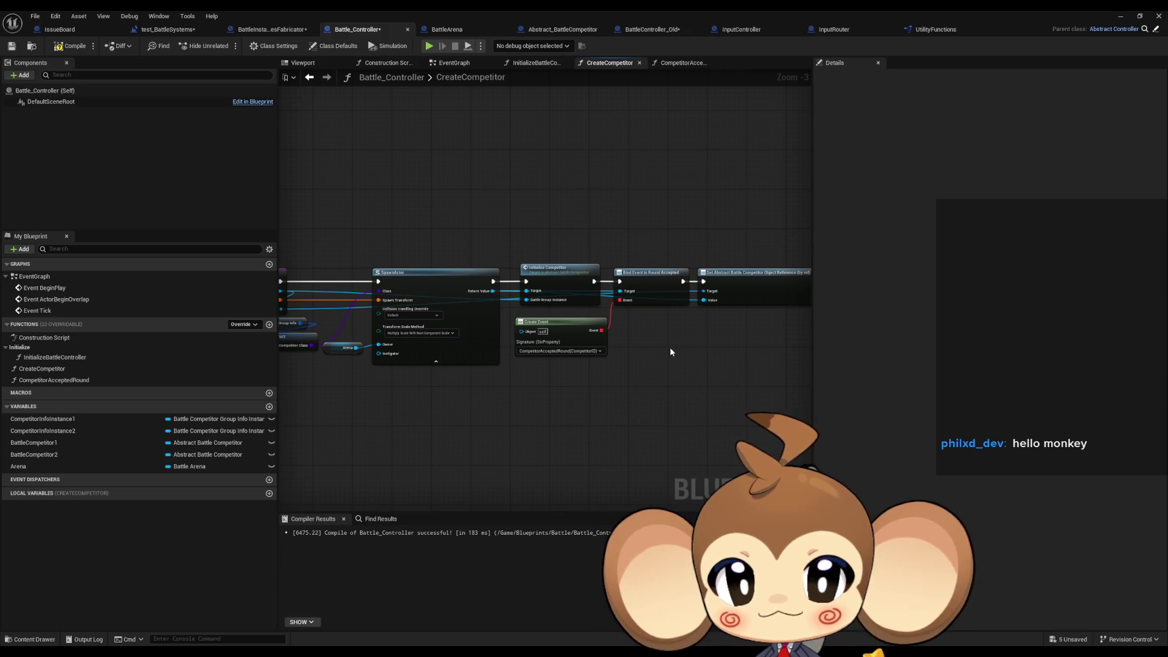
{"action": "left_click", "coordinate": [645, 31]}
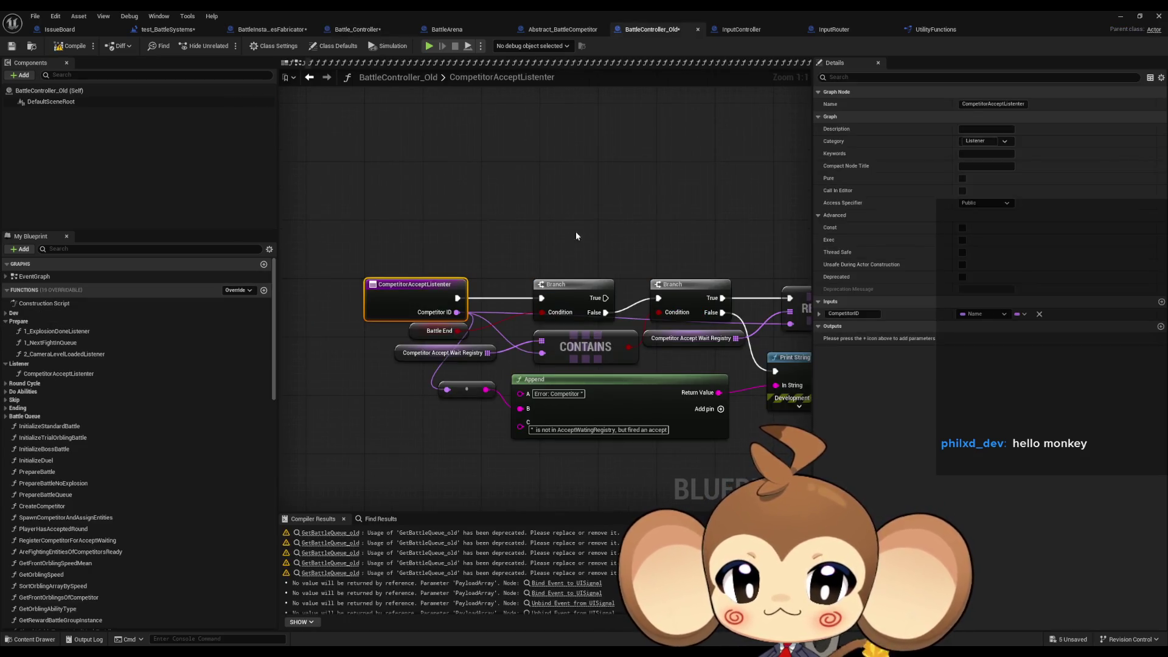
Browse the old listener graphs and inspect Create Competitor and Set Competitor Slot in 1_ExplosionDoneListener.
{"action": "left_click", "coordinate": [59, 354]}
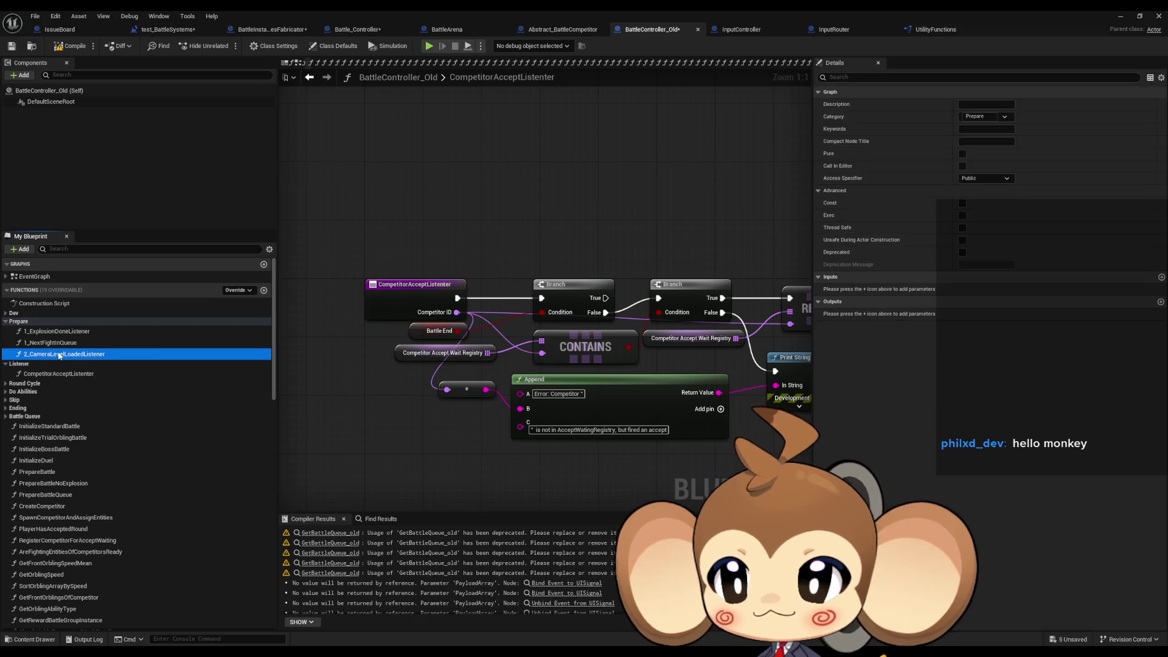
{"action": "double_click", "coordinate": [56, 353]}
{"action": "double_click", "coordinate": [52, 333]}
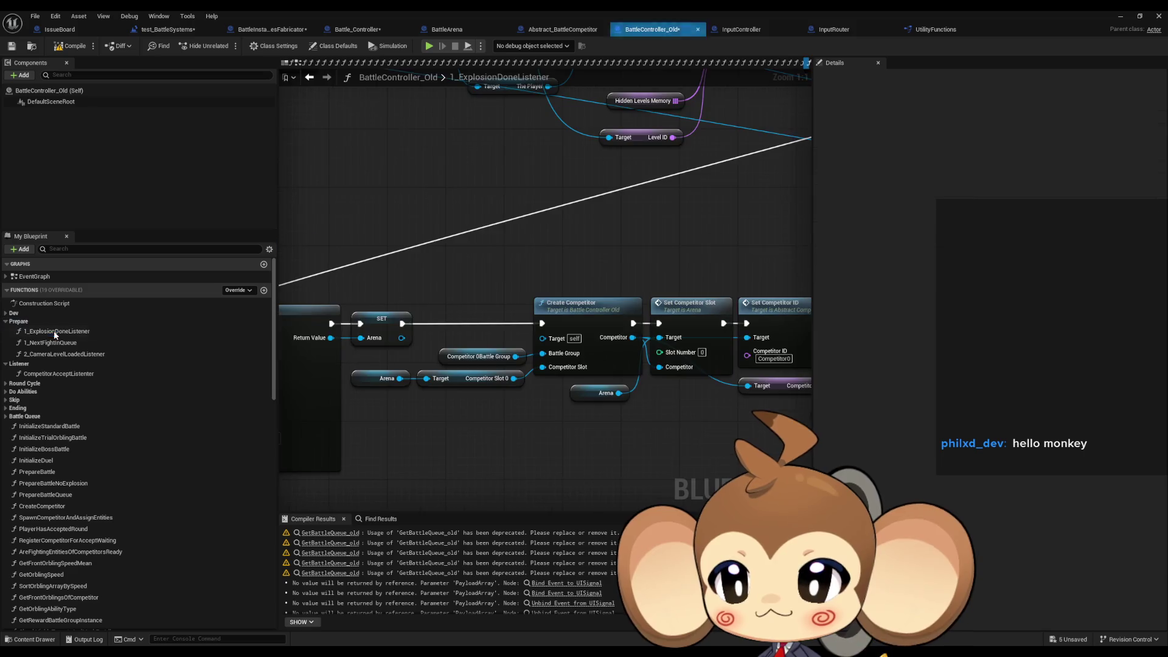
{"action": "scroll", "coordinate": [351, 361], "scroll_direction": "down", "scroll_amount": 3}
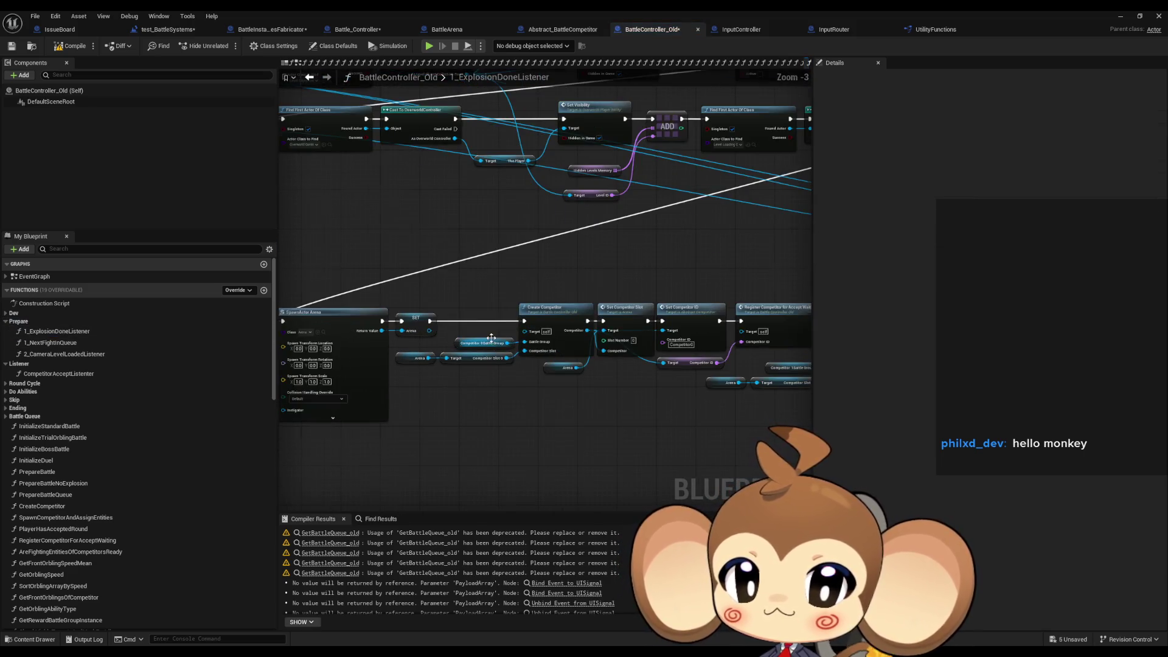
{"action": "scroll", "coordinate": [491, 337], "scroll_direction": "up", "scroll_amount": 1}
{"action": "left_click", "coordinate": [572, 302]}
{"action": "scroll", "coordinate": [489, 271], "scroll_direction": "up", "scroll_amount": 1}
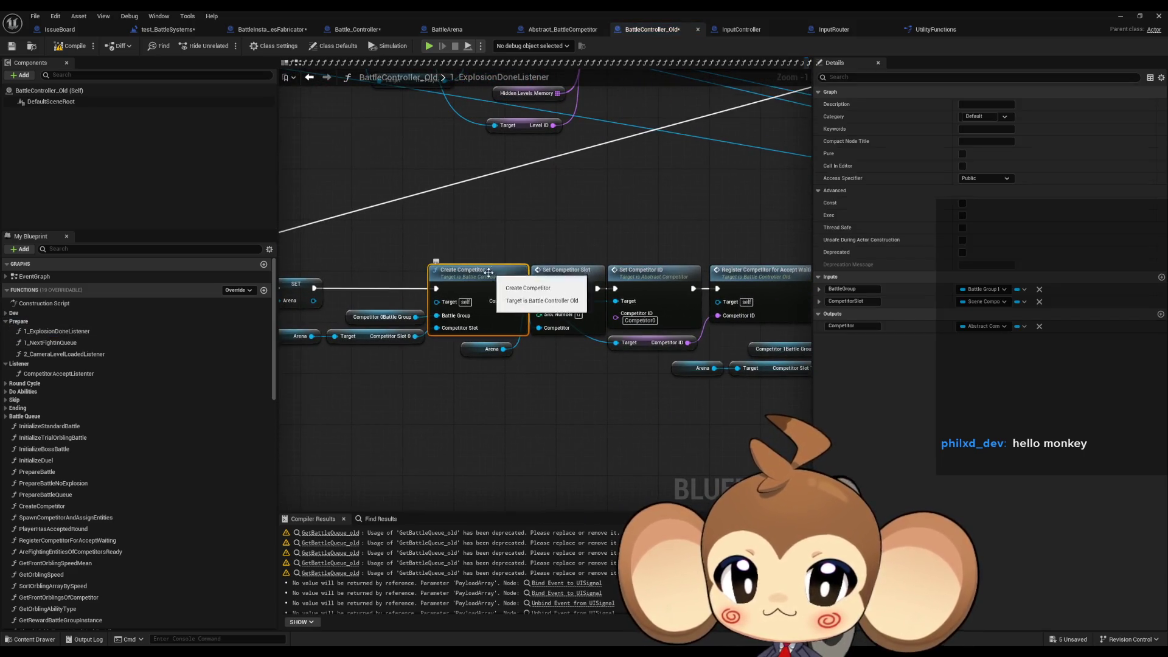
{"action": "left_click", "coordinate": [575, 327]}
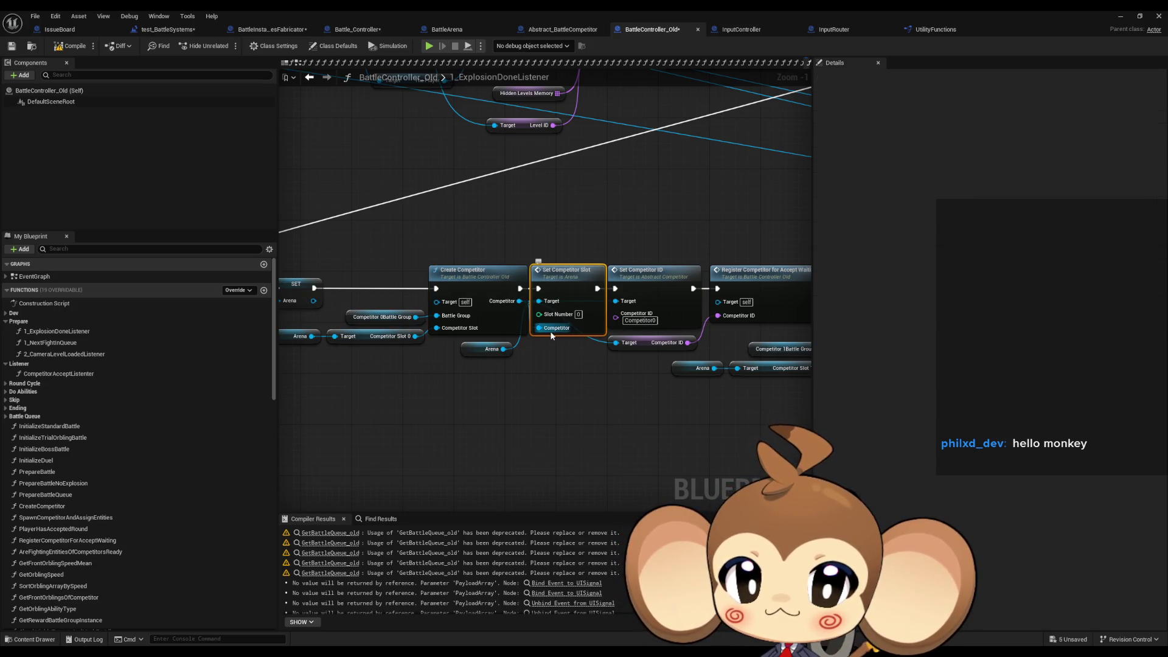
Peek into the old CreateCompetitor and SpawnCompetitorAndAssignEntities graphs, then return to Set Competitor Slot.
{"action": "double_click", "coordinate": [480, 283]}
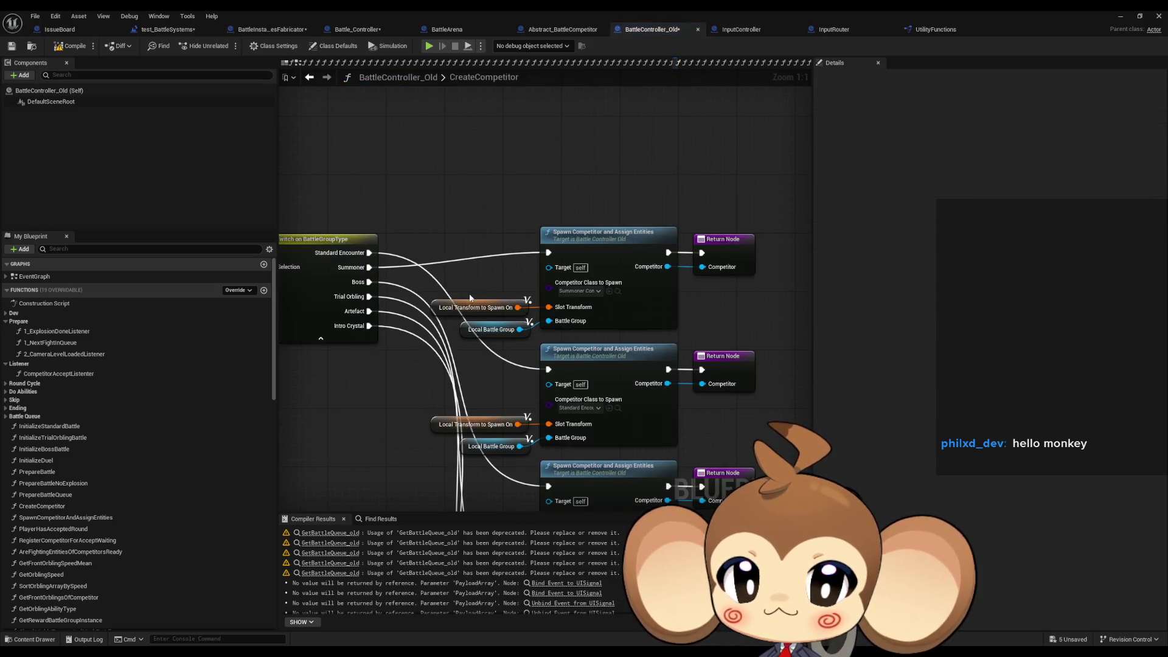
{"action": "scroll", "coordinate": [583, 295], "scroll_direction": "down", "scroll_amount": 2}
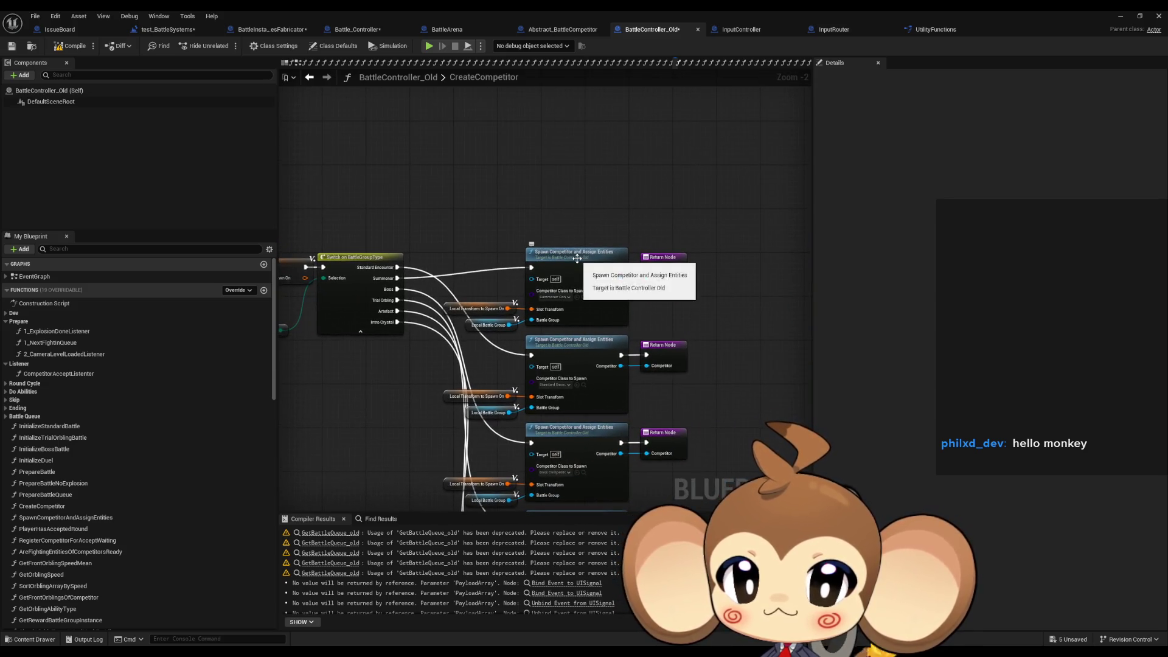
{"action": "double_click", "coordinate": [585, 261]}
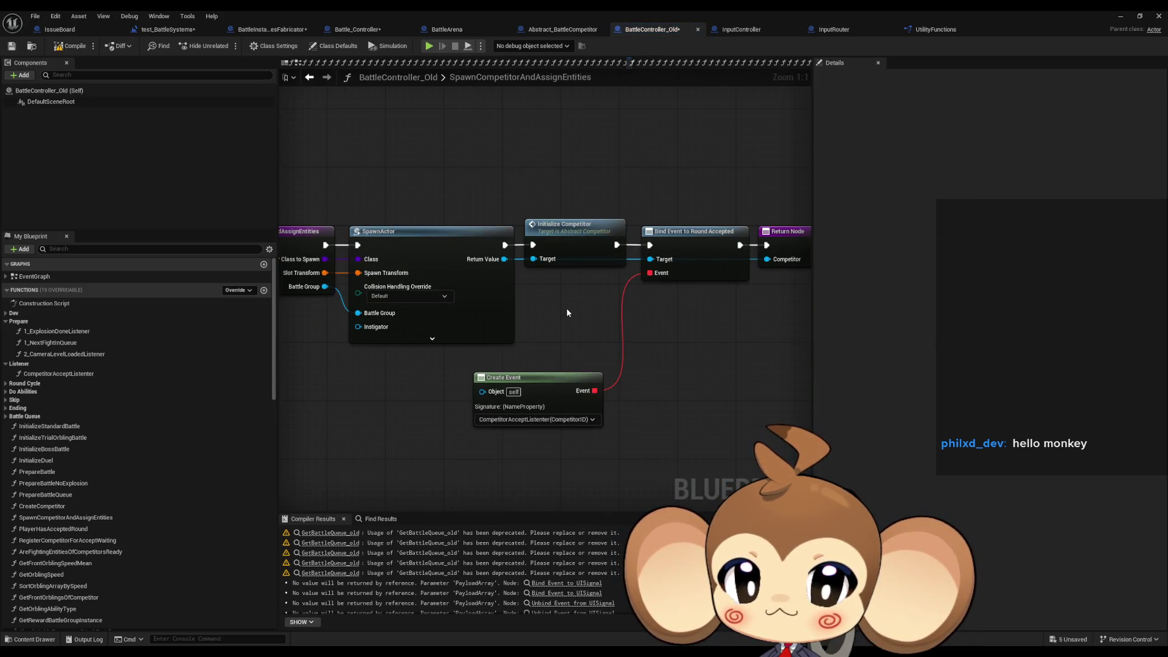
{"action": "left_click", "coordinate": [309, 77]}
{"action": "left_click", "coordinate": [309, 76]}
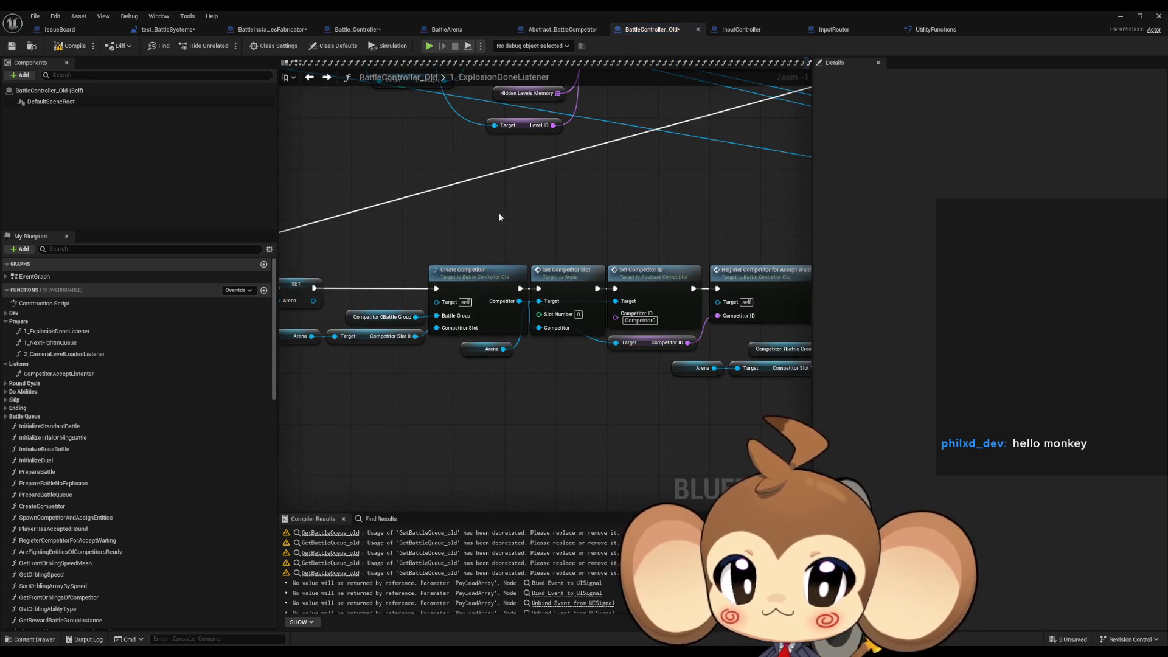
{"action": "left_click", "coordinate": [571, 277]}
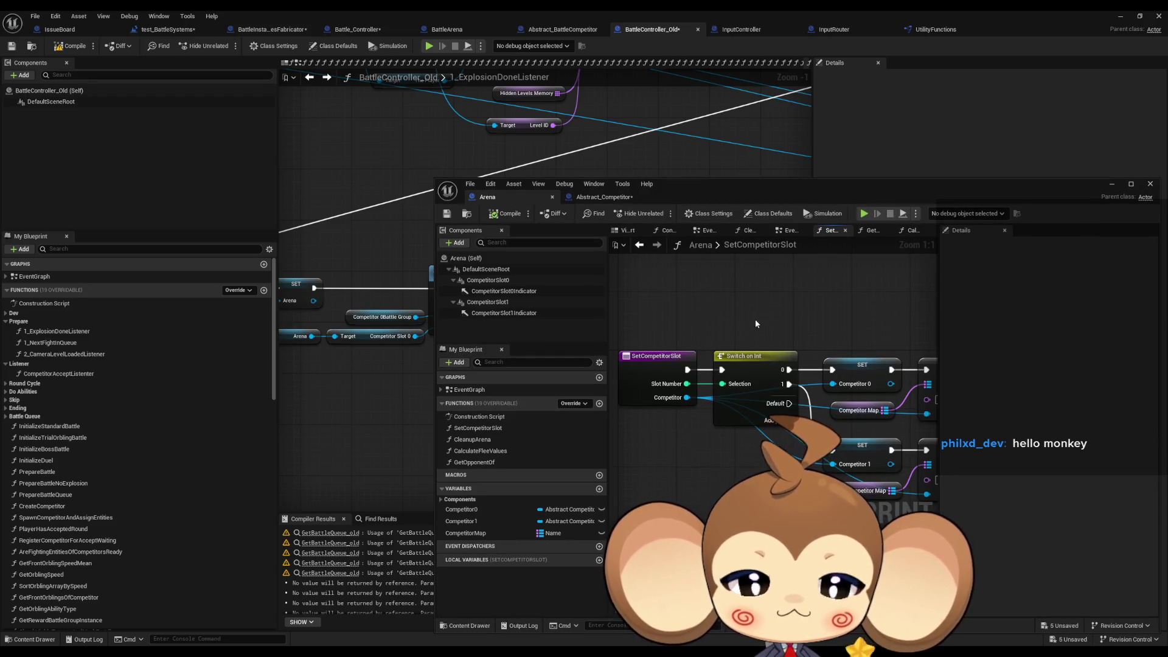
{"action": "left_click_drag", "start_coordinate": [743, 308], "coordinate": [638, 296]}
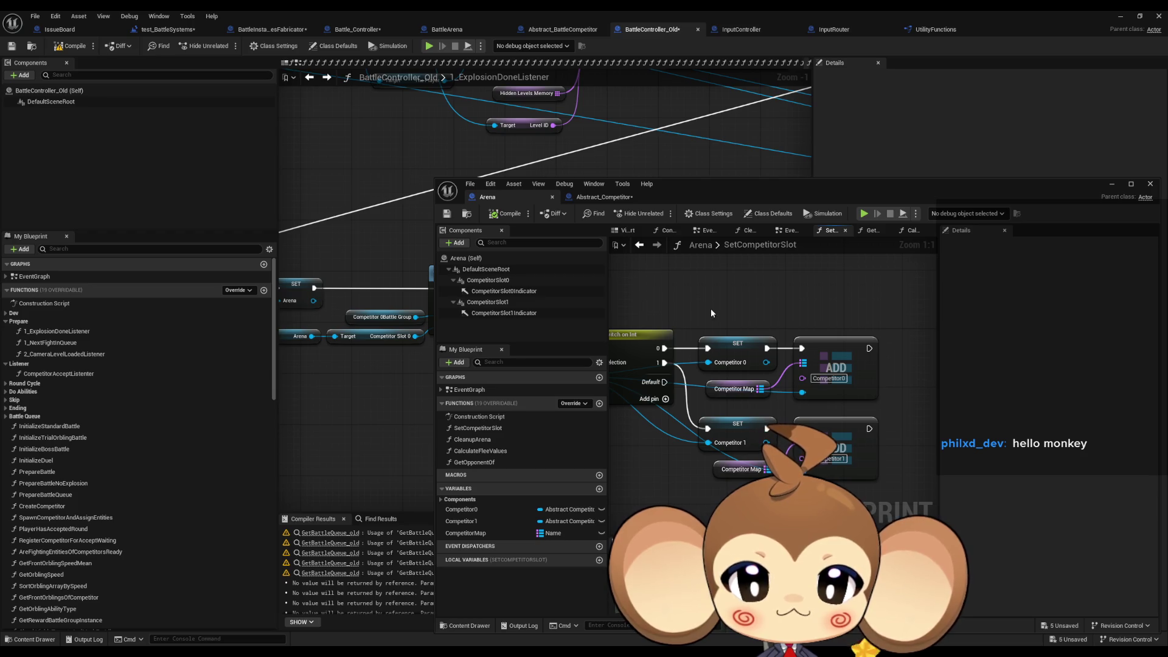
{"action": "left_click_drag", "start_coordinate": [705, 345], "coordinate": [880, 336]}
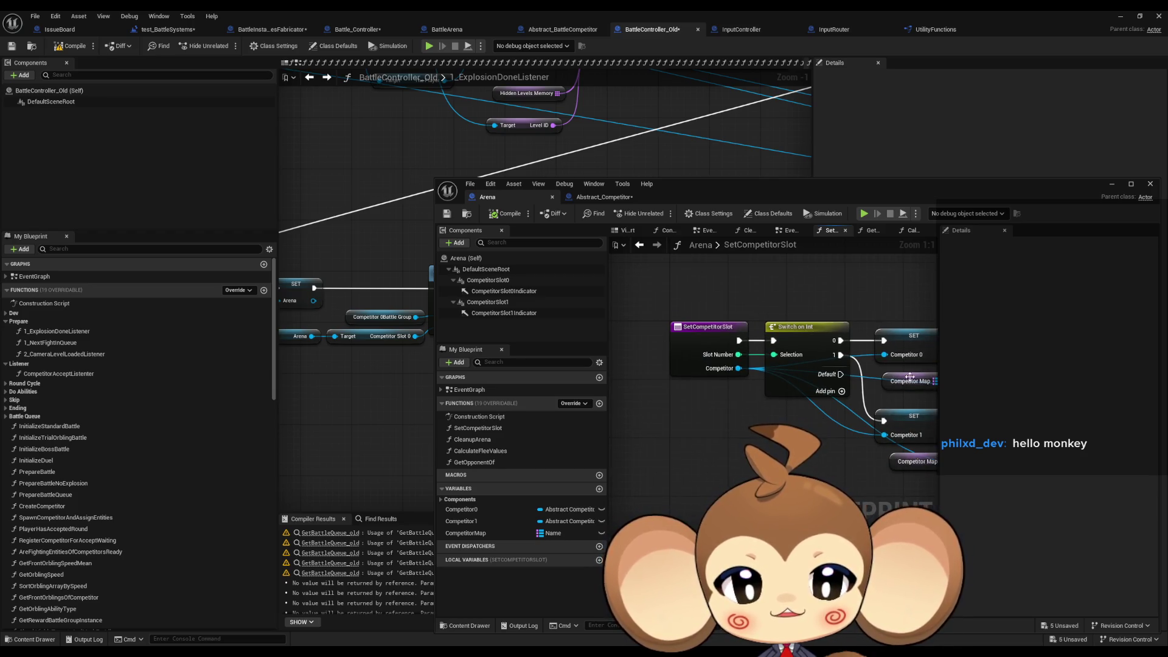
{"action": "left_click_drag", "start_coordinate": [825, 424], "coordinate": [670, 358]}
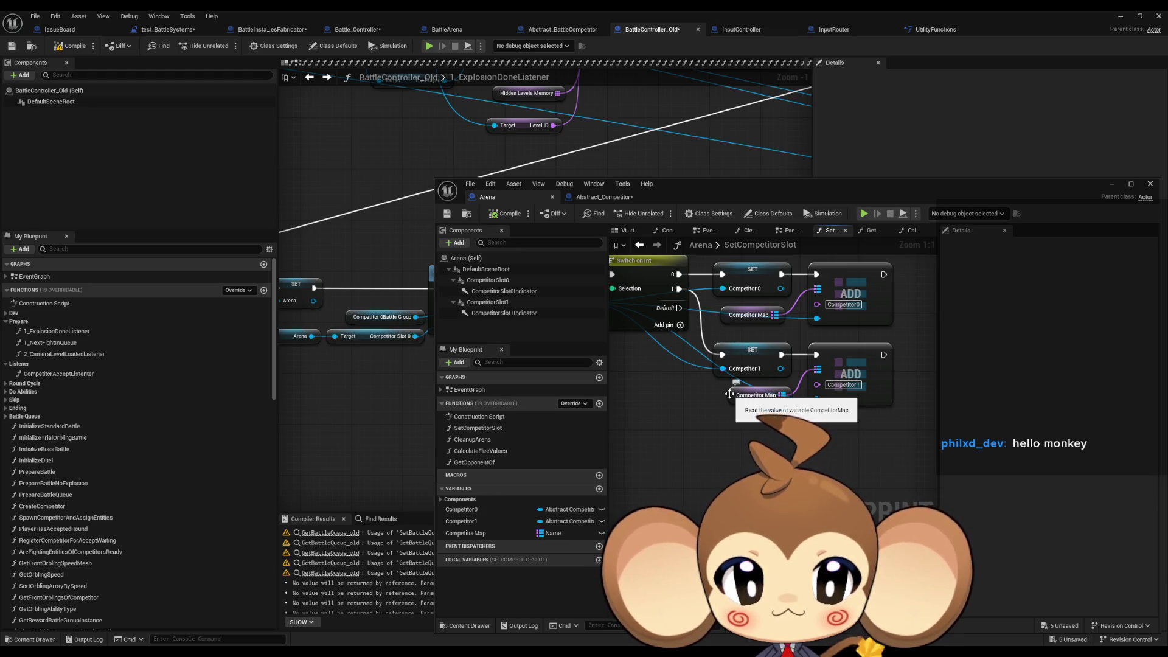
{"action": "key", "text": "alt+Tab"}
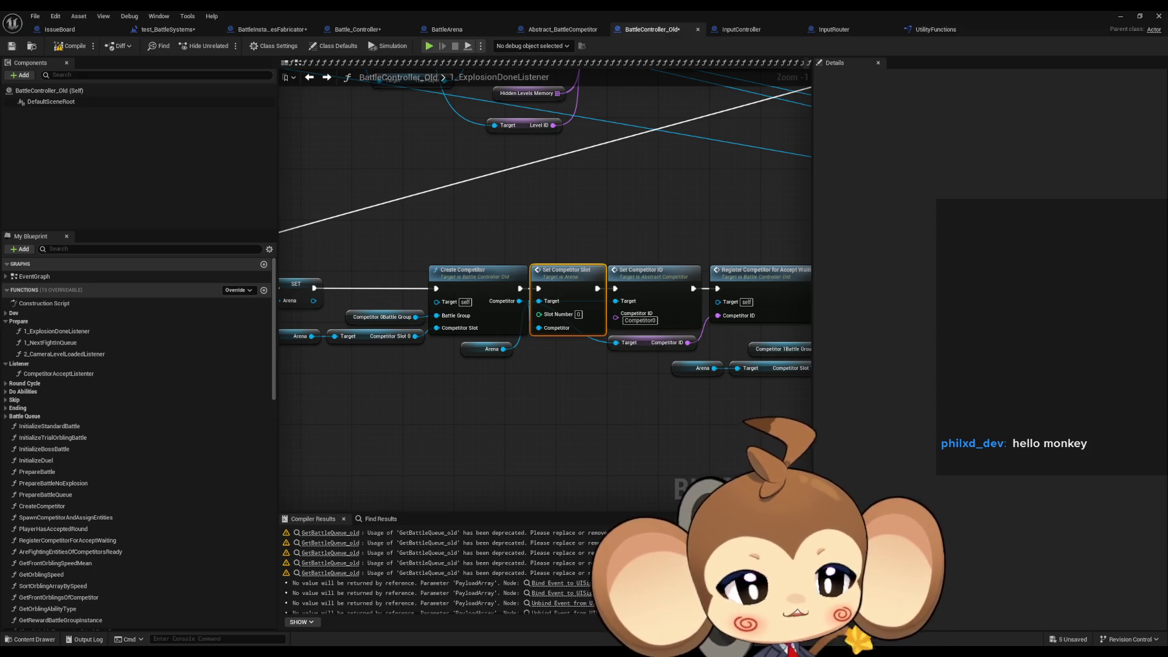
Inspect the Set Competitor ID node in 1_ExplosionDoneListener, then switch to Abstract_BattleCompetitor.
{"action": "left_click", "coordinate": [659, 203]}
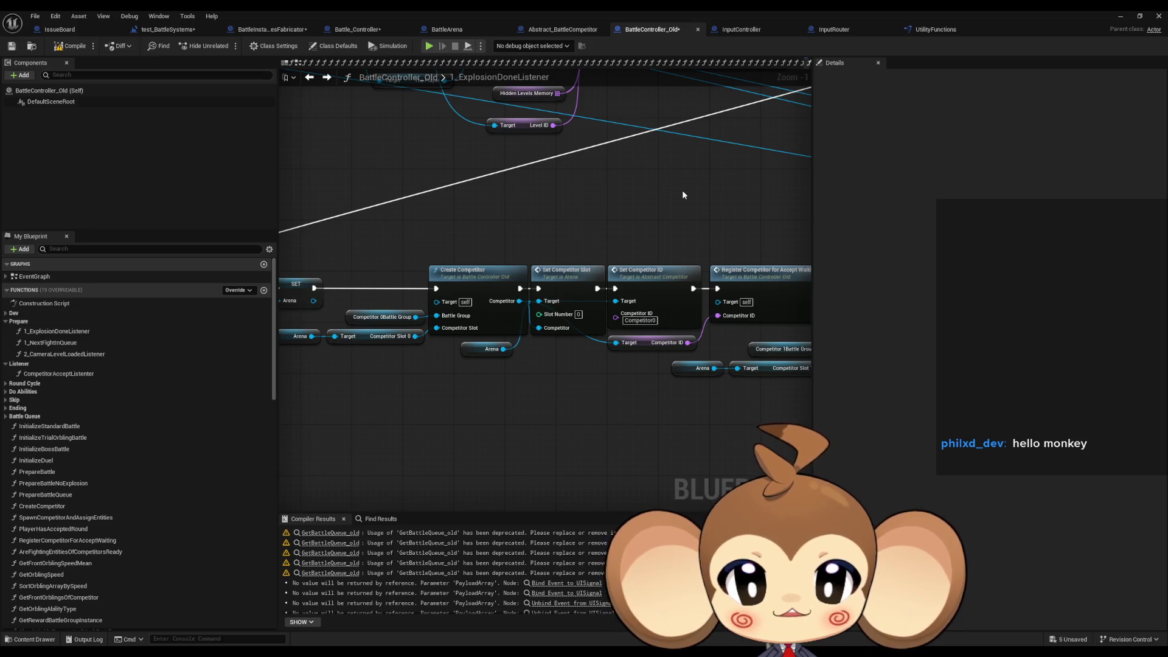
{"action": "left_click", "coordinate": [663, 278]}
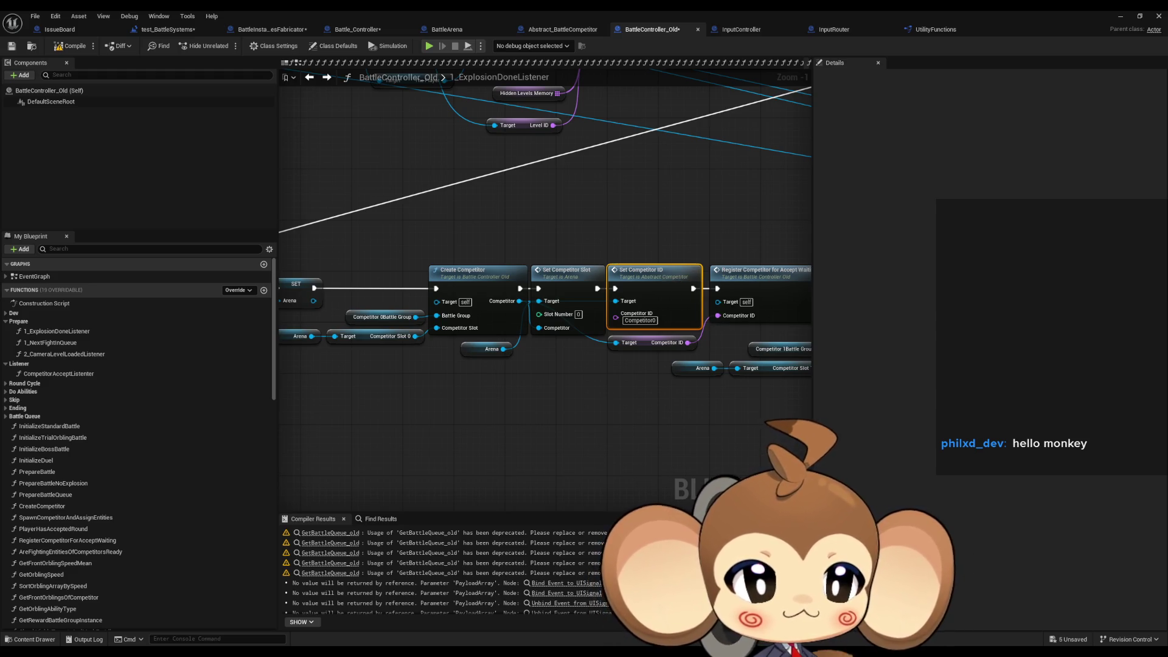
{"action": "left_click", "coordinate": [567, 30]}
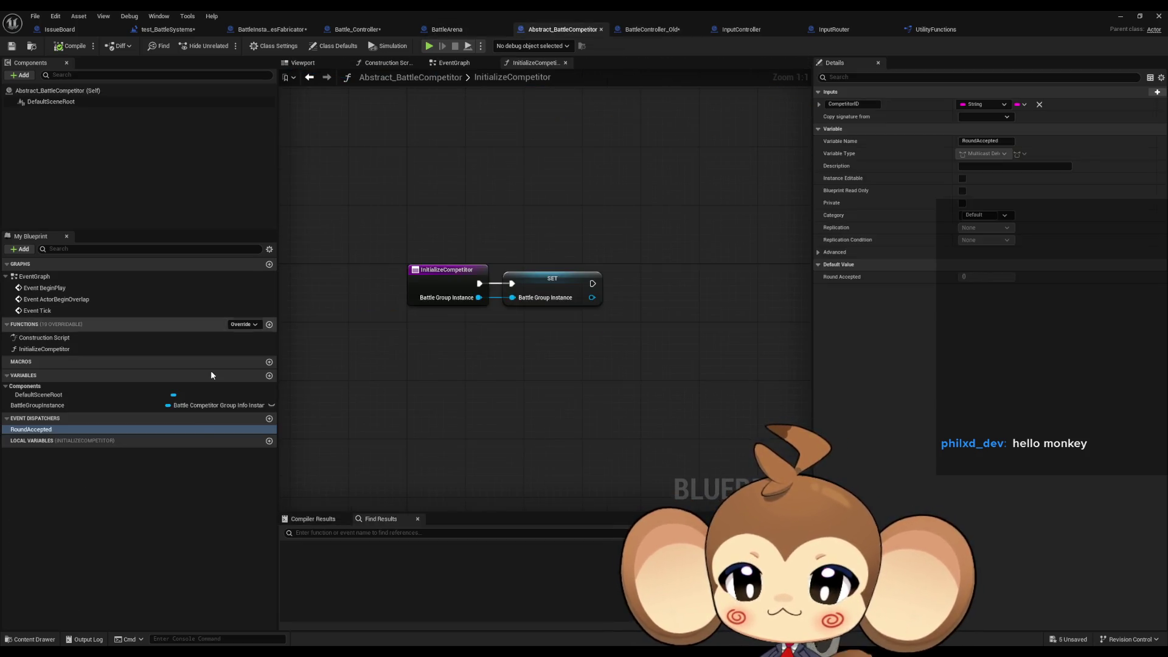
Add a String variable named CompetitorID to Abstract_BattleCompetitor.
{"action": "left_click", "coordinate": [269, 376]}
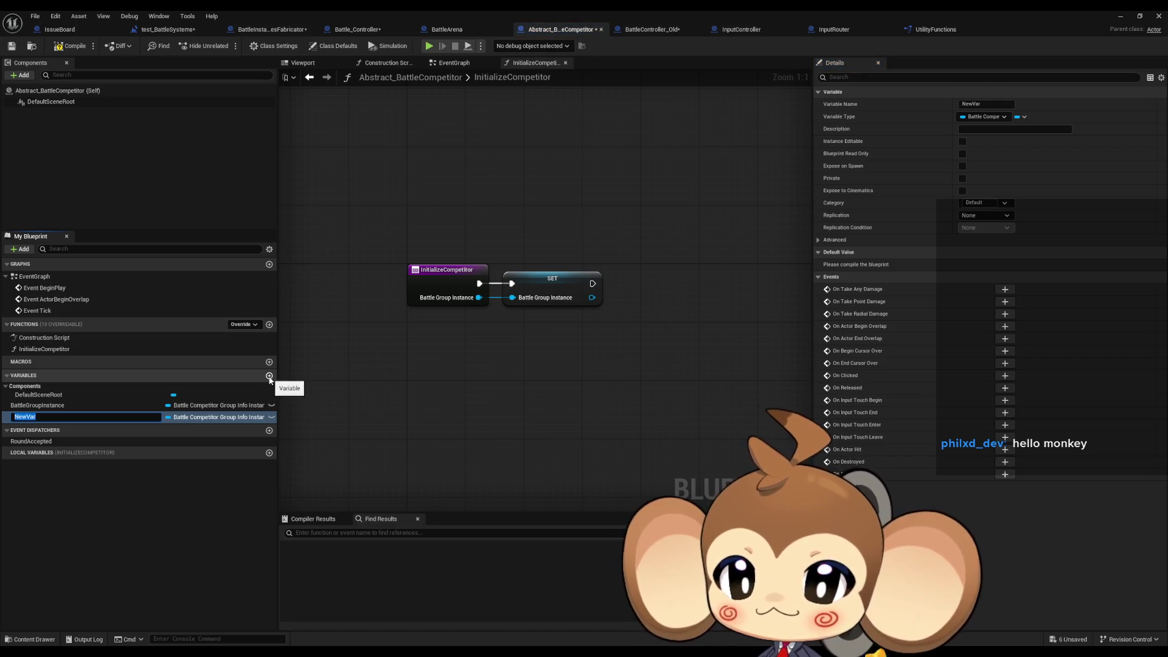
{"action": "type", "text": "Competitor"}
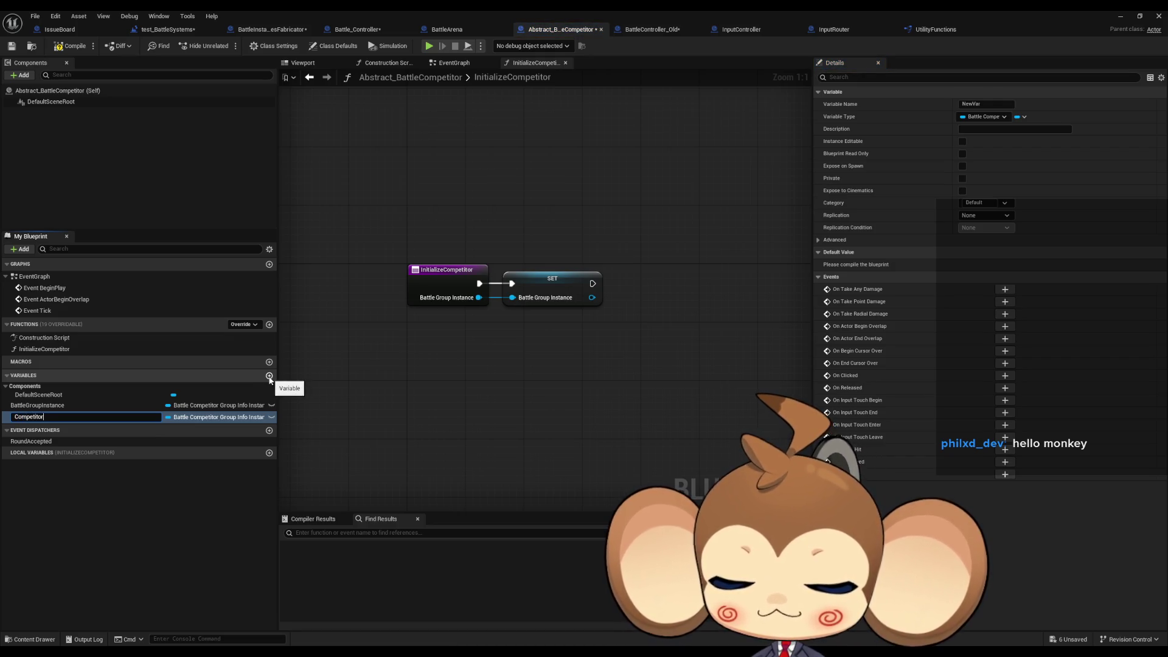
{"action": "type", "text": "ID"}
{"action": "key", "text": "Return"}
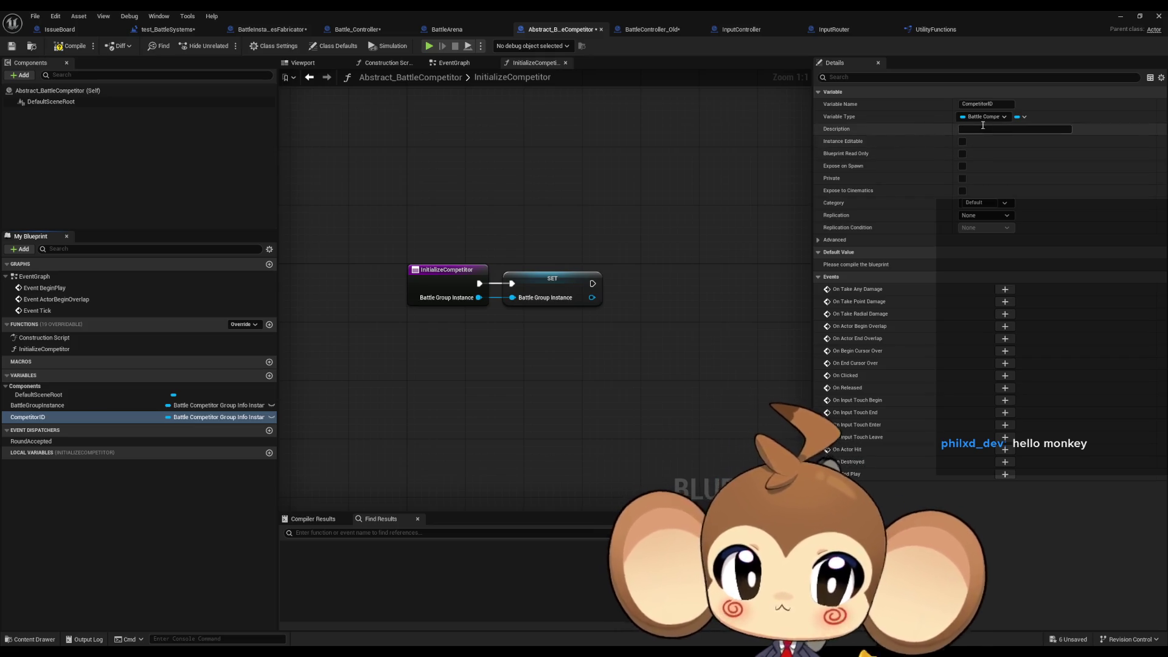
{"action": "left_click", "coordinate": [992, 118]}
{"action": "left_click", "coordinate": [982, 196]}
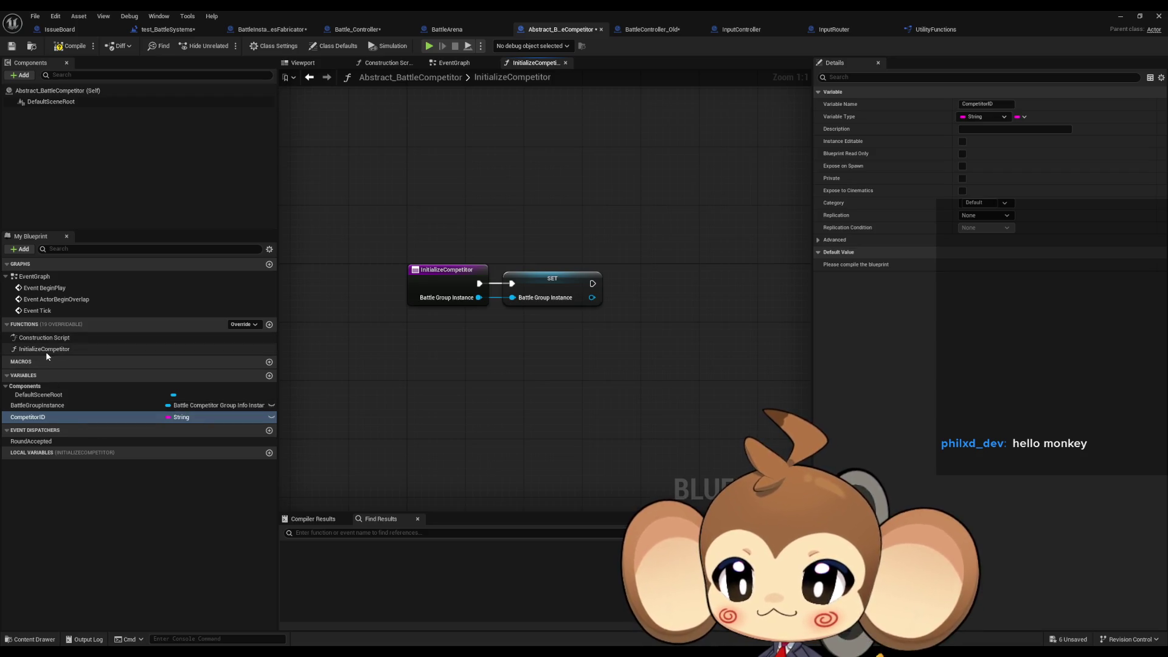
Place a CompetitorID setter fed from a new Competitor ID input, chained after the first setter.
{"action": "left_click", "coordinate": [341, 317]}
{"action": "left_click", "coordinate": [447, 270]}
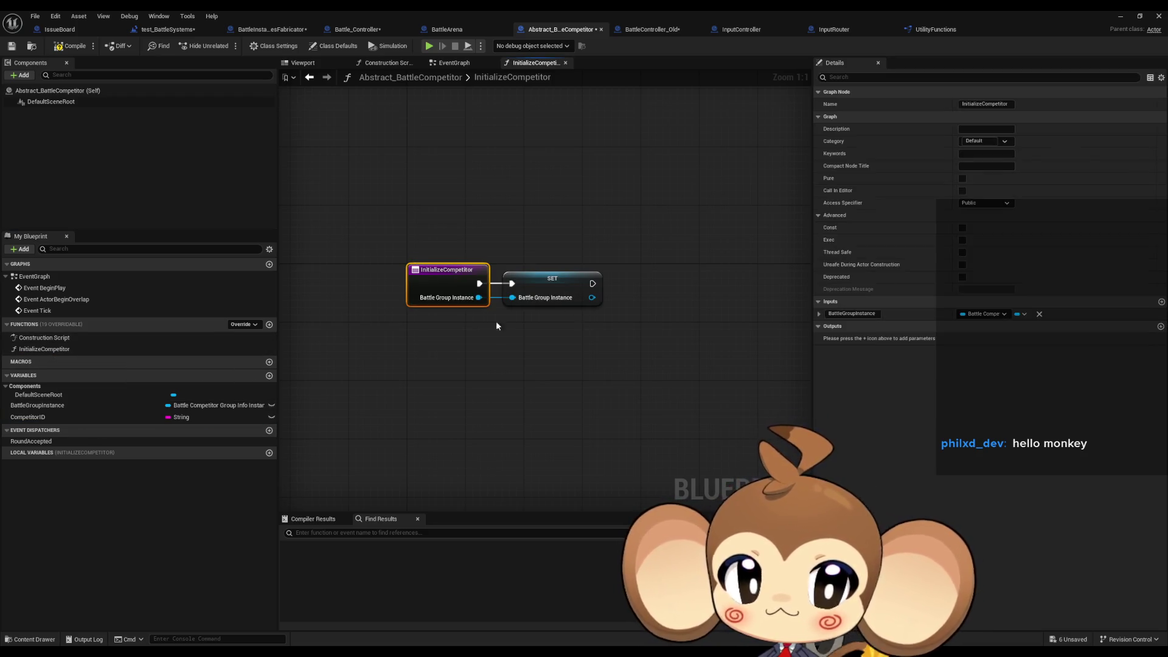
{"action": "mouse_move", "coordinate": [56, 416]}
{"action": "left_mouse_down"}
{"action": "mouse_move", "coordinate": [643, 339]}
{"action": "mouse_move", "coordinate": [444, 287]}
{"action": "left_mouse_up"}
{"action": "left_click", "coordinate": [669, 363]}
{"action": "mouse_move", "coordinate": [650, 342]}
{"action": "left_mouse_down"}
{"action": "mouse_move", "coordinate": [593, 284]}
{"action": "mouse_move", "coordinate": [646, 284]}
{"action": "left_mouse_up"}
Add a BattleGroupInstance getter to the InitializeCompetitor graph.
{"action": "left_click", "coordinate": [554, 281]}
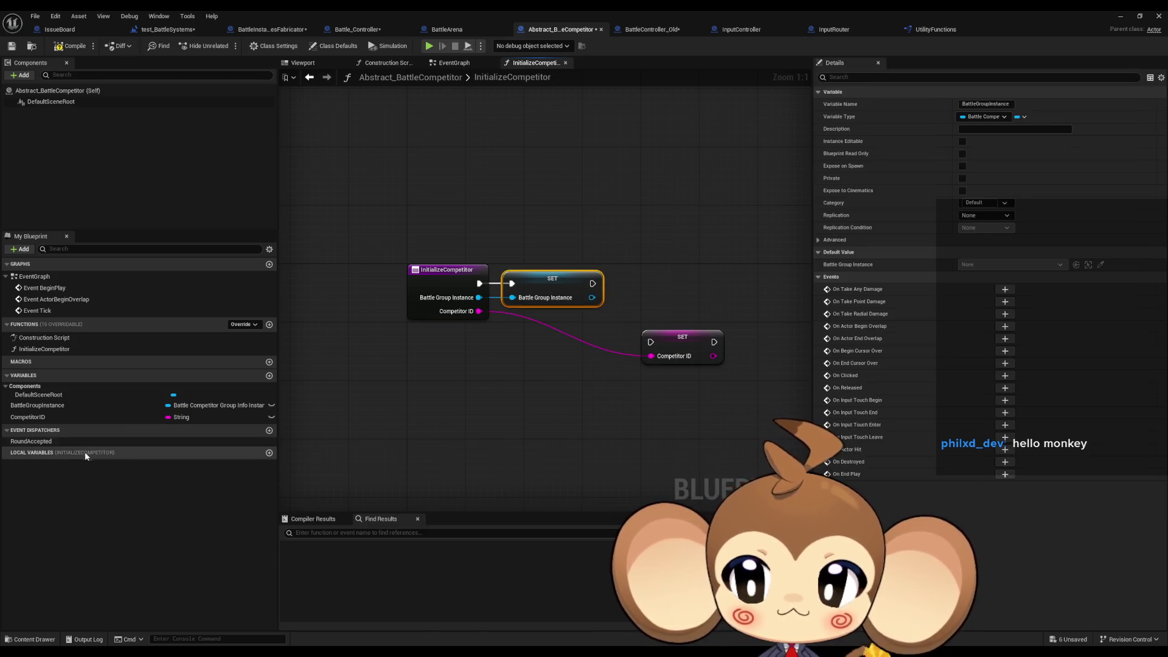
{"action": "mouse_move", "coordinate": [36, 405]}
{"action": "left_mouse_down"}
{"action": "mouse_move", "coordinate": [523, 372]}
{"action": "mouse_move", "coordinate": [517, 415]}
{"action": "left_mouse_up"}
{"action": "left_click", "coordinate": [548, 388]}
Add Get Battle Competitor Group Info and a Break Battle Competitor Group Info Struct node.
{"action": "type", "text": "get info"}
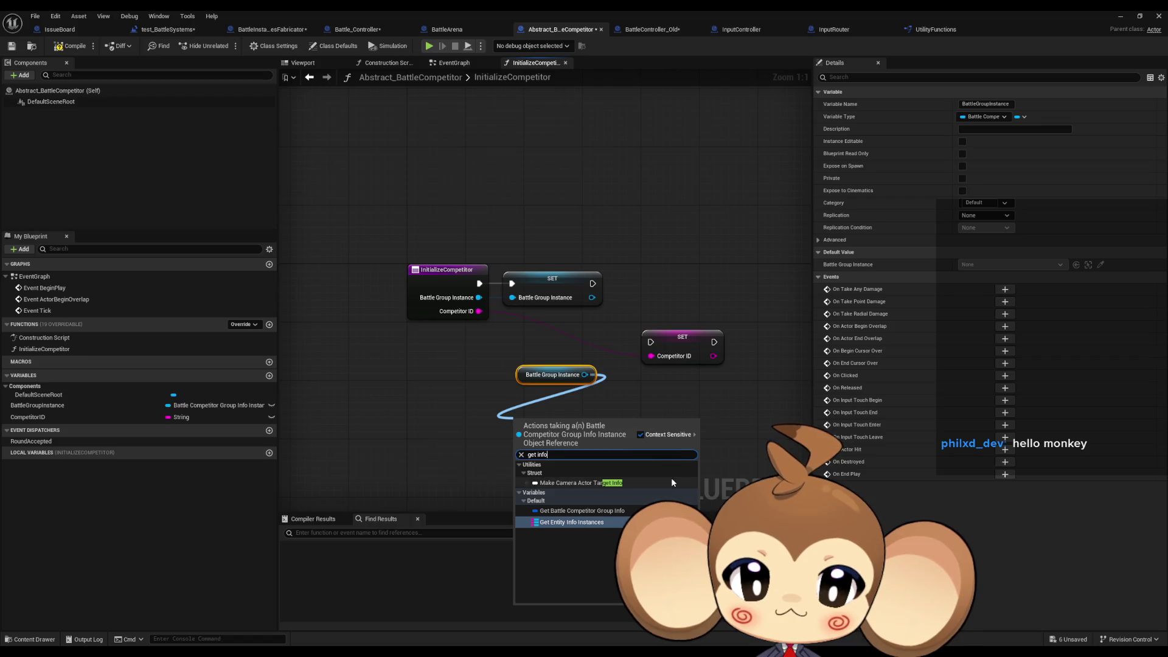
{"action": "left_click", "coordinate": [595, 508]}
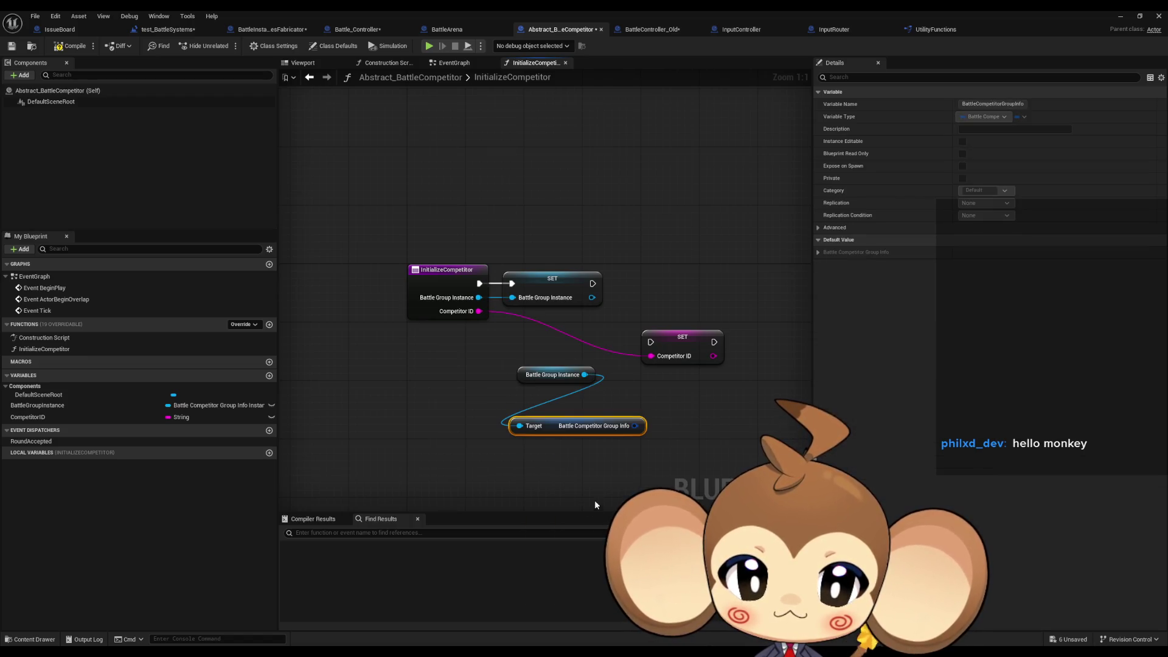
{"action": "left_click_drag", "start_coordinate": [635, 427], "coordinate": [563, 466]}
{"action": "type", "text": "b"}
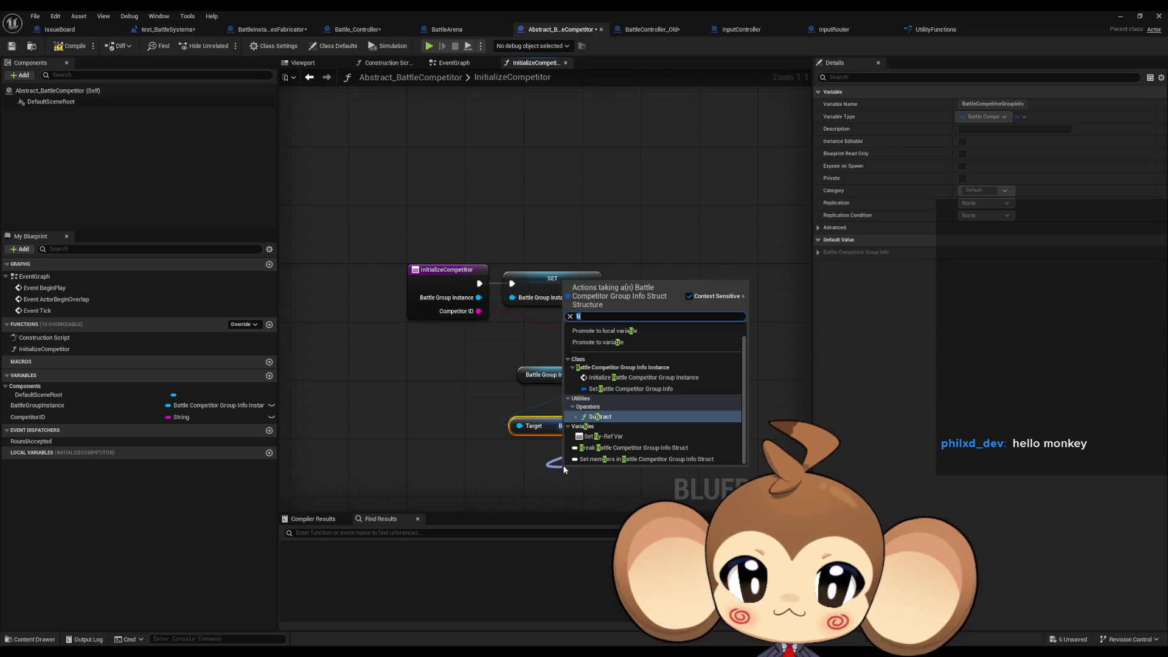
{"action": "type", "text": "reak"}
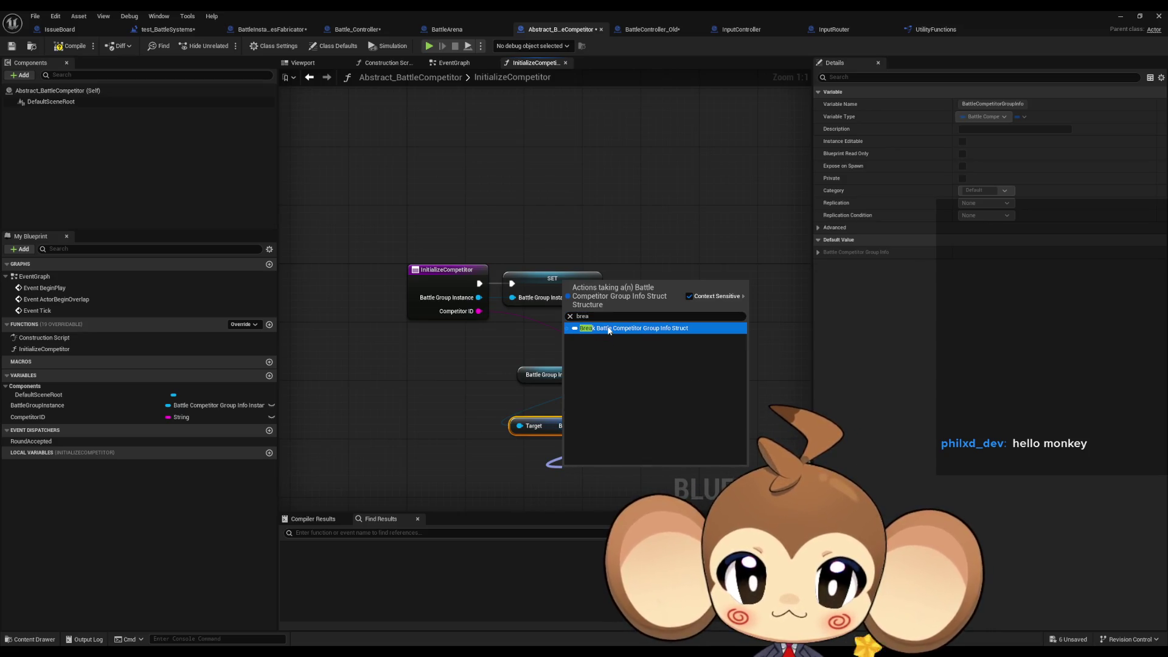
{"action": "left_click", "coordinate": [601, 333]}
{"action": "left_click_drag", "start_coordinate": [645, 430], "coordinate": [581, 407]}
Remove the CompetitorID function input and wire the struct's ID into the CompetitorID setter.
{"action": "left_click", "coordinate": [436, 222]}
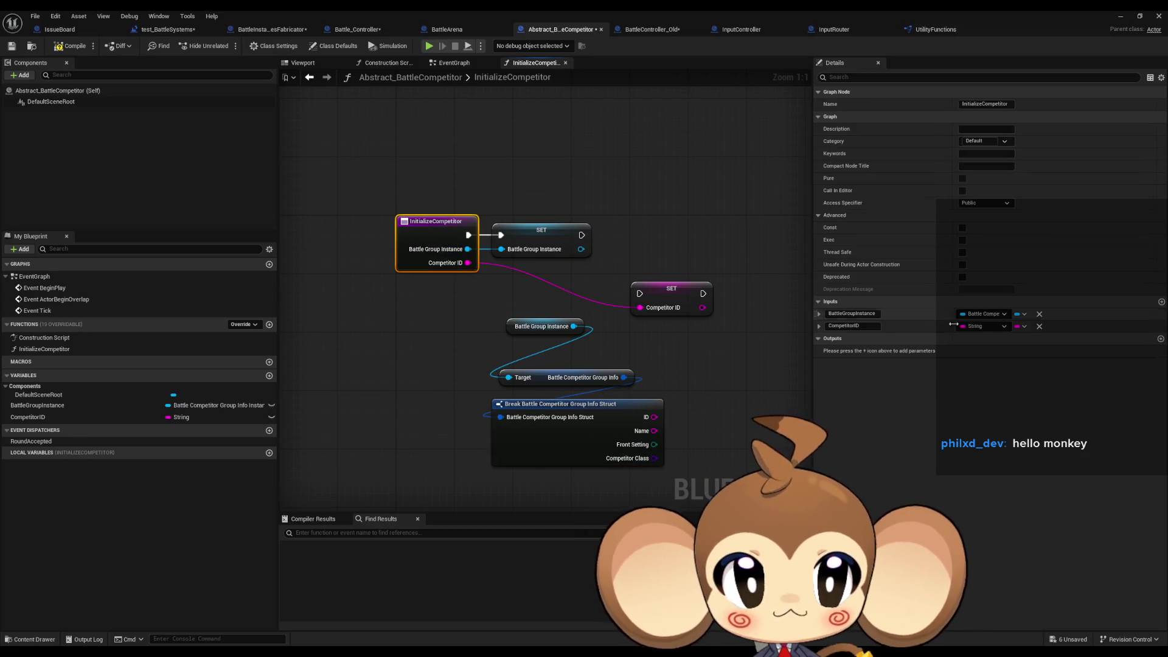
{"action": "left_click", "coordinate": [1040, 327]}
{"action": "mouse_move", "coordinate": [654, 418]}
{"action": "left_mouse_down"}
{"action": "mouse_move", "coordinate": [640, 307]}
{"action": "mouse_move", "coordinate": [582, 235]}
{"action": "left_mouse_up"}
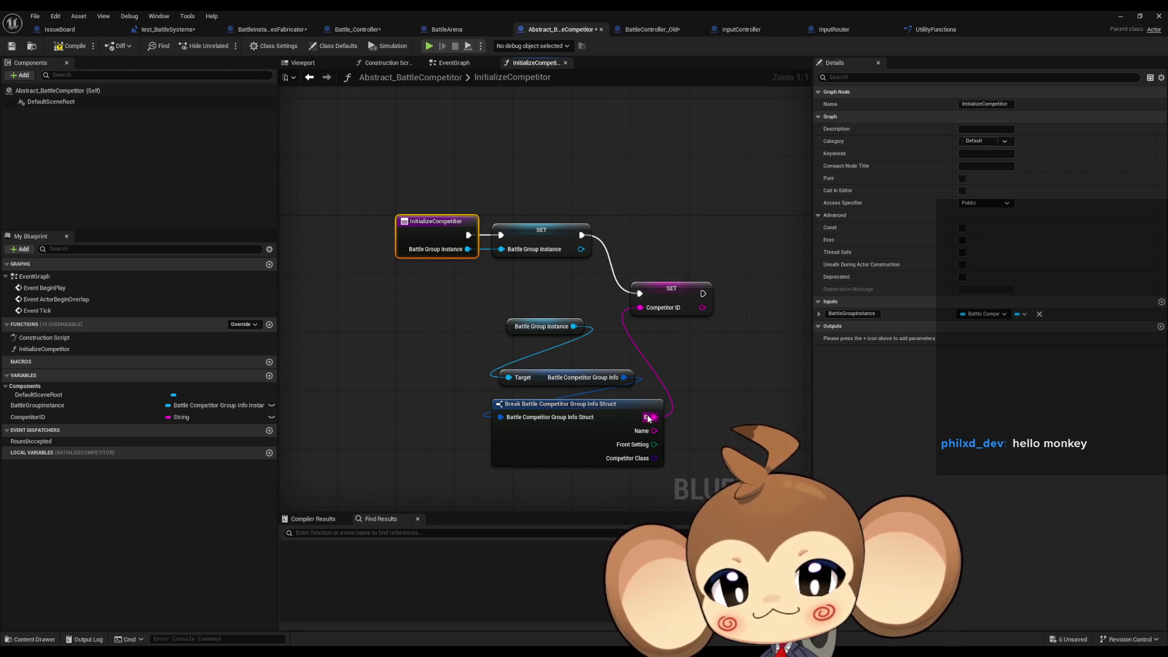
{"action": "mouse_move", "coordinate": [672, 287]}
{"action": "left_mouse_down"}
{"action": "mouse_move", "coordinate": [635, 229]}
{"action": "mouse_move", "coordinate": [650, 228]}
{"action": "left_mouse_up"}
Hide the Break node's unconnected pins and tidy the getter, Target and Break nodes.
{"action": "left_click", "coordinate": [679, 327]}
{"action": "left_click", "coordinate": [630, 424]}
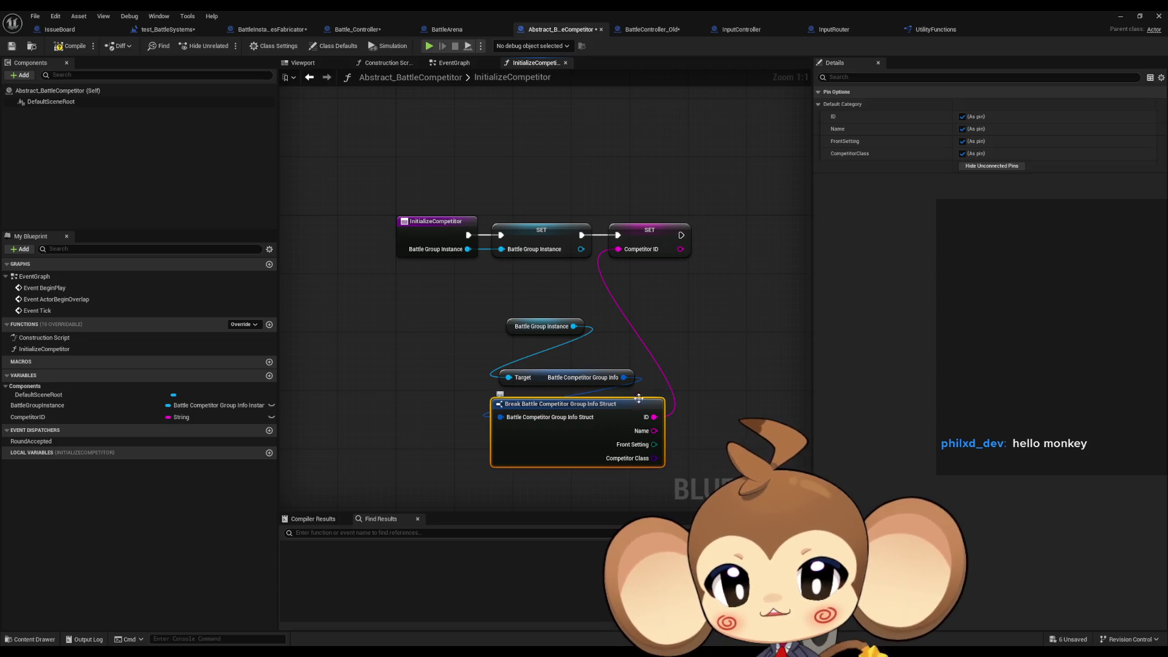
{"action": "left_click", "coordinate": [992, 165]}
{"action": "left_click_drag", "start_coordinate": [538, 330], "coordinate": [559, 360]}
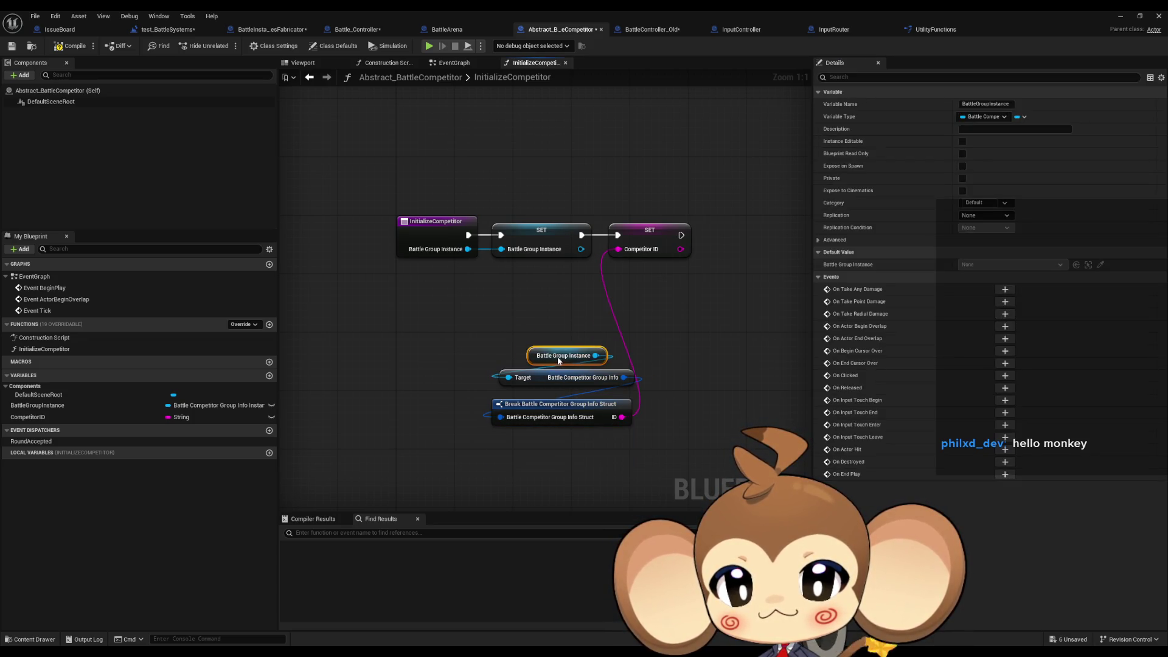
{"action": "left_click_drag", "start_coordinate": [548, 407], "coordinate": [547, 399]}
{"action": "mouse_move", "coordinate": [496, 333]}
{"action": "left_mouse_down"}
{"action": "mouse_move", "coordinate": [592, 393]}
{"action": "mouse_move", "coordinate": [544, 312]}
{"action": "left_mouse_up"}
{"action": "left_click", "coordinate": [750, 313]}
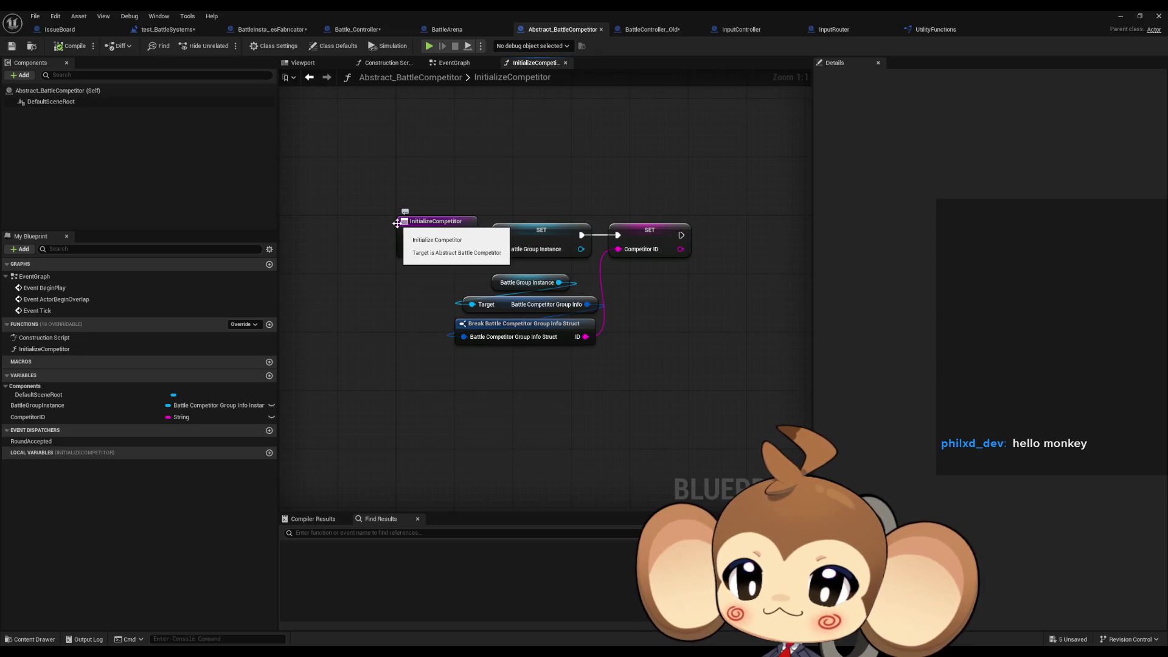
{"action": "double_click", "coordinate": [54, 349]}
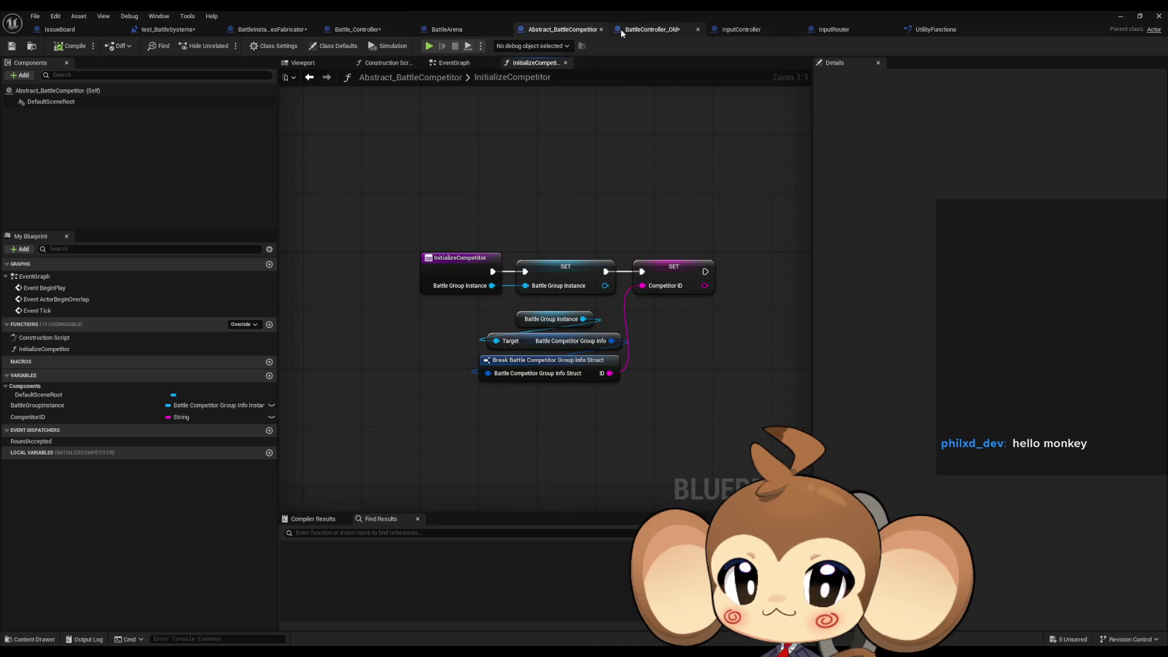
Look through the BattleArena, Battle_Controller, BattleInstancesFabricator and test_BattleSystems level graphs.
{"action": "left_click", "coordinate": [443, 30]}
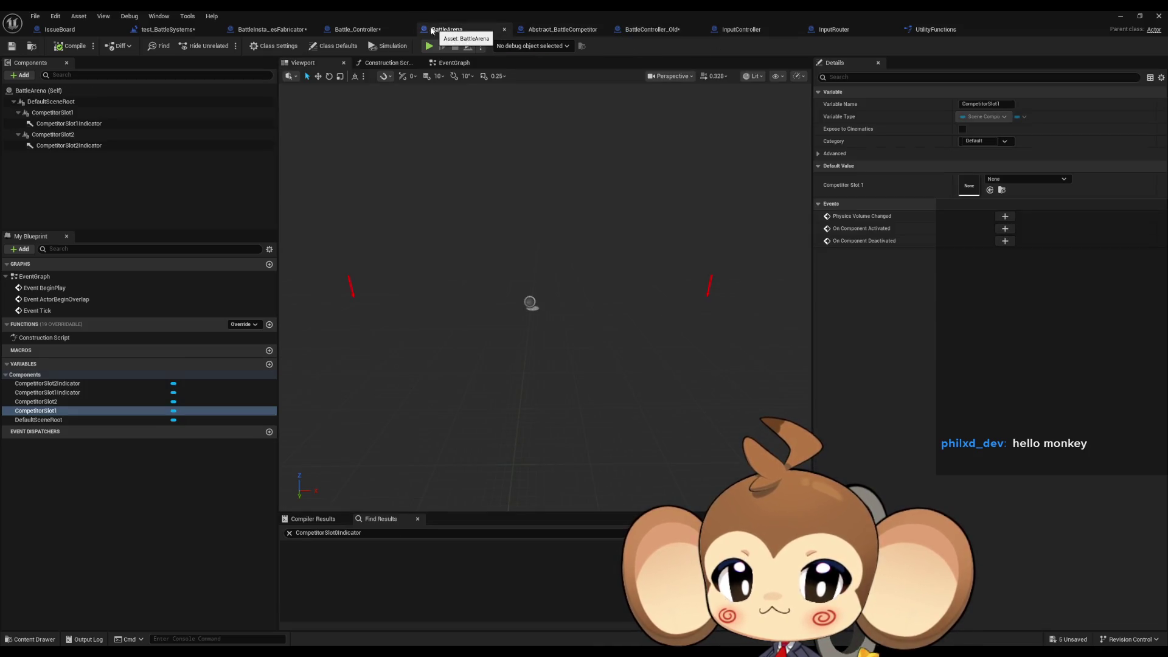
{"action": "left_click", "coordinate": [355, 30]}
{"action": "left_click", "coordinate": [272, 30]}
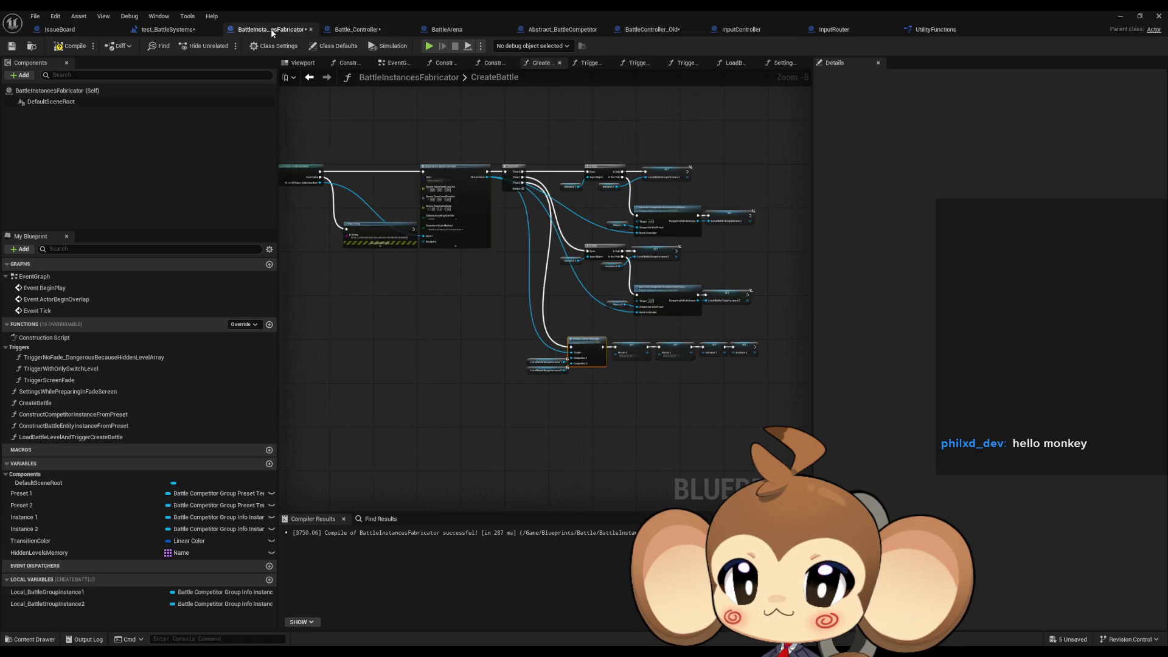
{"action": "left_click", "coordinate": [173, 31]}
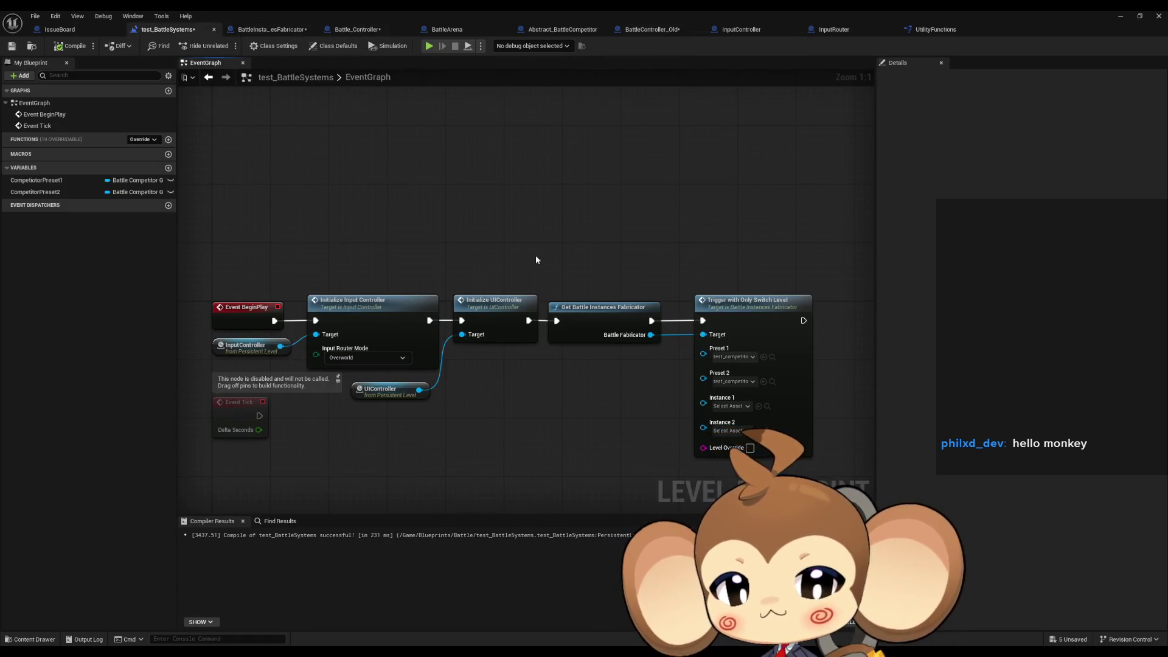
{"action": "scroll", "coordinate": [589, 278], "scroll_direction": "down", "scroll_amount": 1}
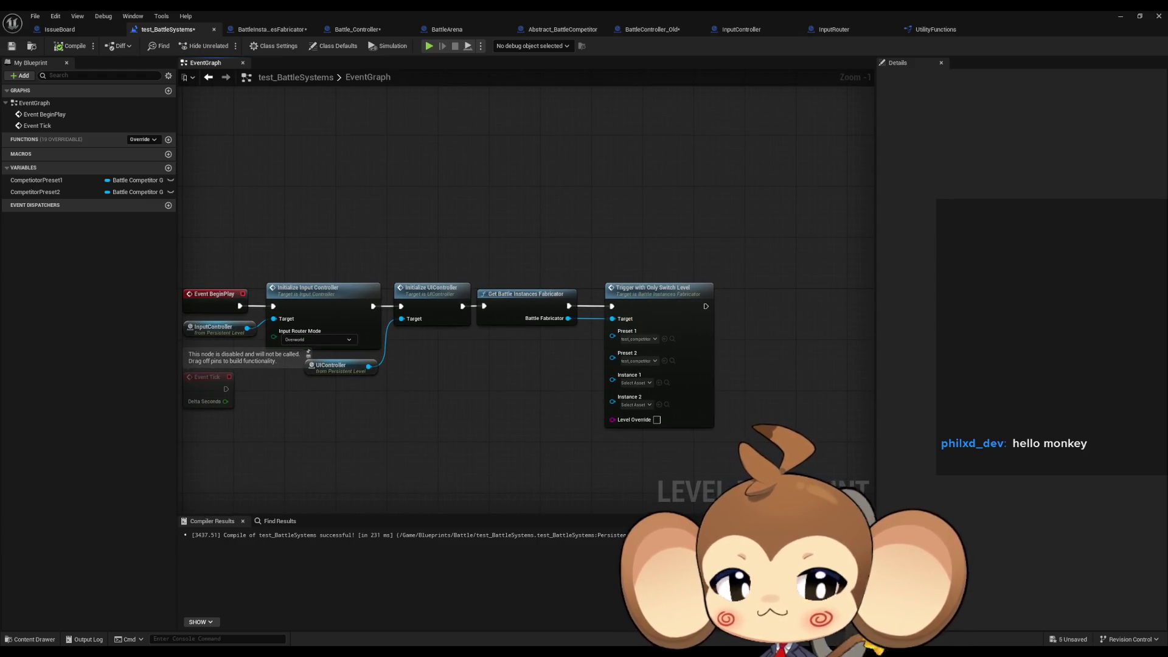
{"action": "scroll", "coordinate": [748, 314], "scroll_direction": "up", "scroll_amount": 1}
Open the Trigger with Only Switch Level and Load Battle Level and Trigger Create Battle functions.
{"action": "left_click_drag", "start_coordinate": [633, 286], "coordinate": [617, 292]}
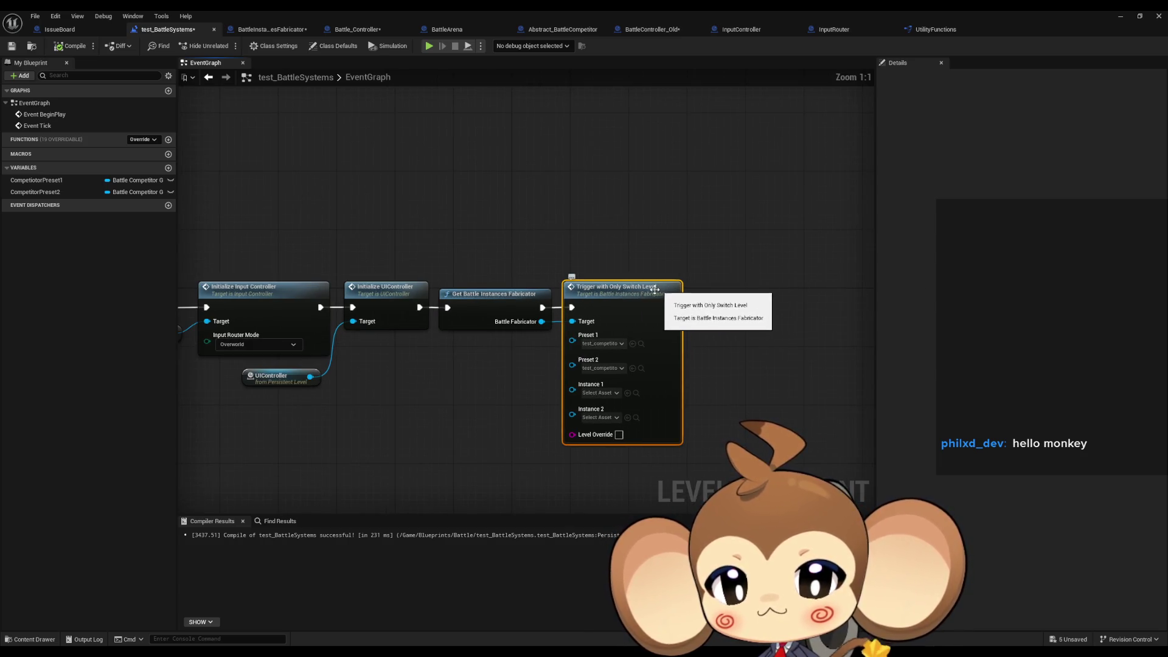
{"action": "double_click", "coordinate": [617, 291]}
{"action": "scroll", "coordinate": [636, 338], "scroll_direction": "up", "scroll_amount": 4}
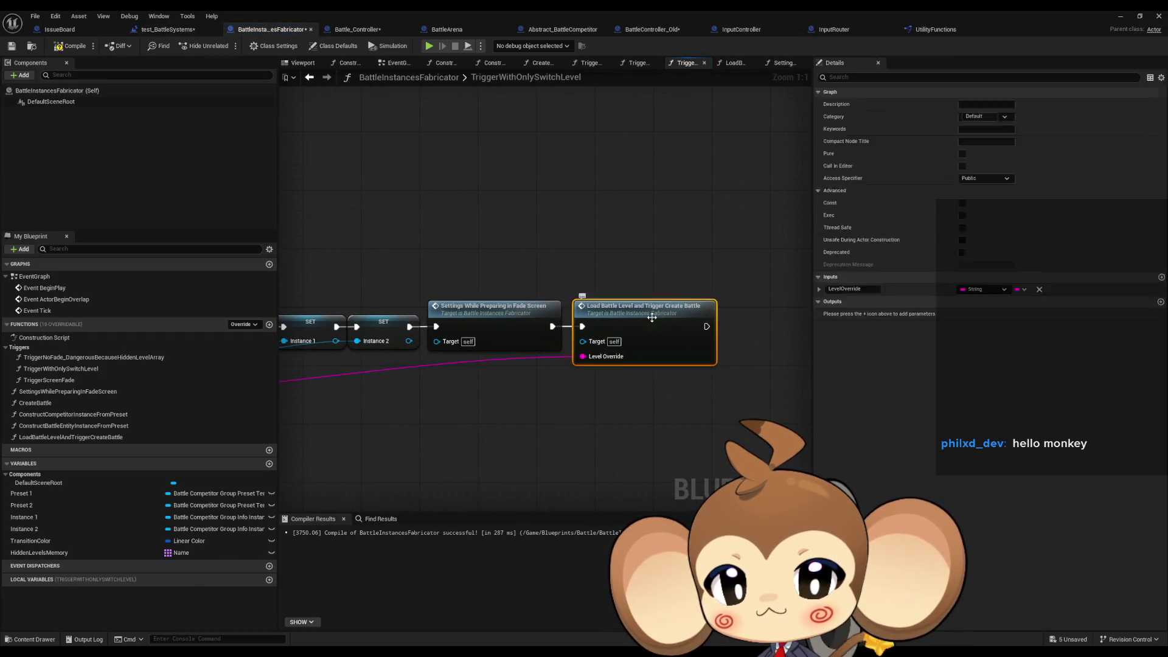
{"action": "double_click", "coordinate": [630, 336]}
{"action": "mouse_move", "coordinate": [689, 359]}
{"action": "left_mouse_down"}
{"action": "mouse_move", "coordinate": [608, 367]}
{"action": "mouse_move", "coordinate": [570, 281]}
{"action": "mouse_move", "coordinate": [508, 240]}
{"action": "mouse_move", "coordinate": [517, 262]}
{"action": "left_mouse_up"}
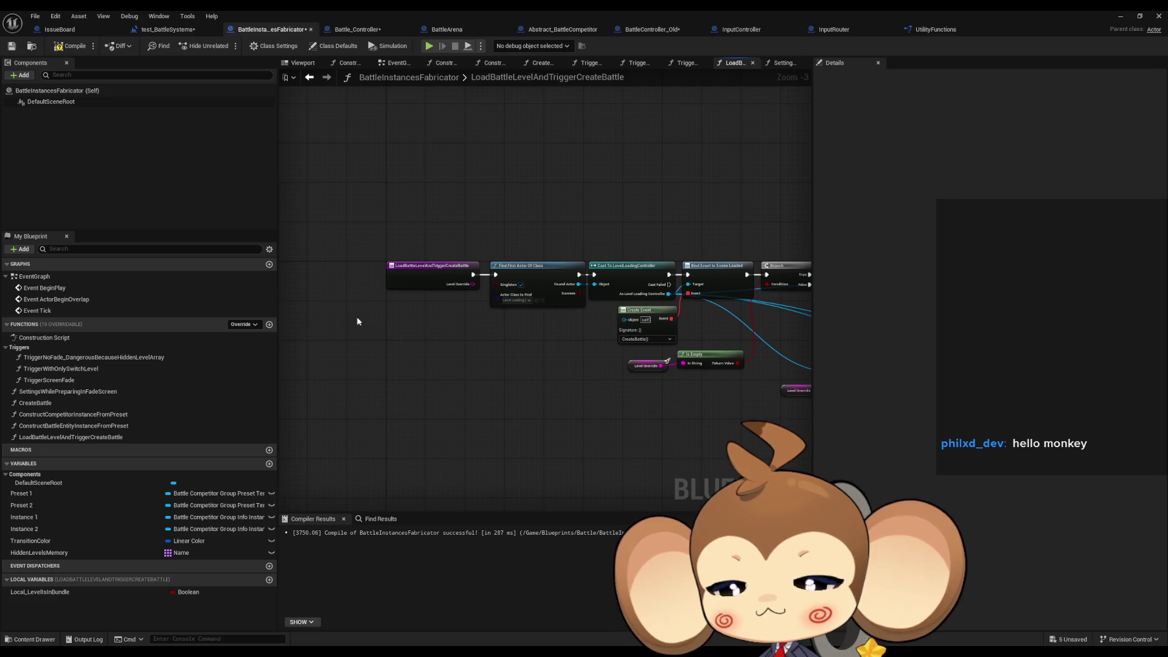
Review CreateBattle and Battle_Controller's Create Competitor node, then return to BattleController_Old.
{"action": "double_click", "coordinate": [64, 402]}
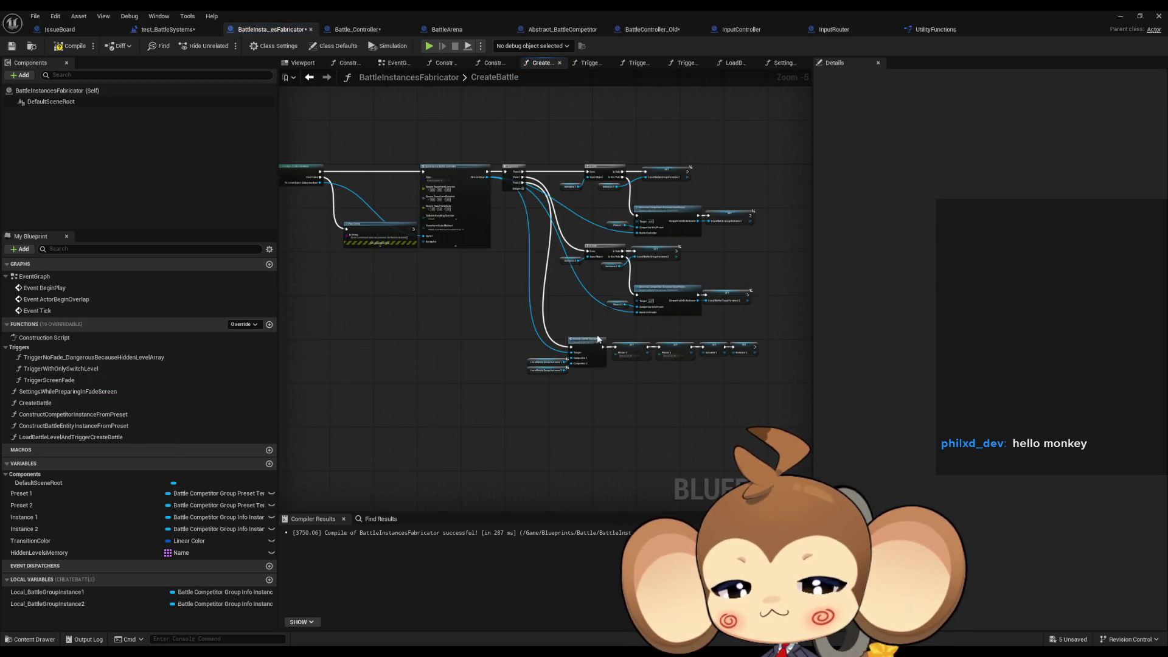
{"action": "scroll", "coordinate": [651, 362], "scroll_direction": "up", "scroll_amount": 3}
{"action": "left_click", "coordinate": [358, 29]}
{"action": "scroll", "coordinate": [560, 347], "scroll_direction": "down", "scroll_amount": 5}
{"action": "scroll", "coordinate": [560, 347], "scroll_direction": "up", "scroll_amount": 3}
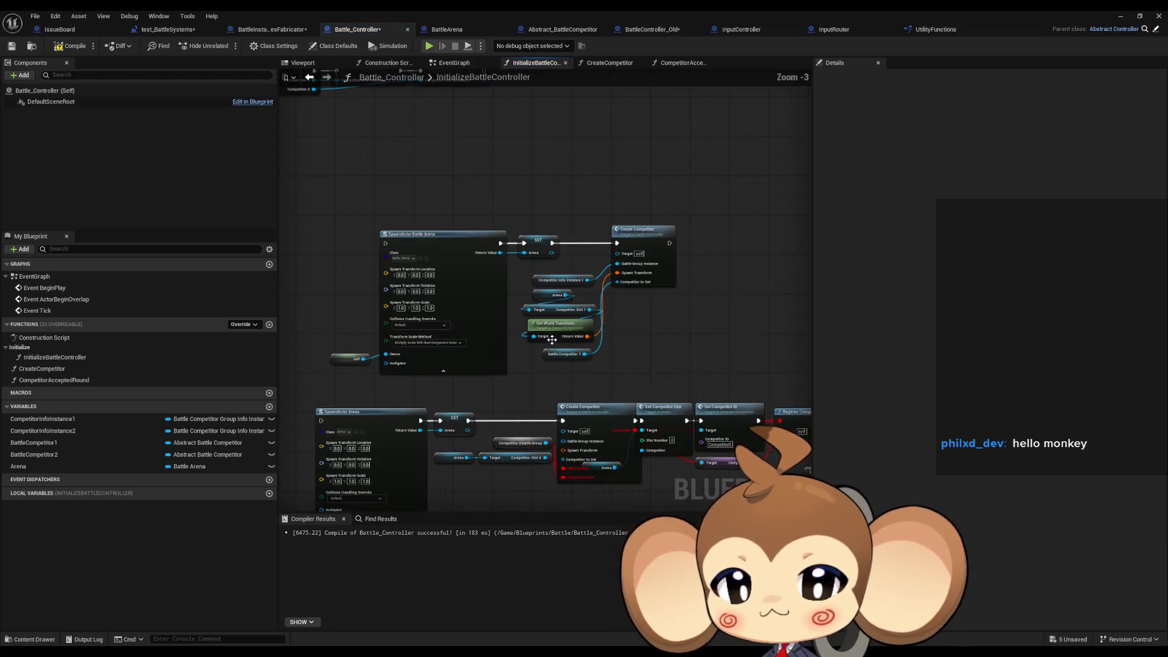
{"action": "left_click", "coordinate": [635, 242]}
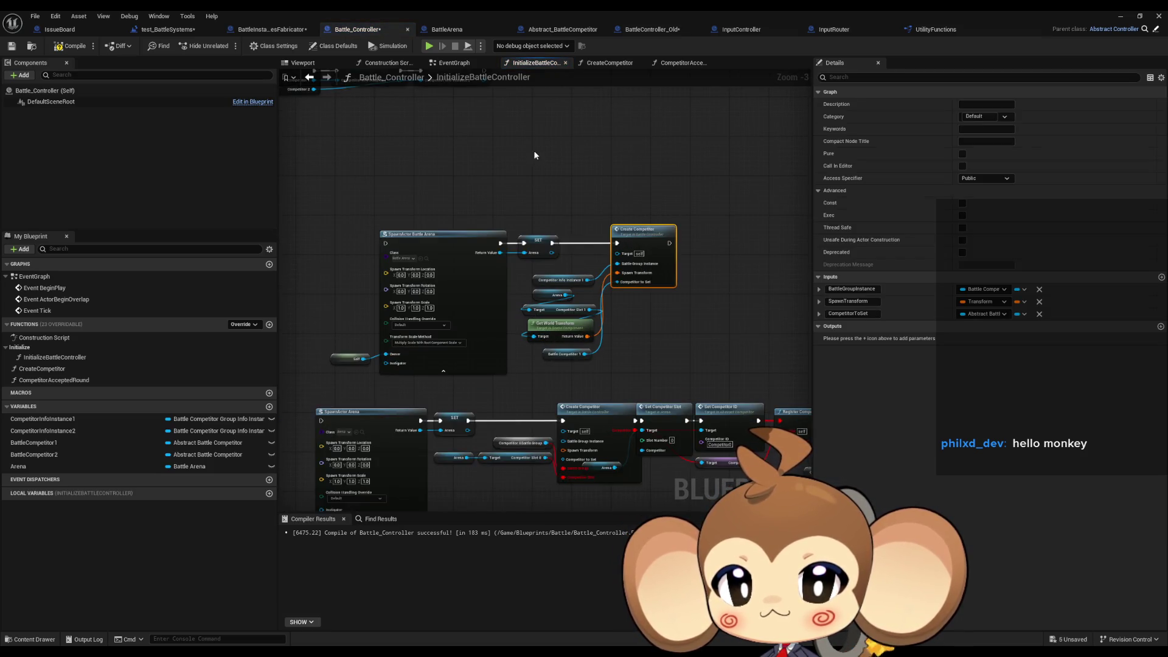
{"action": "left_click", "coordinate": [651, 29]}
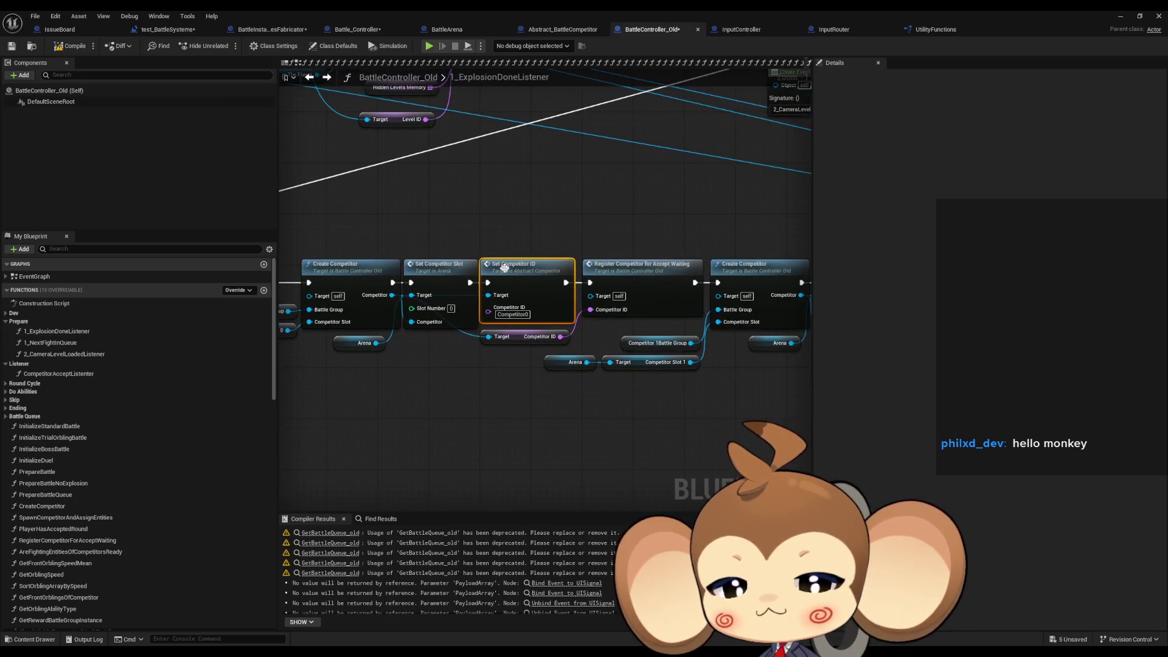
Inspect the old Register Competitor for Accept Waiting node and function, then go back to Battle_Controller.
{"action": "left_click", "coordinate": [656, 274]}
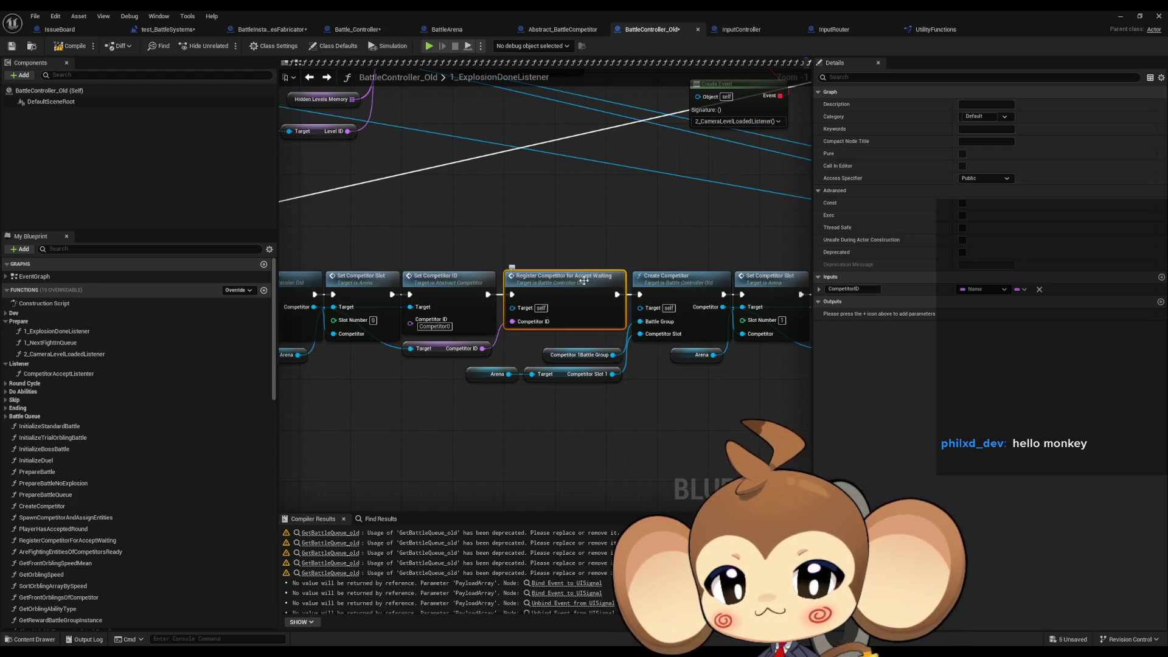
{"action": "left_click_drag", "start_coordinate": [564, 317], "coordinate": [591, 307]}
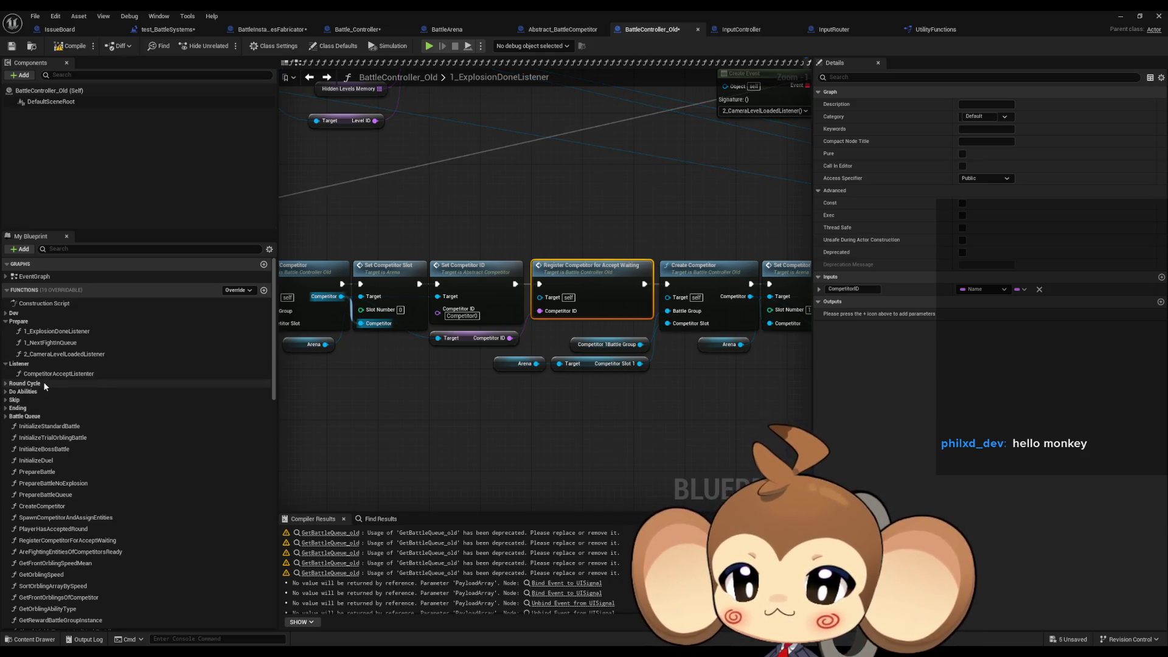
{"action": "left_click", "coordinate": [32, 541]}
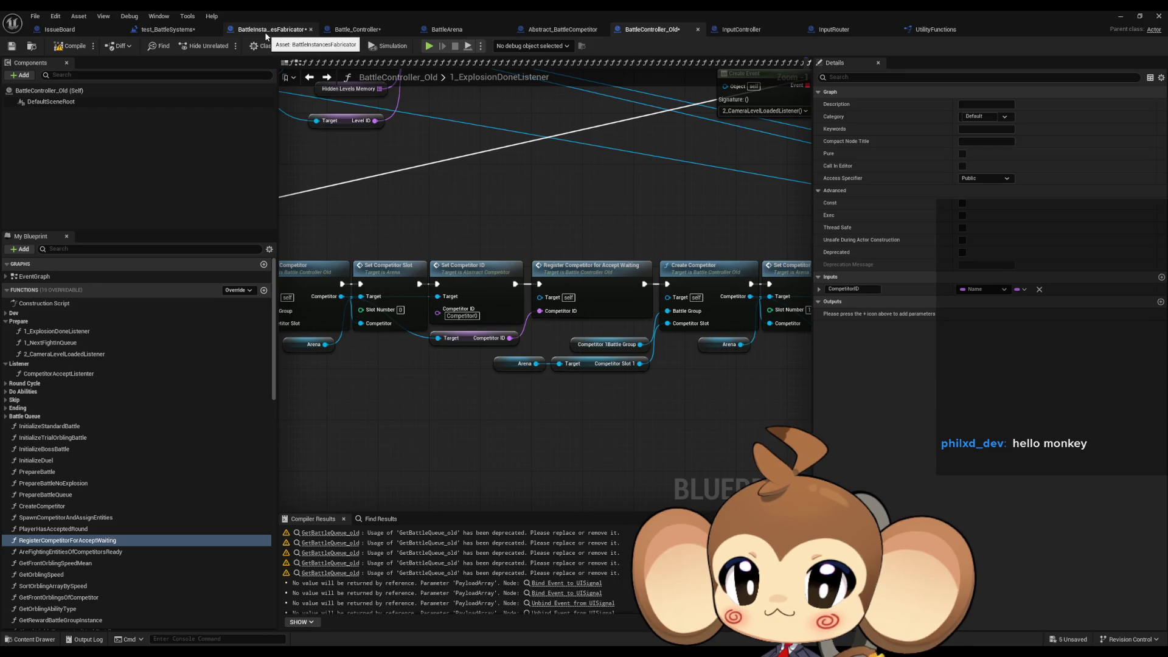
{"action": "left_click", "coordinate": [382, 30]}
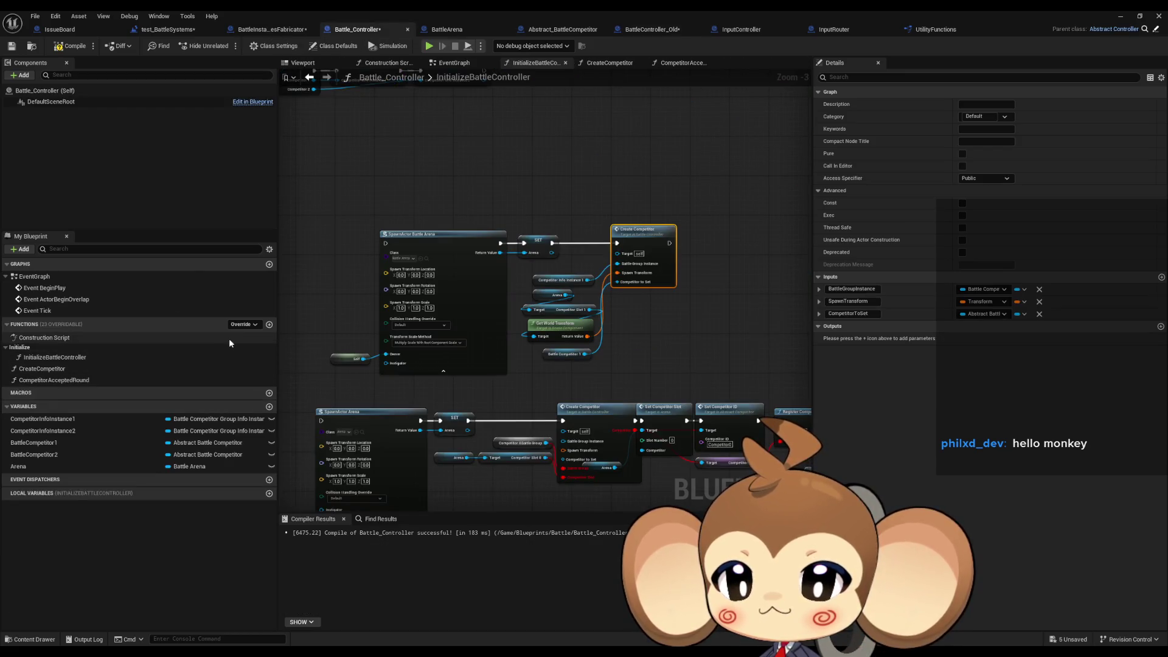
Create a new function named RegisterCompetitorForAcceptWaiting in Battle_Controller.
{"action": "left_click", "coordinate": [270, 324]}
{"action": "type", "text": "RegisterCompetitorForAcceptWaiting"}
{"action": "key", "text": "Return"}
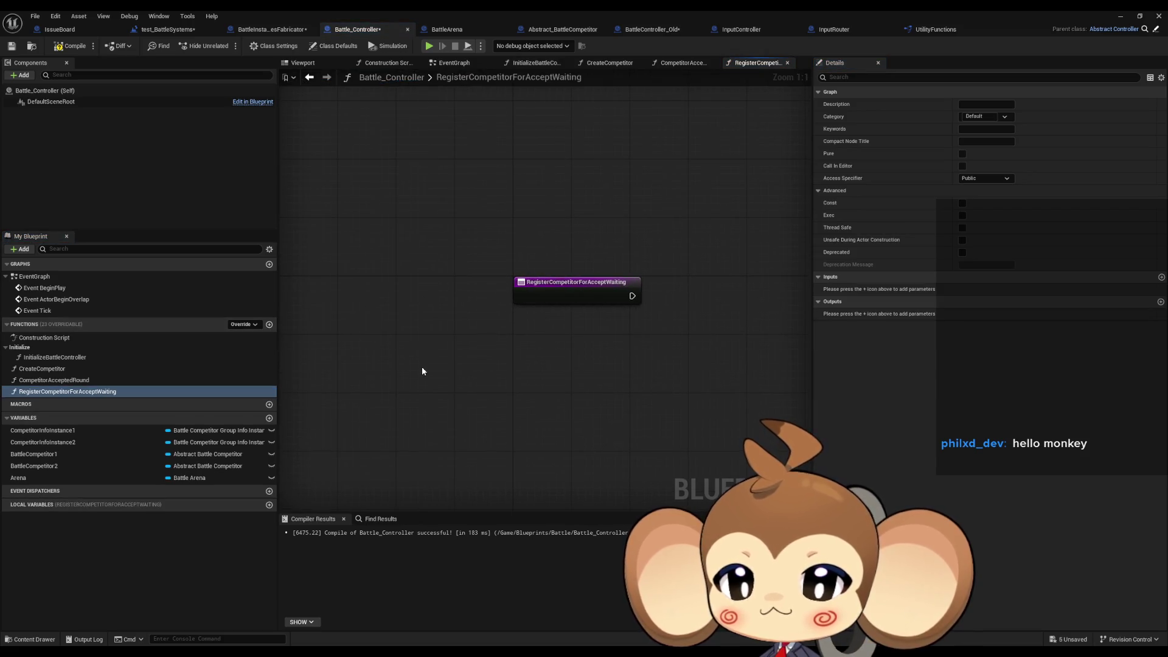
Check the old RegisterCompetitorForAcceptWaiting graph and copy the CompetitorAcceptWaitRegistry variable name.
{"action": "left_click", "coordinate": [642, 32]}
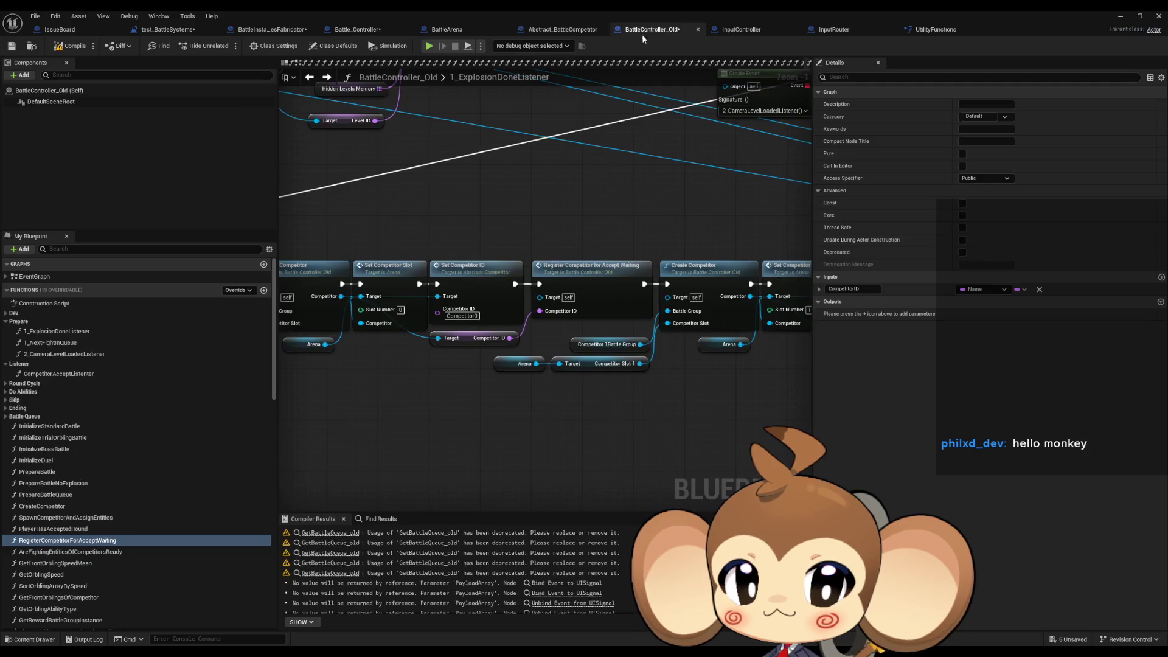
{"action": "double_click", "coordinate": [589, 282]}
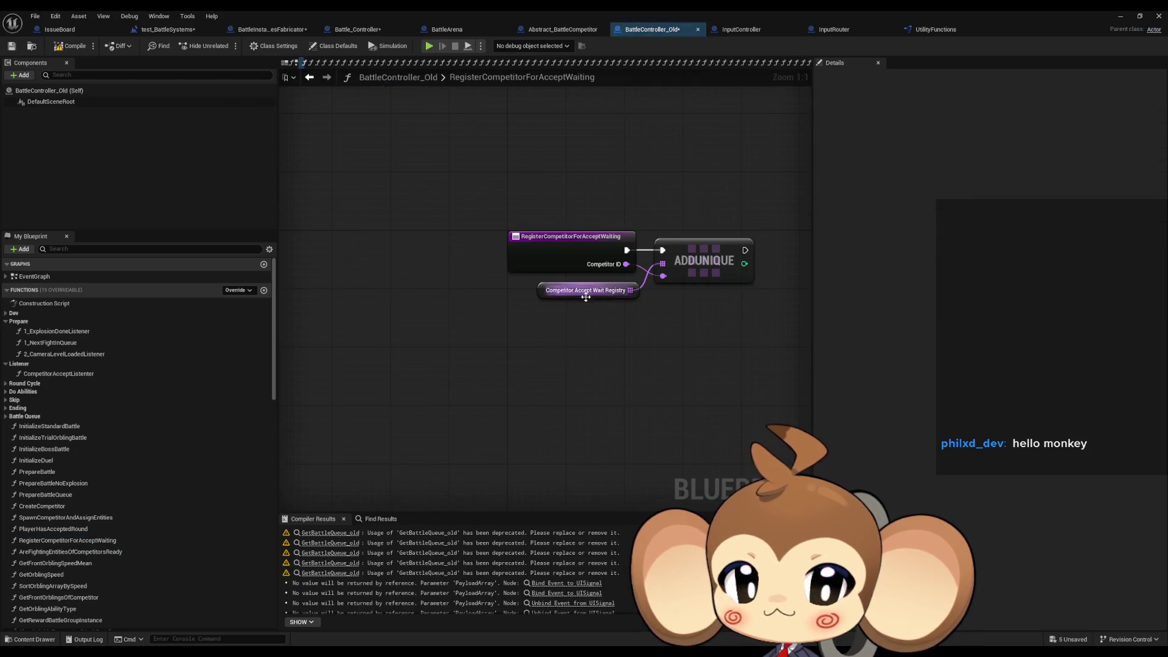
{"action": "left_click", "coordinate": [560, 299]}
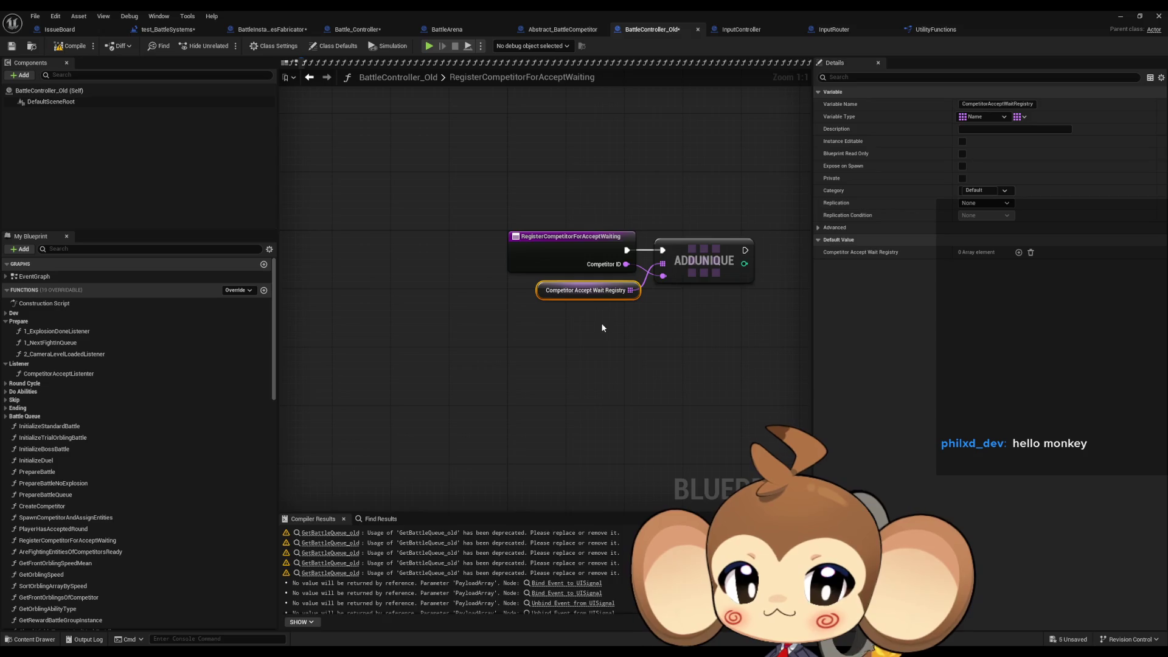
{"action": "scroll", "coordinate": [164, 407], "scroll_direction": "down", "scroll_amount": 5}
{"action": "scroll", "coordinate": [158, 427], "scroll_direction": "down", "scroll_amount": 5}
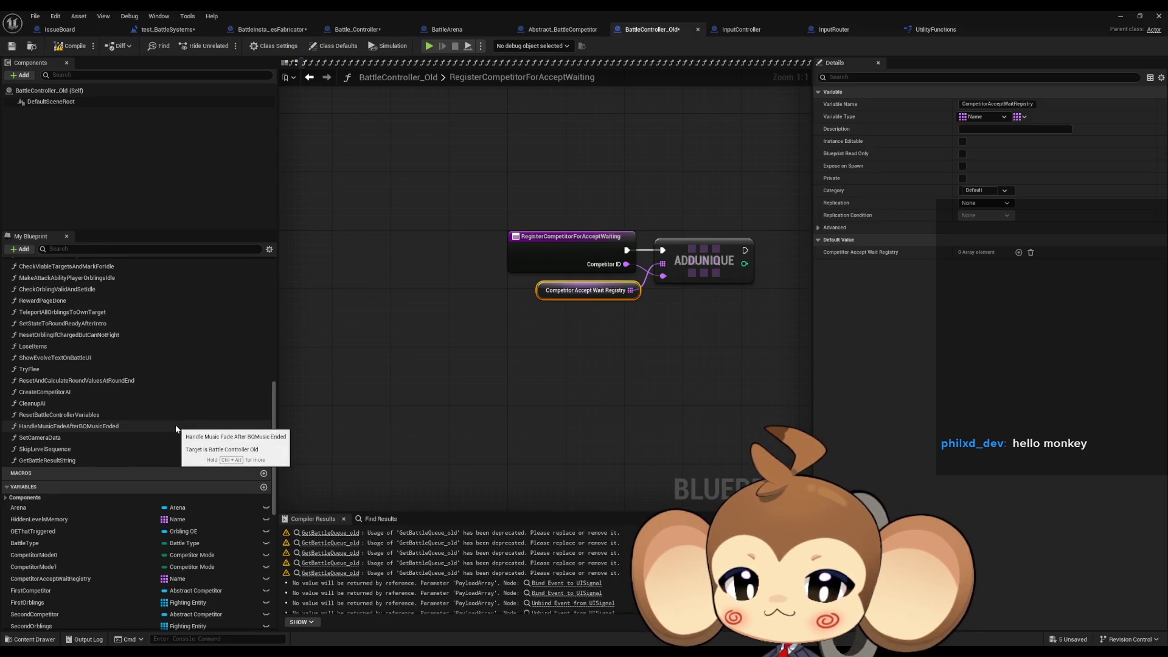
{"action": "double_click", "coordinate": [94, 575]}
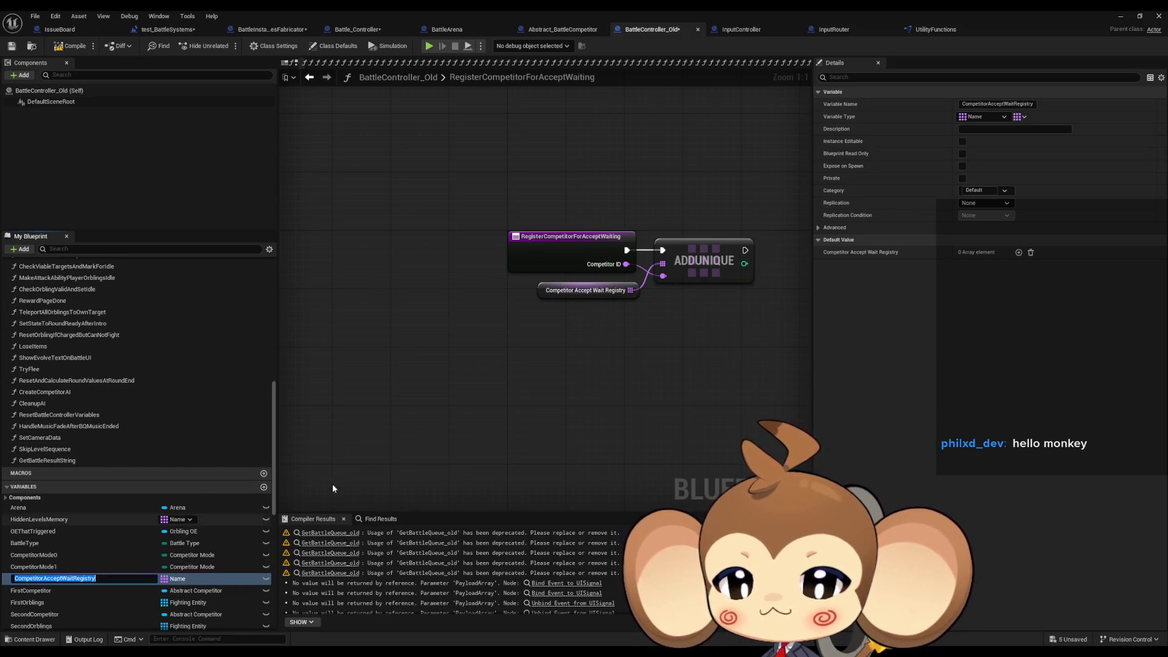
{"action": "left_click", "coordinate": [491, 351]}
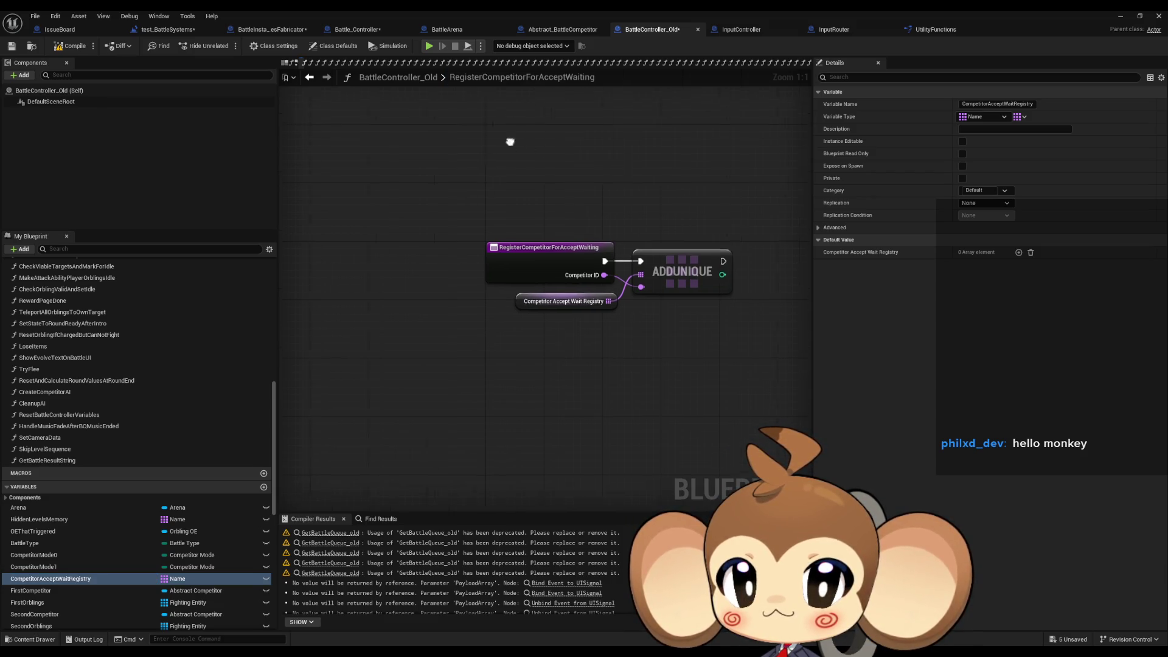
{"action": "left_click", "coordinate": [349, 31]}
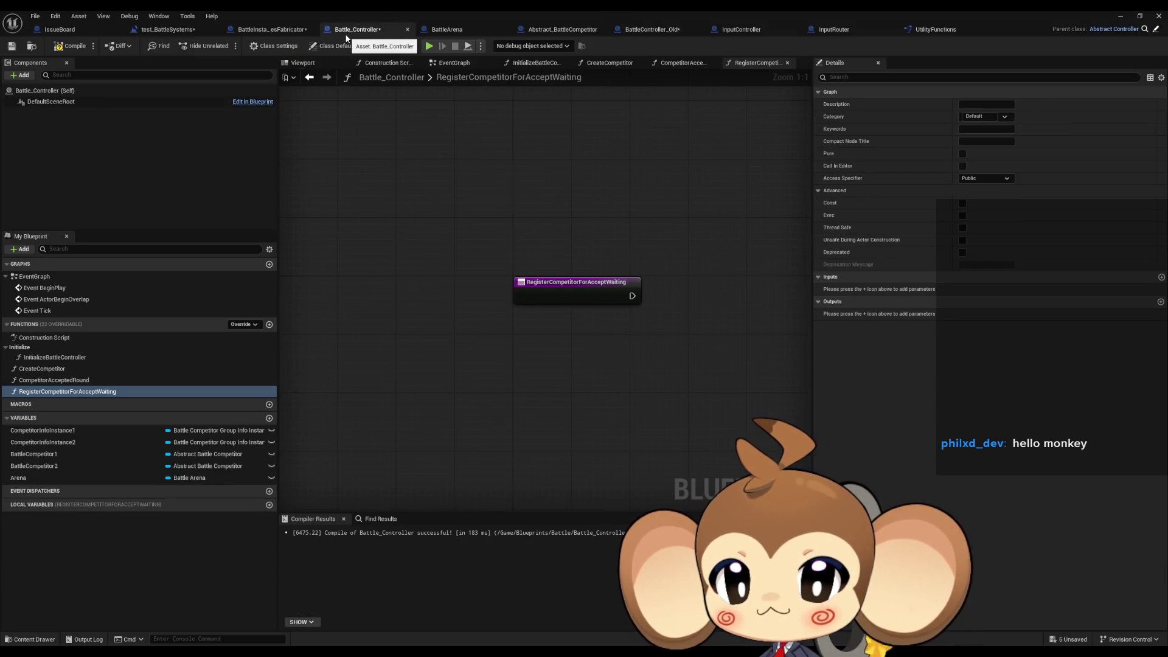
Add a CompetitorAcceptWaitRegistry variable of type String array to Battle_Controller.
{"action": "left_click", "coordinate": [269, 418]}
{"action": "type", "text": "CompetitorAcceptWaitRegistry"}
{"action": "key", "text": "Return"}
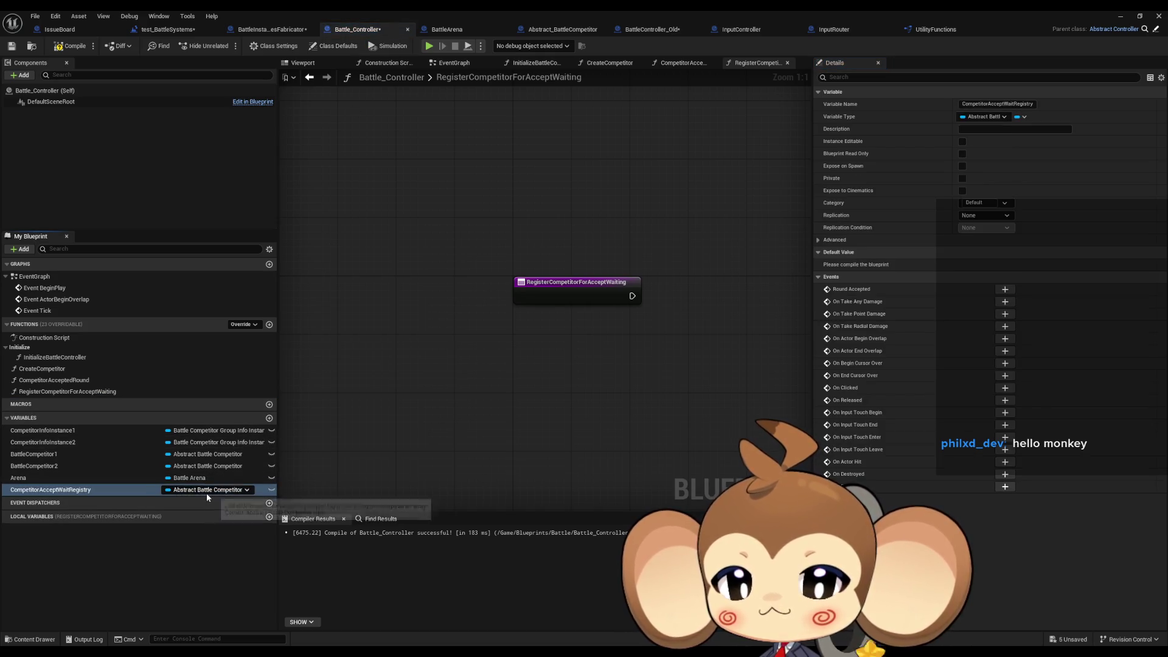
{"action": "left_click", "coordinate": [206, 492]}
{"action": "left_click", "coordinate": [194, 321]}
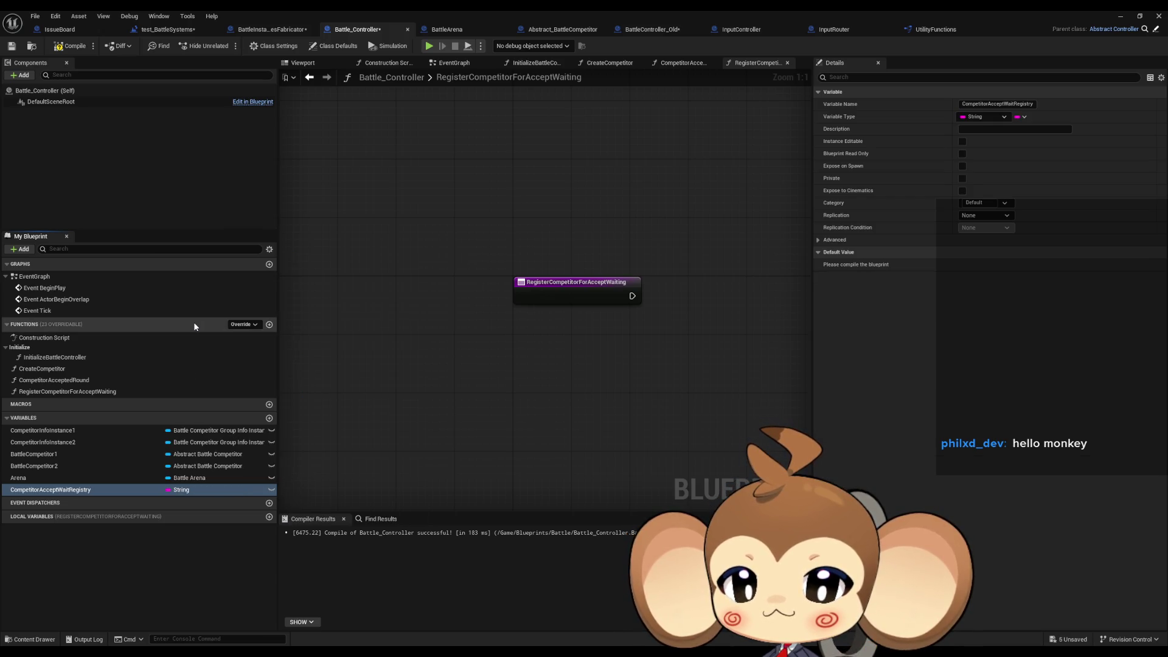
{"action": "left_click", "coordinate": [1024, 116]}
{"action": "left_click", "coordinate": [1012, 138]}
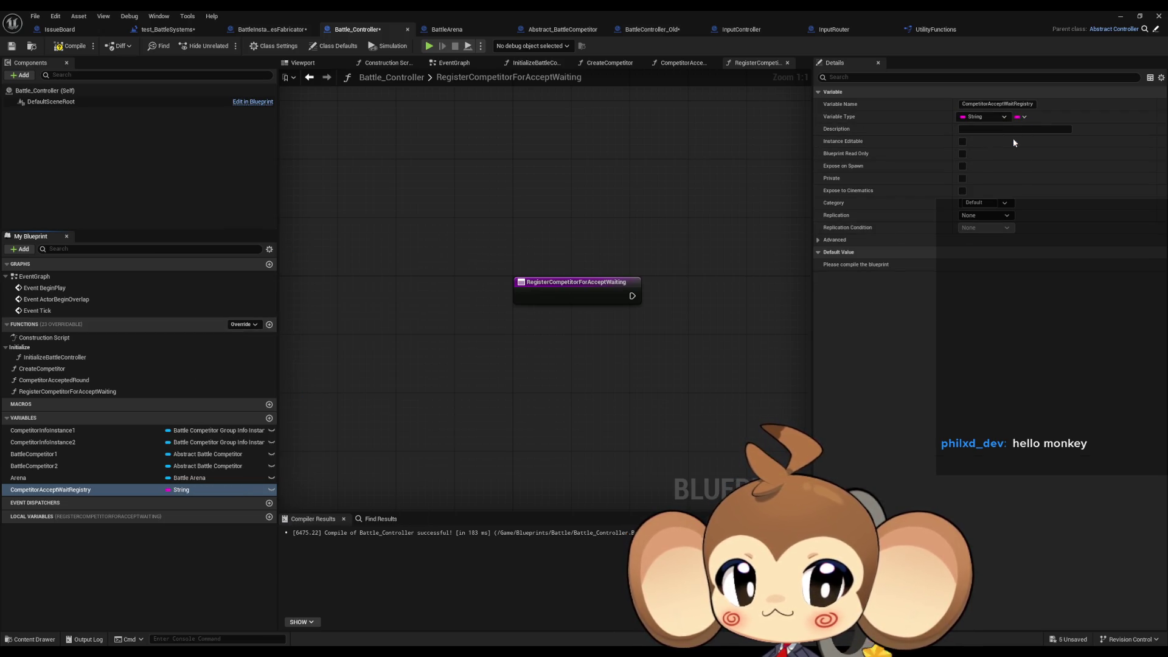
{"action": "left_click", "coordinate": [652, 31]}
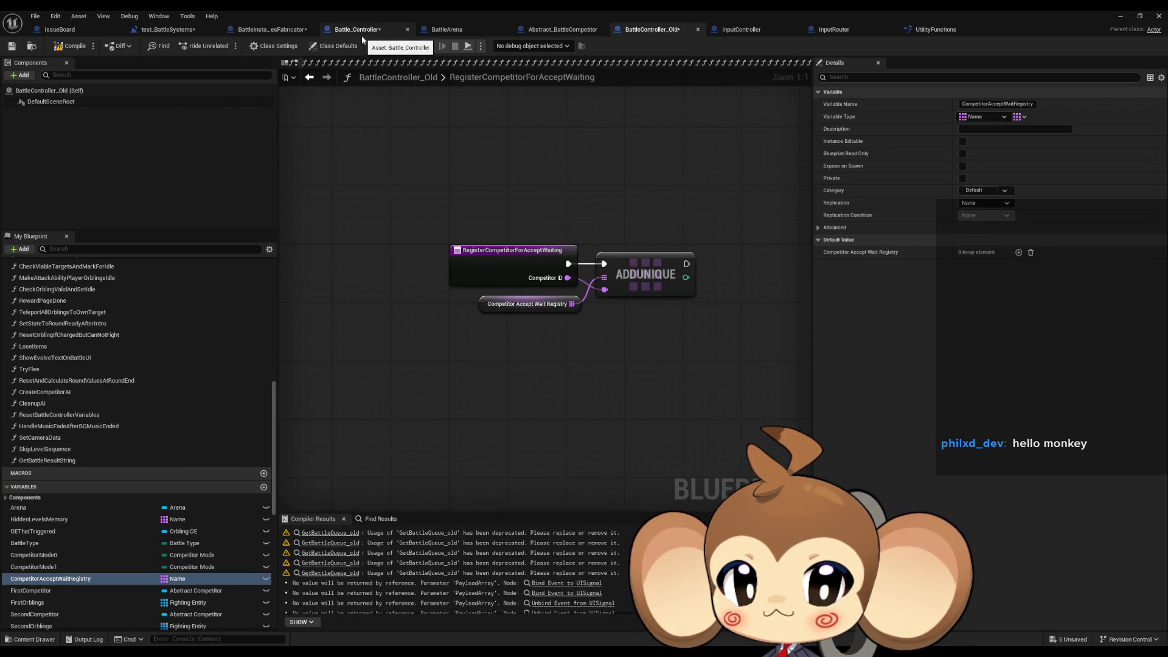
{"action": "left_click", "coordinate": [363, 38]}
Add the registry getter with an Add Unique node, fed by a new function input and execution.
{"action": "mouse_move", "coordinate": [67, 489]}
{"action": "left_mouse_down"}
{"action": "mouse_move", "coordinate": [481, 364]}
{"action": "mouse_move", "coordinate": [464, 348]}
{"action": "mouse_move", "coordinate": [554, 309]}
{"action": "left_mouse_up"}
{"action": "left_click", "coordinate": [464, 348]}
{"action": "type", "text": "add u"}
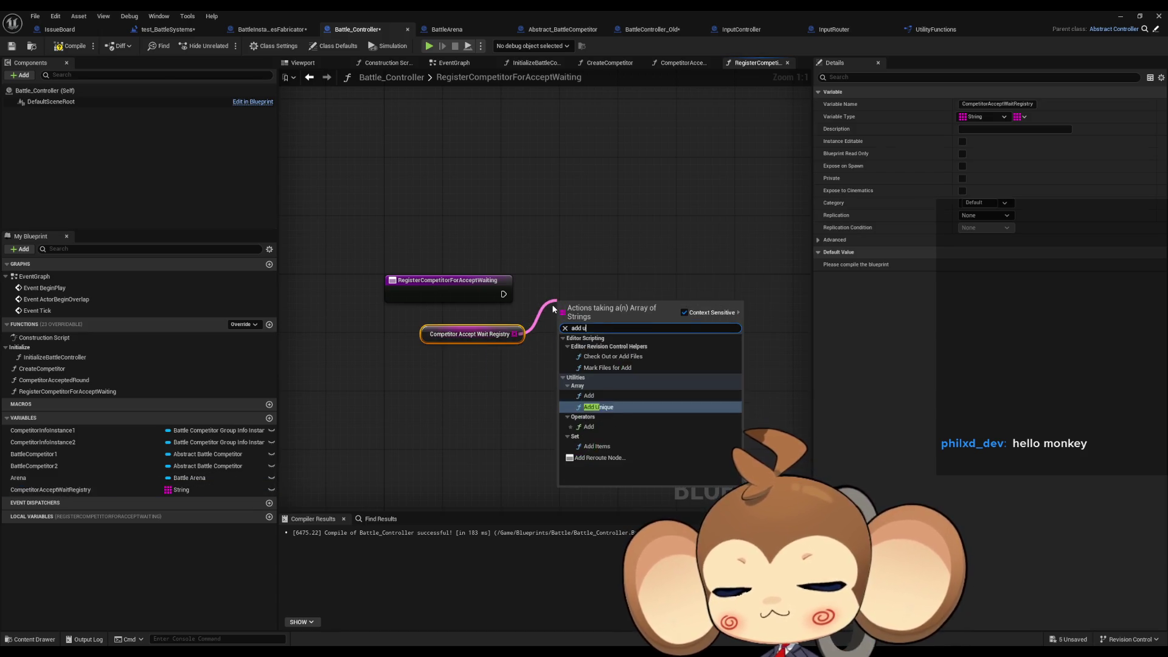
{"action": "type", "text": "n"}
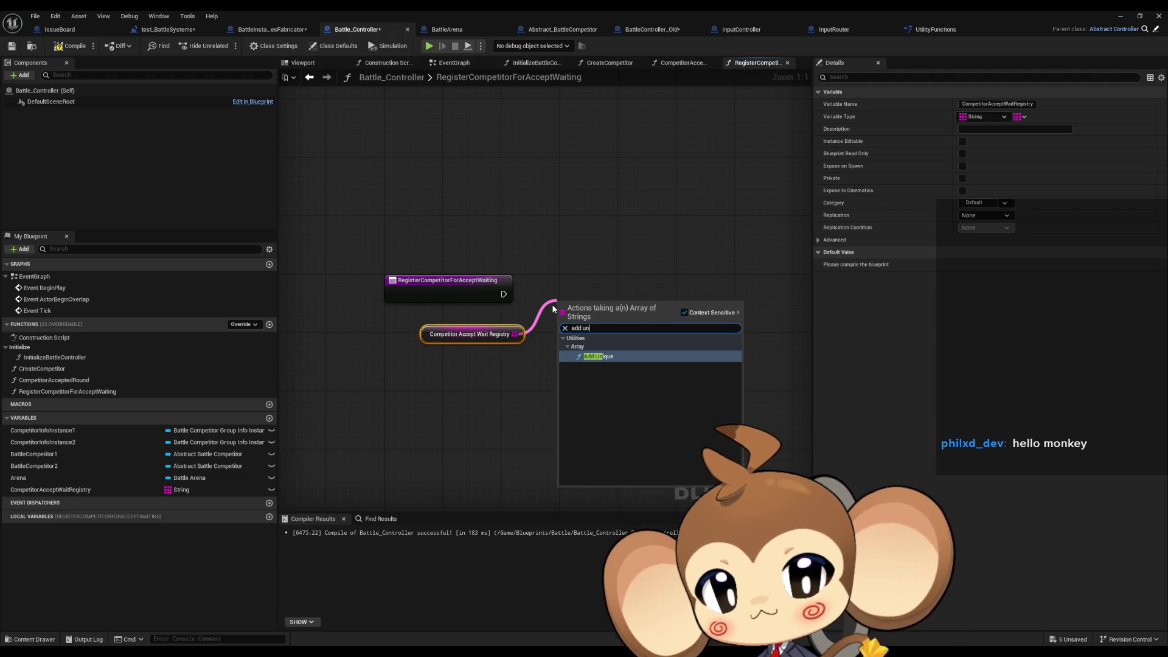
{"action": "key", "text": "Return"}
{"action": "left_click_drag", "start_coordinate": [561, 333], "coordinate": [480, 300]}
{"action": "mouse_move", "coordinate": [564, 309]}
{"action": "left_mouse_down"}
{"action": "mouse_move", "coordinate": [494, 295]}
{"action": "mouse_move", "coordinate": [504, 294]}
{"action": "left_mouse_up"}
{"action": "left_click_drag", "start_coordinate": [602, 309], "coordinate": [586, 295]}
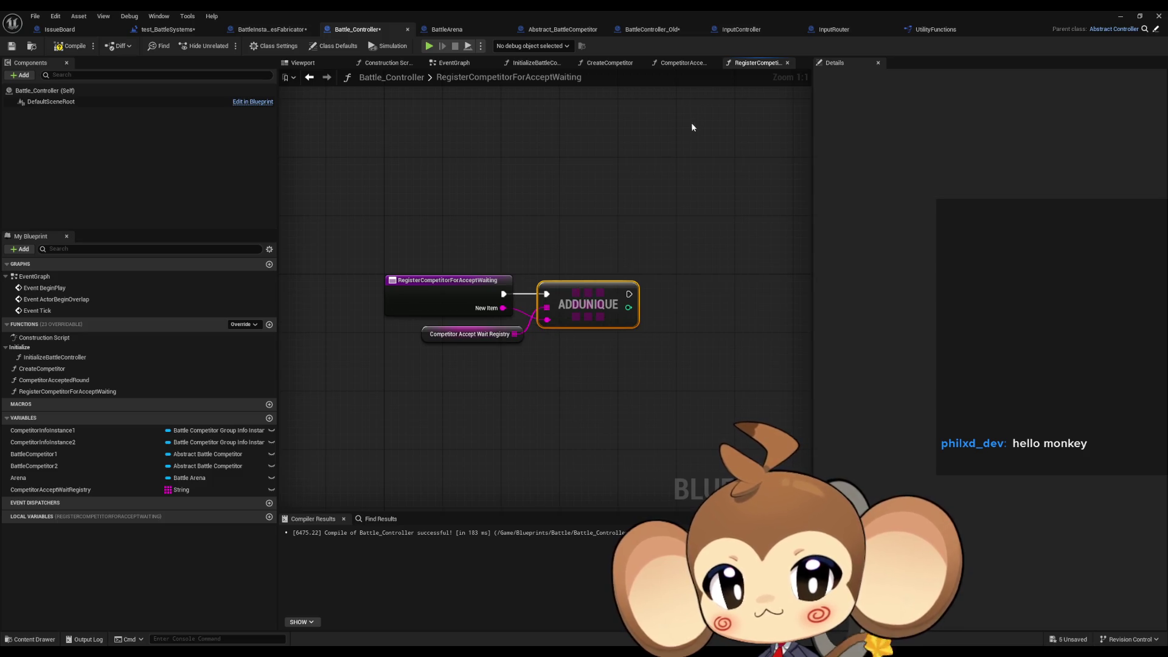
{"action": "left_click", "coordinate": [669, 29]}
{"action": "left_click", "coordinate": [359, 30]}
Start renaming the NewItem input, trying 'Comp' and 'CompetitorID' before cancelling.
{"action": "left_click", "coordinate": [441, 286]}
{"action": "left_click", "coordinate": [865, 315]}
{"action": "type", "text": "Competitor"}
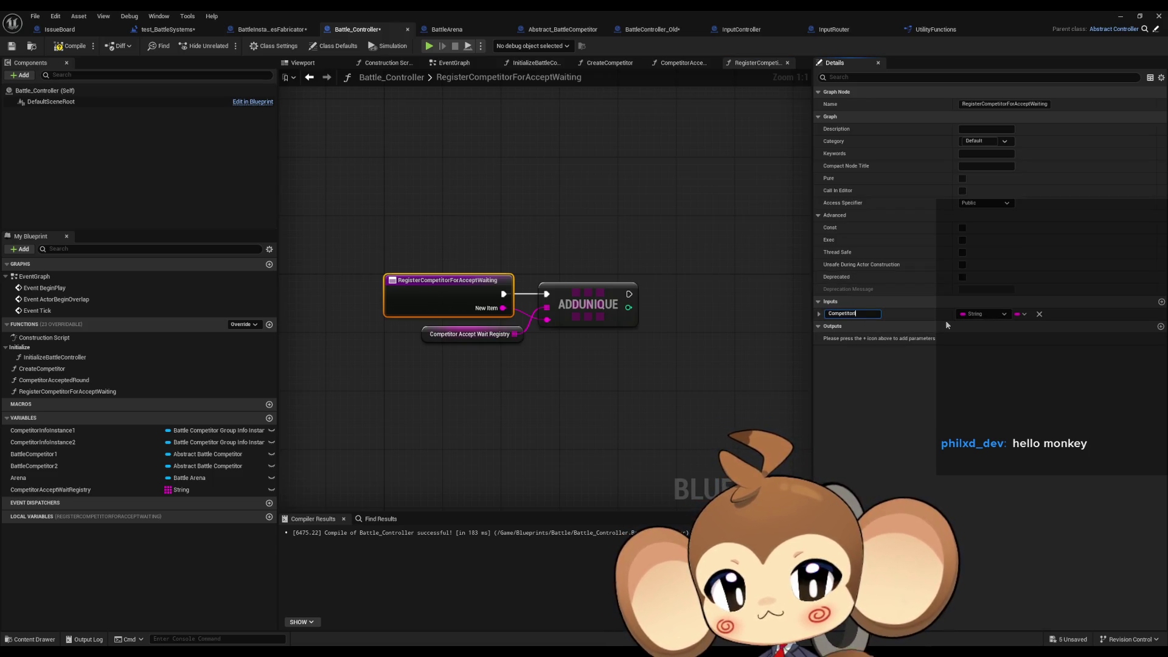
{"action": "key", "text": "Escape"}
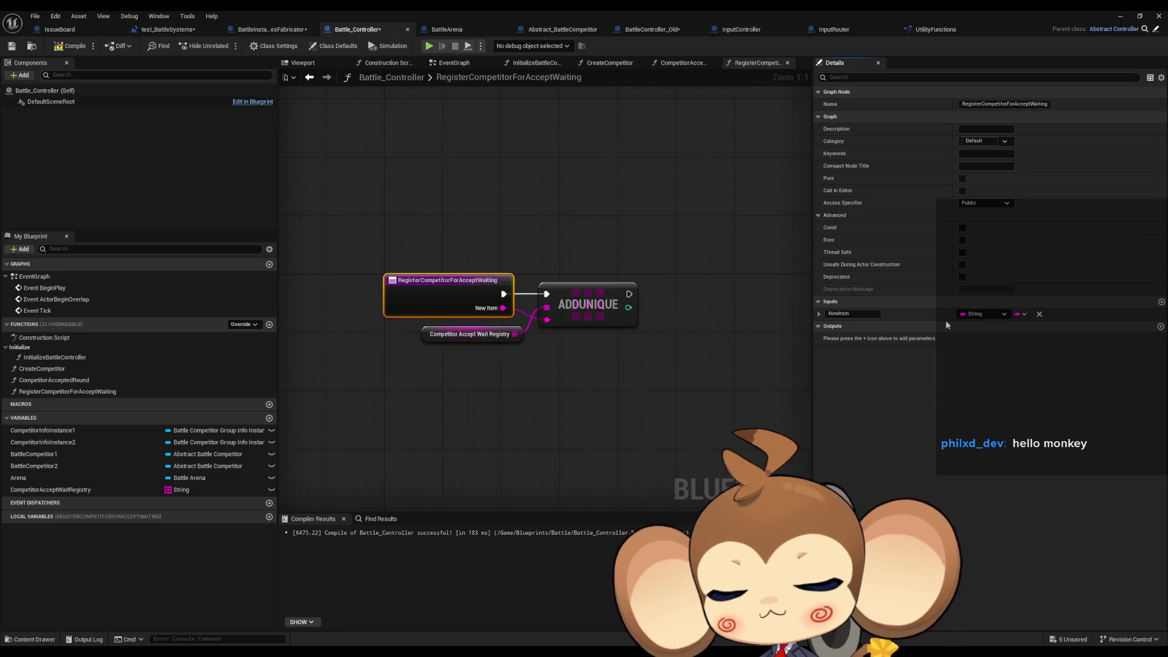
{"action": "left_click", "coordinate": [418, 339]}
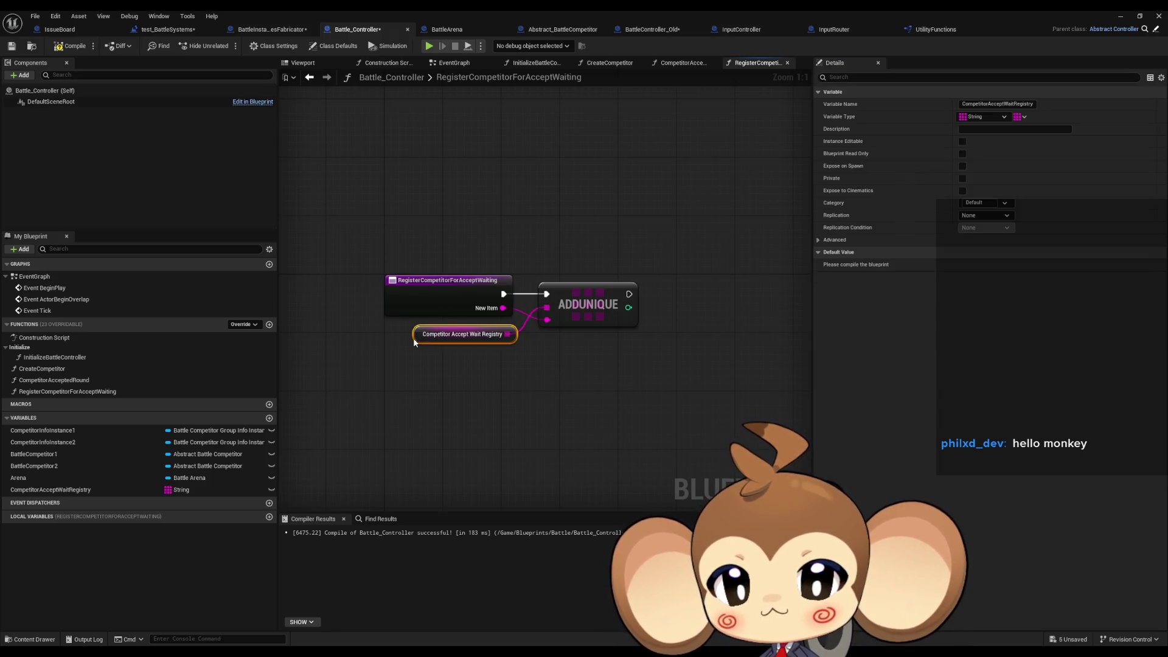
{"action": "left_click", "coordinate": [588, 291]}
{"action": "left_click", "coordinate": [447, 282]}
{"action": "left_click", "coordinate": [850, 313]}
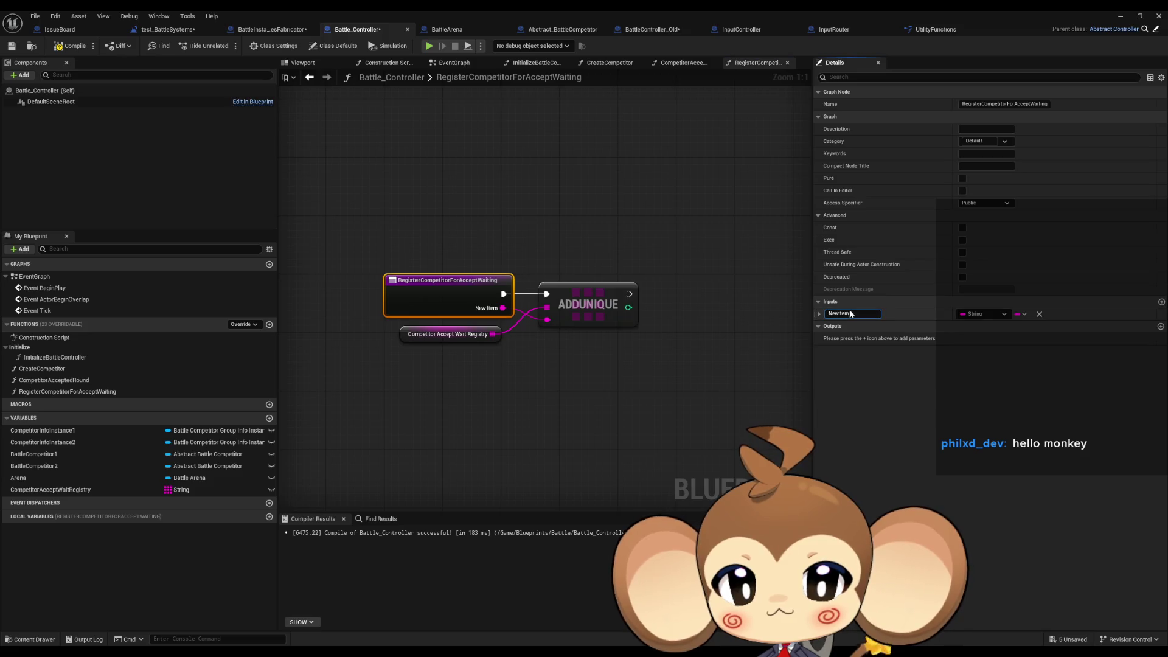
{"action": "type", "text": "C"}
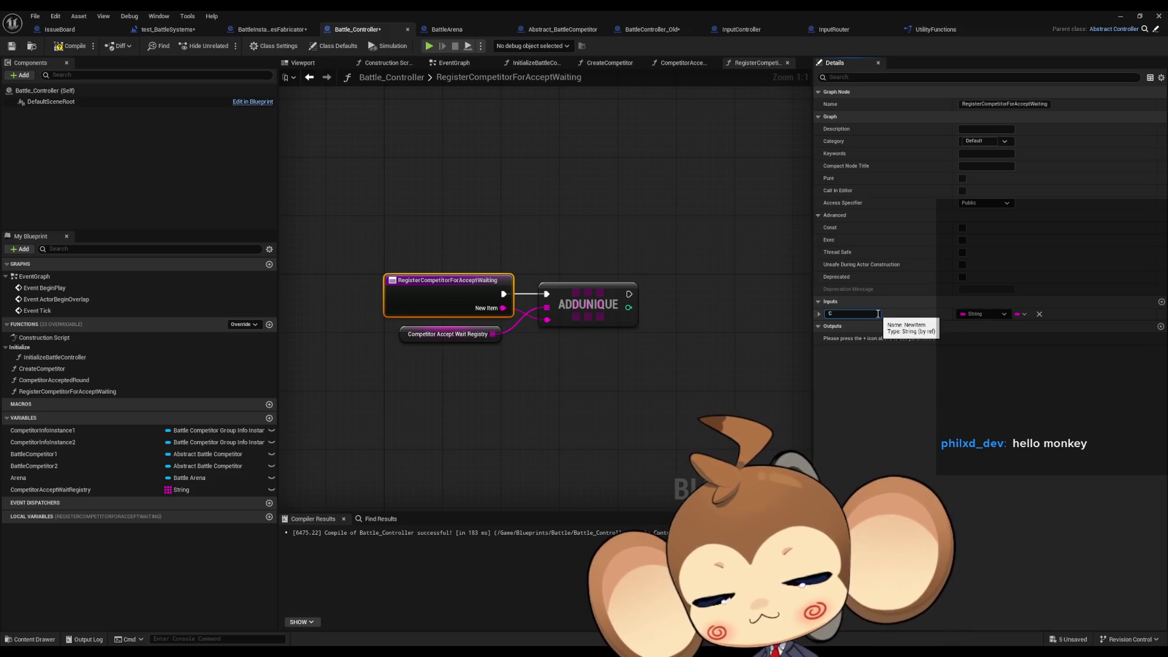
{"action": "type", "text": "ompetit"}
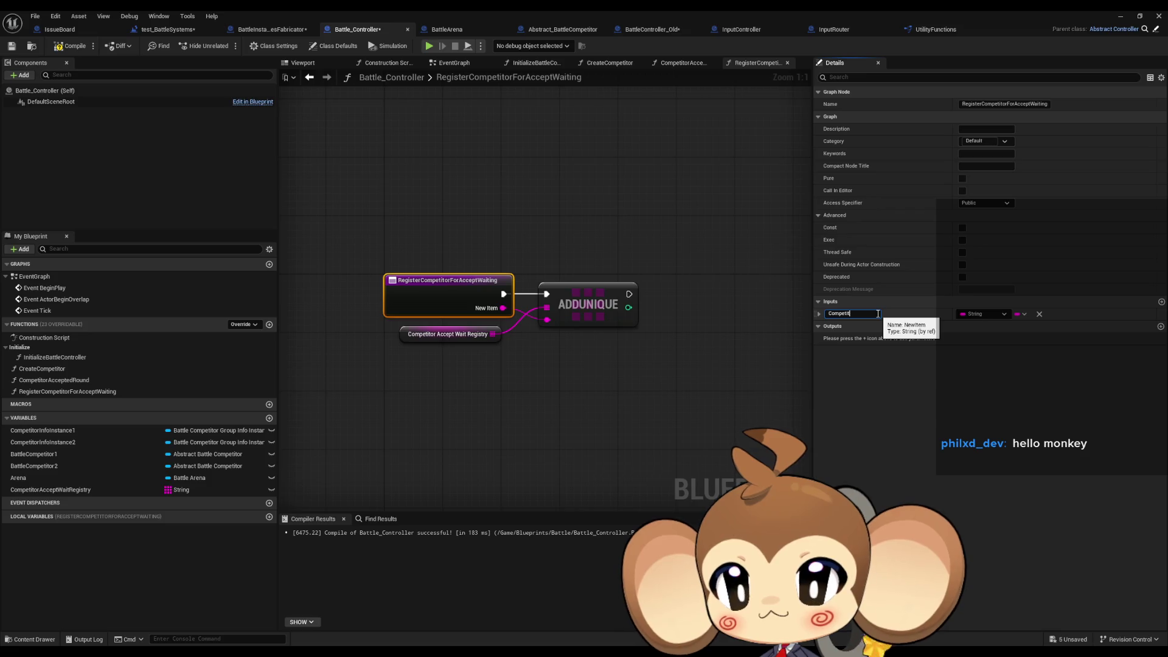
{"action": "type", "text": "orID"}
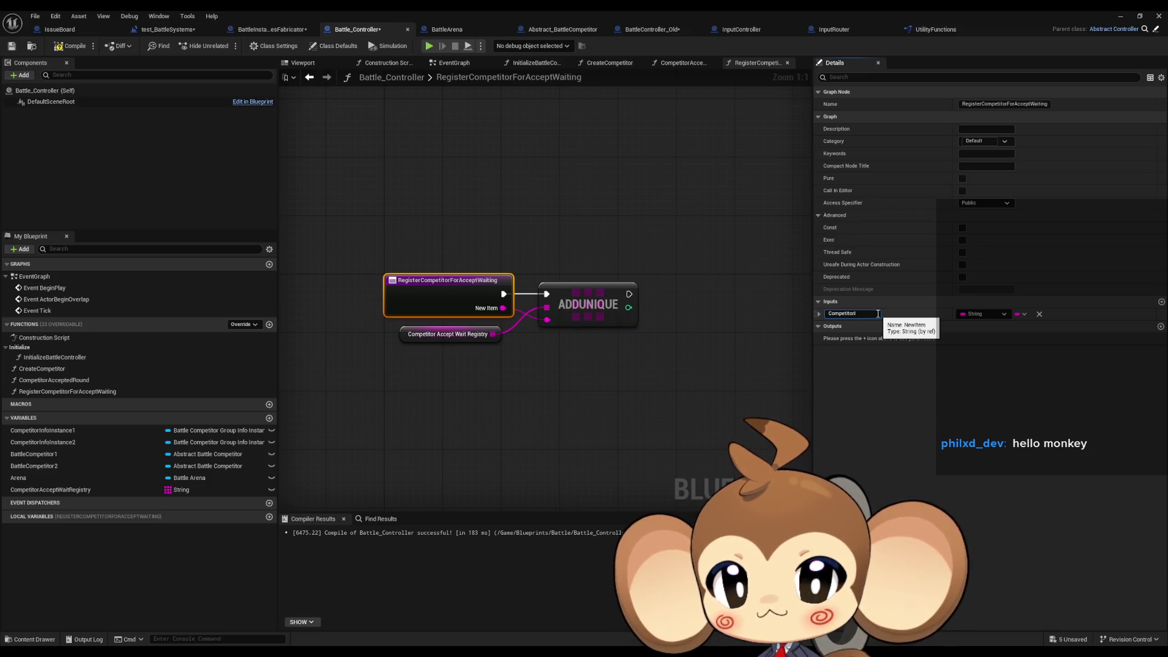
{"action": "key", "text": "ctrl+a"}
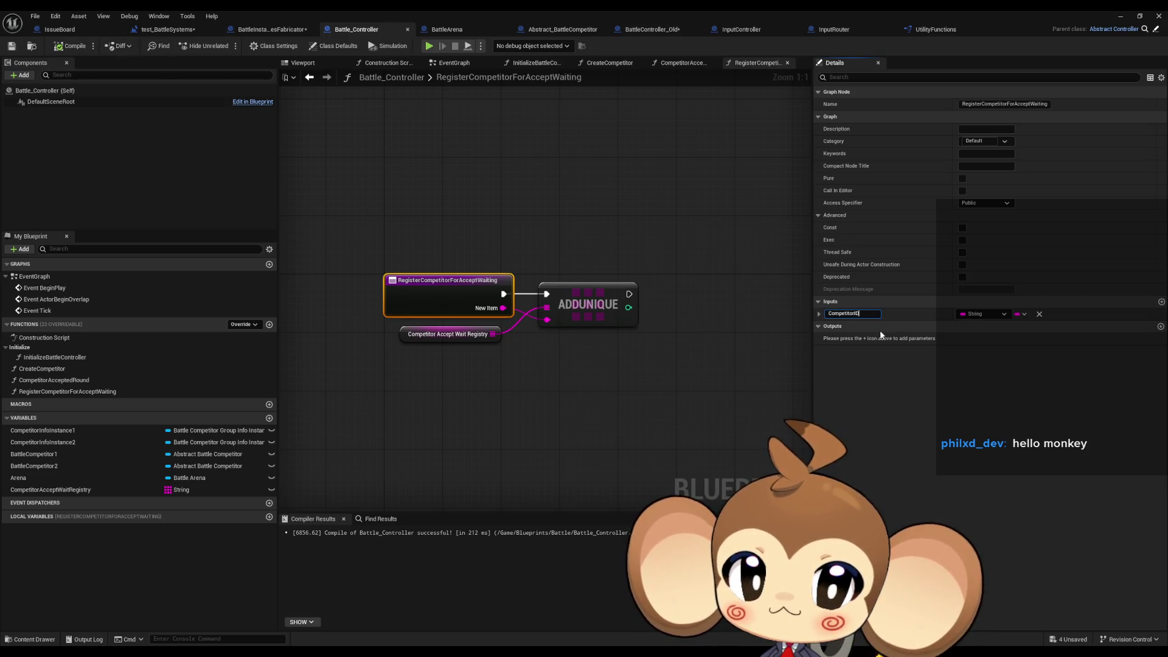
{"action": "key", "text": "Escape"}
Rename the function's input to Competitor_ID and confirm it.
{"action": "left_click", "coordinate": [862, 319]}
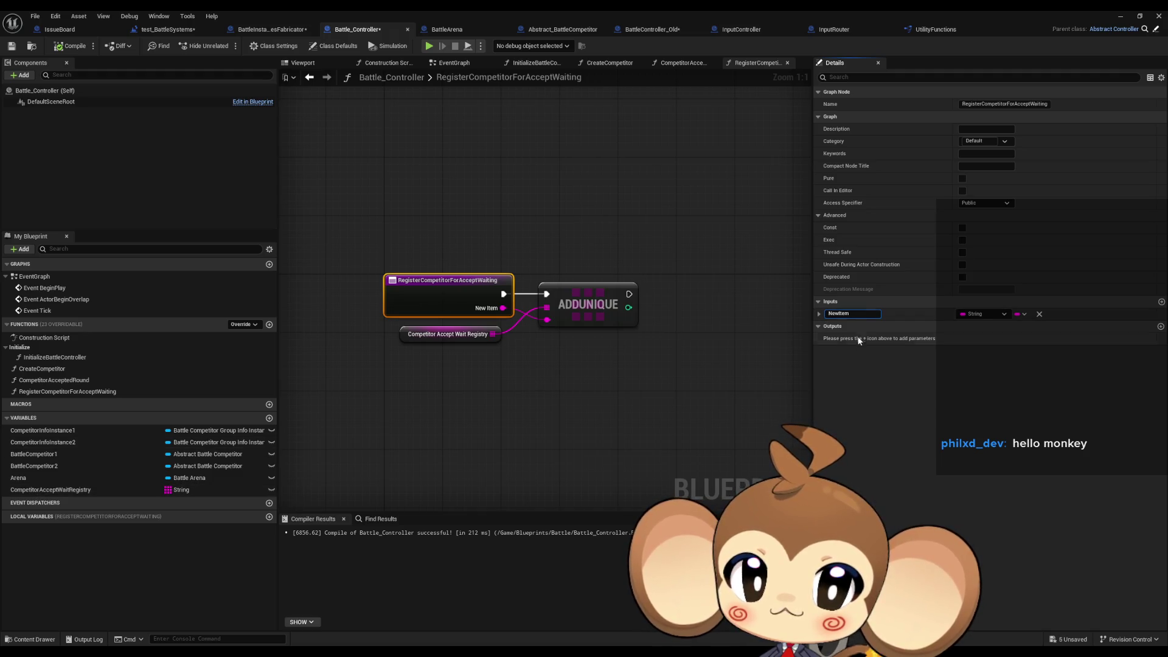
{"action": "left_click", "coordinate": [728, 364]}
{"action": "left_click", "coordinate": [474, 298]}
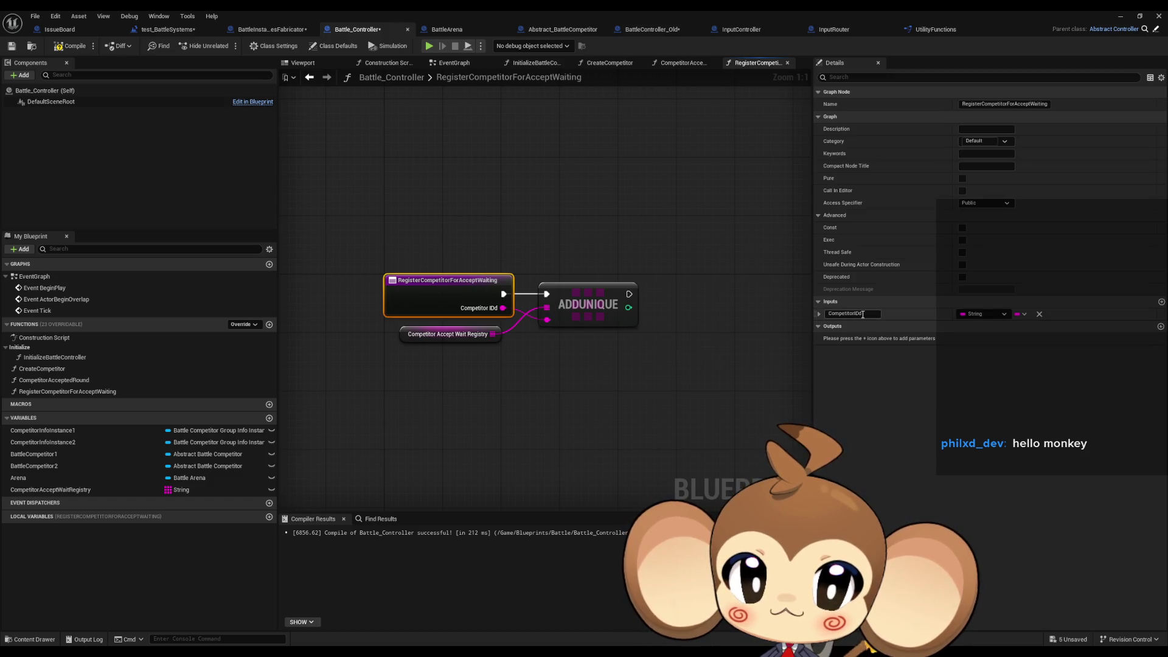
{"action": "left_click", "coordinate": [924, 332]}
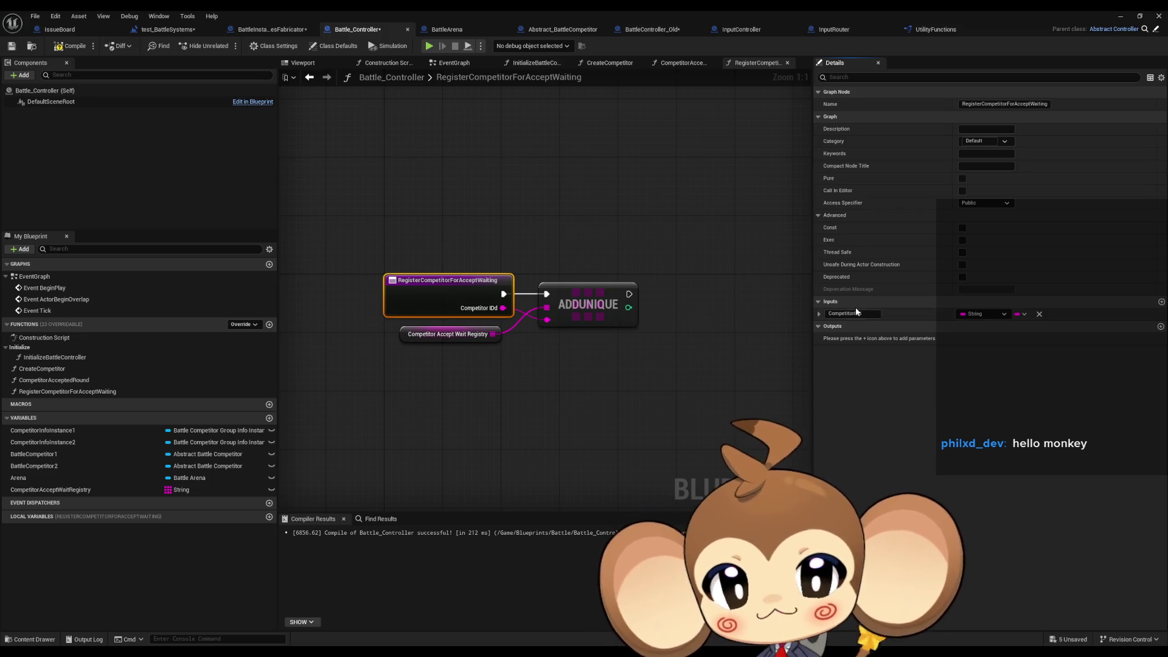
{"action": "left_click", "coordinate": [872, 312]}
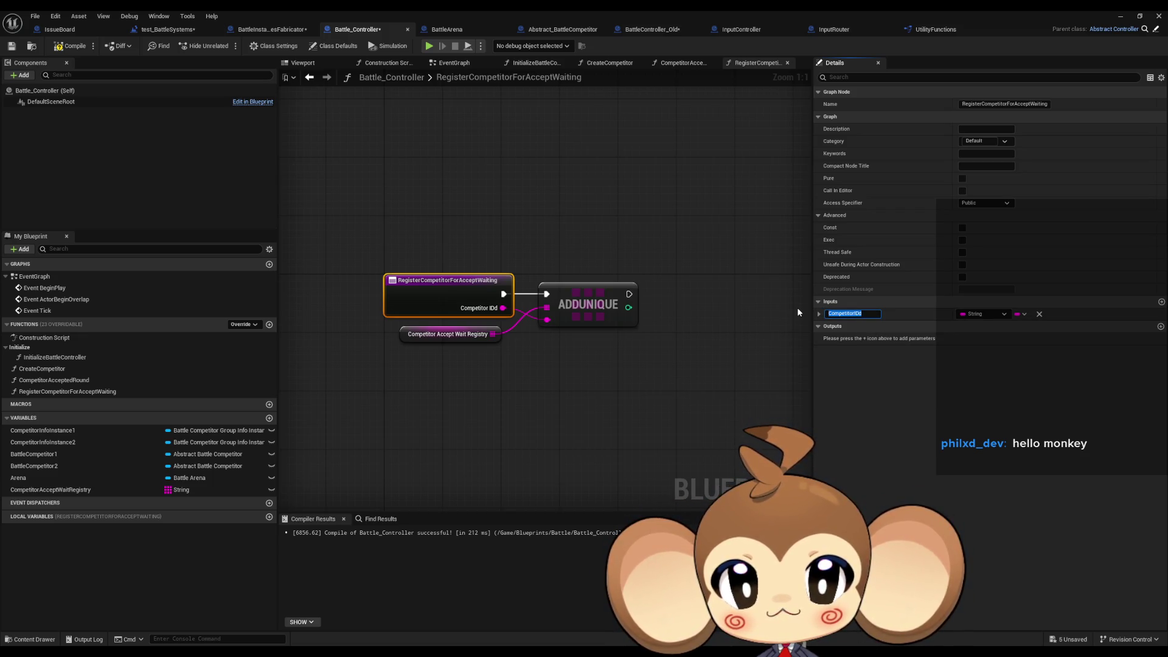
{"action": "type", "text": "Co"}
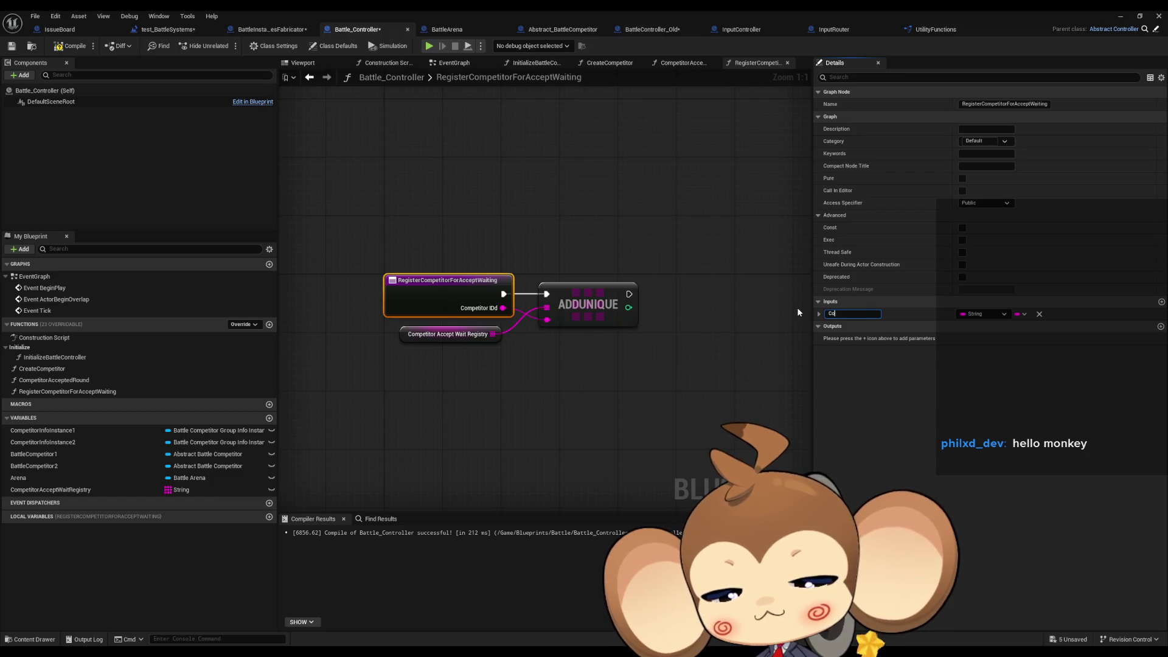
{"action": "type", "text": "mpetitor_ID"}
{"action": "key", "text": "Return"}
{"action": "left_click", "coordinate": [685, 192]}
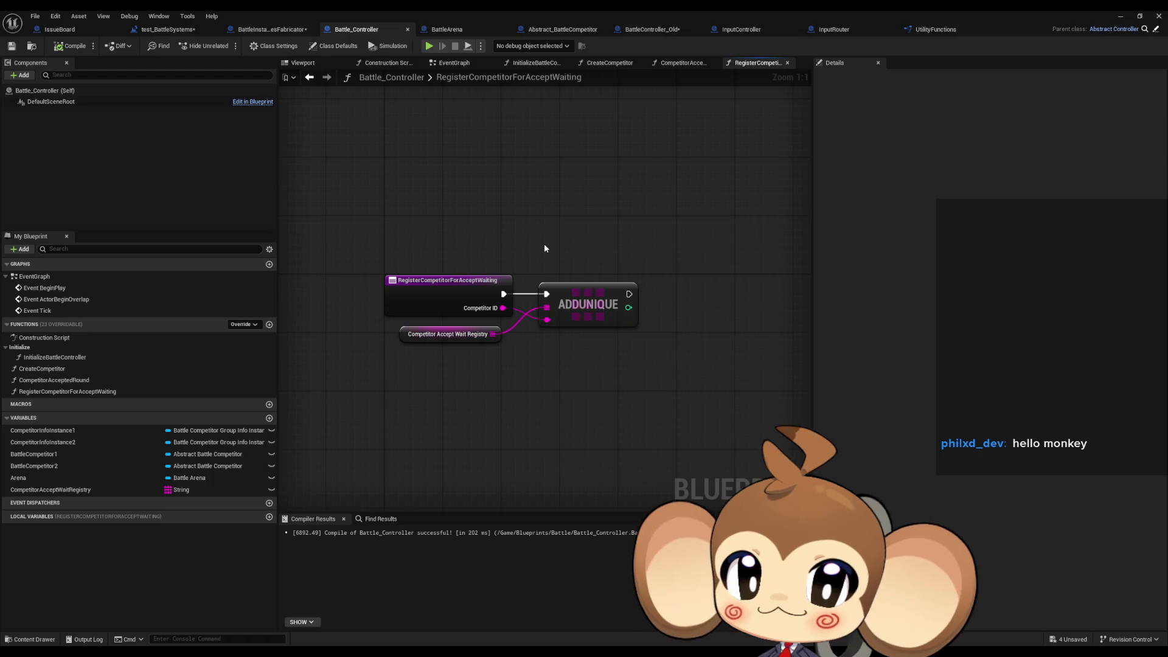
{"action": "left_click", "coordinate": [166, 31]}
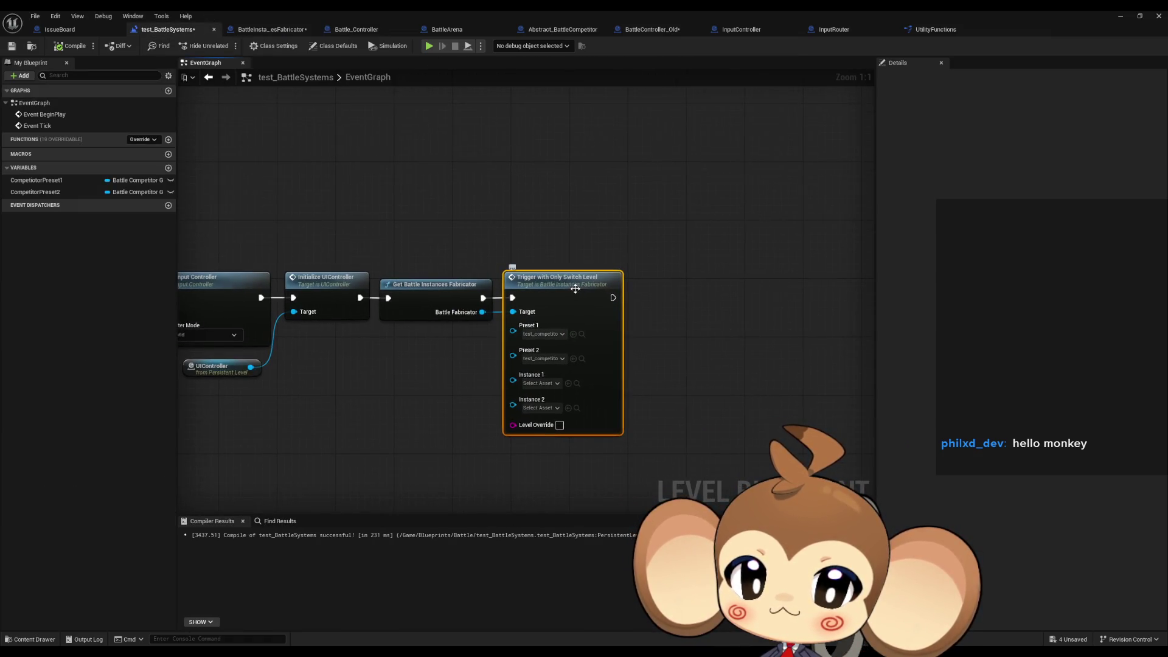
Add a RegisterCompetitorForAcceptWaiting call beside Create Competitor in InitializeBattleController.
{"action": "left_click", "coordinate": [359, 30]}
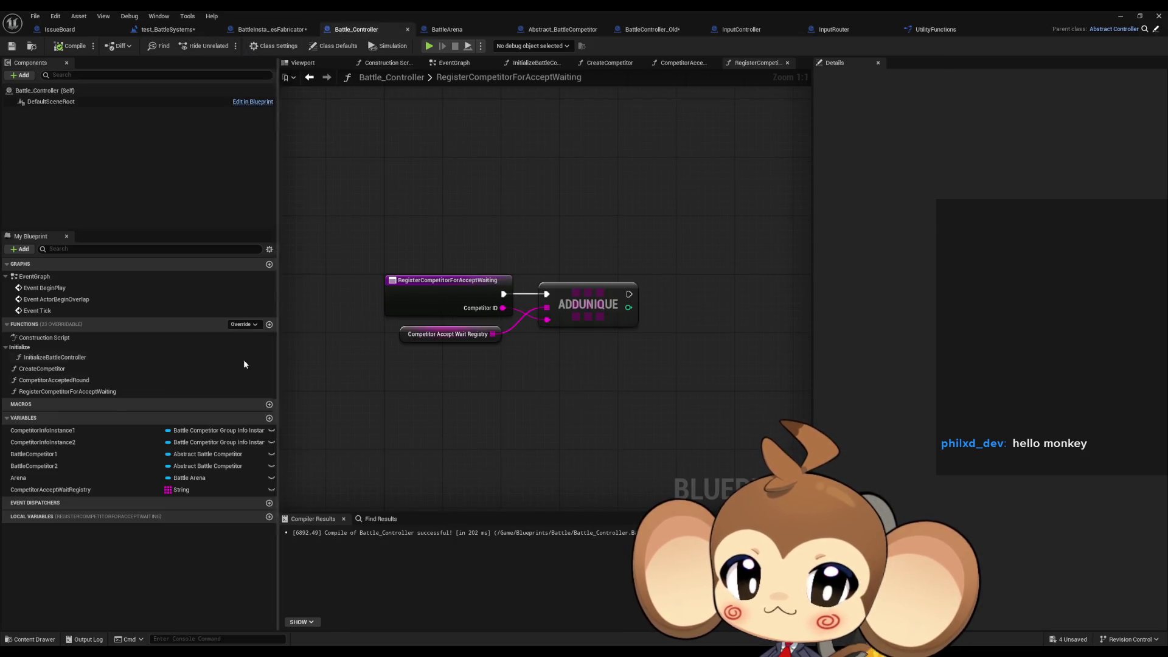
{"action": "double_click", "coordinate": [58, 359]}
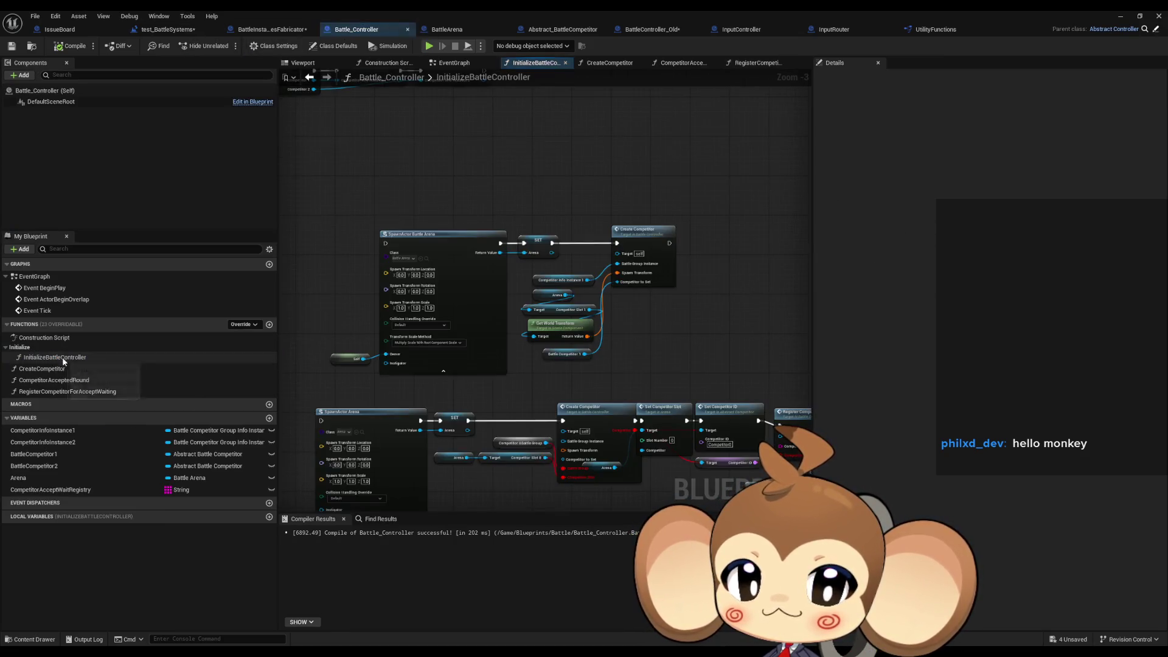
{"action": "scroll", "coordinate": [648, 305], "scroll_direction": "up", "scroll_amount": 2}
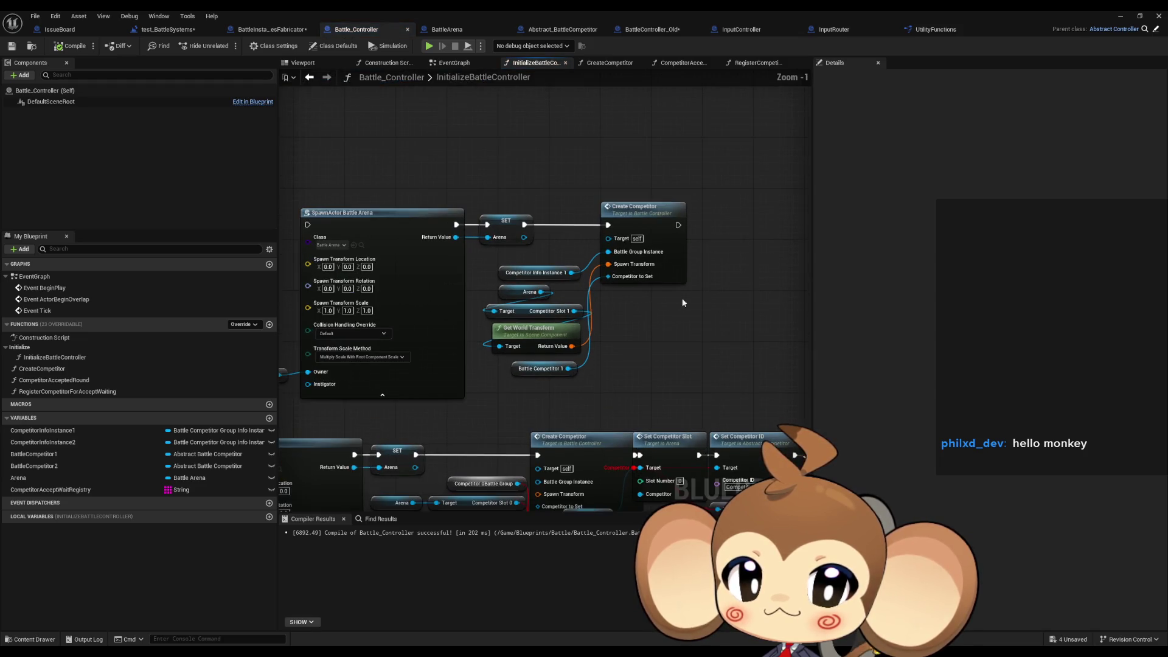
{"action": "left_click_drag", "start_coordinate": [594, 224], "coordinate": [540, 234]}
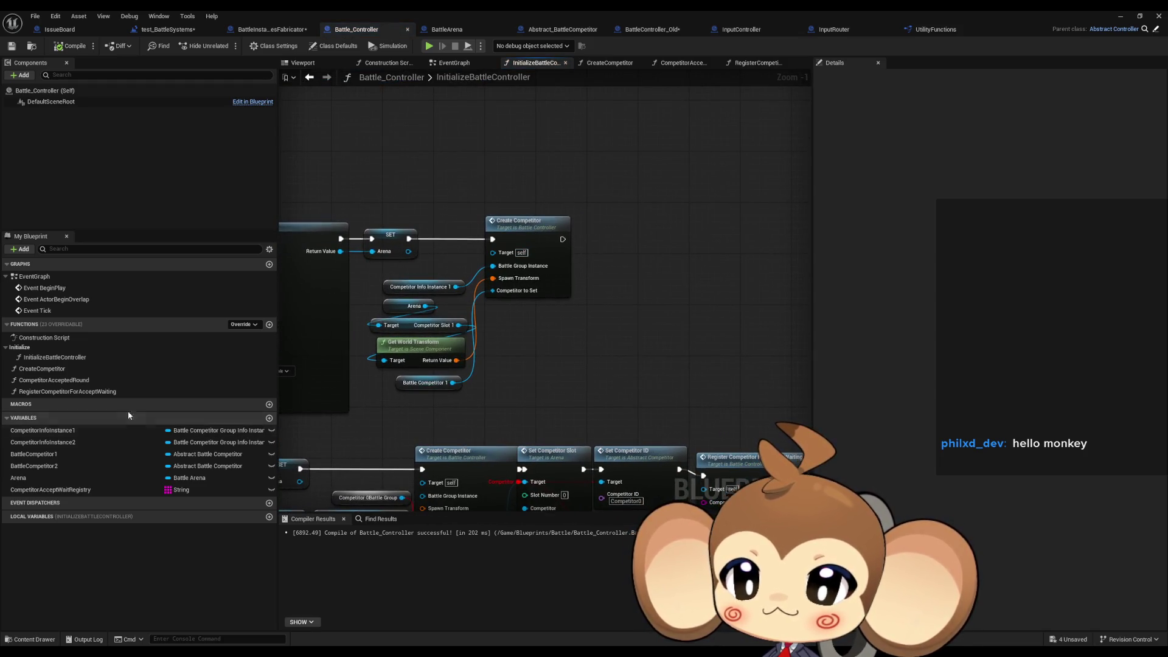
{"action": "left_click_drag", "start_coordinate": [91, 391], "coordinate": [613, 217]}
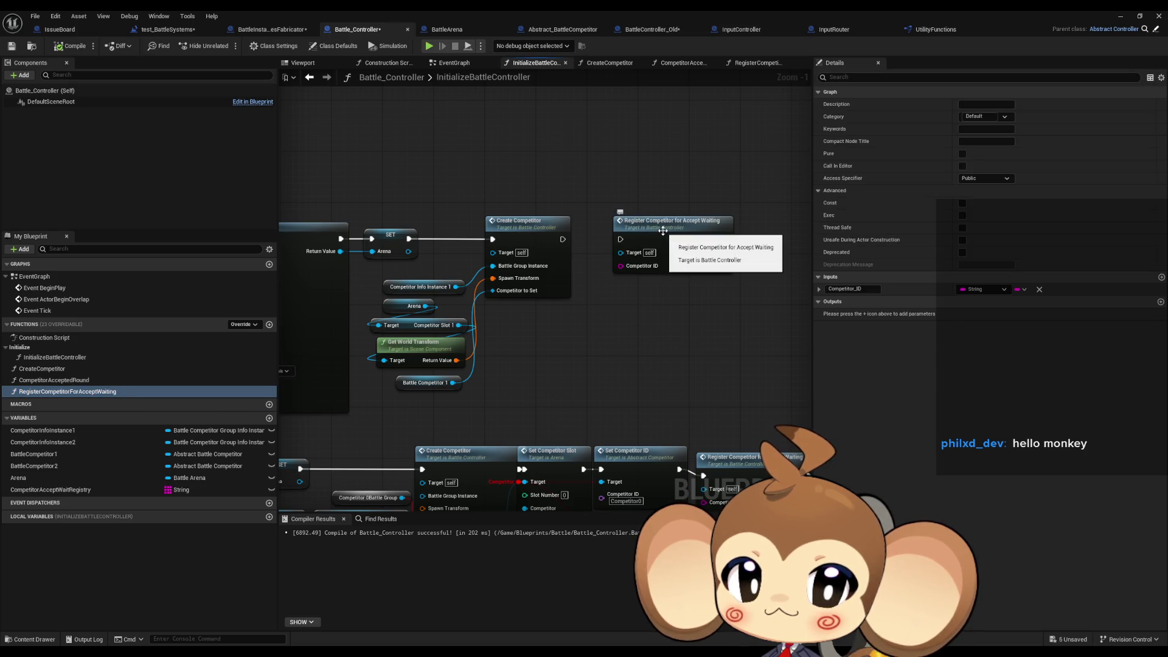
{"action": "left_click_drag", "start_coordinate": [547, 365], "coordinate": [582, 369]}
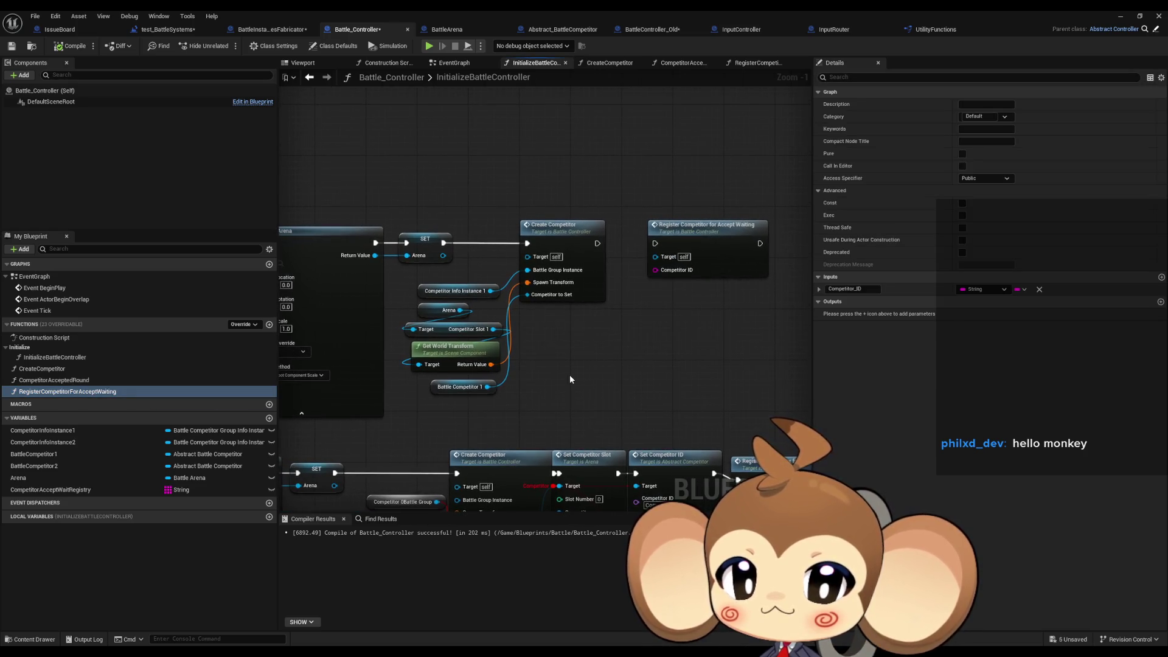
Duplicate the Battle Competitor 1 getter and add a Get Competitor ID node from it.
{"action": "left_click", "coordinate": [460, 387]}
{"action": "key", "text": "ctrl+c"}
{"action": "key", "text": "ctrl+v"}
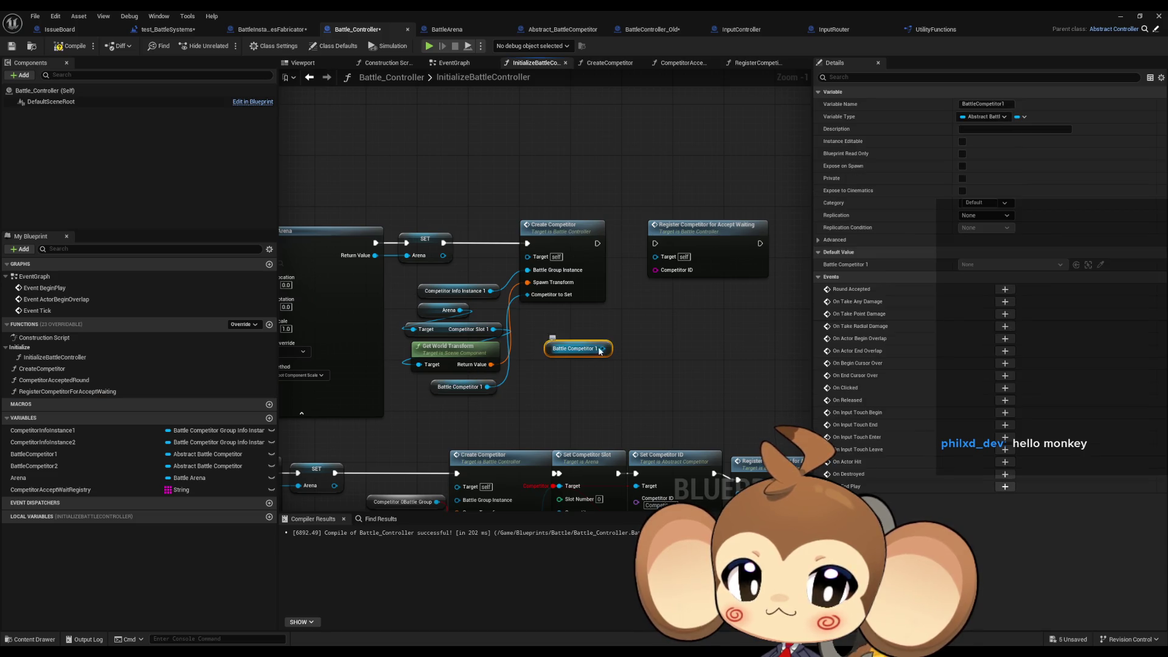
{"action": "left_click_drag", "start_coordinate": [603, 348], "coordinate": [630, 351]}
{"action": "type", "text": "get"}
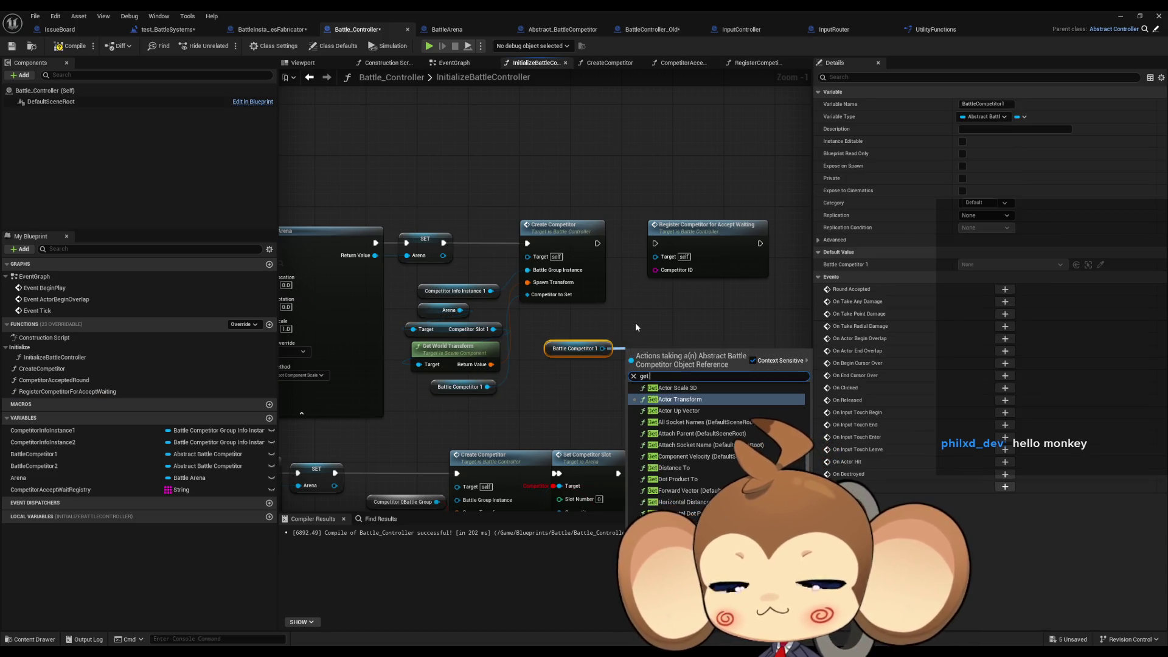
{"action": "type", "text": " id"}
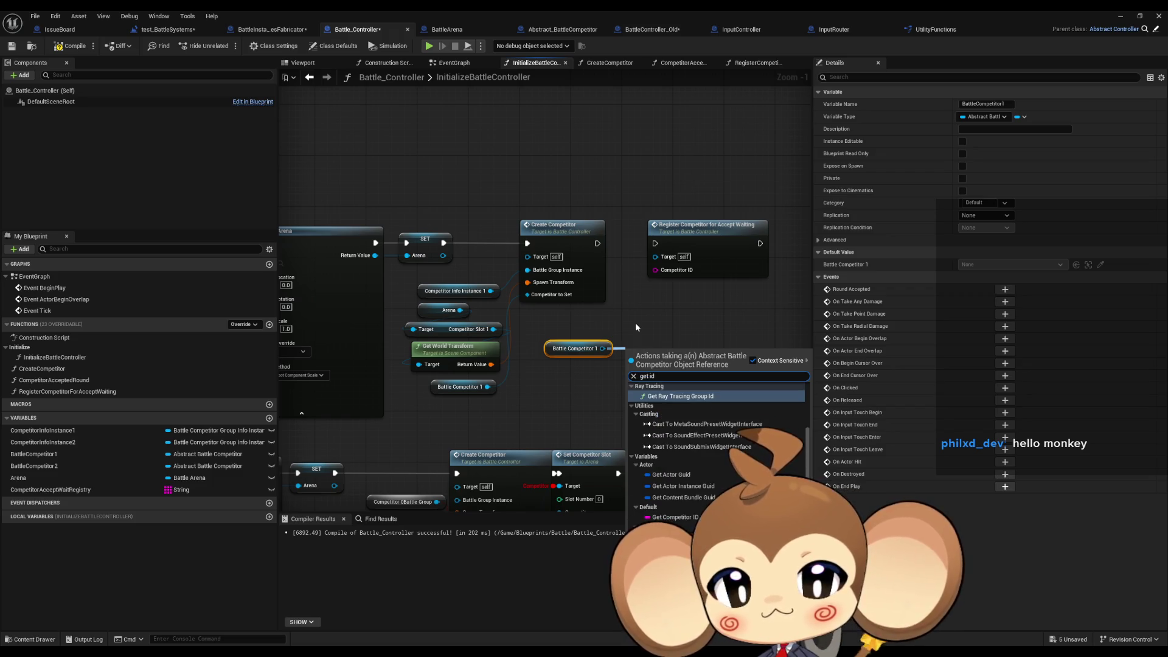
{"action": "left_click", "coordinate": [676, 517]}
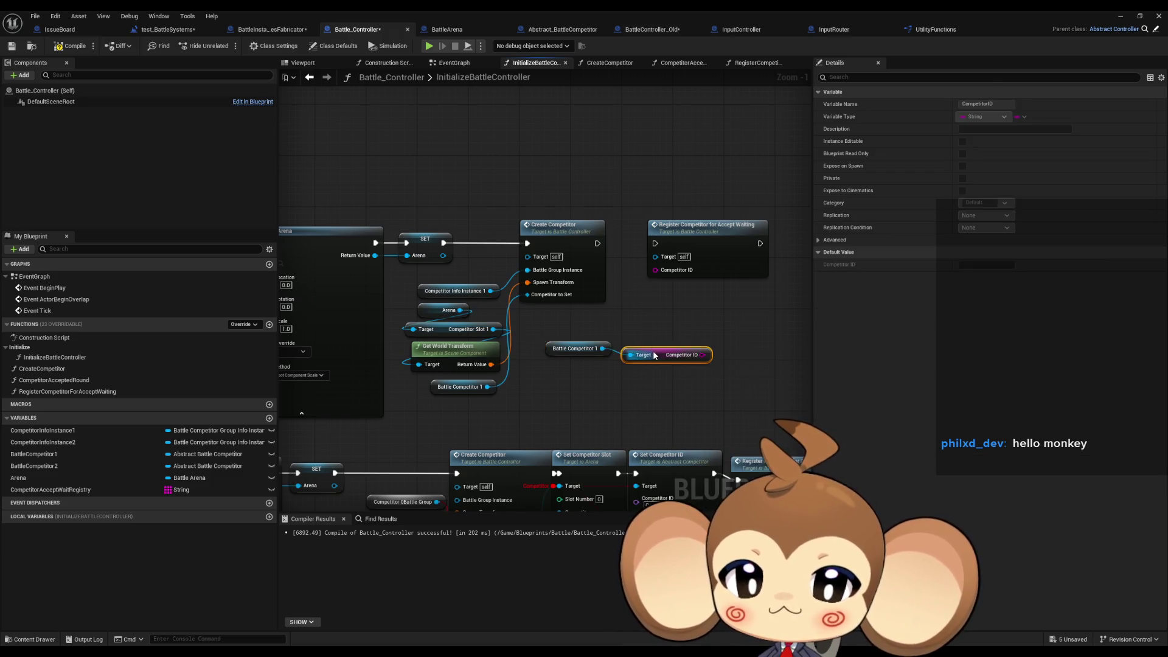
{"action": "mouse_move", "coordinate": [655, 355]}
{"action": "left_mouse_down"}
{"action": "mouse_move", "coordinate": [639, 333]}
{"action": "mouse_move", "coordinate": [572, 333]}
{"action": "left_mouse_up"}
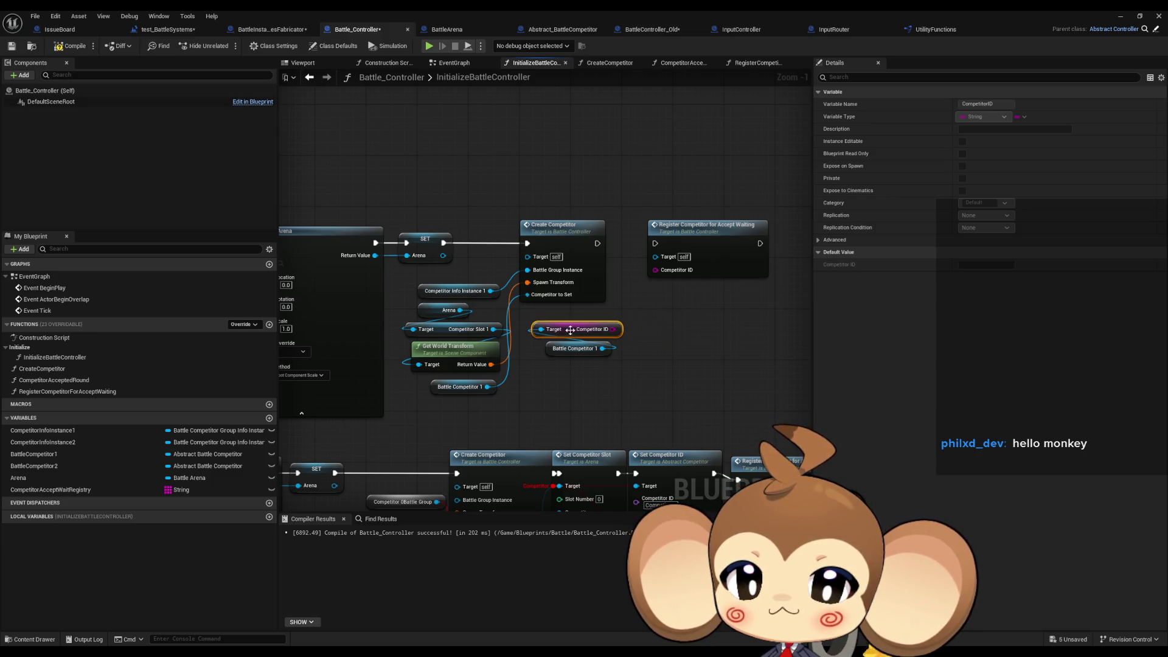
{"action": "scroll", "coordinate": [647, 338], "scroll_direction": "up", "scroll_amount": 1}
{"action": "left_click", "coordinate": [645, 338]}
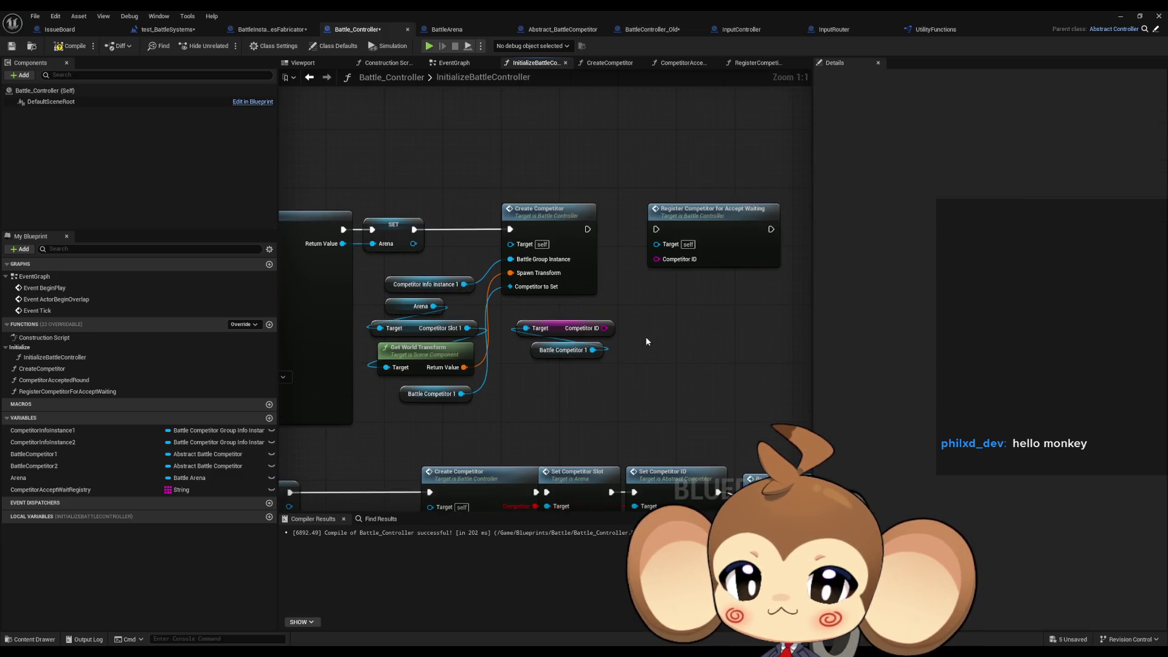
{"action": "left_click_drag", "start_coordinate": [656, 336], "coordinate": [635, 383]}
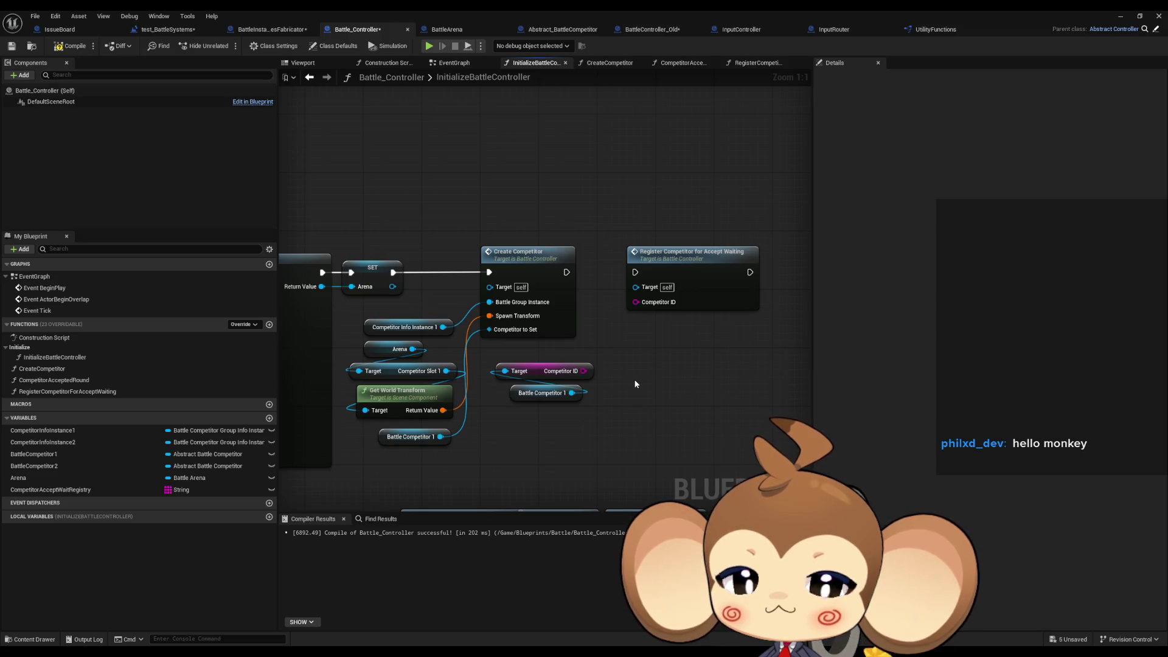
Wire Competitor ID and execution from Create Competitor into Register Competitor for Accept Waiting.
{"action": "mouse_move", "coordinate": [583, 371]}
{"action": "left_mouse_down"}
{"action": "mouse_move", "coordinate": [634, 303]}
{"action": "mouse_move", "coordinate": [567, 272]}
{"action": "left_mouse_up"}
{"action": "left_click_drag", "start_coordinate": [688, 266], "coordinate": [651, 266]}
{"action": "left_click", "coordinate": [716, 367]}
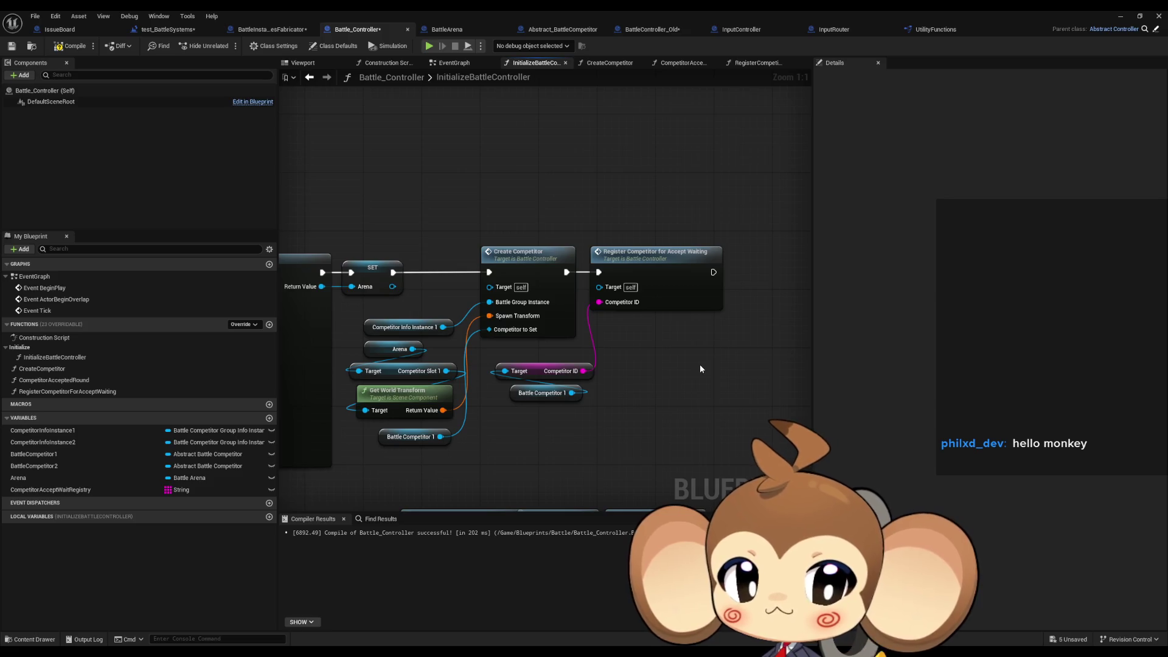
{"action": "double_click", "coordinate": [512, 271]}
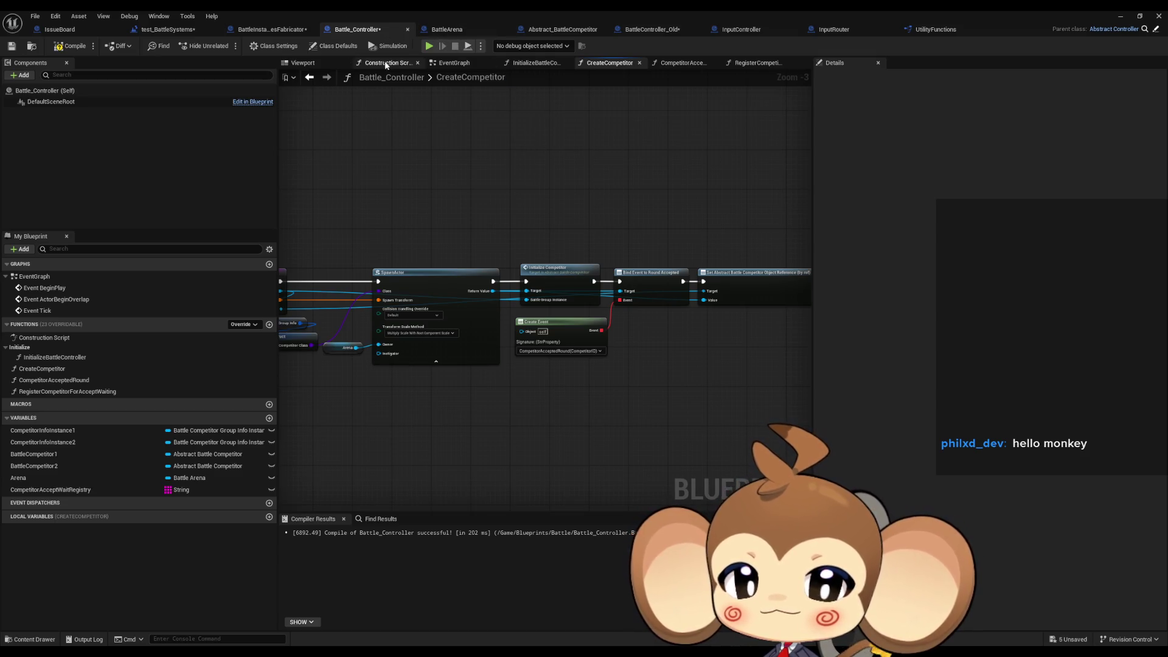
{"action": "left_click", "coordinate": [308, 78]}
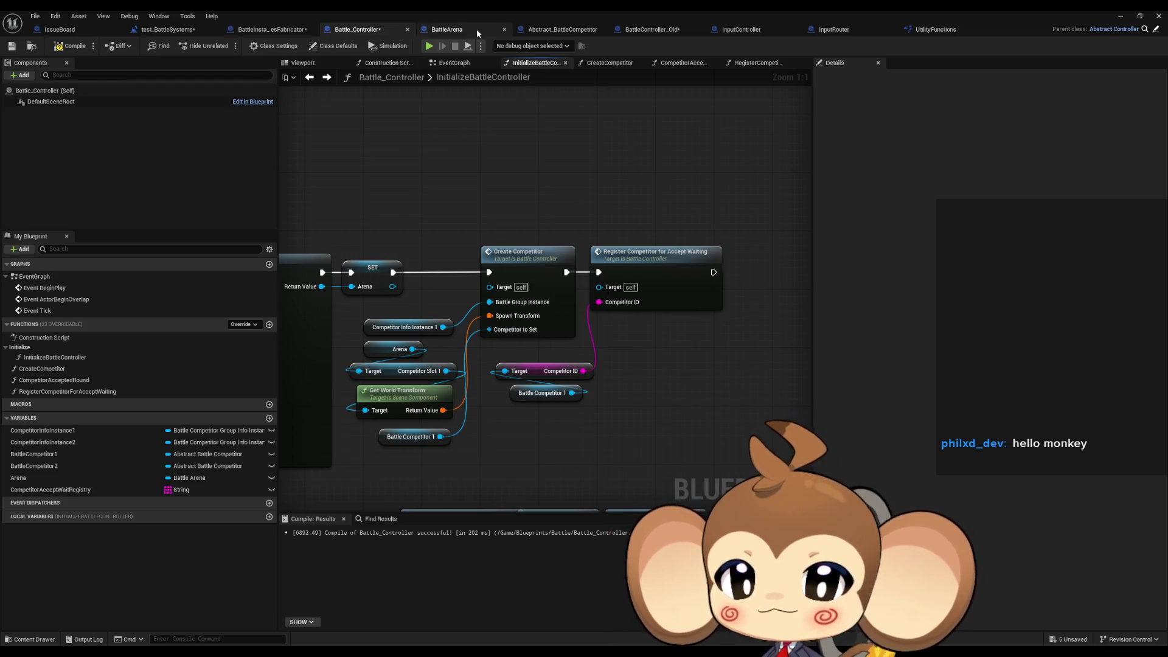
Delete the ID extraction and SET Competitor ID nodes from InitializeCompetitor in Abstract_BattleCompetitor.
{"action": "left_click", "coordinate": [557, 29]}
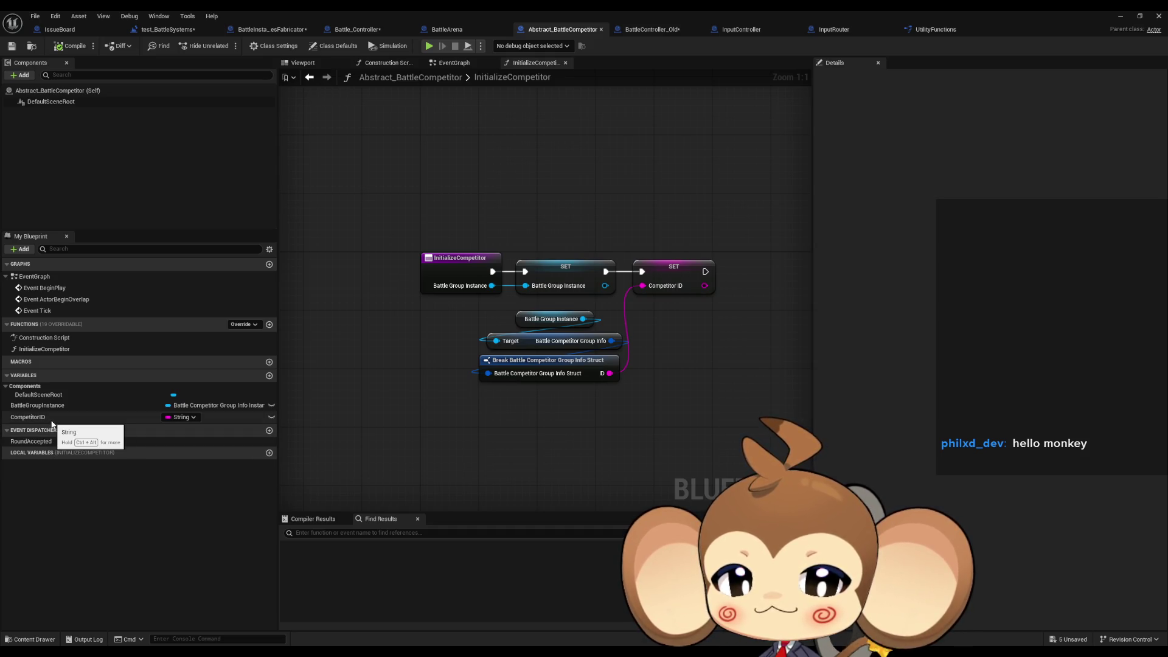
{"action": "left_click_drag", "start_coordinate": [451, 324], "coordinate": [640, 413]}
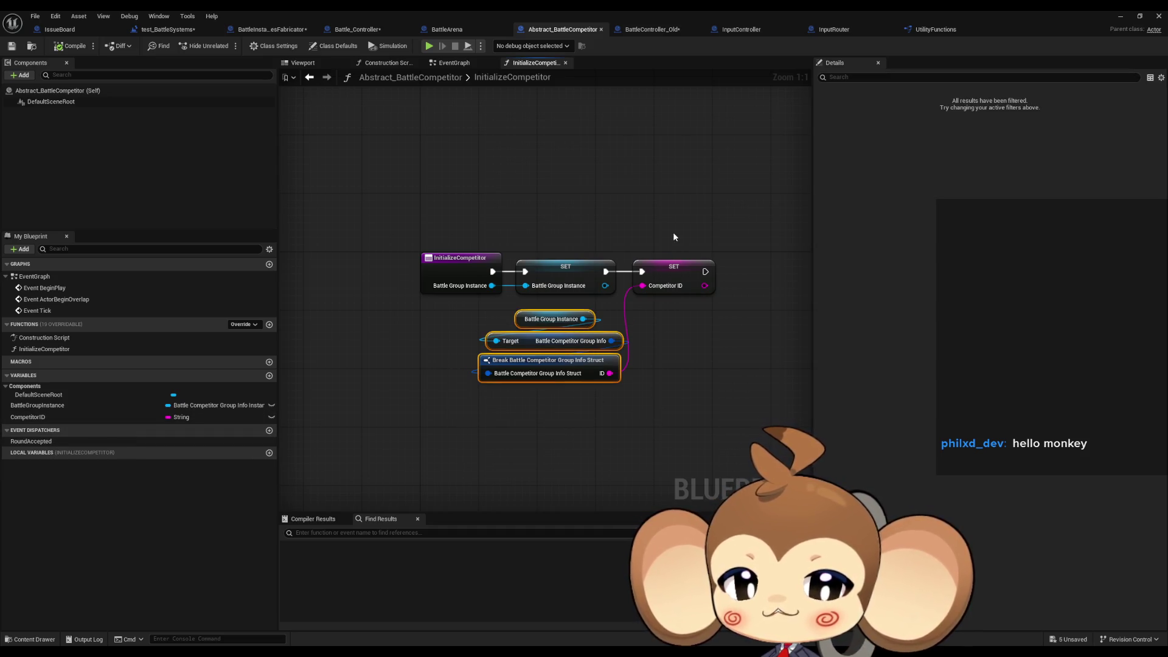
{"action": "key", "text": "Delete"}
{"action": "left_click", "coordinate": [669, 268]}
{"action": "key", "text": "Delete"}
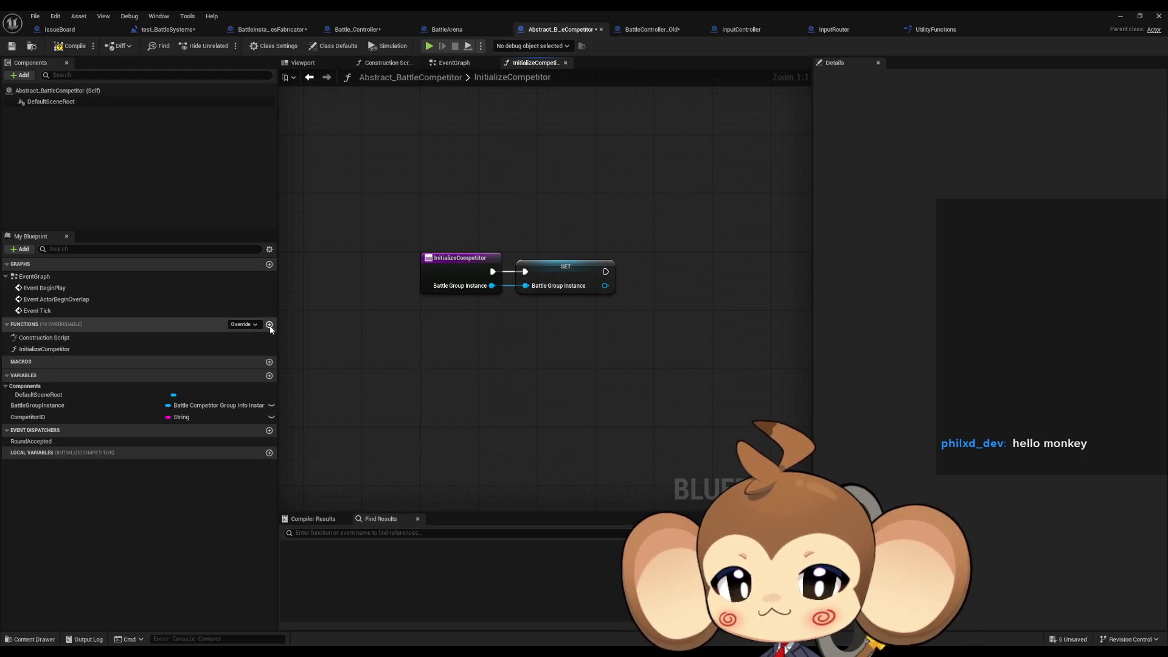
Add a GetCompetitorID function with a String output ID and a Battle Group Instance getter.
{"action": "left_click", "coordinate": [270, 325]}
{"action": "type", "text": "GetCompetitorID"}
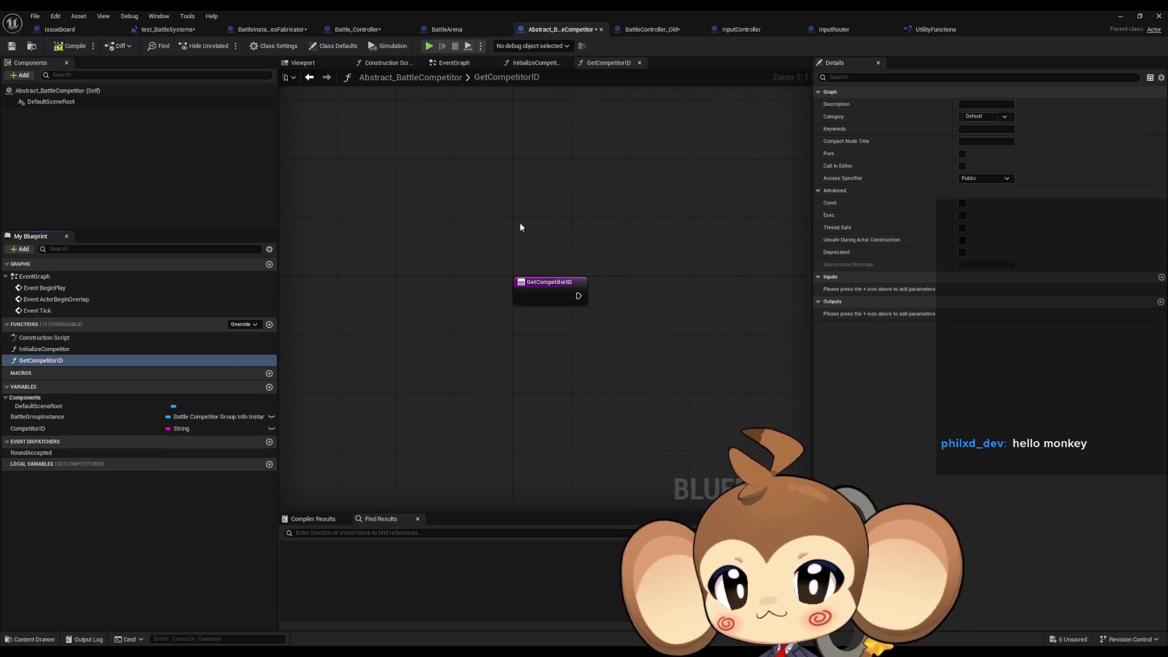
{"action": "key", "text": "Return"}
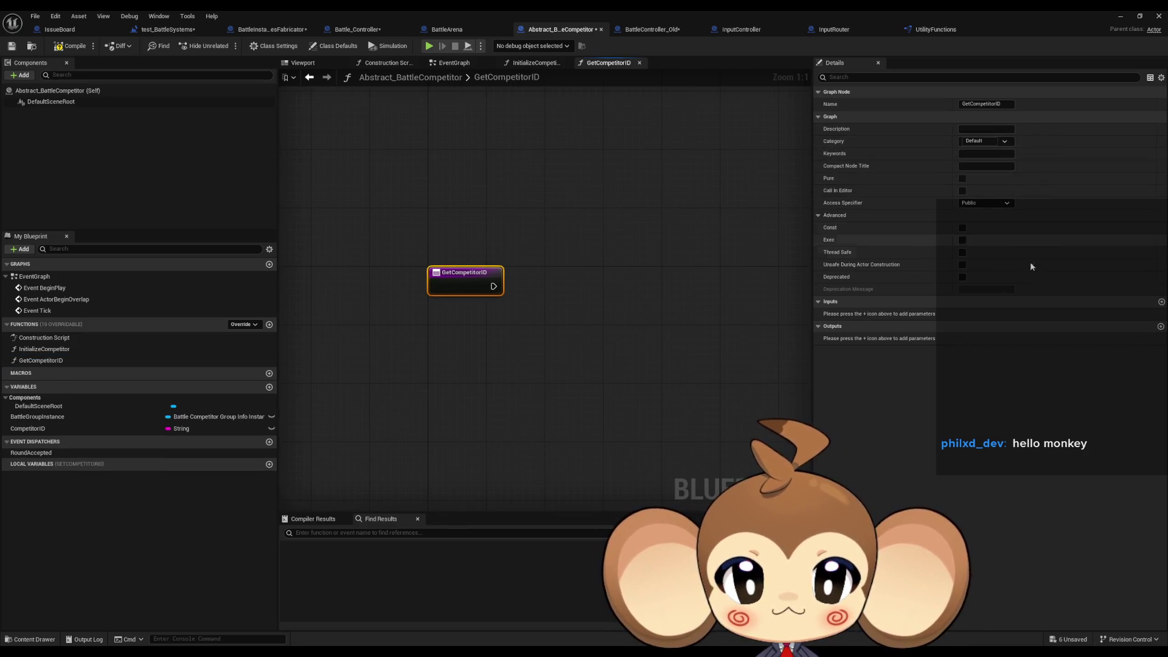
{"action": "left_click", "coordinate": [1161, 327]}
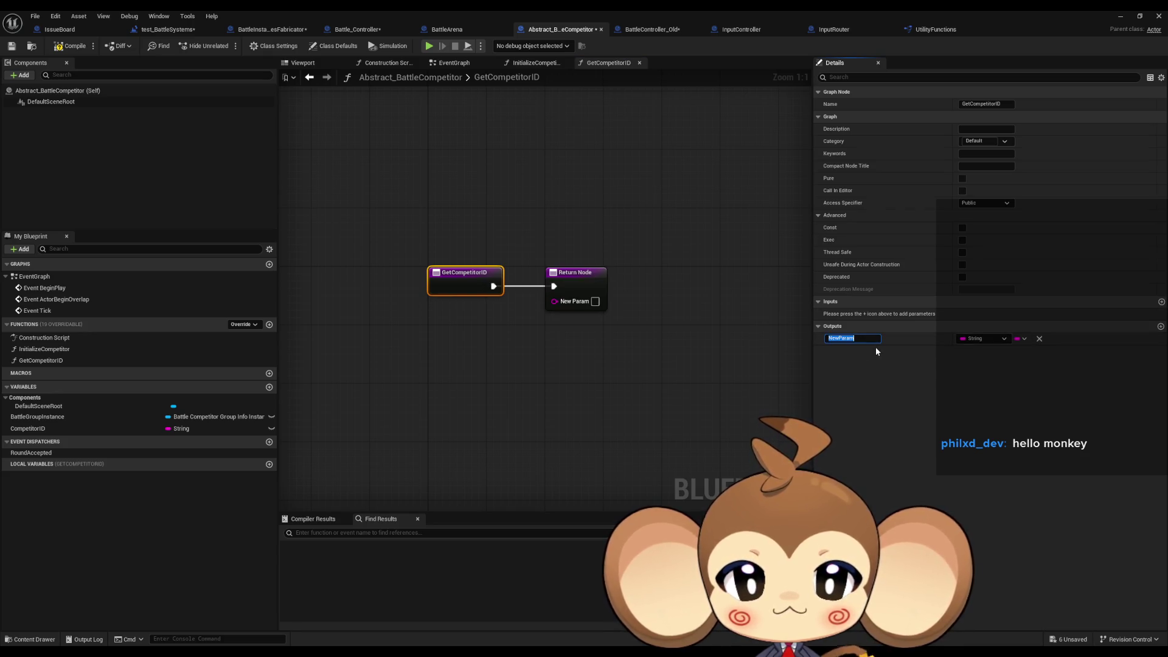
{"action": "type", "text": "ID"}
{"action": "key", "text": "Return"}
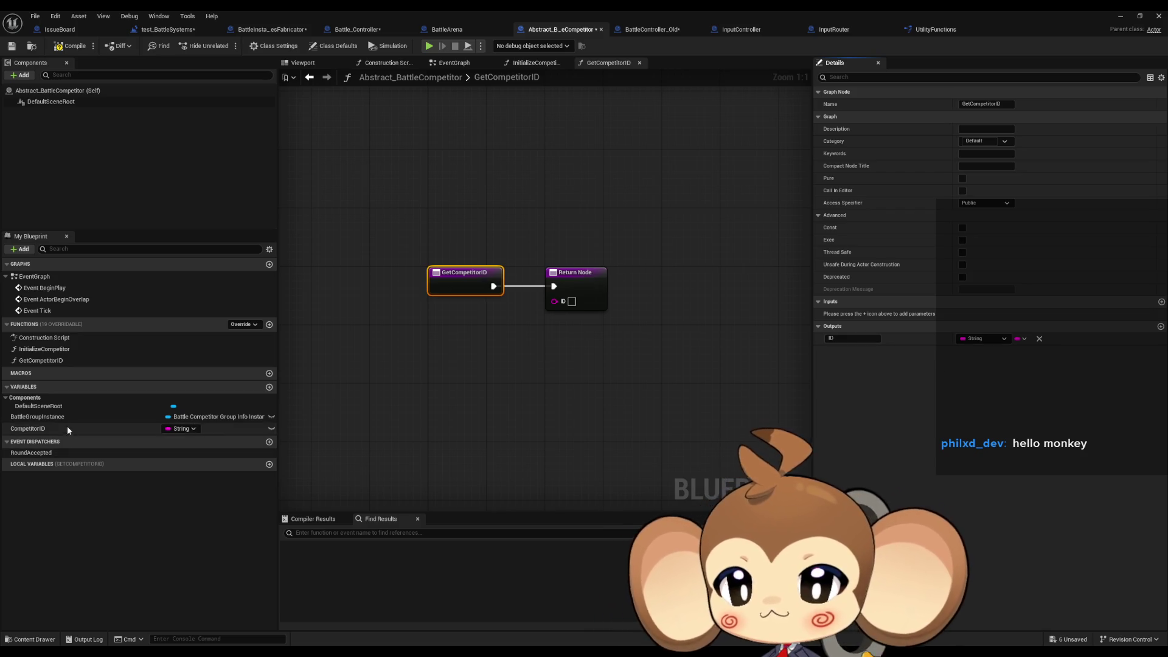
{"action": "mouse_move", "coordinate": [37, 417]}
{"action": "left_mouse_down"}
{"action": "mouse_move", "coordinate": [396, 374]}
{"action": "mouse_move", "coordinate": [459, 383]}
{"action": "left_mouse_up"}
{"action": "left_click", "coordinate": [448, 391]}
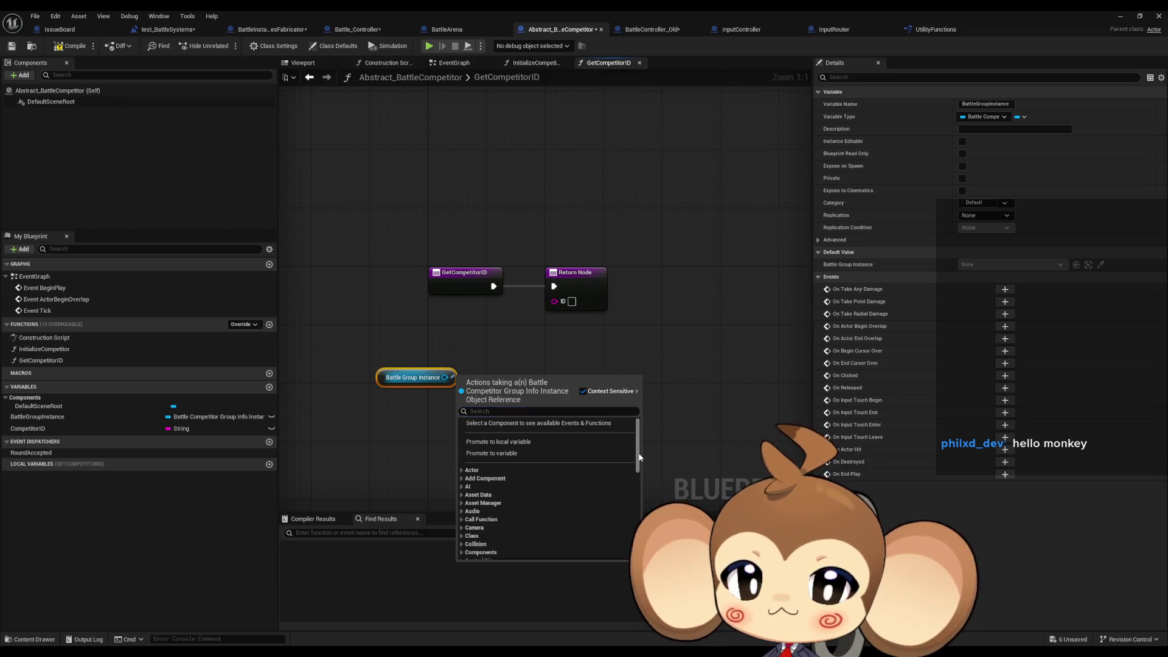
Break the Battle Group Instance's competitor group info, exposing only ID, and return it.
{"action": "left_click_drag", "start_coordinate": [637, 450], "coordinate": [637, 526]}
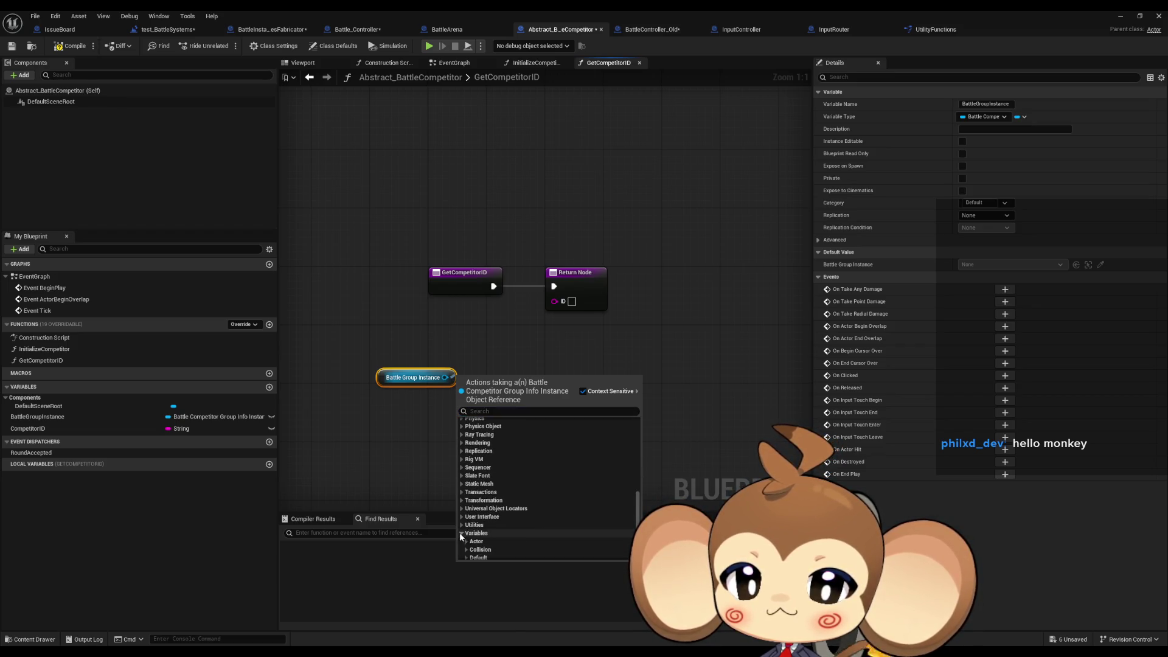
{"action": "left_click", "coordinate": [477, 533]}
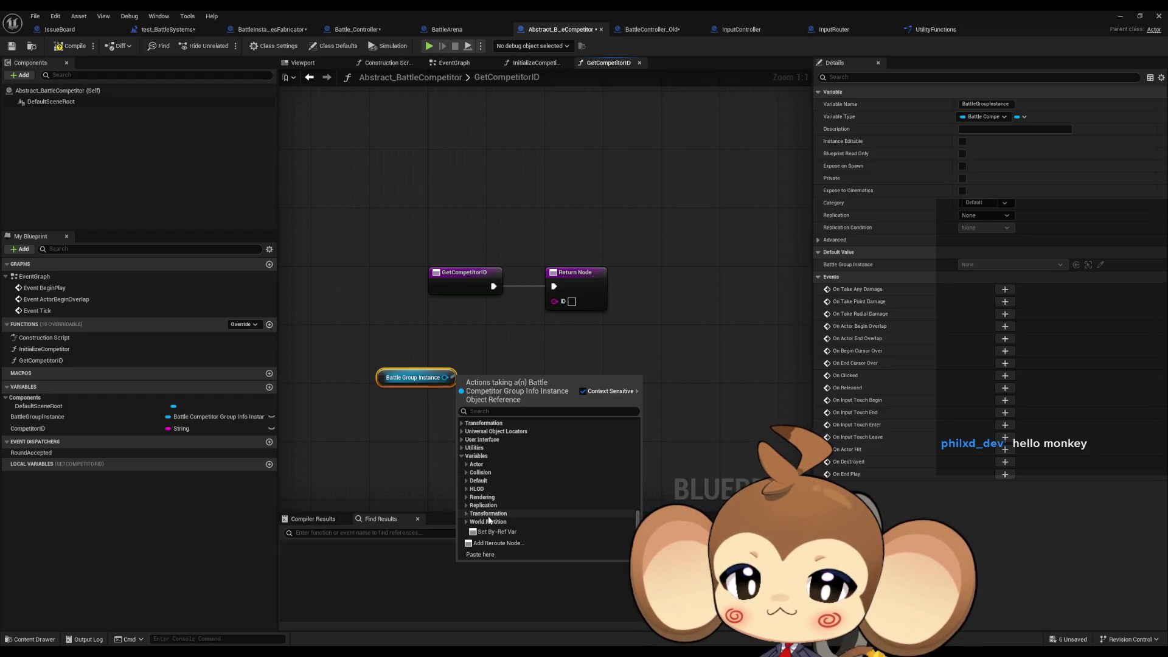
{"action": "left_click", "coordinate": [470, 481]}
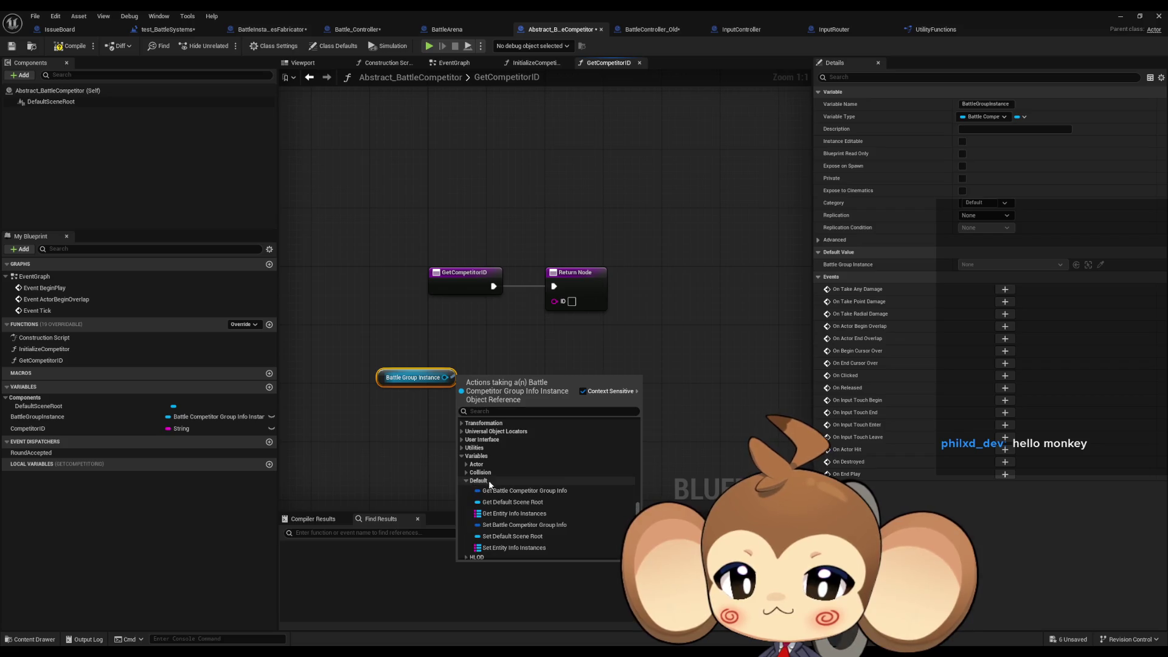
{"action": "left_click", "coordinate": [504, 491]}
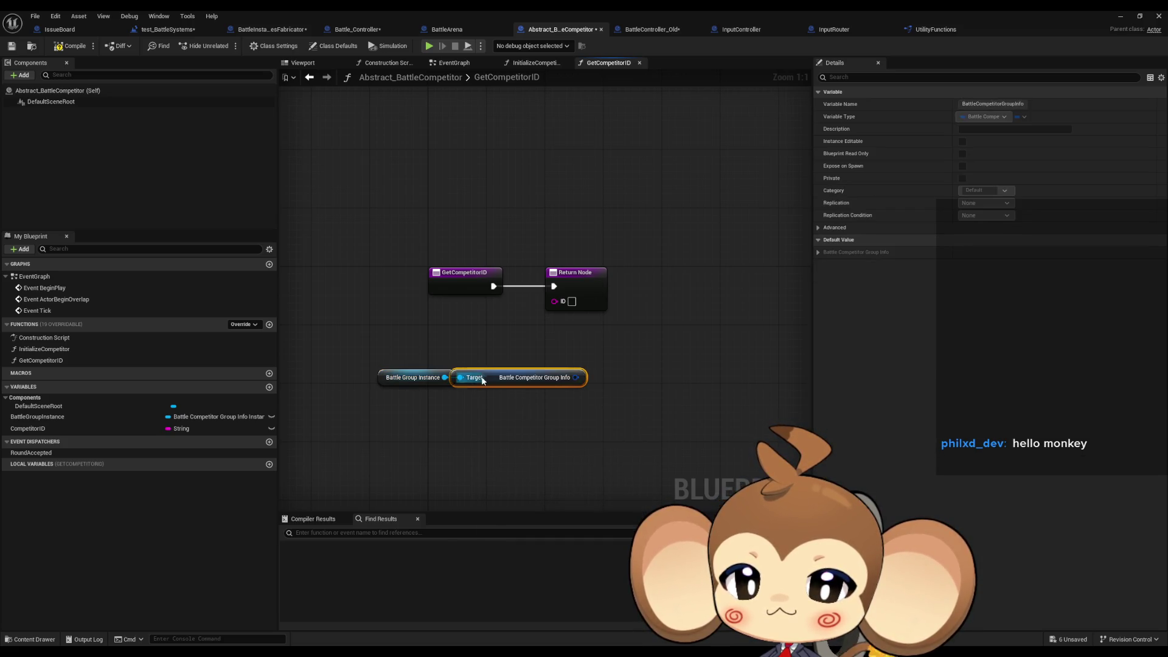
{"action": "mouse_move", "coordinate": [560, 378]}
{"action": "left_mouse_down"}
{"action": "mouse_move", "coordinate": [568, 395]}
{"action": "mouse_move", "coordinate": [546, 410]}
{"action": "left_mouse_up"}
{"action": "type", "text": "break"}
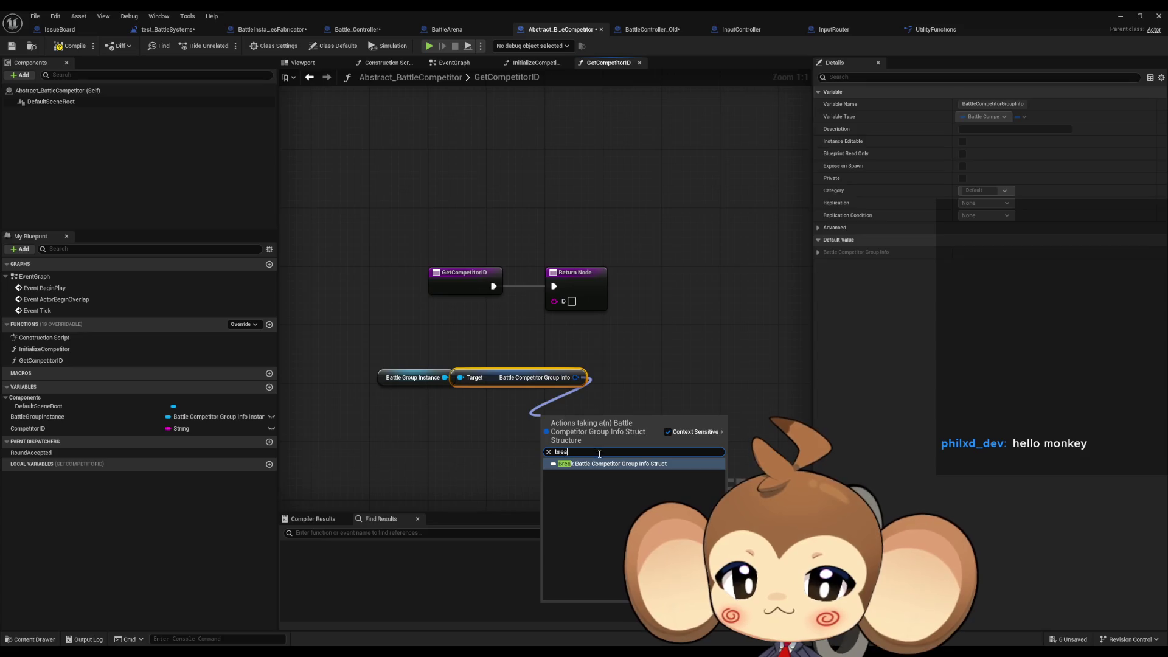
{"action": "left_click", "coordinate": [596, 464]}
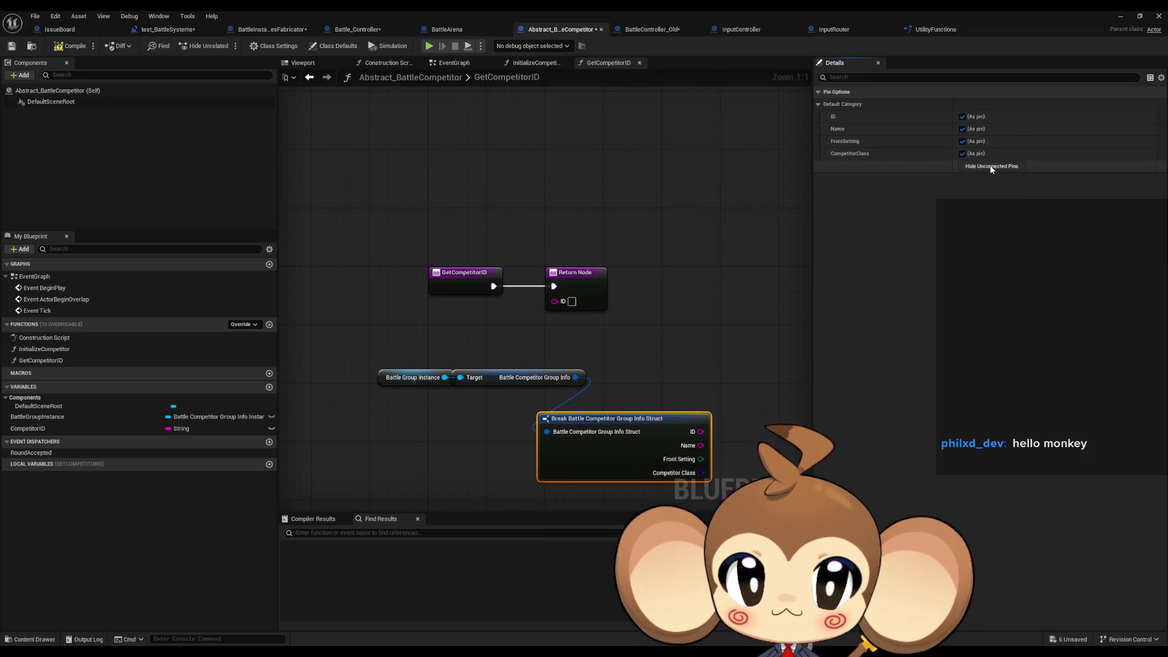
{"action": "left_click", "coordinate": [992, 165]}
{"action": "left_click", "coordinate": [961, 116]}
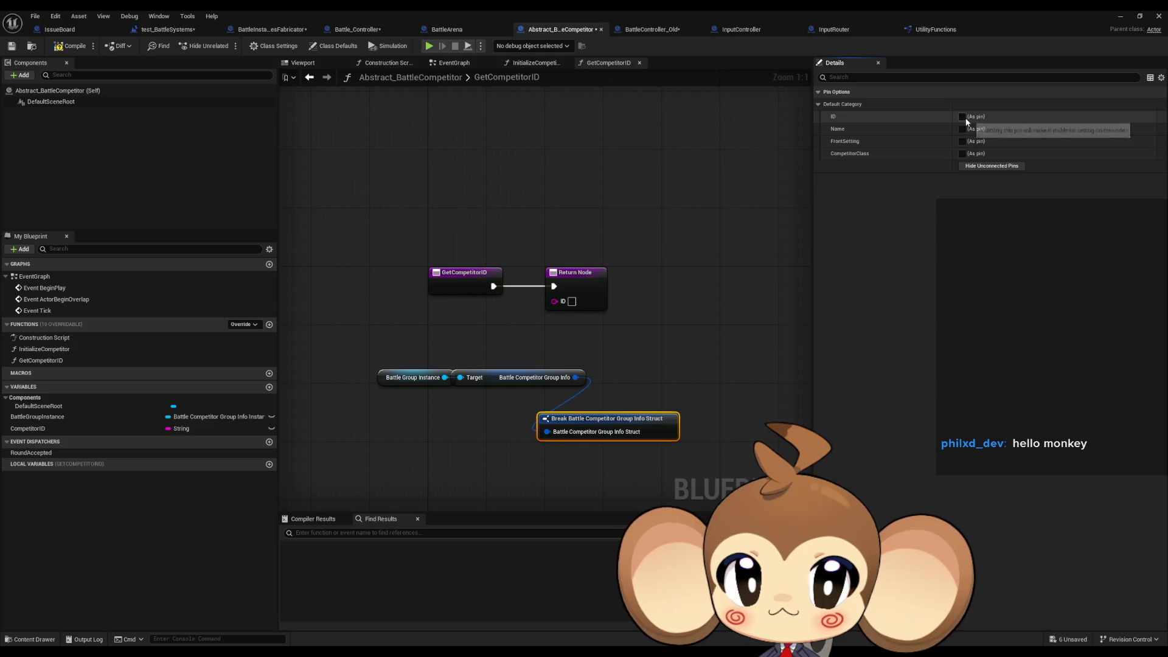
{"action": "mouse_move", "coordinate": [669, 431]}
{"action": "left_mouse_down"}
{"action": "mouse_move", "coordinate": [659, 370]}
{"action": "mouse_move", "coordinate": [555, 301]}
{"action": "left_mouse_up"}
Mark GetCompetitorID as pure, tidy the struct nodes, and save Abstract_BattleCompetitor.
{"action": "left_click", "coordinate": [484, 291]}
{"action": "left_click", "coordinate": [966, 181]}
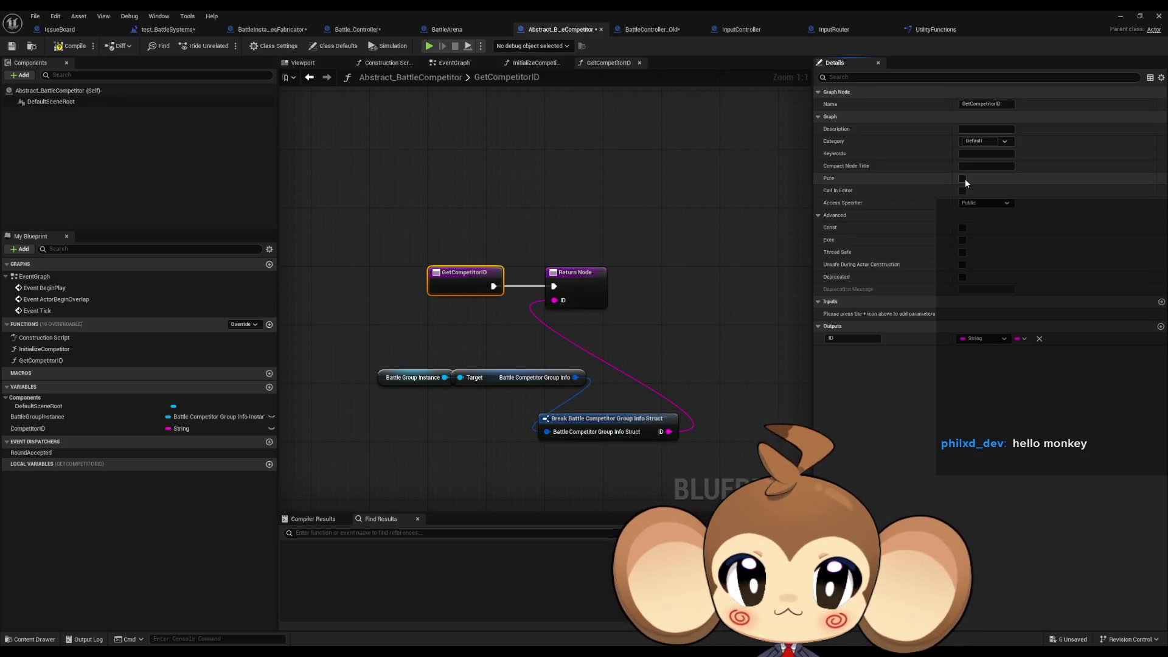
{"action": "left_click", "coordinate": [401, 382]}
{"action": "left_click_drag", "start_coordinate": [398, 381], "coordinate": [496, 364]}
{"action": "mouse_move", "coordinate": [584, 420]}
{"action": "left_mouse_down"}
{"action": "mouse_move", "coordinate": [489, 398]}
{"action": "mouse_move", "coordinate": [594, 423]}
{"action": "left_mouse_up"}
{"action": "left_click_drag", "start_coordinate": [517, 377], "coordinate": [459, 334]}
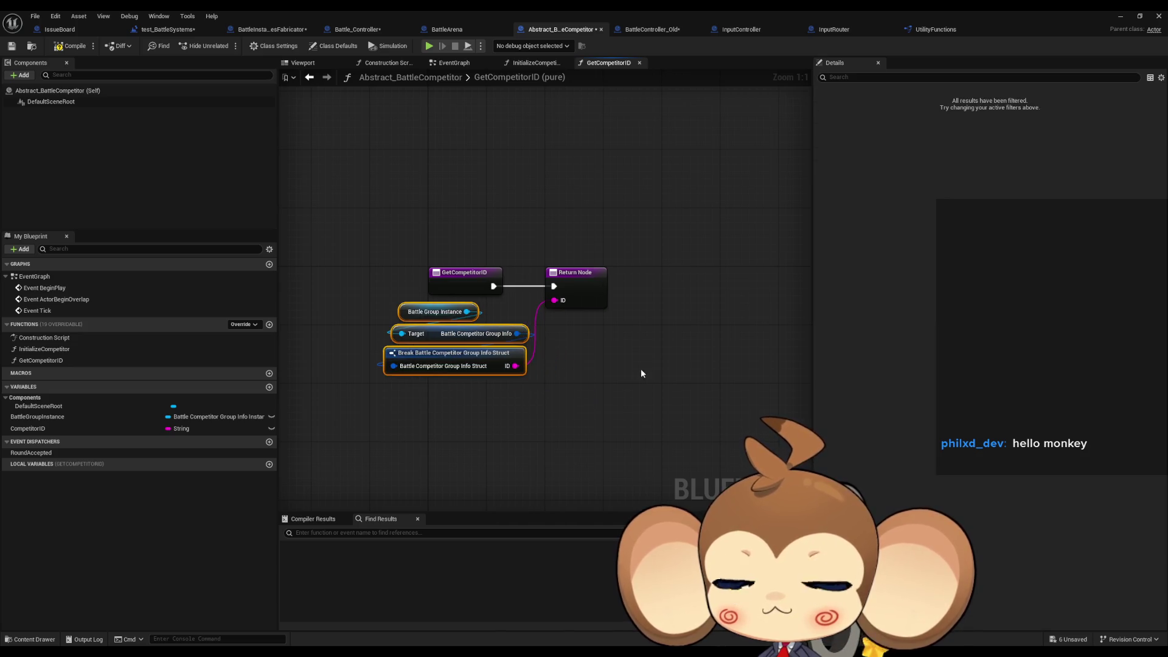
{"action": "left_click", "coordinate": [633, 285]}
{"action": "key", "text": "ctrl+s"}
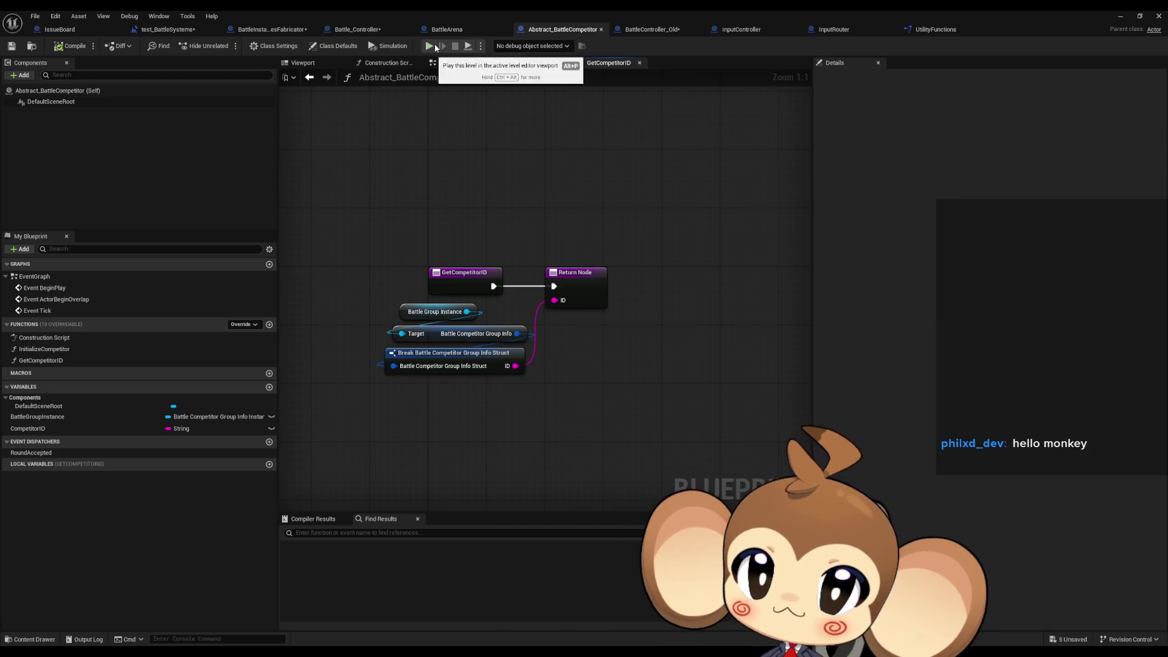
Add a Get Competitor ID call on Battle Competitor 1 in Battle_Controller.
{"action": "left_click", "coordinate": [364, 30]}
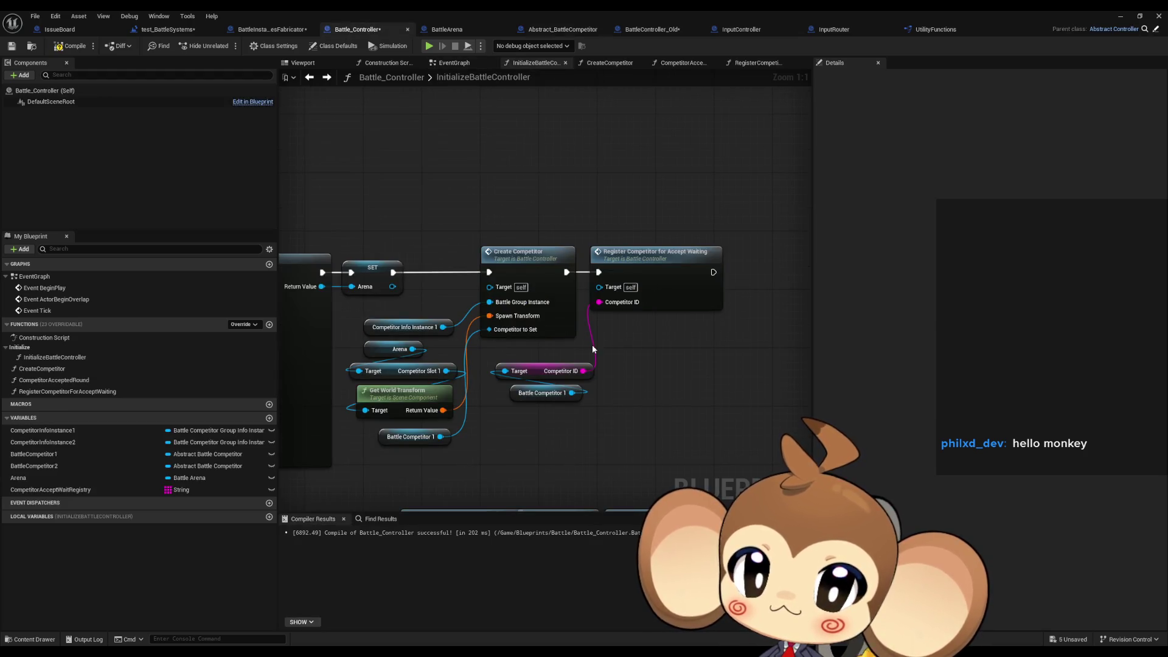
{"action": "left_click_drag", "start_coordinate": [572, 393], "coordinate": [612, 402]}
{"action": "type", "text": "ge"}
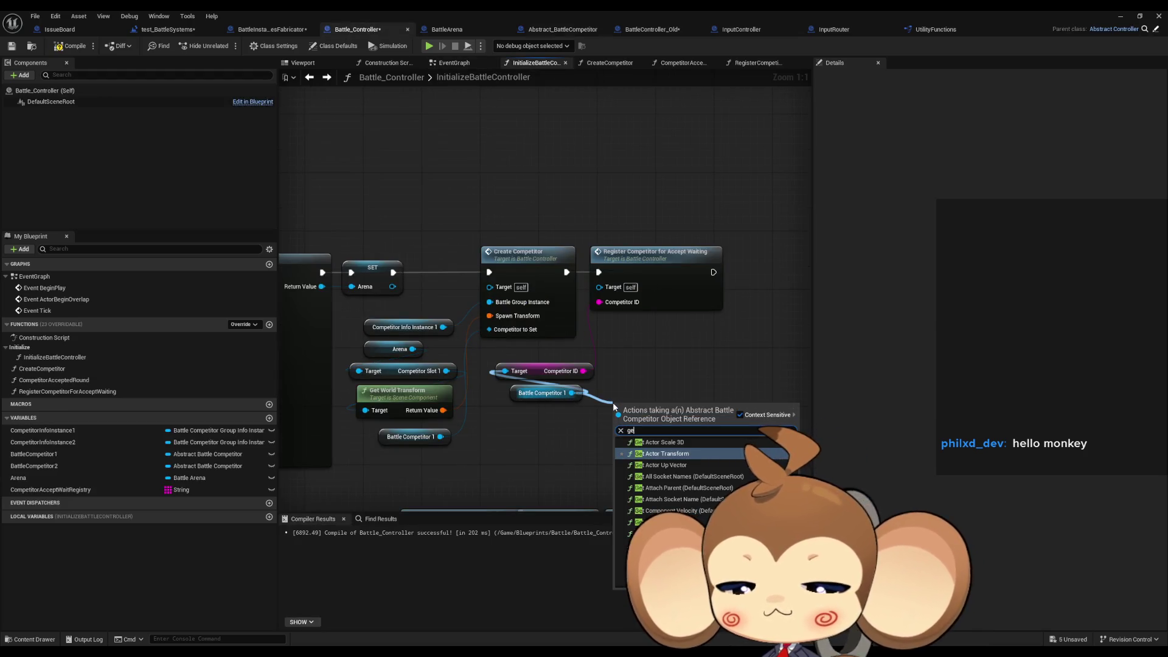
{"action": "type", "text": "t id"}
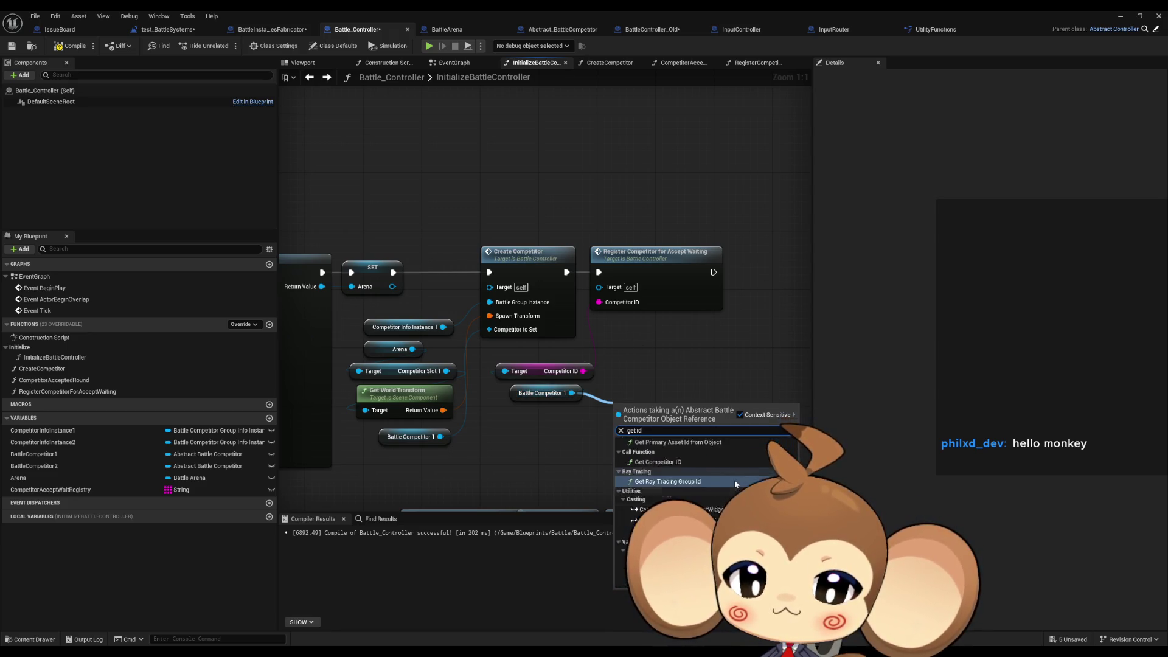
{"action": "left_click", "coordinate": [679, 490]}
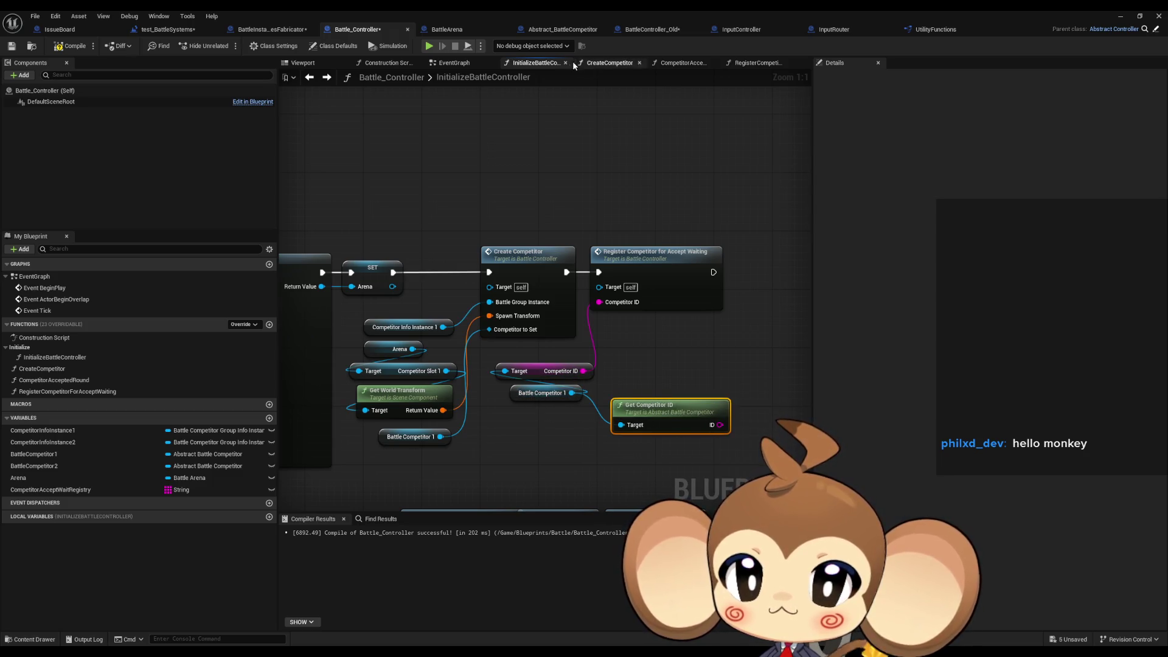
Delete the CompetitorID variable from Abstract_BattleCompetitor and save the blueprint.
{"action": "left_click", "coordinate": [562, 32]}
{"action": "left_click", "coordinate": [59, 429]}
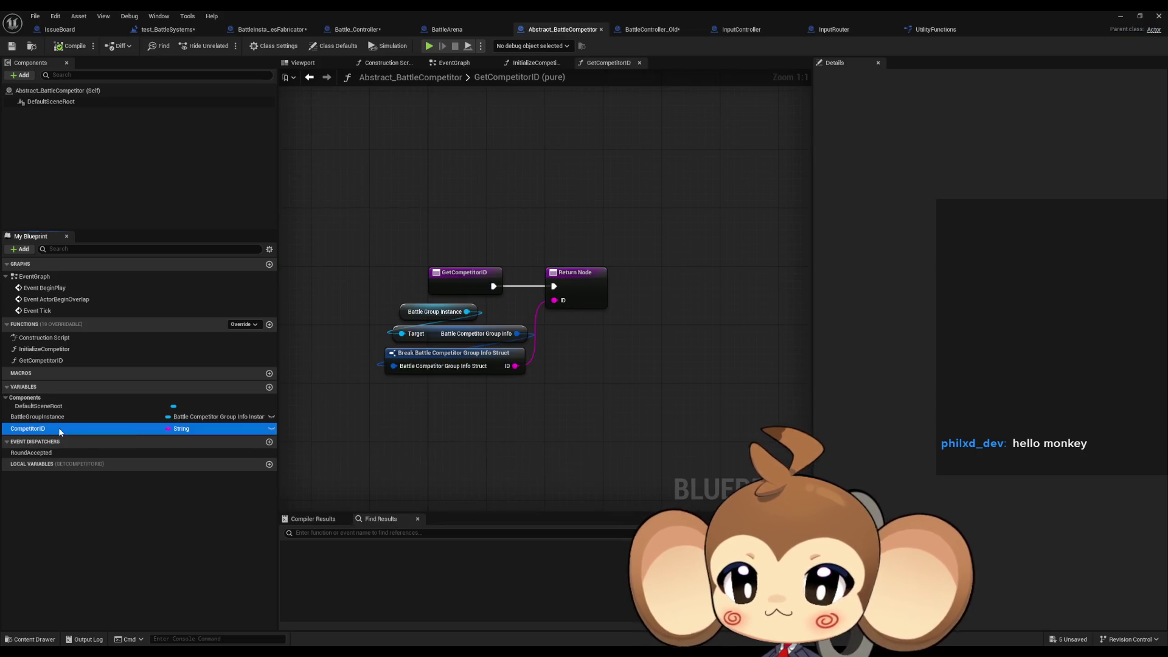
{"action": "left_click", "coordinate": [632, 348]}
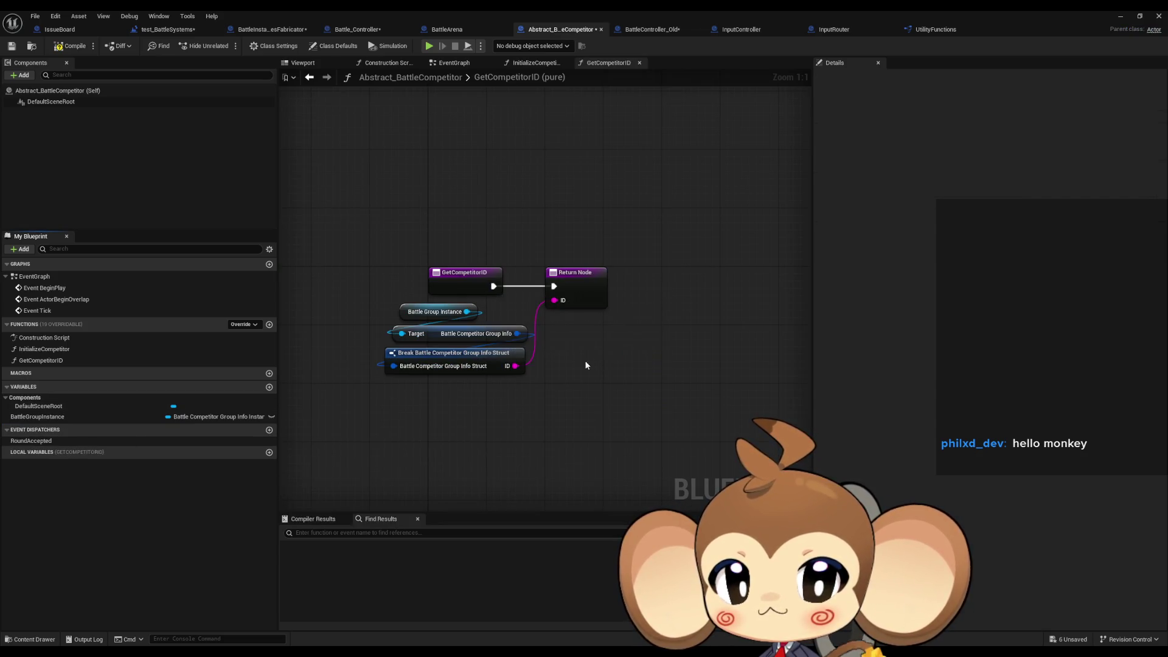
{"action": "double_click", "coordinate": [41, 349]}
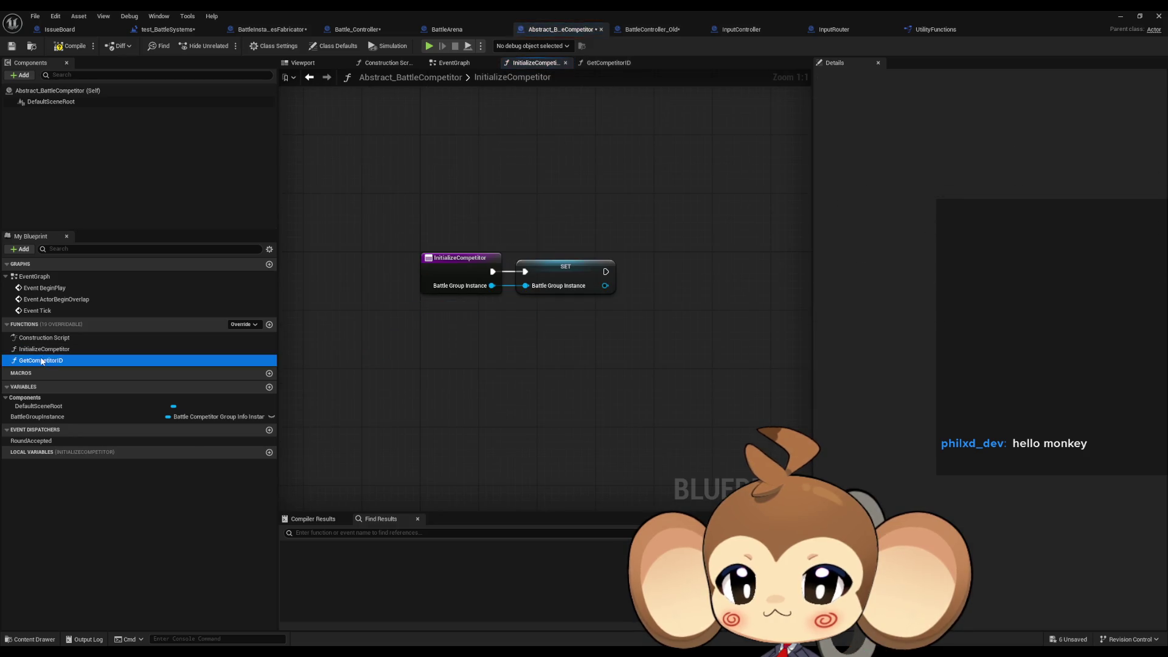
{"action": "double_click", "coordinate": [41, 361]}
{"action": "key", "text": "ctrl+s"}
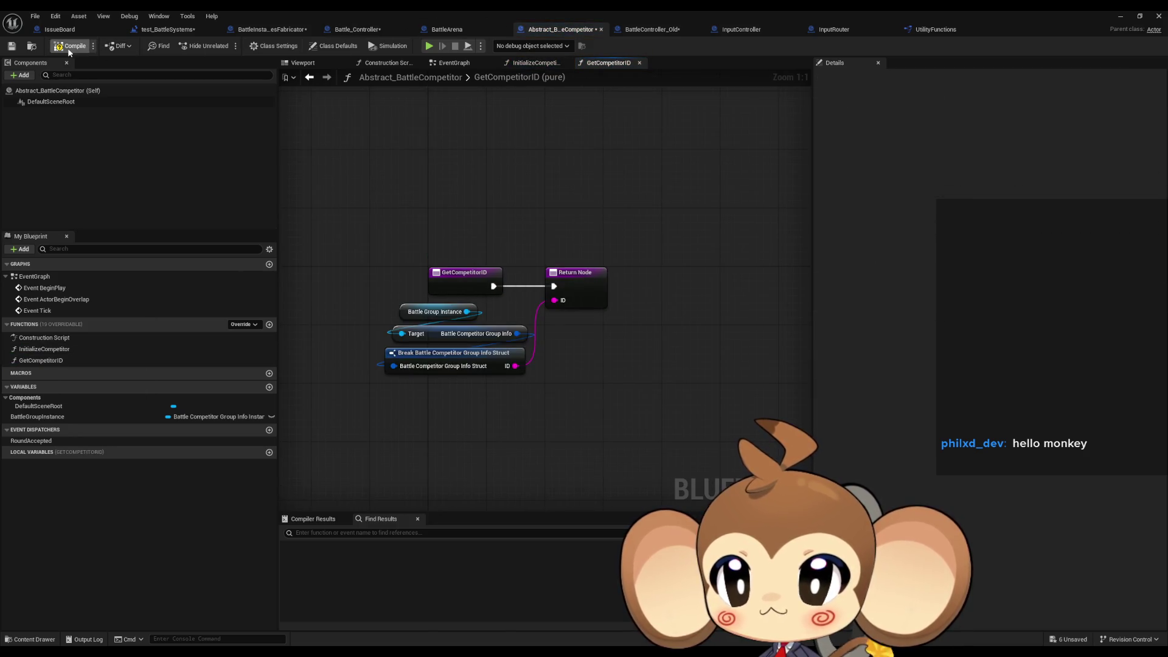
Feed Get Competitor ID into Register's Competitor ID, delete the old getter, and arrange the nodes.
{"action": "left_click", "coordinate": [357, 30]}
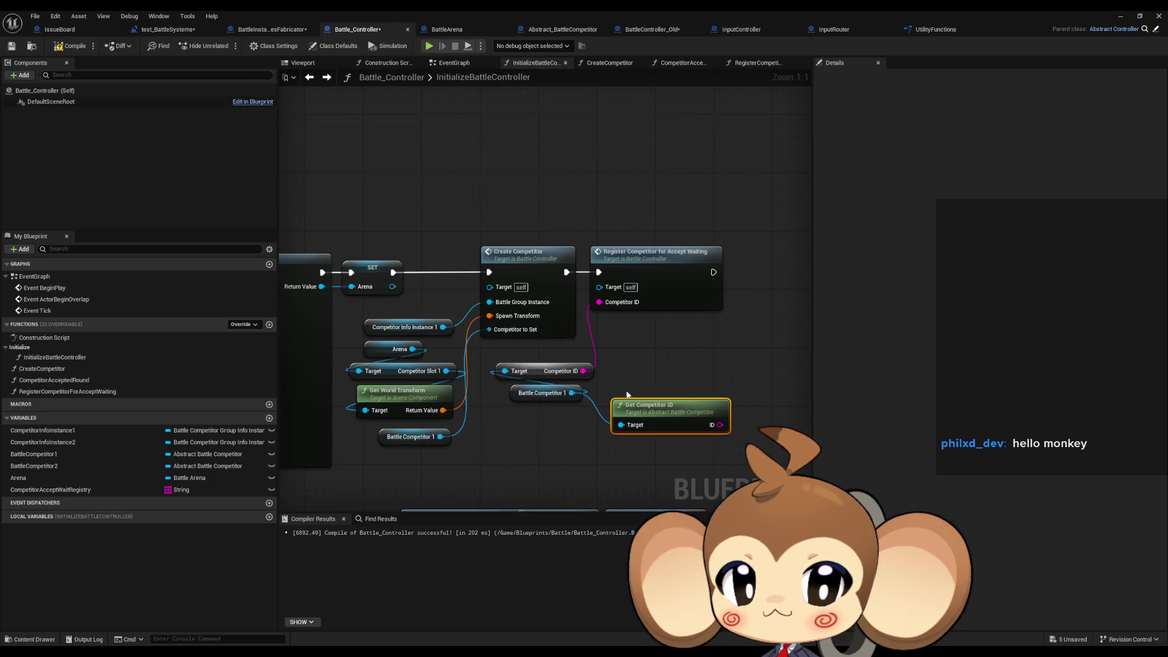
{"action": "mouse_move", "coordinate": [713, 424]}
{"action": "left_mouse_down"}
{"action": "mouse_move", "coordinate": [665, 334]}
{"action": "mouse_move", "coordinate": [605, 306]}
{"action": "left_mouse_up"}
{"action": "left_click", "coordinate": [540, 369]}
{"action": "key", "text": "Delete"}
{"action": "mouse_move", "coordinate": [541, 393]}
{"action": "left_mouse_down"}
{"action": "mouse_move", "coordinate": [672, 386]}
{"action": "mouse_move", "coordinate": [541, 384]}
{"action": "left_mouse_up"}
{"action": "left_click", "coordinate": [665, 413], "text": "ctrl"}
{"action": "left_click", "coordinate": [722, 352]}
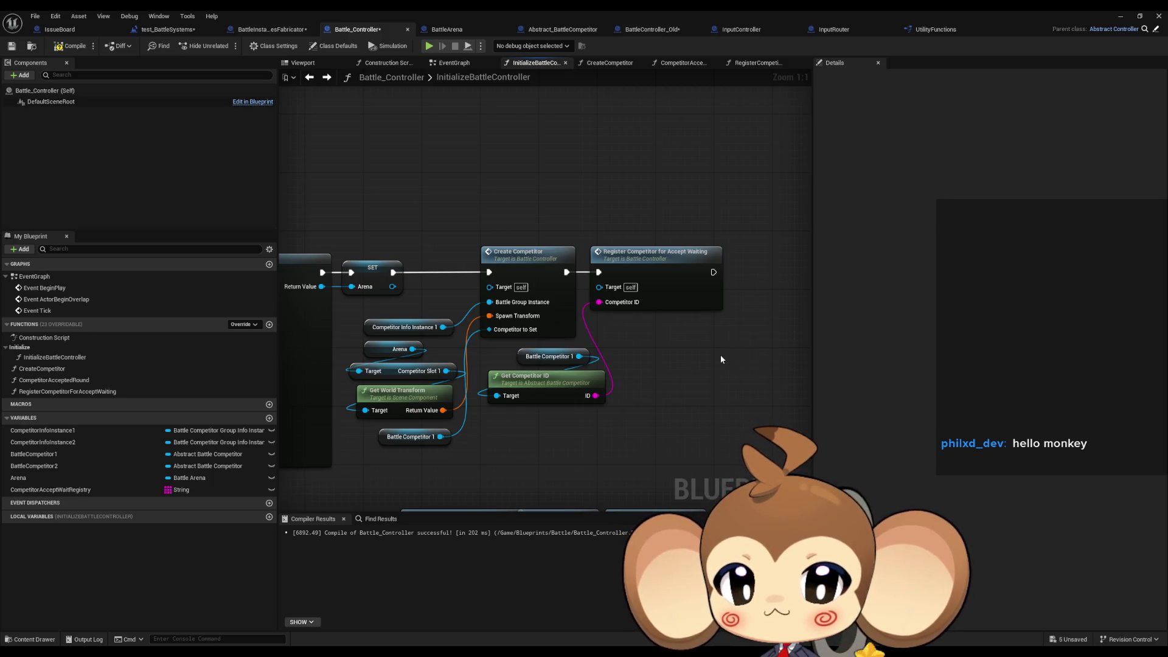
Check the old controller's Create Competitor nodes in 1_ExplosionDoneListener, then return to Battle_Controller.
{"action": "scroll", "coordinate": [434, 334], "scroll_direction": "down", "scroll_amount": 3}
{"action": "scroll", "coordinate": [435, 334], "scroll_direction": "up", "scroll_amount": 3}
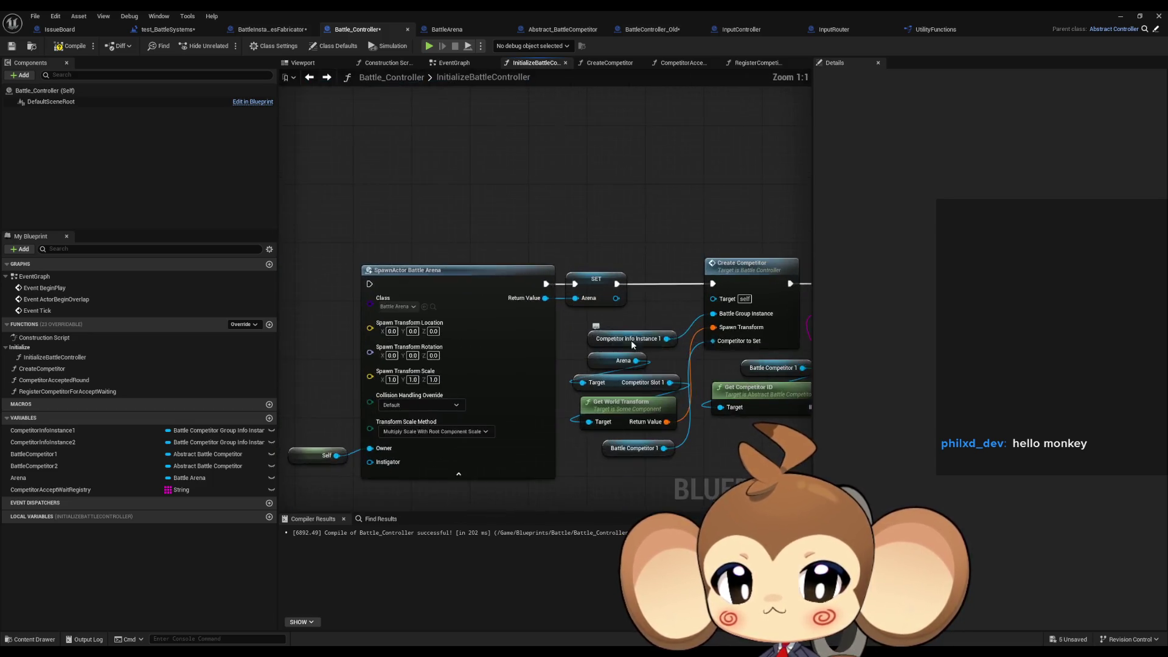
{"action": "left_click", "coordinate": [663, 28]}
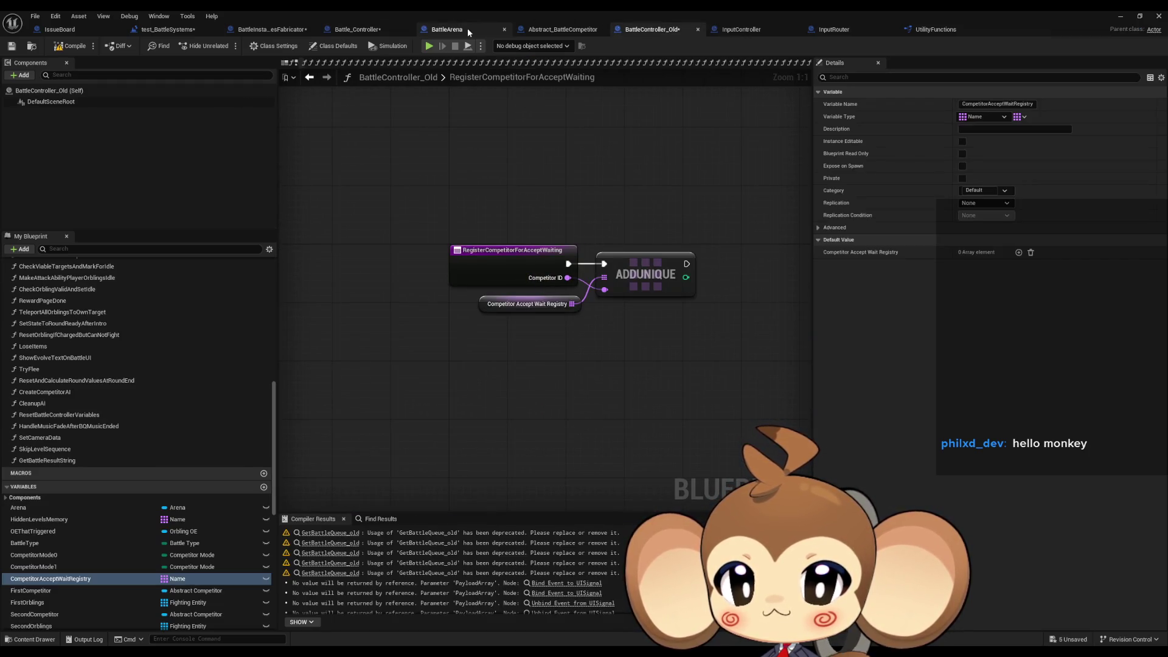
{"action": "left_click", "coordinate": [348, 33]}
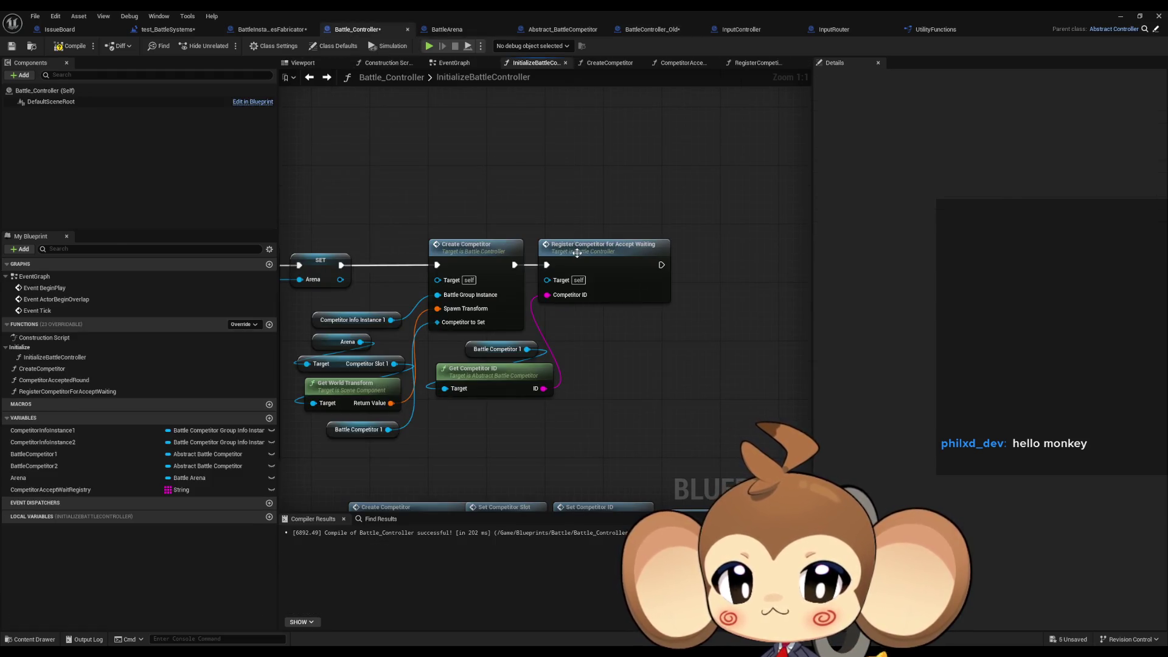
{"action": "left_click", "coordinate": [650, 30]}
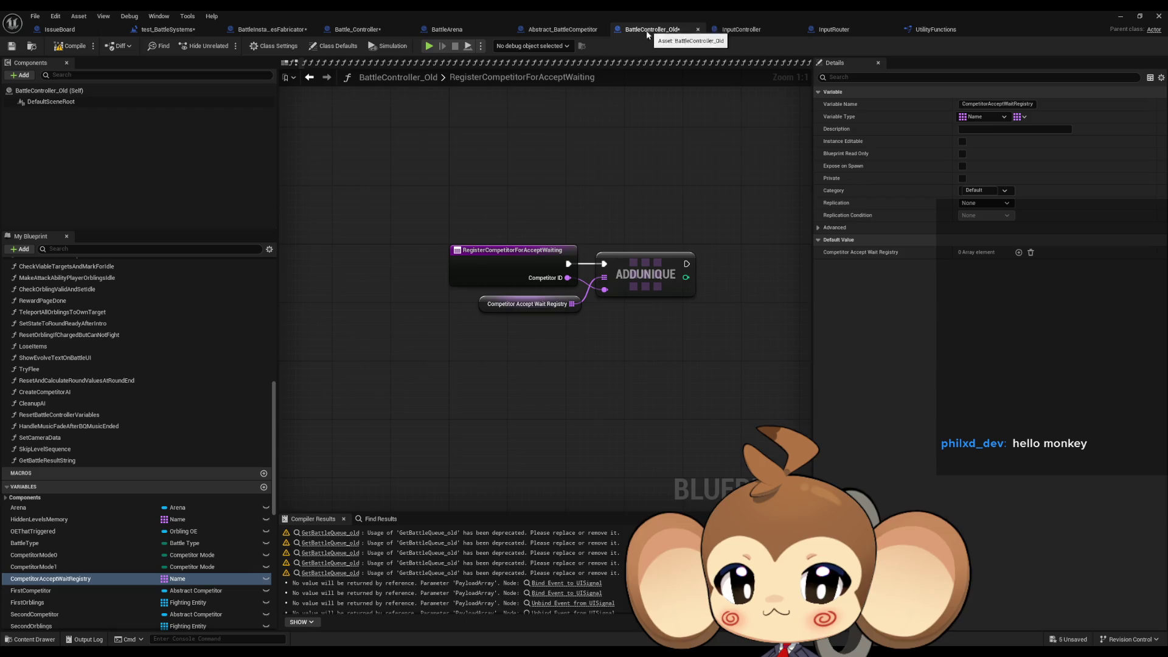
{"action": "left_click", "coordinate": [312, 78]}
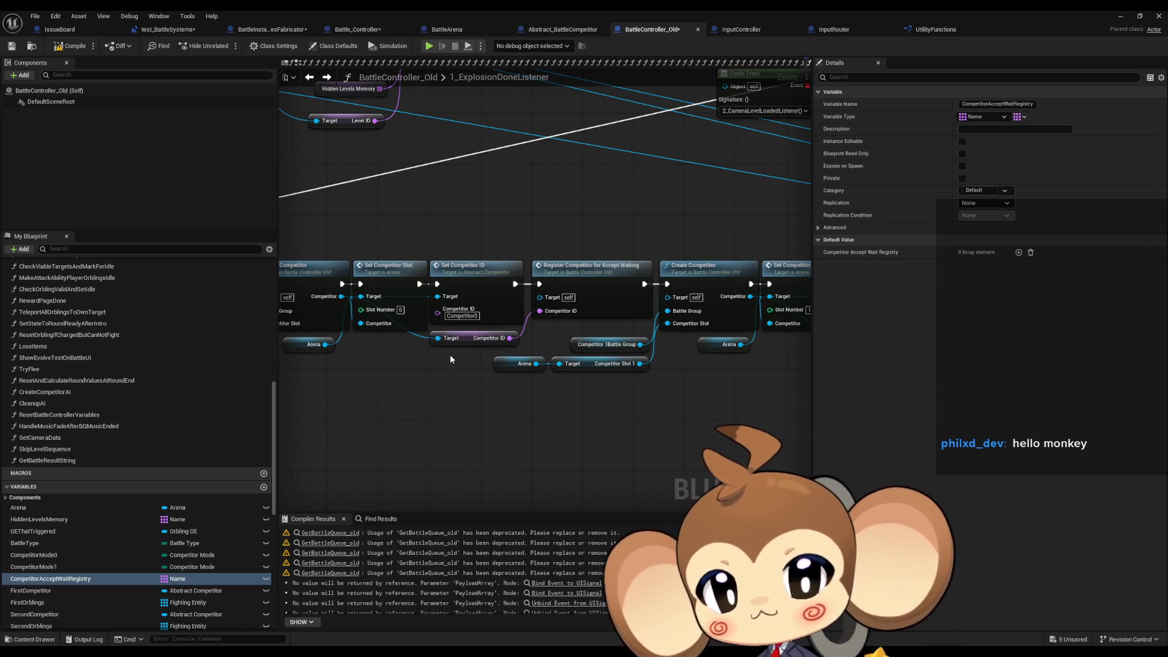
{"action": "left_click_drag", "start_coordinate": [585, 217], "coordinate": [601, 283]}
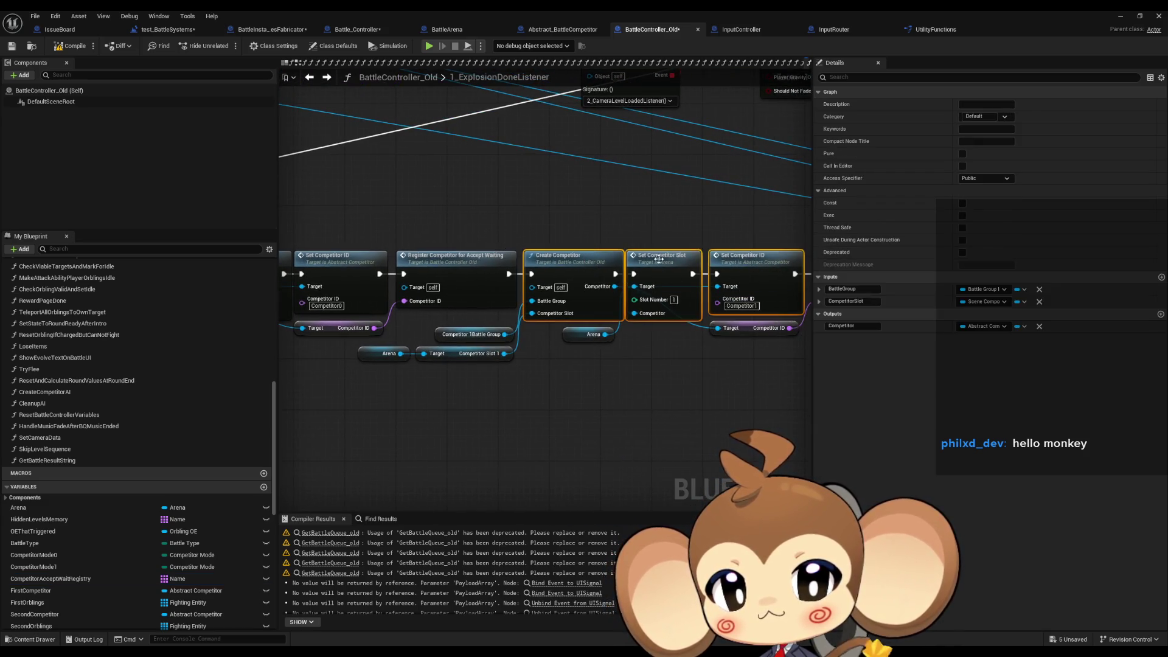
{"action": "left_click", "coordinate": [445, 30]}
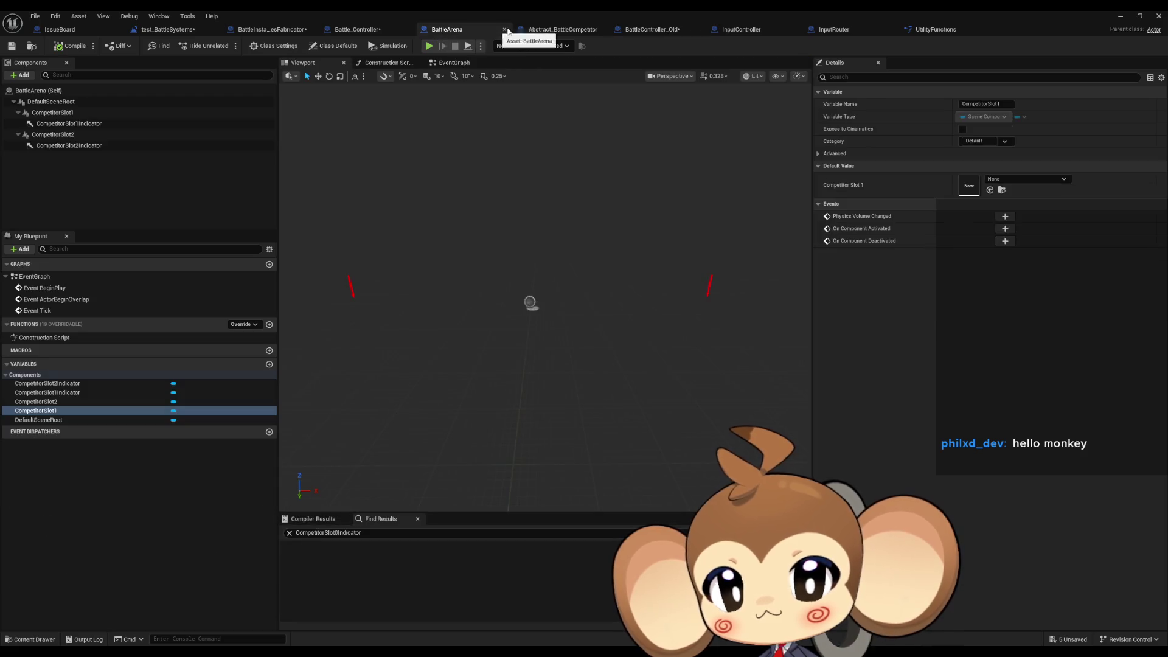
{"action": "left_click", "coordinate": [357, 30]}
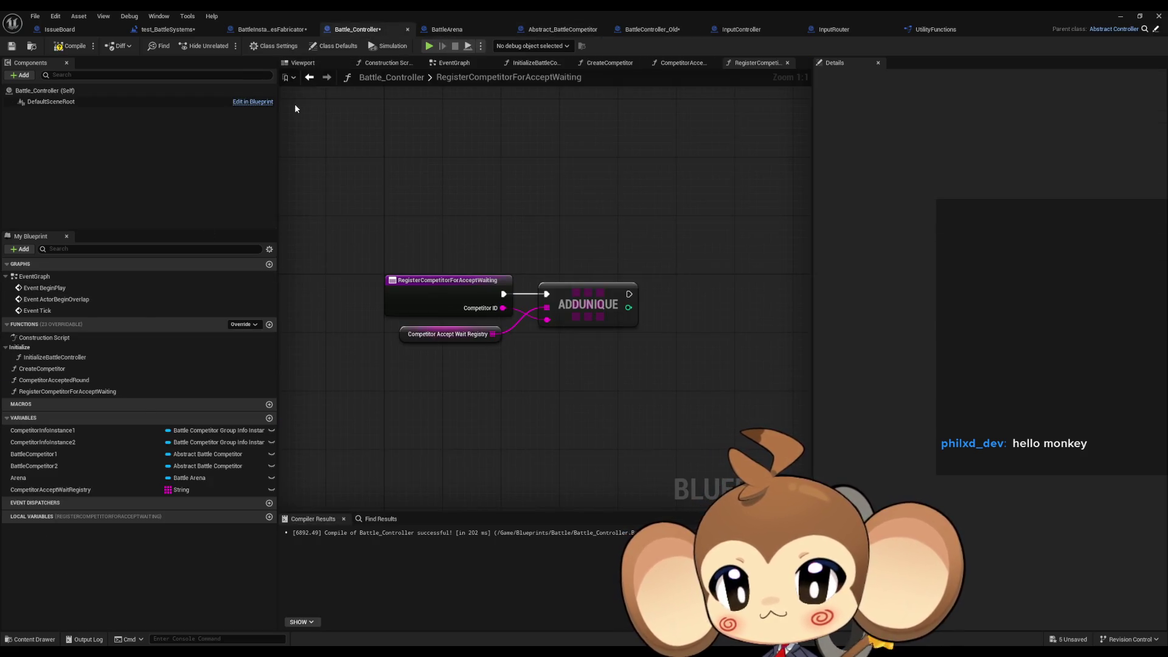
In InitializeBattleController, select the Create Competitor and Register Competitor for Accept Waiting node group.
{"action": "left_click", "coordinate": [309, 77]}
{"action": "mouse_move", "coordinate": [613, 186]}
{"action": "left_mouse_down"}
{"action": "mouse_move", "coordinate": [615, 209]}
{"action": "mouse_move", "coordinate": [728, 211]}
{"action": "mouse_move", "coordinate": [540, 189]}
{"action": "left_mouse_up"}
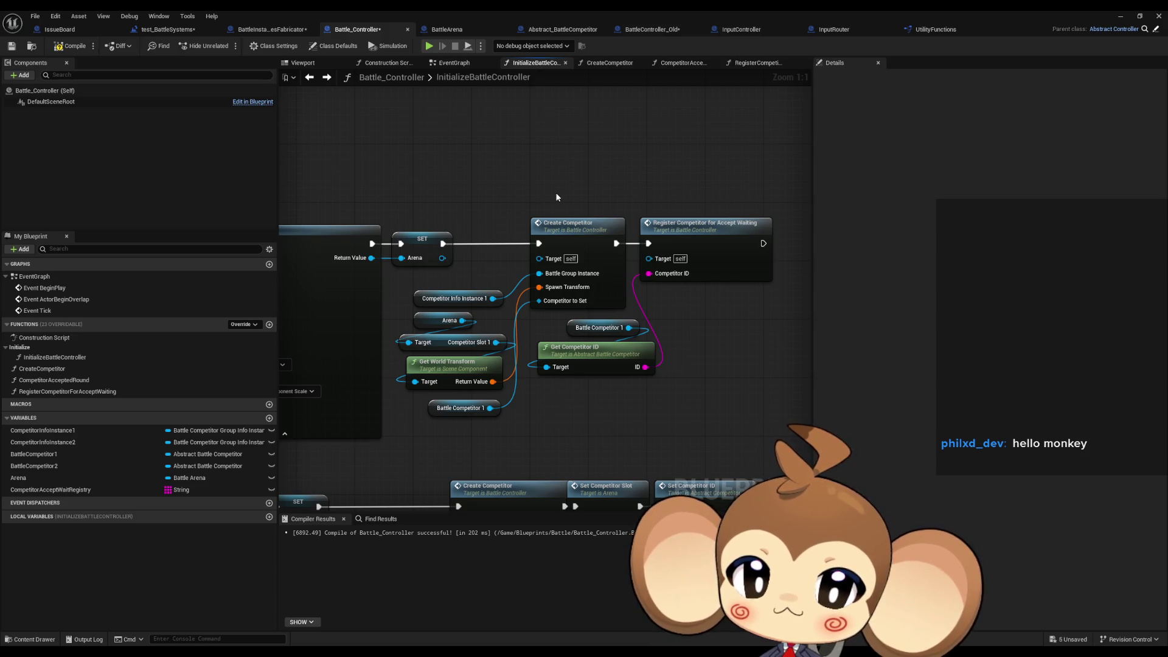
{"action": "left_click_drag", "start_coordinate": [503, 257], "coordinate": [455, 261]}
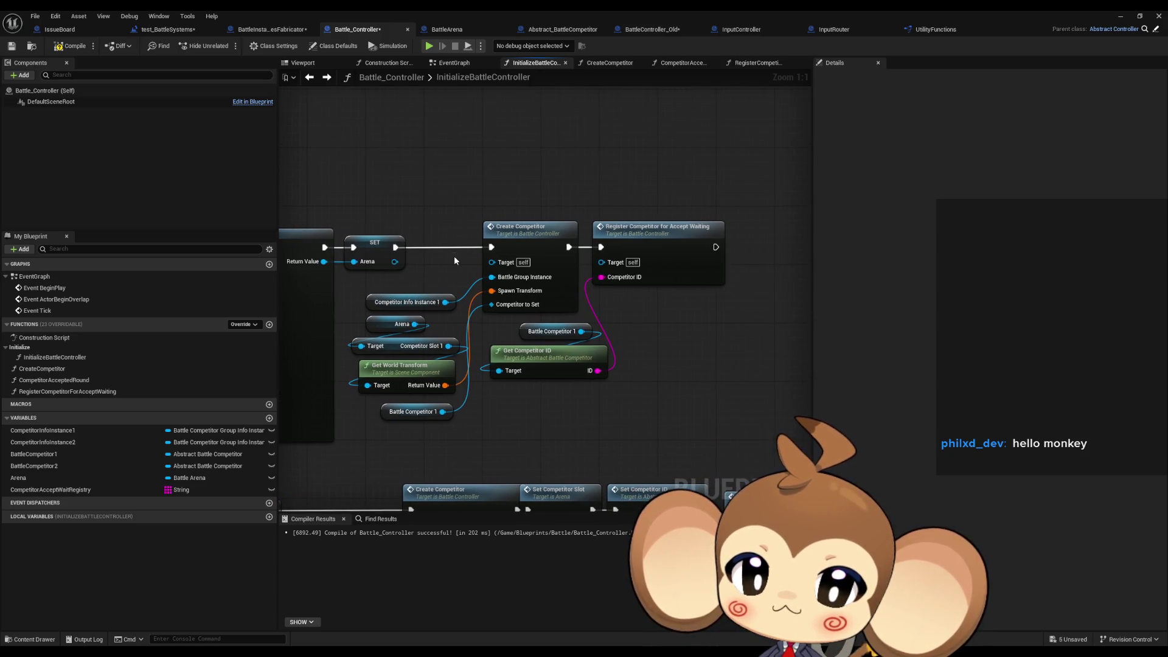
{"action": "left_click_drag", "start_coordinate": [522, 191], "coordinate": [688, 365]}
{"action": "left_click", "coordinate": [645, 309]}
{"action": "left_click_drag", "start_coordinate": [611, 296], "coordinate": [577, 298]}
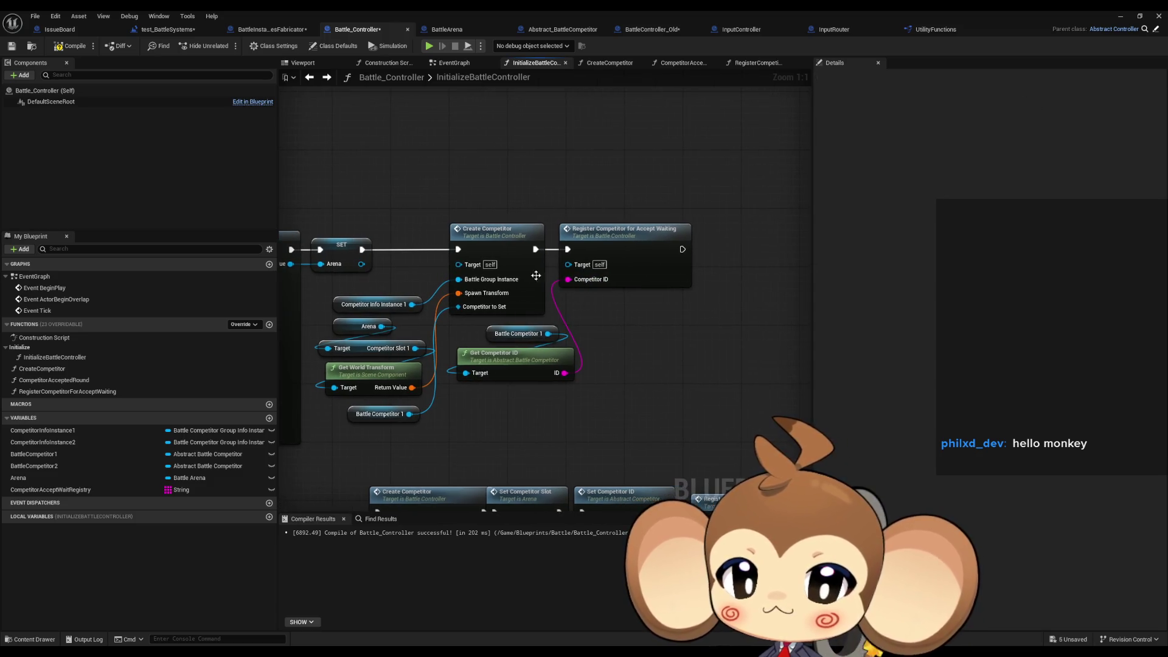
{"action": "mouse_move", "coordinate": [407, 210]}
{"action": "left_mouse_down"}
{"action": "mouse_move", "coordinate": [673, 418]}
{"action": "mouse_move", "coordinate": [694, 419]}
{"action": "left_mouse_up"}
Copy and paste the node group, placing the duplicate in empty graph space.
{"action": "key", "text": "ctrl+c"}
{"action": "left_click_drag", "start_coordinate": [731, 384], "coordinate": [464, 344]}
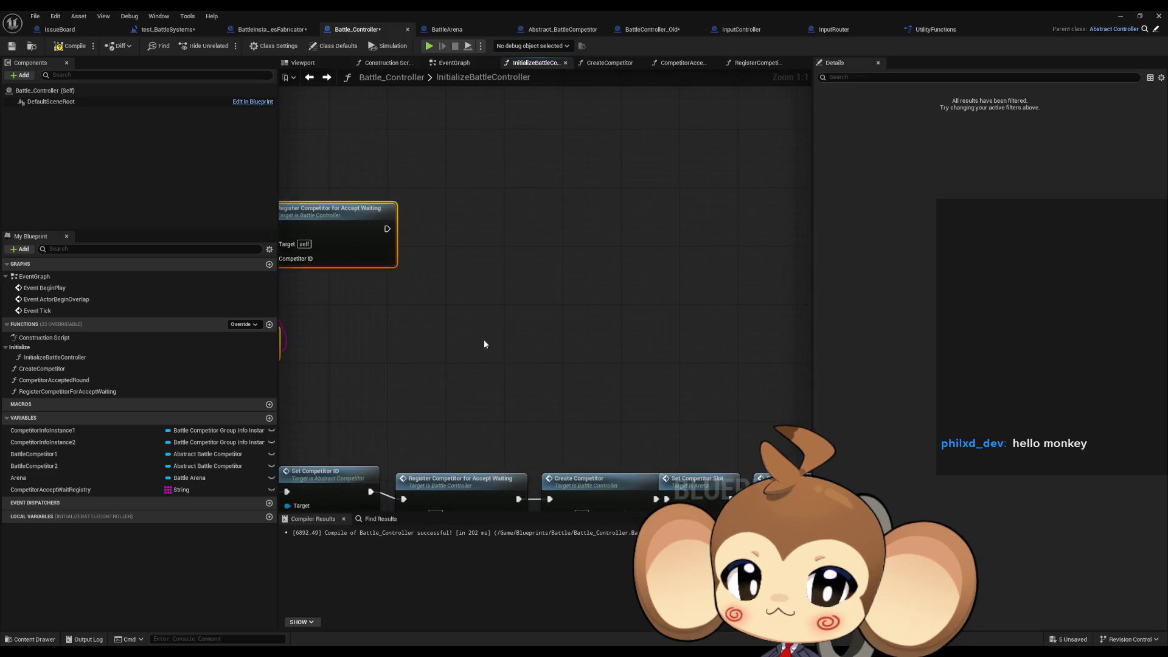
{"action": "key", "text": "ctrl+v"}
{"action": "mouse_move", "coordinate": [684, 231]}
{"action": "left_mouse_down"}
{"action": "mouse_move", "coordinate": [527, 228]}
{"action": "mouse_move", "coordinate": [527, 243]}
{"action": "left_mouse_up"}
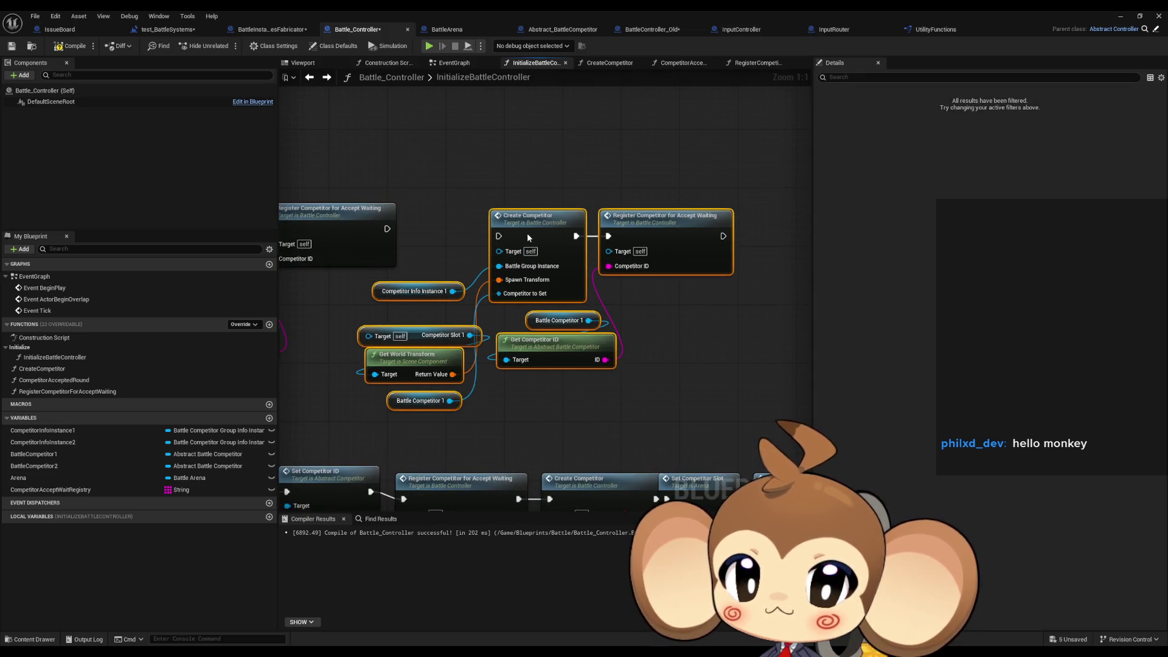
{"action": "left_click", "coordinate": [440, 237]}
{"action": "left_click_drag", "start_coordinate": [308, 360], "coordinate": [581, 361]}
{"action": "mouse_move", "coordinate": [645, 337]}
{"action": "left_mouse_down"}
{"action": "mouse_move", "coordinate": [607, 337]}
{"action": "mouse_move", "coordinate": [676, 331]}
{"action": "left_mouse_up"}
Paste a second Arena getter and add a Competitor Slot 2 getter wired to it.
{"action": "left_click", "coordinate": [353, 302]}
{"action": "key", "text": "ctrl+c"}
{"action": "key", "text": "ctrl+v"}
{"action": "left_click_drag", "start_coordinate": [735, 315], "coordinate": [607, 345]}
{"action": "type", "text": "slot 2"}
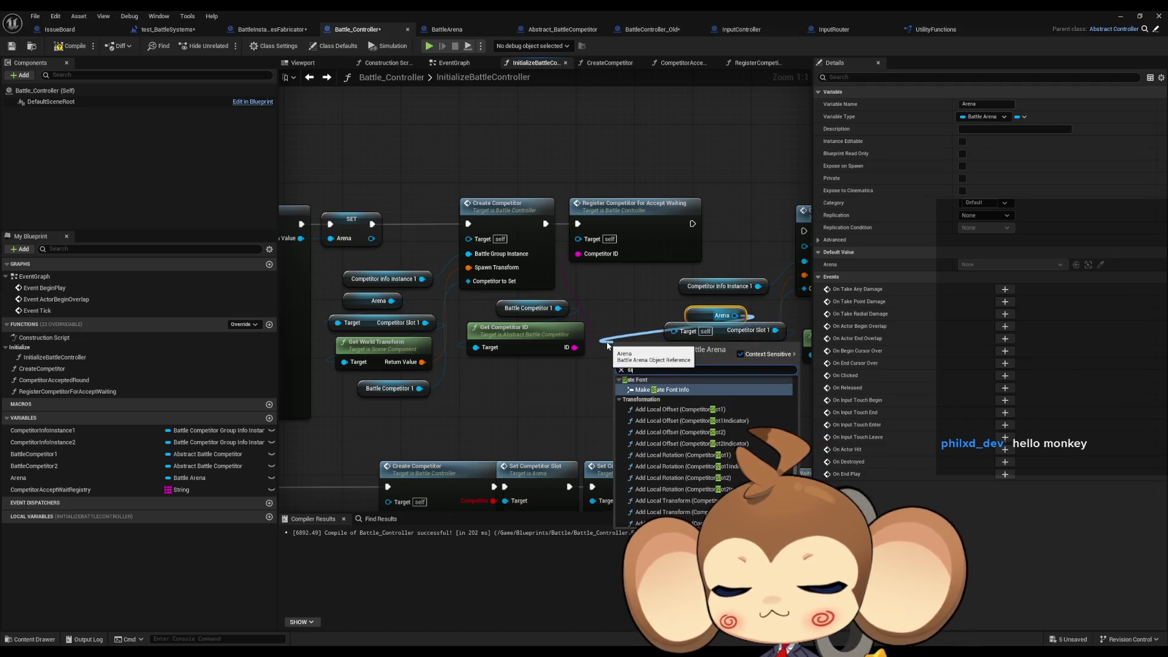
{"action": "key", "text": "Down"}
{"action": "key", "text": "Down"}
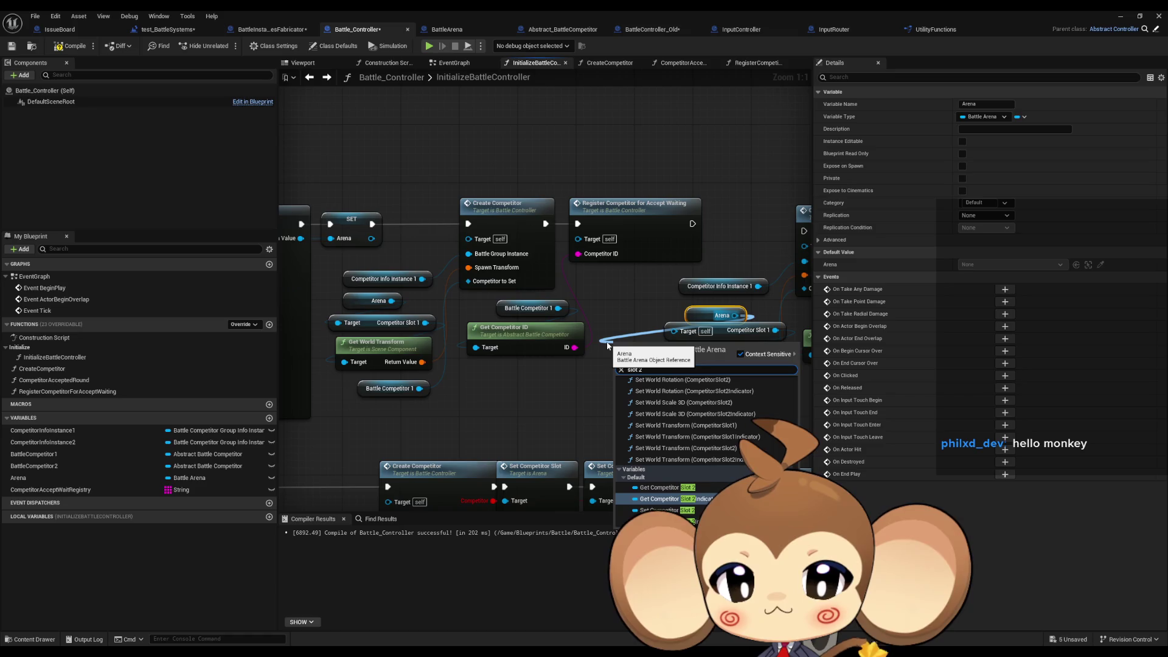
{"action": "key", "text": "Return"}
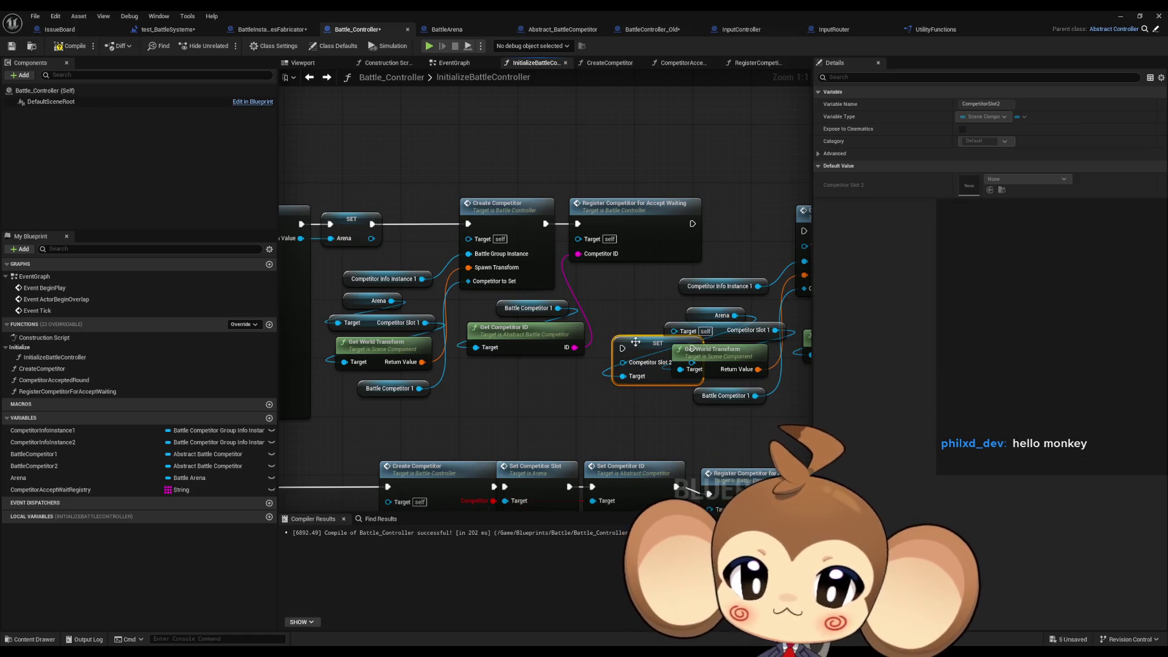
{"action": "key", "text": "Delete"}
{"action": "left_click_drag", "start_coordinate": [735, 315], "coordinate": [577, 372]}
{"action": "type", "text": "slot 2 get"}
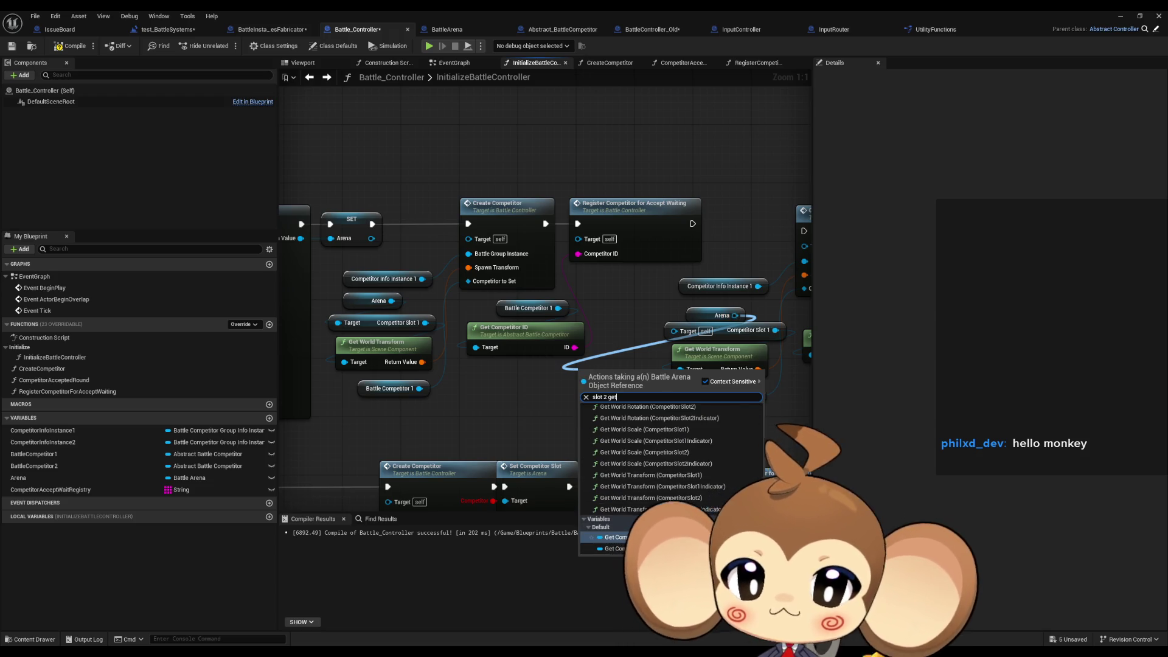
{"action": "key", "text": "Return"}
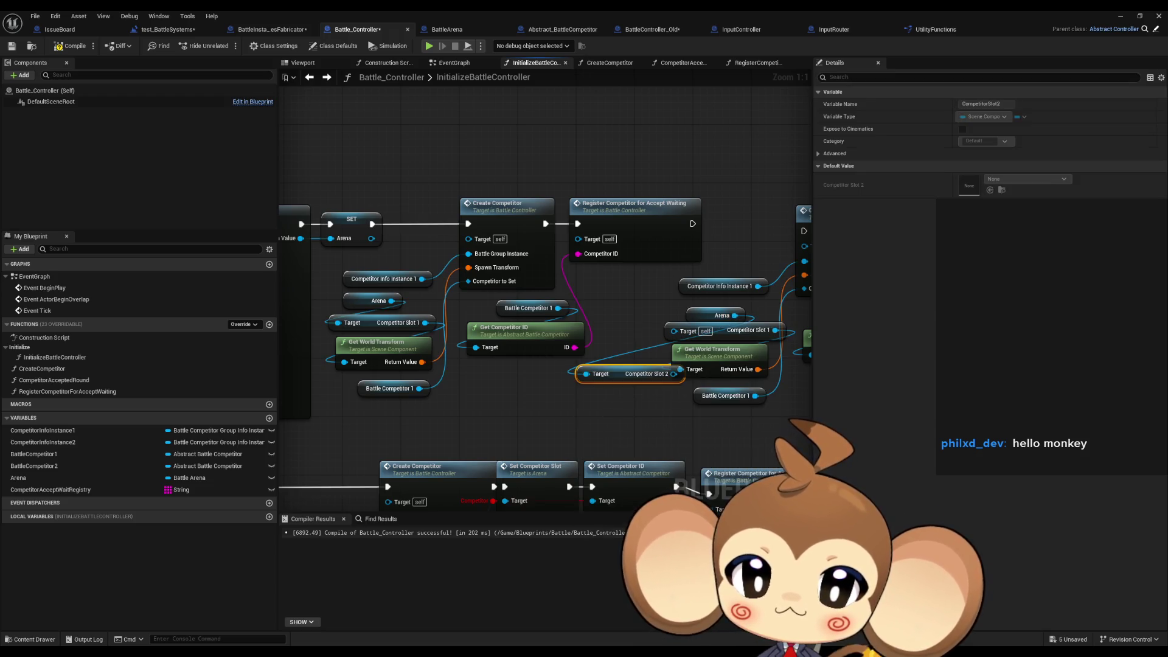
Replace the Competitor Slot 1 getter with Competitor Slot 2 in the world transform lookup.
{"action": "left_click", "coordinate": [724, 336]}
{"action": "key", "text": "Delete"}
{"action": "mouse_move", "coordinate": [674, 374]}
{"action": "left_mouse_down"}
{"action": "mouse_move", "coordinate": [707, 335]}
{"action": "mouse_move", "coordinate": [736, 334]}
{"action": "mouse_move", "coordinate": [561, 335]}
{"action": "left_mouse_up"}
{"action": "left_click", "coordinate": [653, 374]}
{"action": "left_click", "coordinate": [310, 440]}
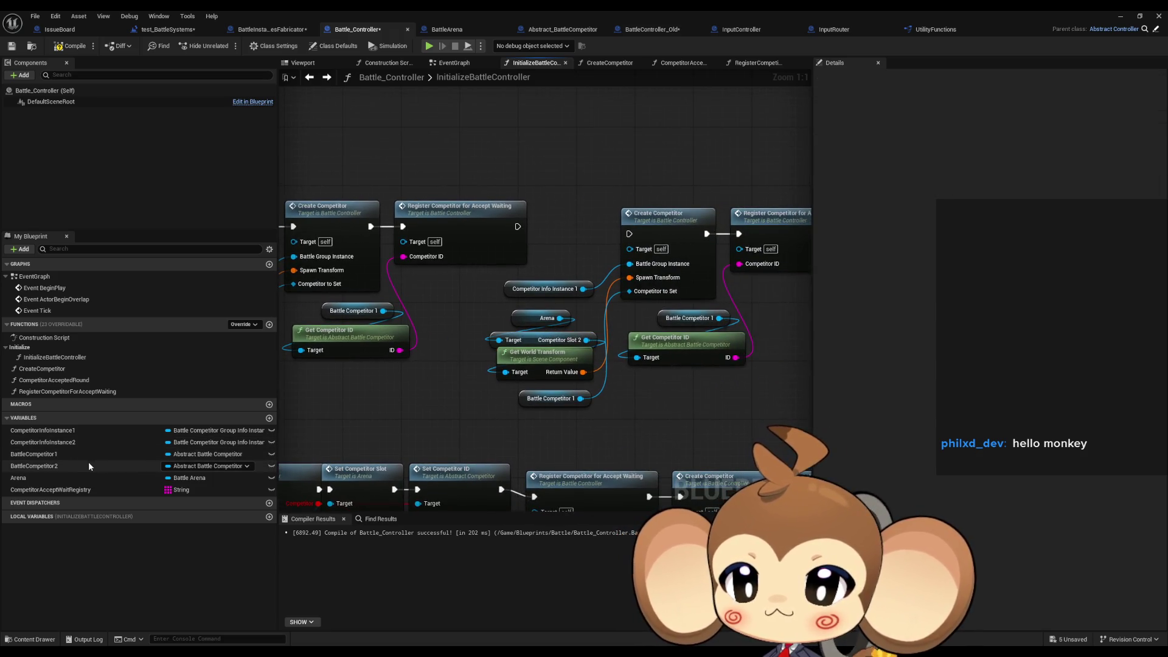
Swap the Battle Competitor 1 getter for a Battle Competitor 2 getter.
{"action": "mouse_move", "coordinate": [79, 464]}
{"action": "left_mouse_down"}
{"action": "mouse_move", "coordinate": [527, 425]}
{"action": "mouse_move", "coordinate": [584, 433]}
{"action": "mouse_move", "coordinate": [631, 291]}
{"action": "left_mouse_up"}
{"action": "left_click", "coordinate": [556, 403]}
{"action": "key", "text": "Delete"}
{"action": "left_click_drag", "start_coordinate": [528, 431], "coordinate": [538, 402]}
{"action": "left_click", "coordinate": [520, 447]}
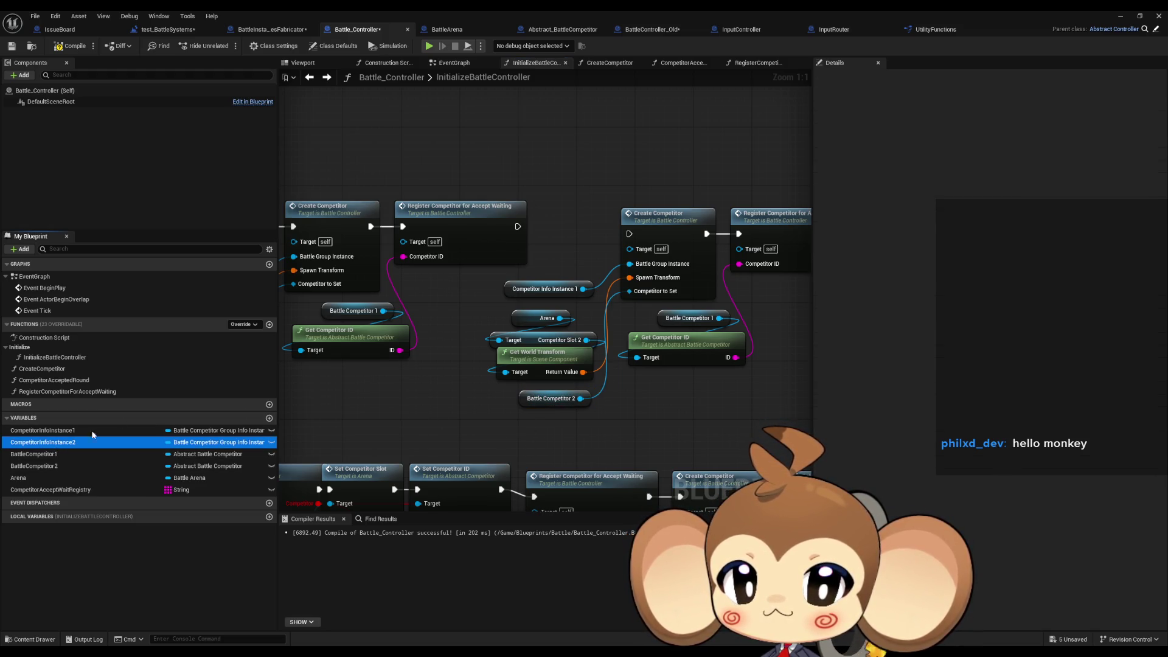
Wire Competitor Info Instance 2 into Battle Group Instance, replacing the Instance 1 getter.
{"action": "left_click_drag", "start_coordinate": [54, 444], "coordinate": [422, 278]}
{"action": "left_click", "coordinate": [447, 291]}
{"action": "mouse_move", "coordinate": [630, 264]}
{"action": "left_mouse_down"}
{"action": "mouse_move", "coordinate": [496, 281]}
{"action": "mouse_move", "coordinate": [536, 292]}
{"action": "left_mouse_up"}
{"action": "left_click", "coordinate": [514, 290]}
{"action": "key", "text": "Delete"}
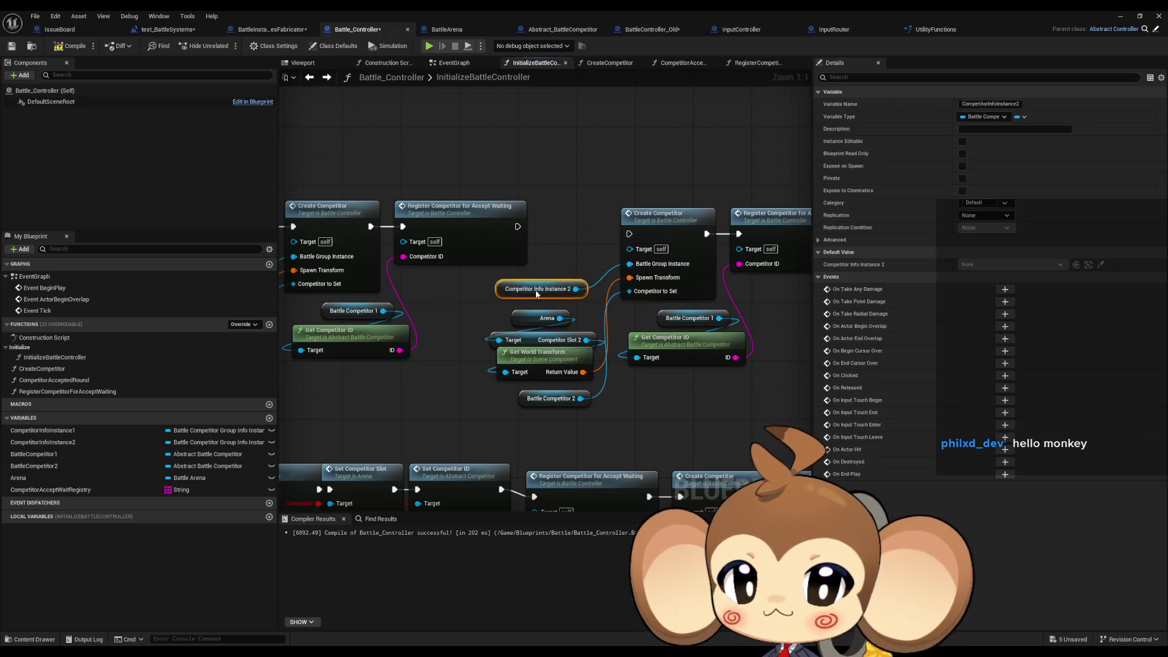
Feed Battle Competitor 2 into the duplicated Get Competitor ID's target.
{"action": "left_click_drag", "start_coordinate": [679, 409], "coordinate": [497, 409]}
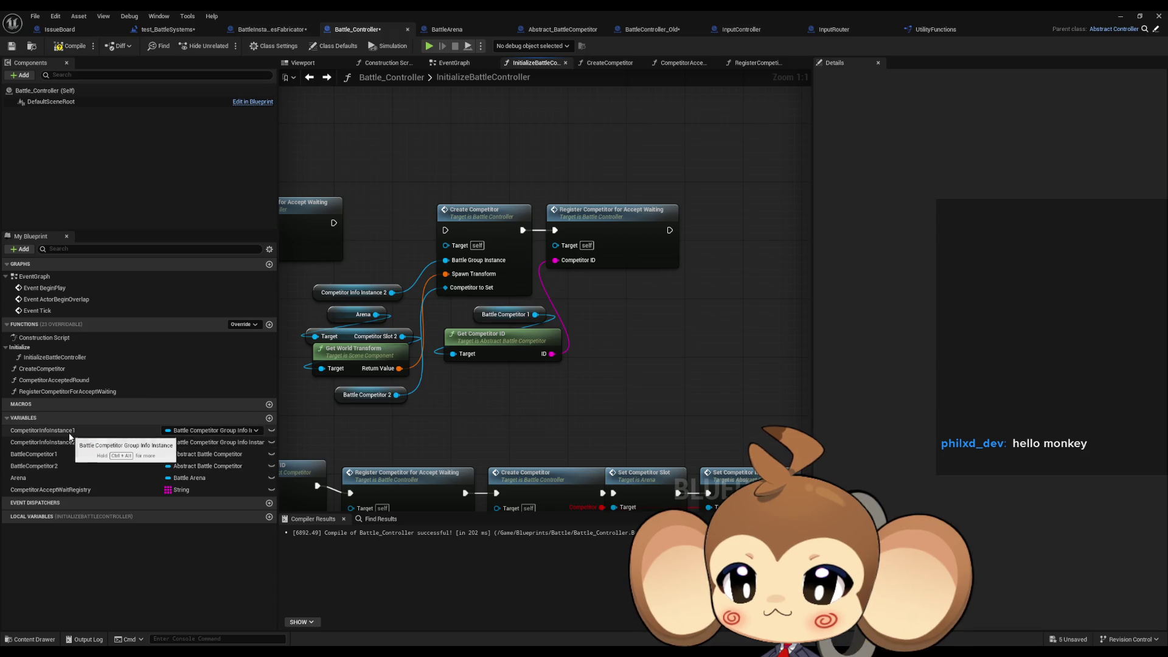
{"action": "left_click_drag", "start_coordinate": [69, 435], "coordinate": [553, 392]}
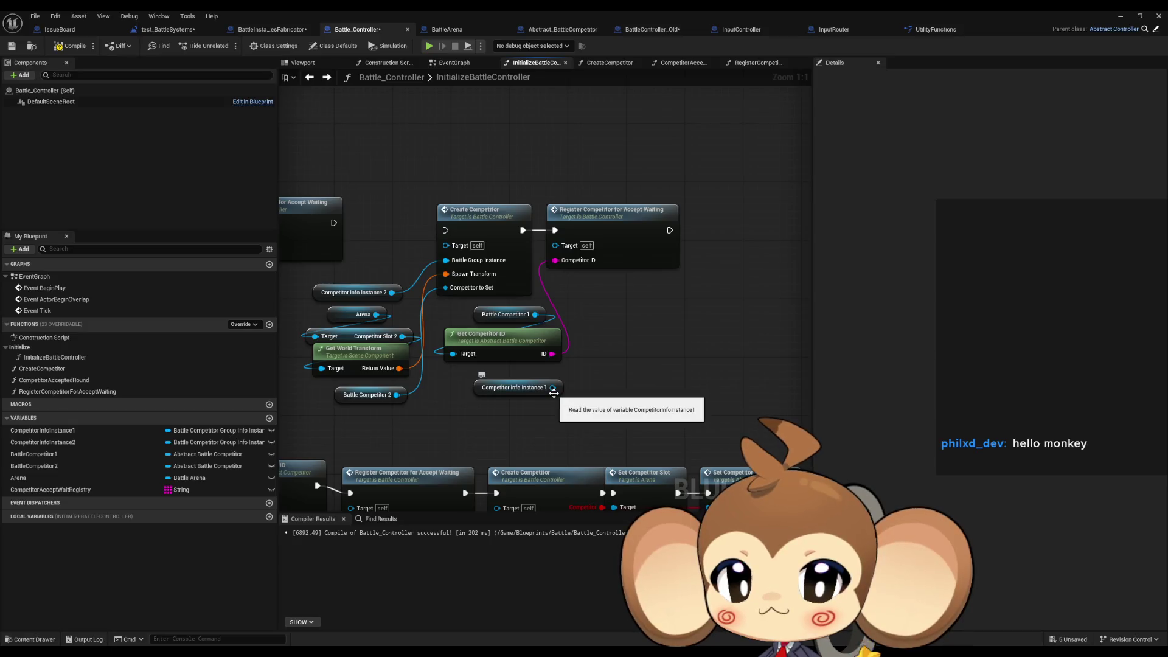
{"action": "key", "text": "ctrl+z"}
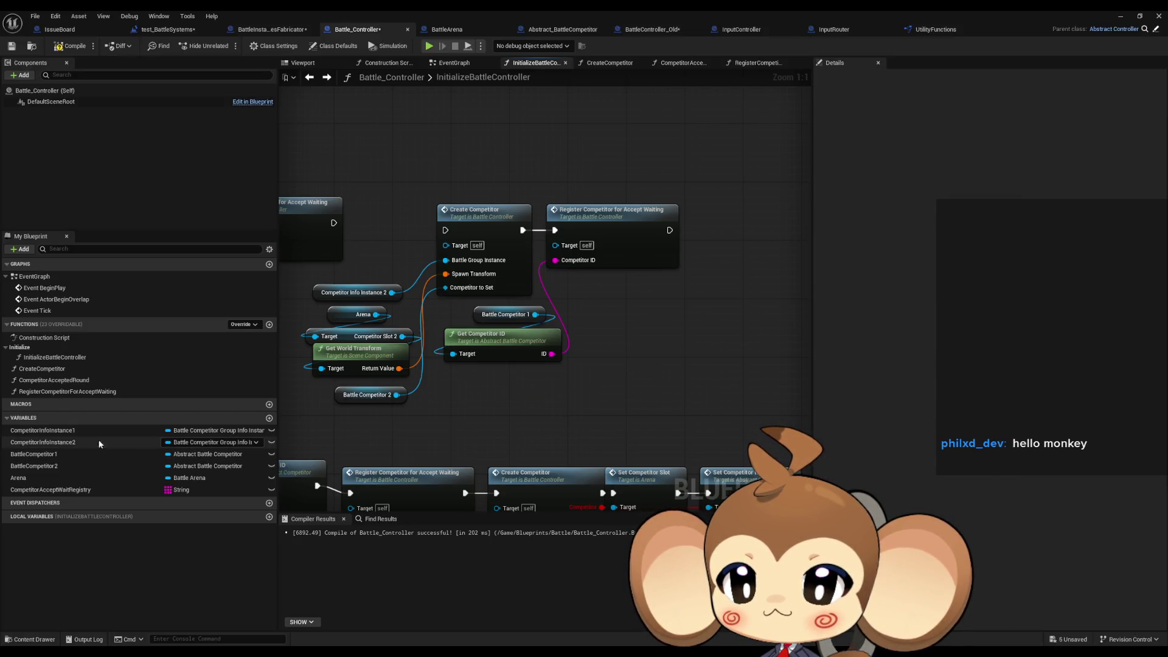
{"action": "mouse_move", "coordinate": [57, 467]}
{"action": "left_mouse_down"}
{"action": "mouse_move", "coordinate": [490, 380]}
{"action": "mouse_move", "coordinate": [475, 339]}
{"action": "left_mouse_up"}
{"action": "left_click", "coordinate": [505, 385]}
{"action": "left_click", "coordinate": [476, 333]}
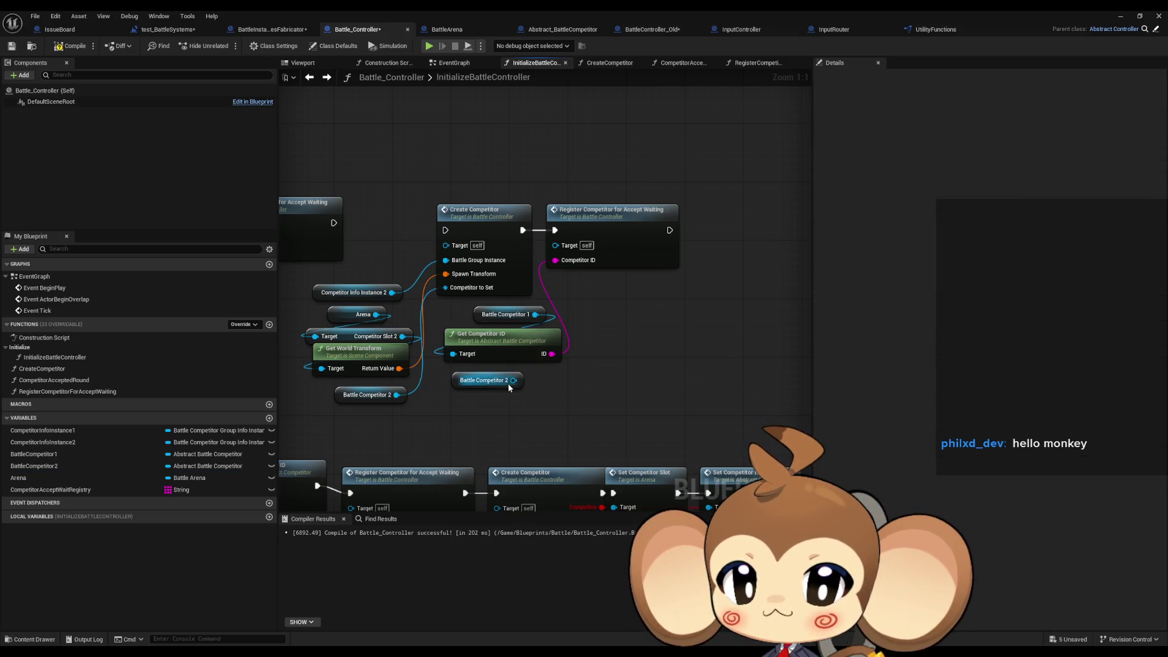
{"action": "left_click_drag", "start_coordinate": [462, 388], "coordinate": [477, 322]}
{"action": "left_click", "coordinate": [599, 315]}
{"action": "mouse_move", "coordinate": [593, 297]}
{"action": "left_mouse_down"}
{"action": "mouse_move", "coordinate": [845, 305]}
{"action": "mouse_move", "coordinate": [735, 292]}
{"action": "left_mouse_up"}
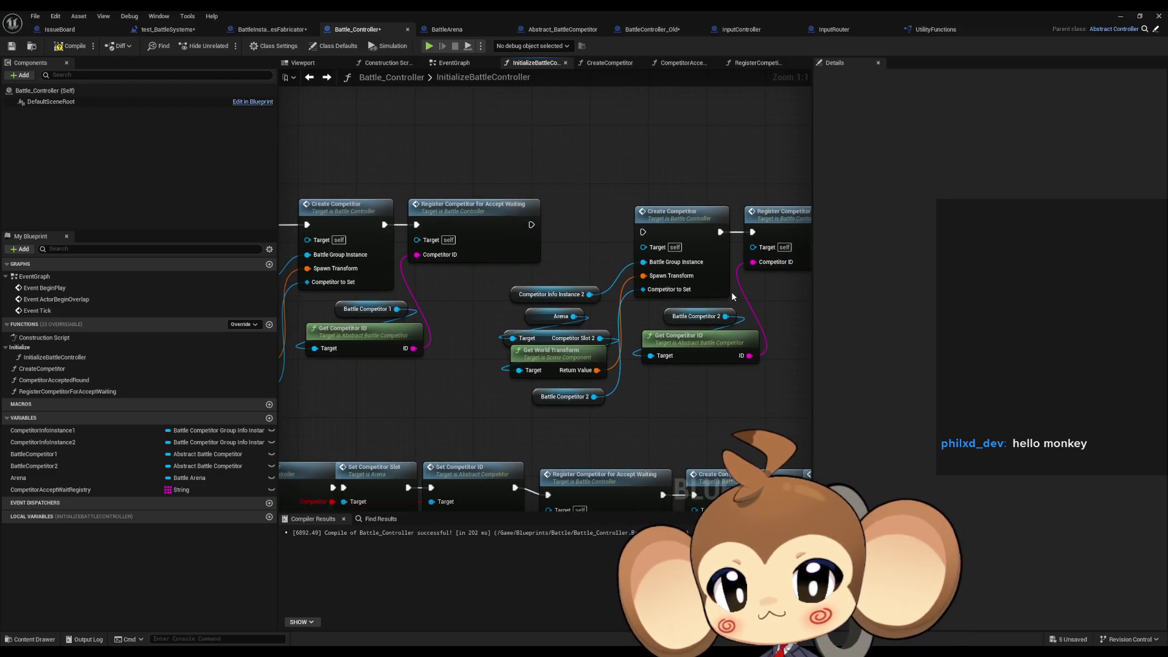
{"action": "mouse_move", "coordinate": [731, 291]}
{"action": "left_mouse_down"}
{"action": "mouse_move", "coordinate": [675, 286]}
{"action": "mouse_move", "coordinate": [783, 298]}
{"action": "mouse_move", "coordinate": [767, 301]}
{"action": "left_mouse_up"}
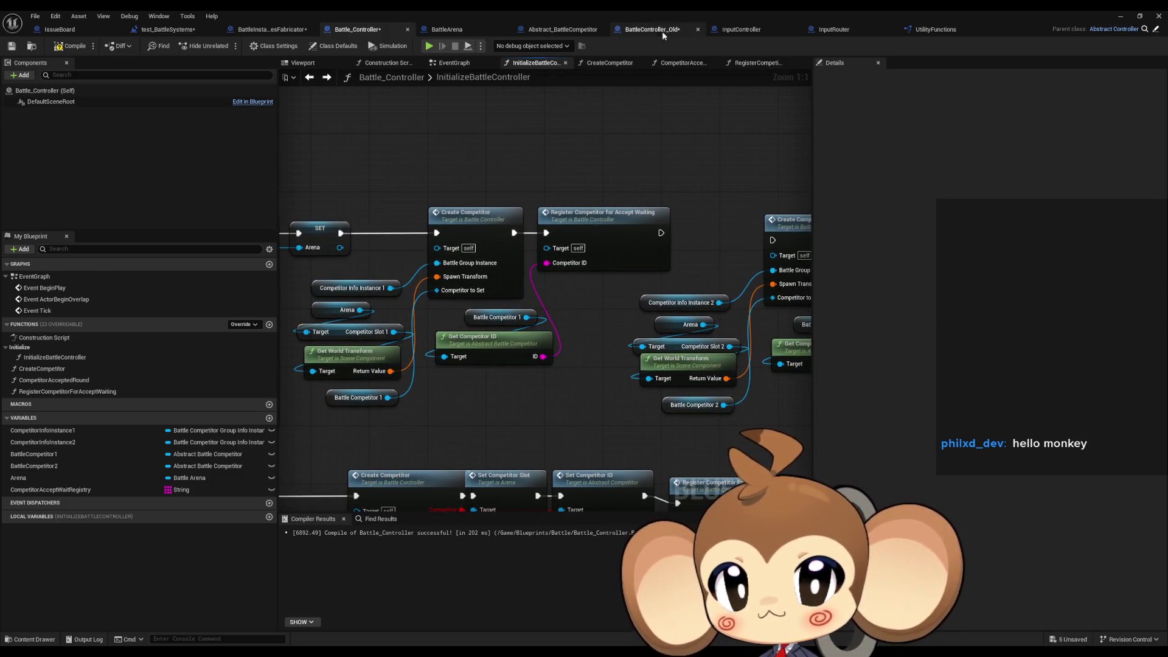
{"action": "left_click", "coordinate": [666, 31]}
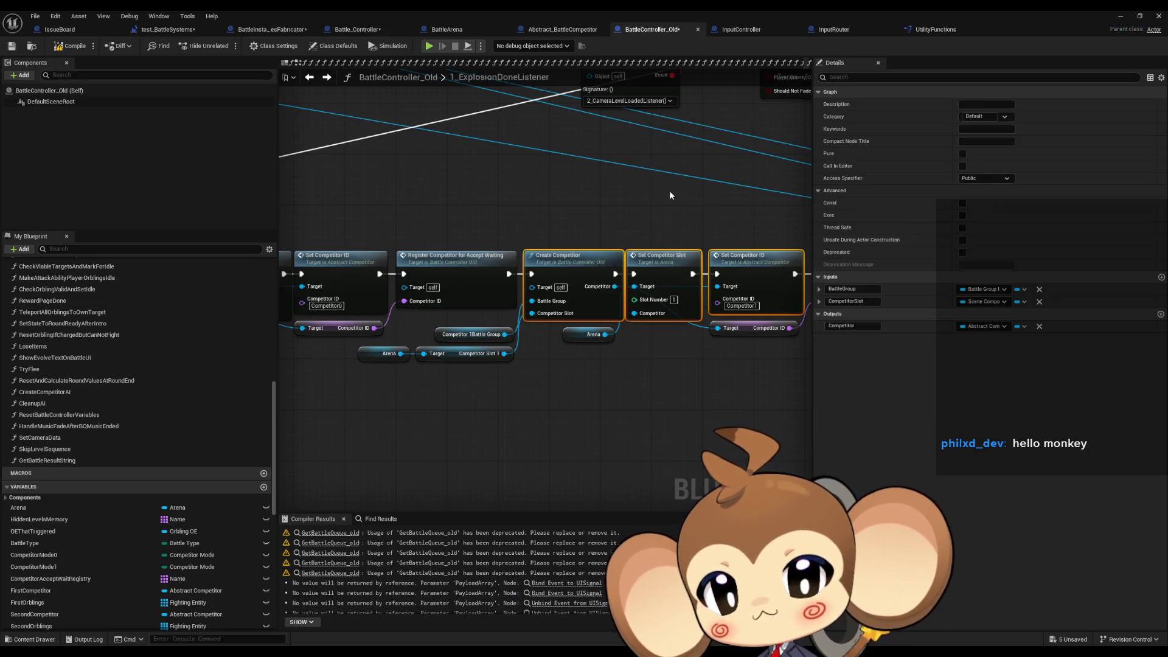
{"action": "left_click_drag", "start_coordinate": [646, 184], "coordinate": [349, 206]}
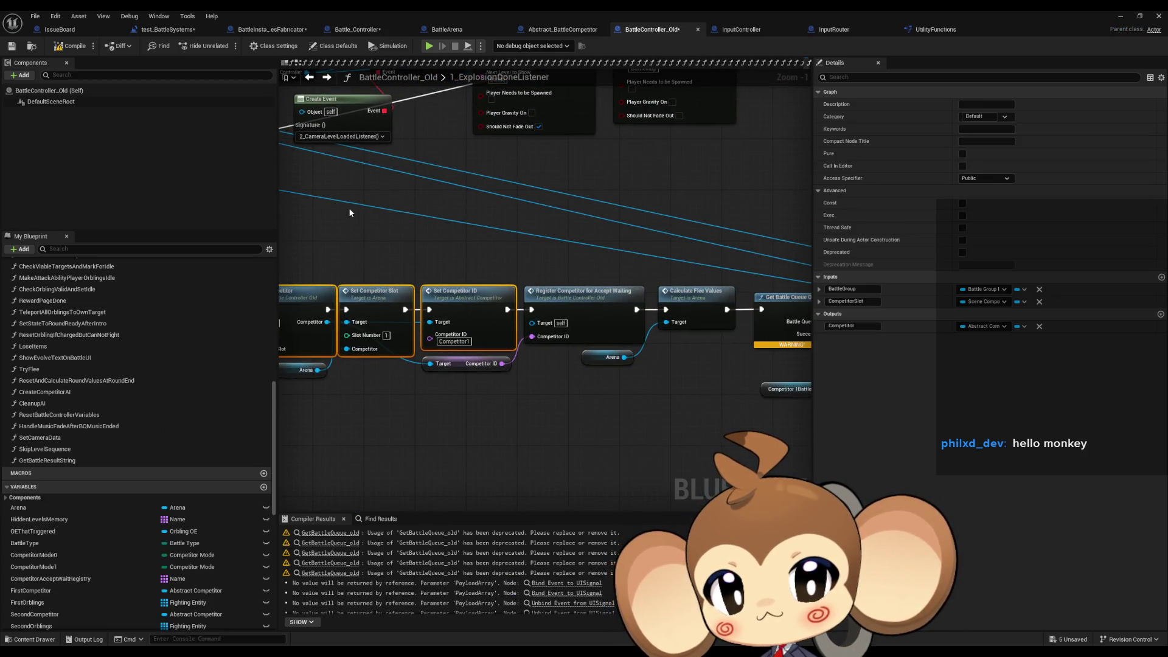
{"action": "left_click_drag", "start_coordinate": [658, 238], "coordinate": [696, 367]}
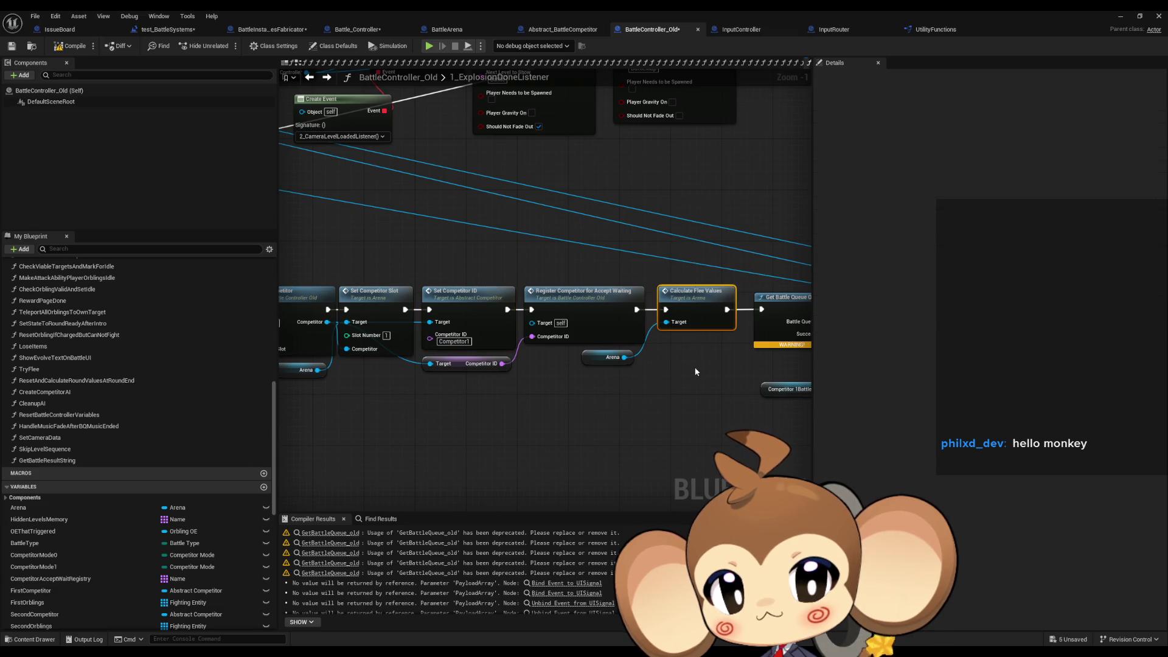
{"action": "left_click_drag", "start_coordinate": [688, 368], "coordinate": [531, 322]}
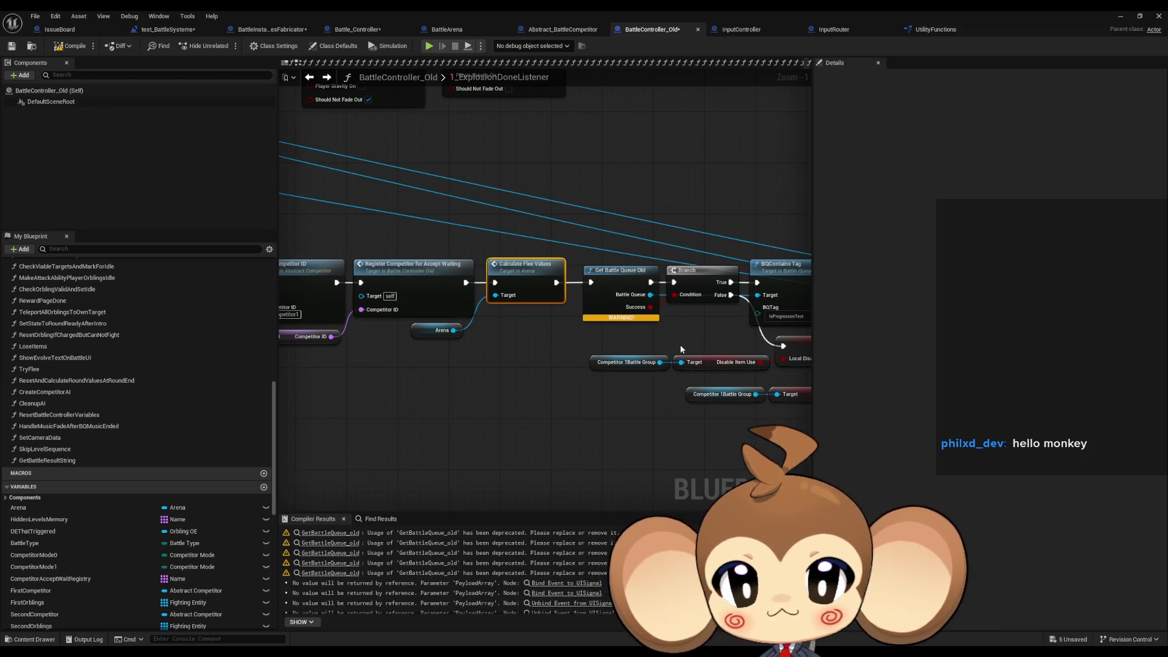
{"action": "scroll", "coordinate": [639, 396], "scroll_direction": "down", "scroll_amount": 2}
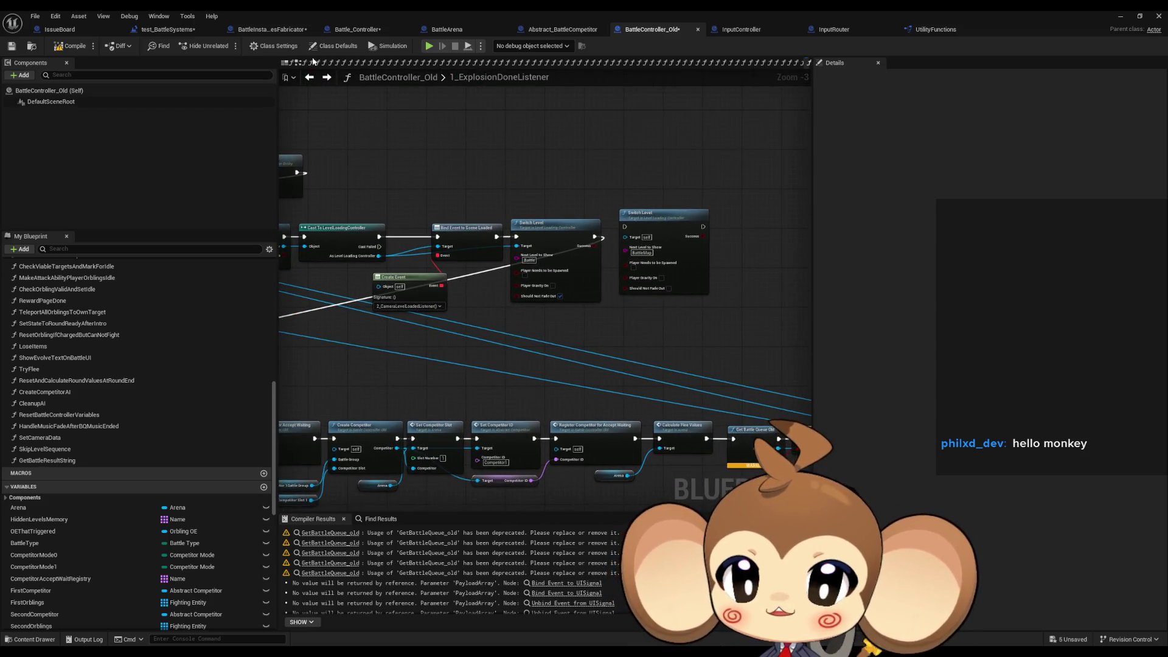
{"action": "left_click", "coordinate": [351, 30]}
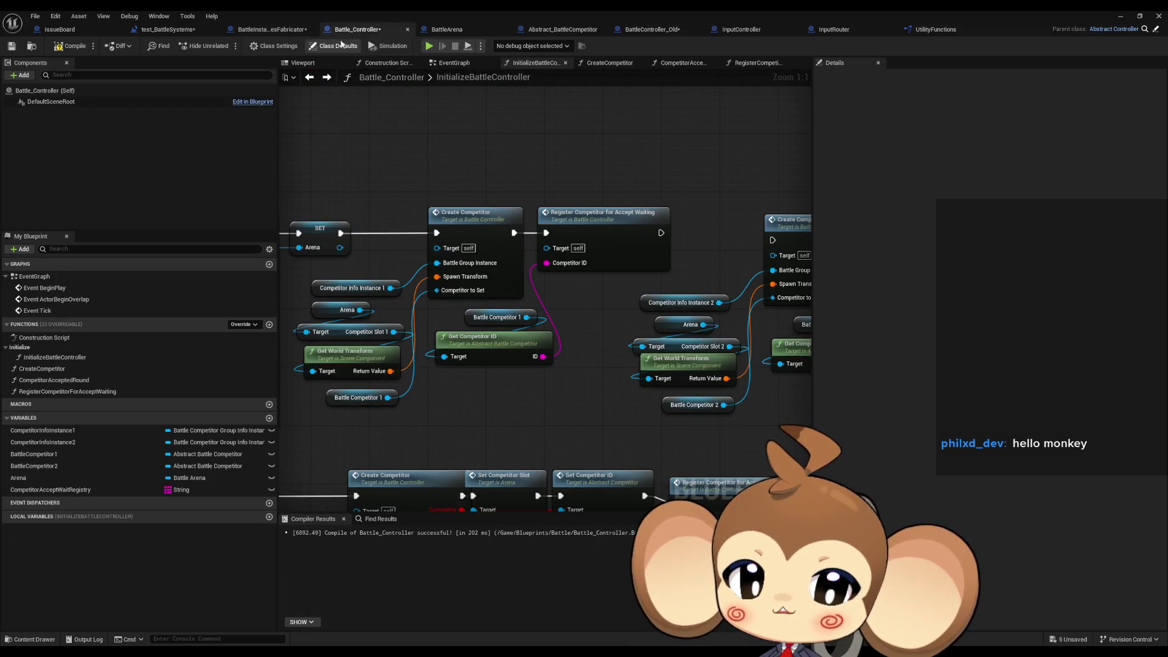
Connect the first Register Competitor for Accept Waiting's exec output to the second Create Competitor.
{"action": "scroll", "coordinate": [608, 301], "scroll_direction": "down", "scroll_amount": 1}
{"action": "scroll", "coordinate": [608, 301], "scroll_direction": "down", "scroll_amount": 1}
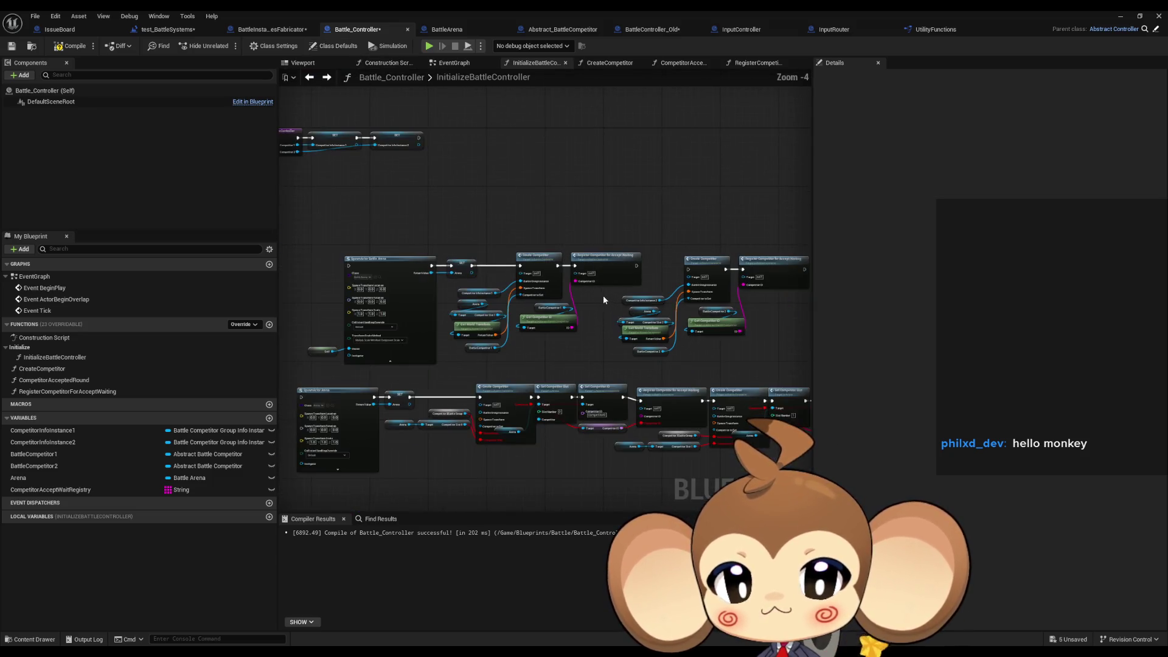
{"action": "scroll", "coordinate": [613, 270], "scroll_direction": "up", "scroll_amount": 2}
{"action": "left_click_drag", "start_coordinate": [639, 263], "coordinate": [527, 255]}
Align the slot 2 inputs, the second creation group and the middle row of nodes.
{"action": "mouse_move", "coordinate": [539, 317]}
{"action": "left_mouse_down"}
{"action": "mouse_move", "coordinate": [564, 434]}
{"action": "mouse_move", "coordinate": [503, 419]}
{"action": "left_mouse_up"}
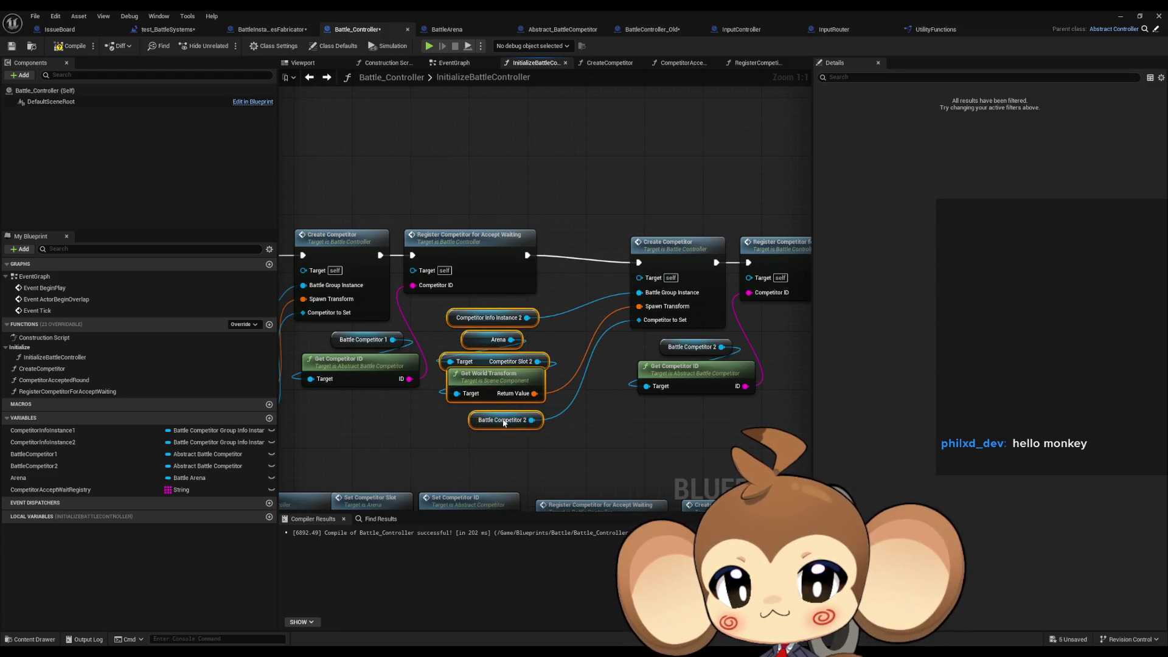
{"action": "left_click_drag", "start_coordinate": [536, 196], "coordinate": [791, 390]}
{"action": "left_click_drag", "start_coordinate": [595, 254], "coordinate": [538, 248]}
{"action": "left_click", "coordinate": [673, 393]}
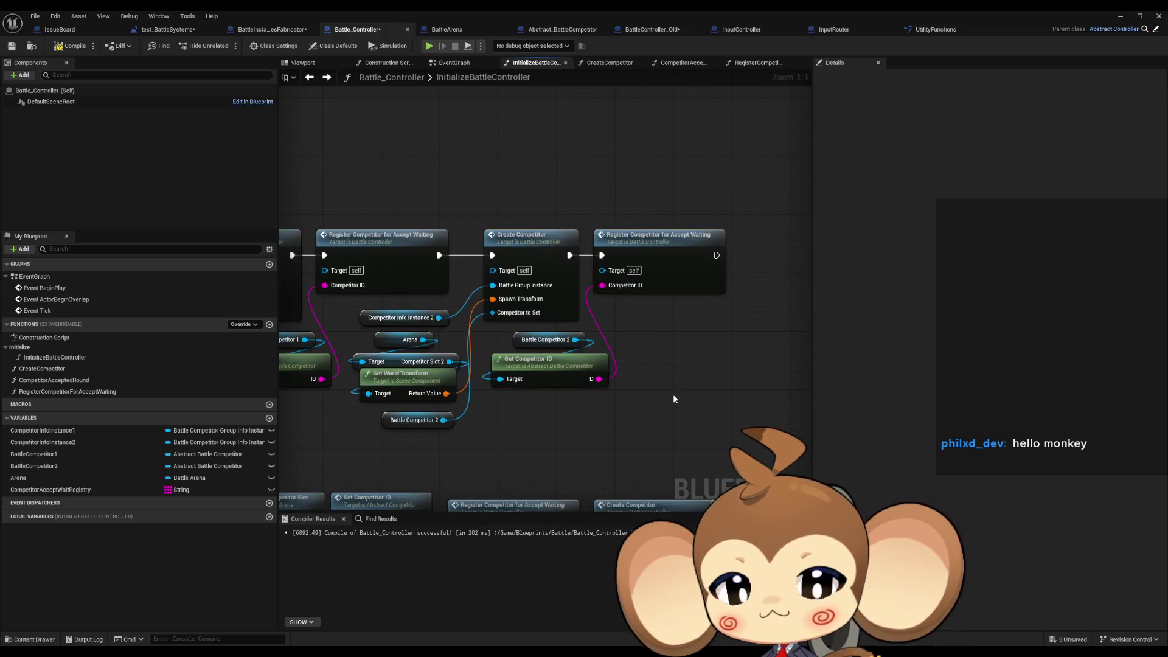
{"action": "scroll", "coordinate": [673, 393], "scroll_direction": "down", "scroll_amount": 2}
{"action": "scroll", "coordinate": [600, 390], "scroll_direction": "down", "scroll_amount": 3}
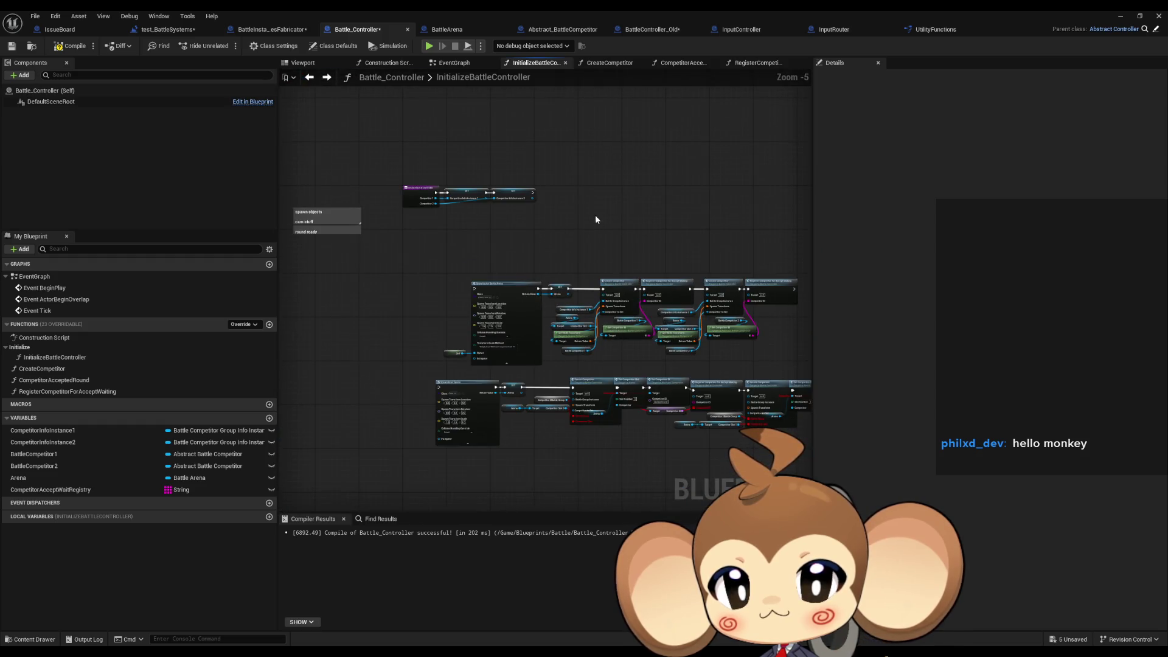
{"action": "mouse_move", "coordinate": [355, 227]}
{"action": "left_mouse_down"}
{"action": "mouse_move", "coordinate": [528, 323]}
{"action": "mouse_move", "coordinate": [718, 352]}
{"action": "left_mouse_up"}
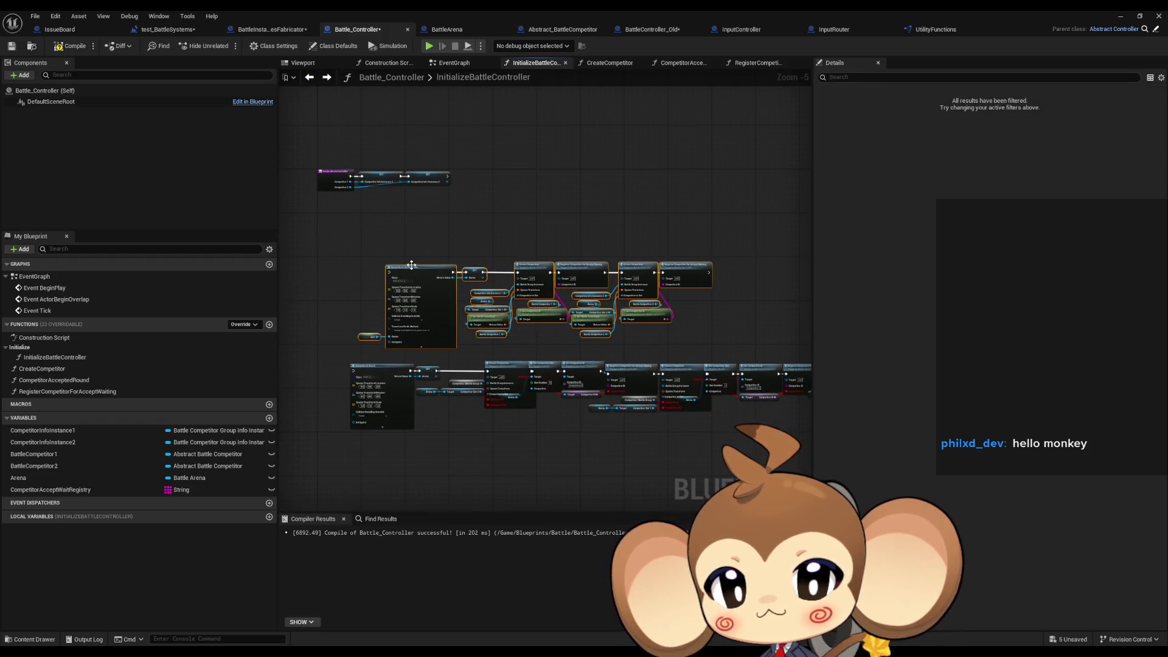
{"action": "left_click_drag", "start_coordinate": [412, 268], "coordinate": [438, 207]}
{"action": "left_click", "coordinate": [487, 155]}
Adjust the second block's Get World Transform and Battle Competitor 2 nodes, then bring up BattleInstancesFabricator.
{"action": "scroll", "coordinate": [339, 162], "scroll_direction": "up", "scroll_amount": 4}
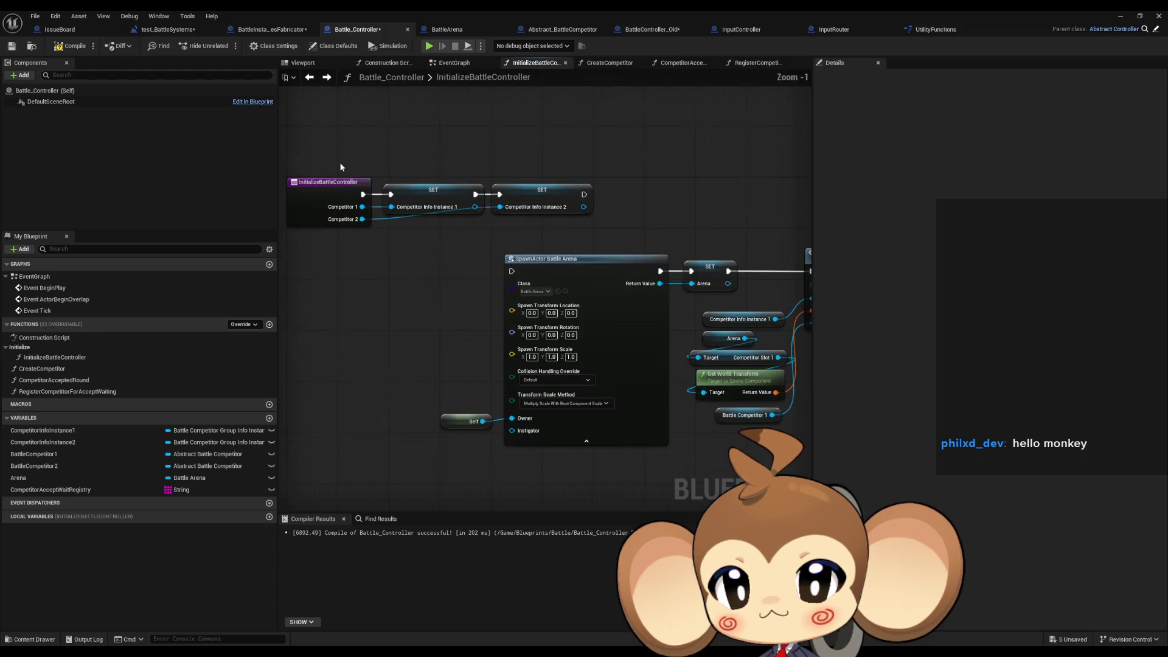
{"action": "left_click_drag", "start_coordinate": [578, 151], "coordinate": [355, 131]}
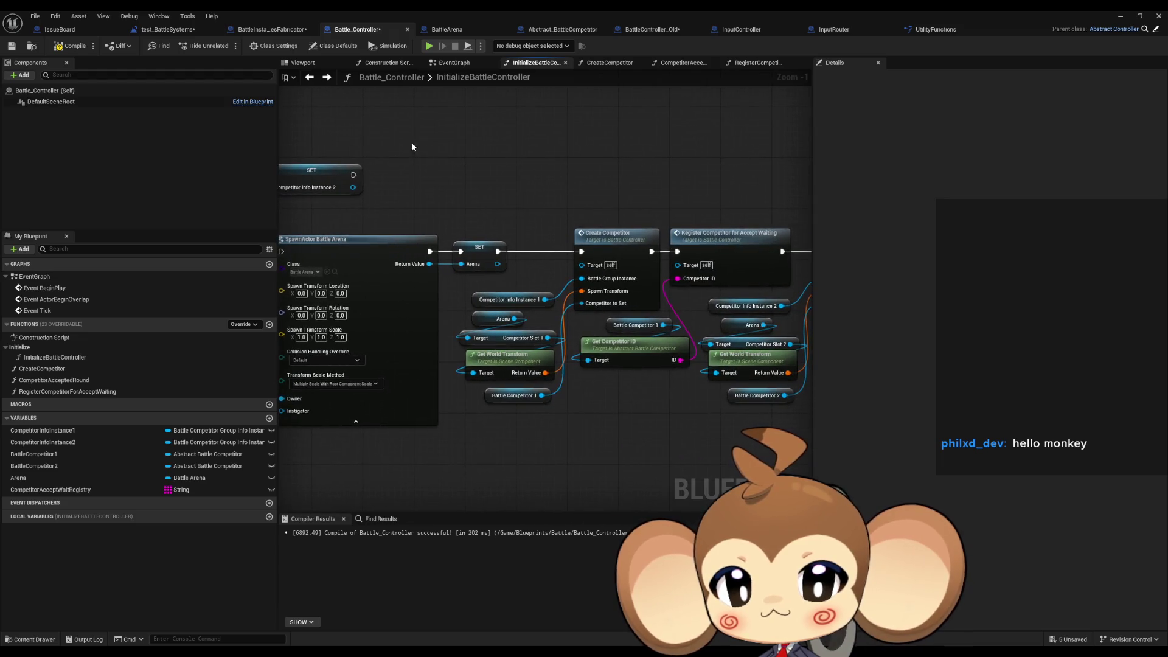
{"action": "left_click_drag", "start_coordinate": [664, 204], "coordinate": [439, 225]}
{"action": "left_click_drag", "start_coordinate": [709, 254], "coordinate": [585, 259]}
{"action": "mouse_move", "coordinate": [419, 395]}
{"action": "left_mouse_down"}
{"action": "mouse_move", "coordinate": [424, 359]}
{"action": "mouse_move", "coordinate": [645, 377]}
{"action": "mouse_move", "coordinate": [870, 365]}
{"action": "mouse_move", "coordinate": [773, 333]}
{"action": "mouse_move", "coordinate": [706, 389]}
{"action": "mouse_move", "coordinate": [638, 383]}
{"action": "mouse_move", "coordinate": [794, 398]}
{"action": "mouse_move", "coordinate": [680, 387]}
{"action": "mouse_move", "coordinate": [451, 403]}
{"action": "left_mouse_up"}
{"action": "left_click", "coordinate": [424, 359]}
{"action": "left_click", "coordinate": [419, 386]}
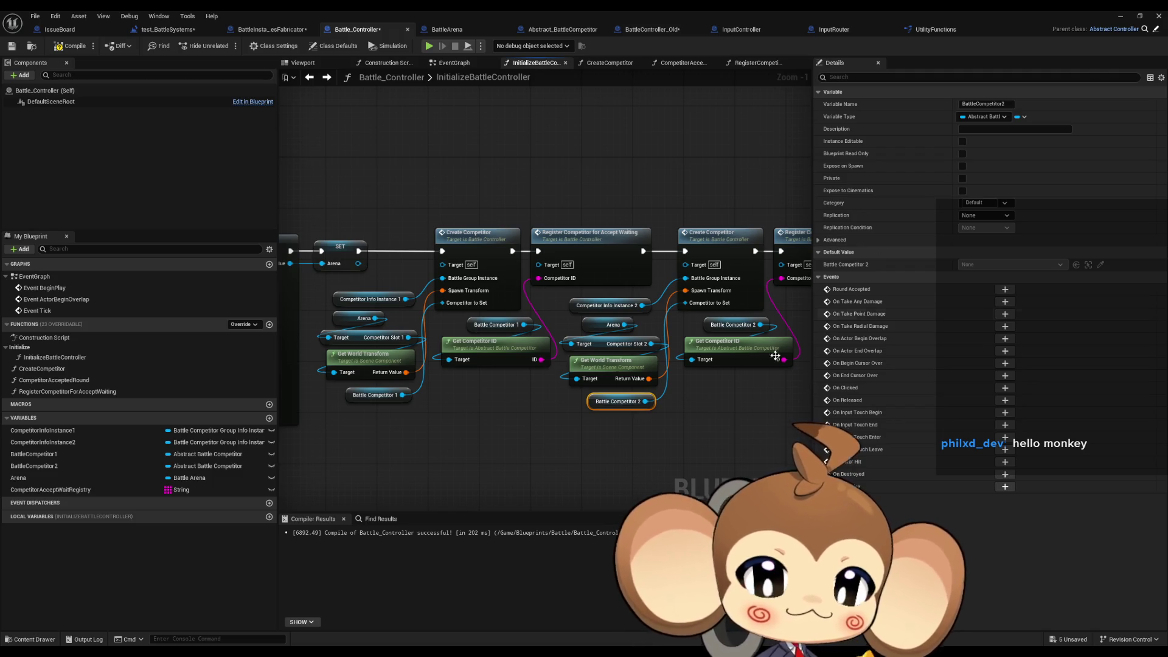
{"action": "left_click_drag", "start_coordinate": [763, 399], "coordinate": [482, 409]}
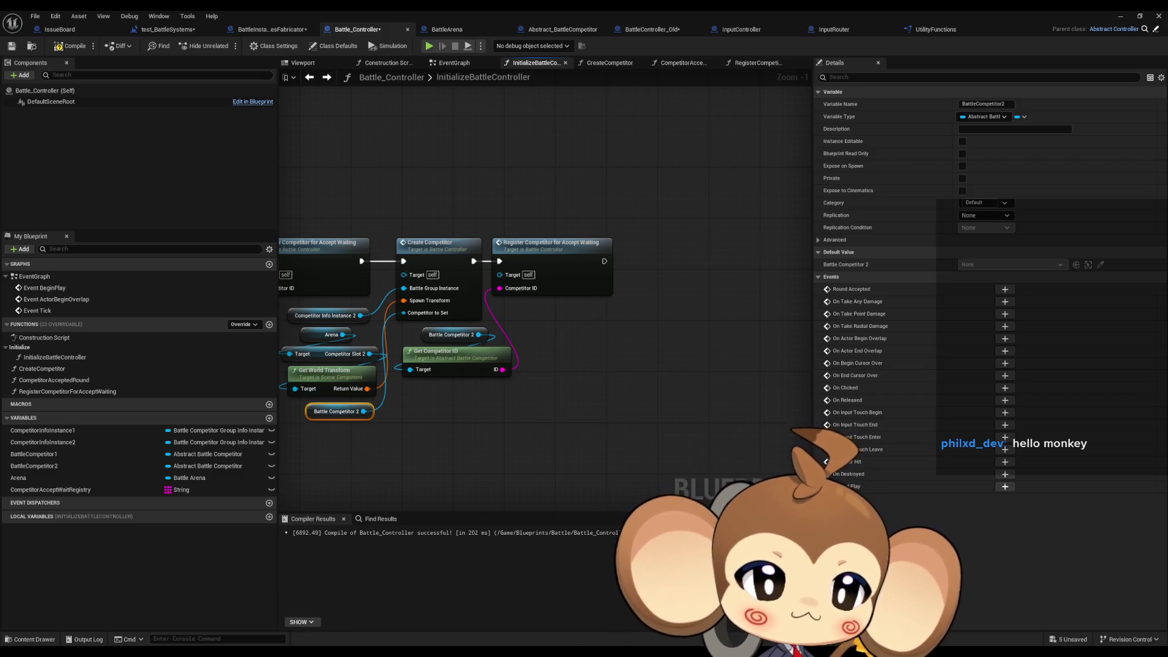
{"action": "left_click", "coordinate": [567, 367]}
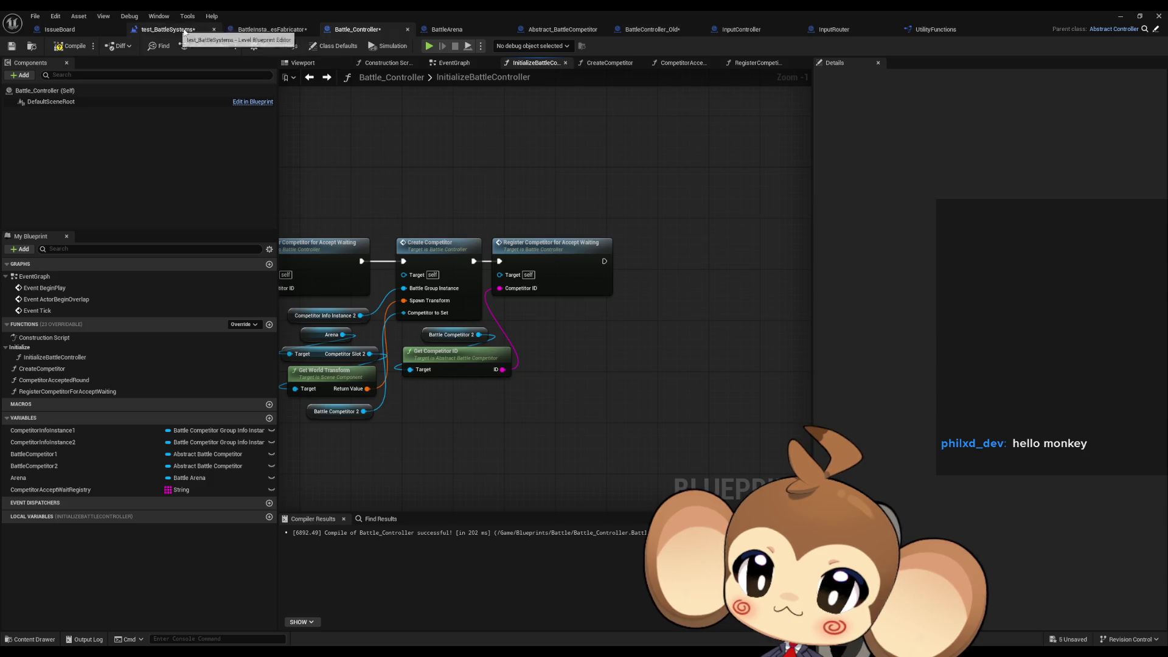
{"action": "left_click", "coordinate": [263, 30]}
Open the InitializeBattleController function graph from its node in CreateBattle.
{"action": "scroll", "coordinate": [494, 252], "scroll_direction": "down", "scroll_amount": 6}
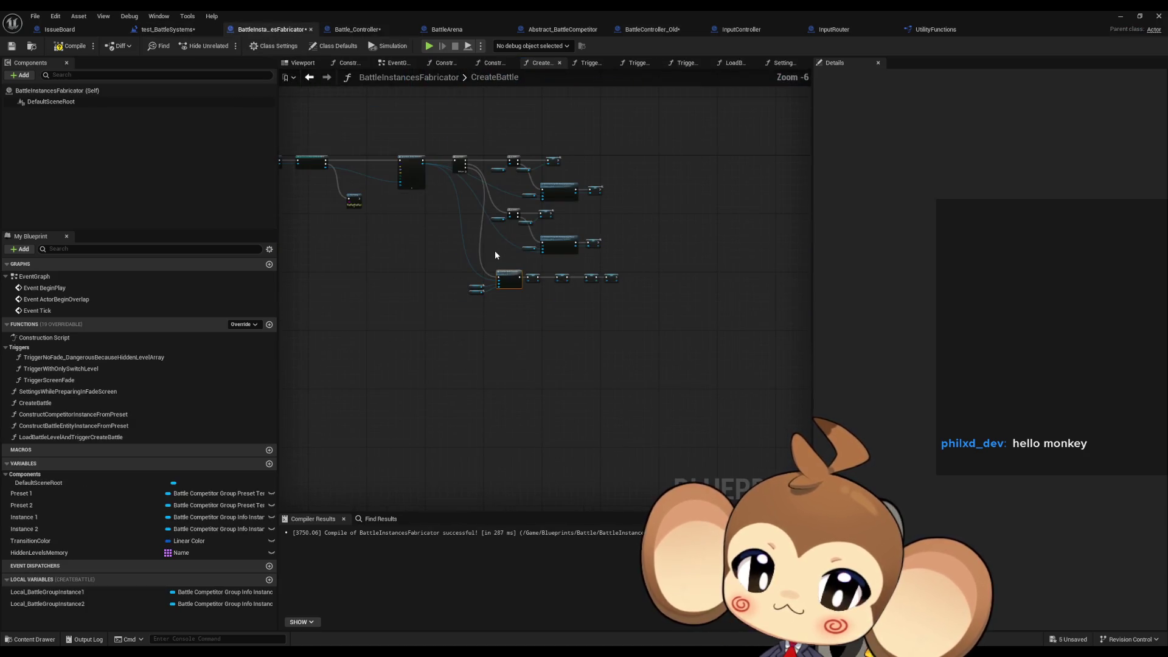
{"action": "scroll", "coordinate": [499, 258], "scroll_direction": "up", "scroll_amount": 5}
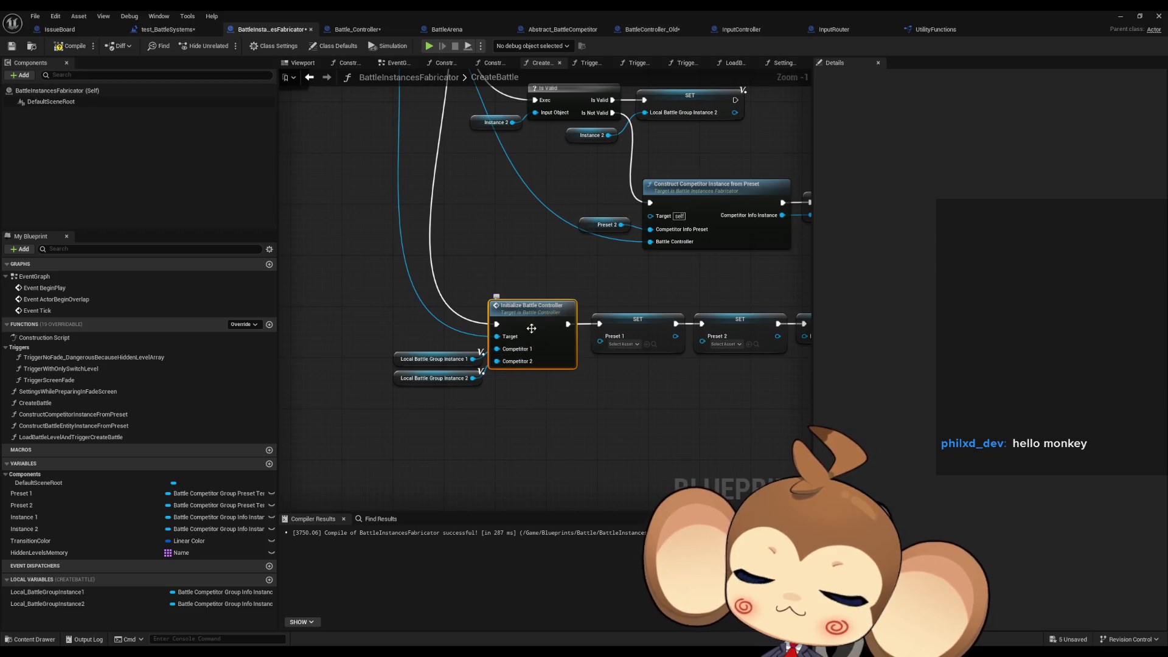
{"action": "double_click", "coordinate": [530, 321]}
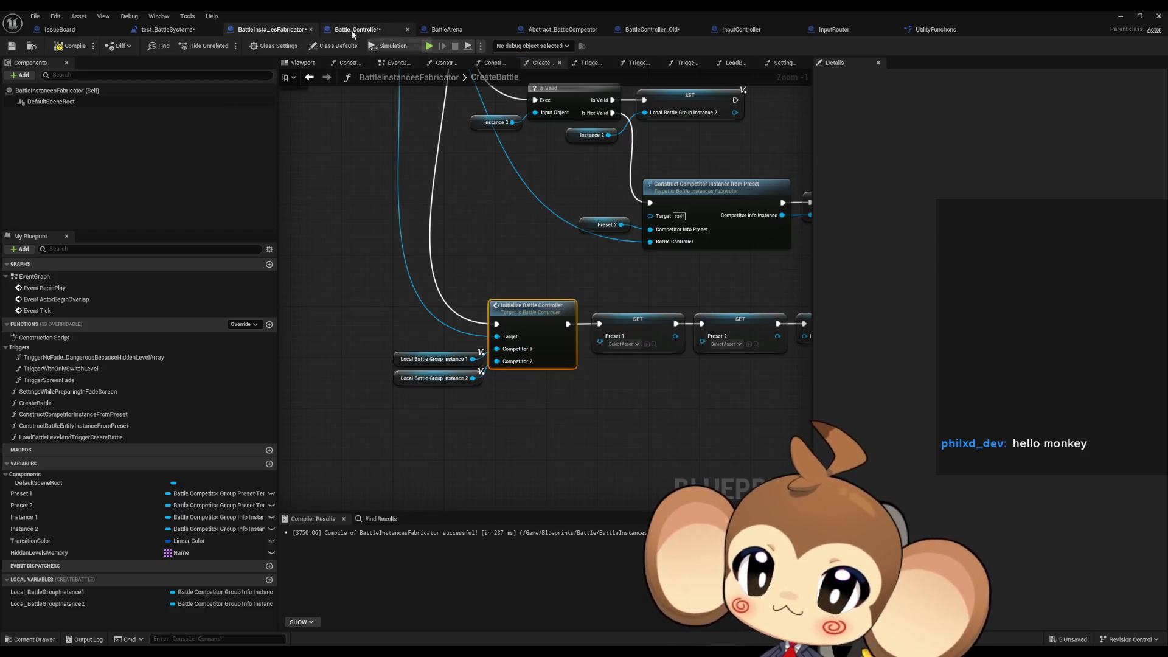
{"action": "scroll", "coordinate": [673, 313], "scroll_direction": "down", "scroll_amount": 4}
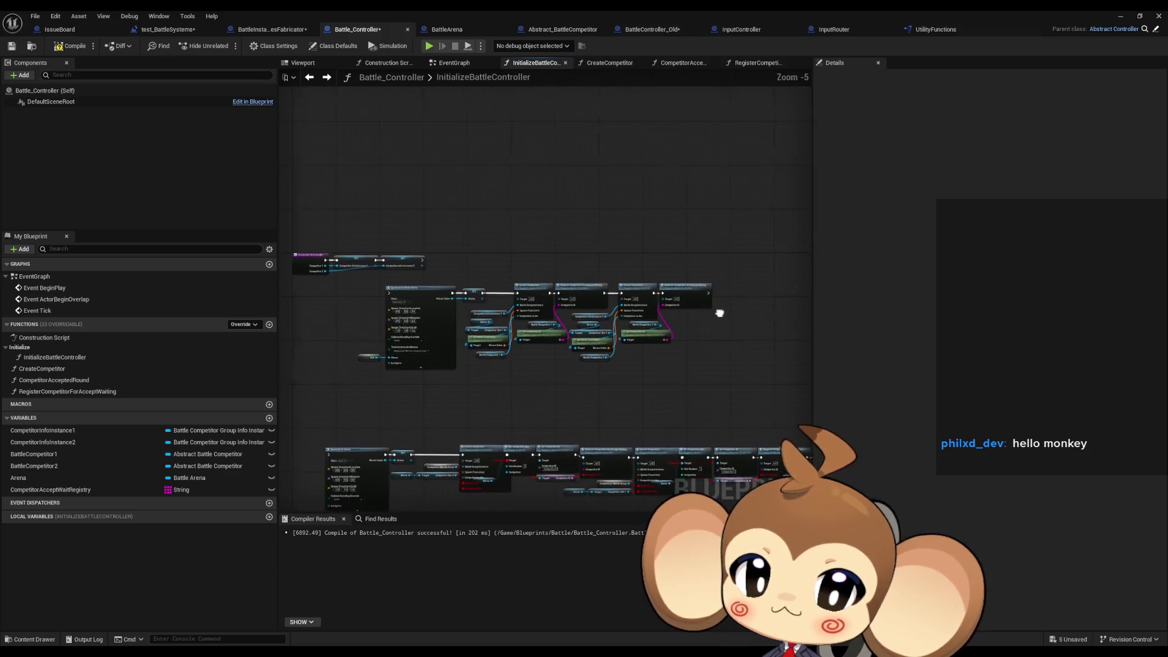
{"action": "scroll", "coordinate": [665, 244], "scroll_direction": "up", "scroll_amount": 4}
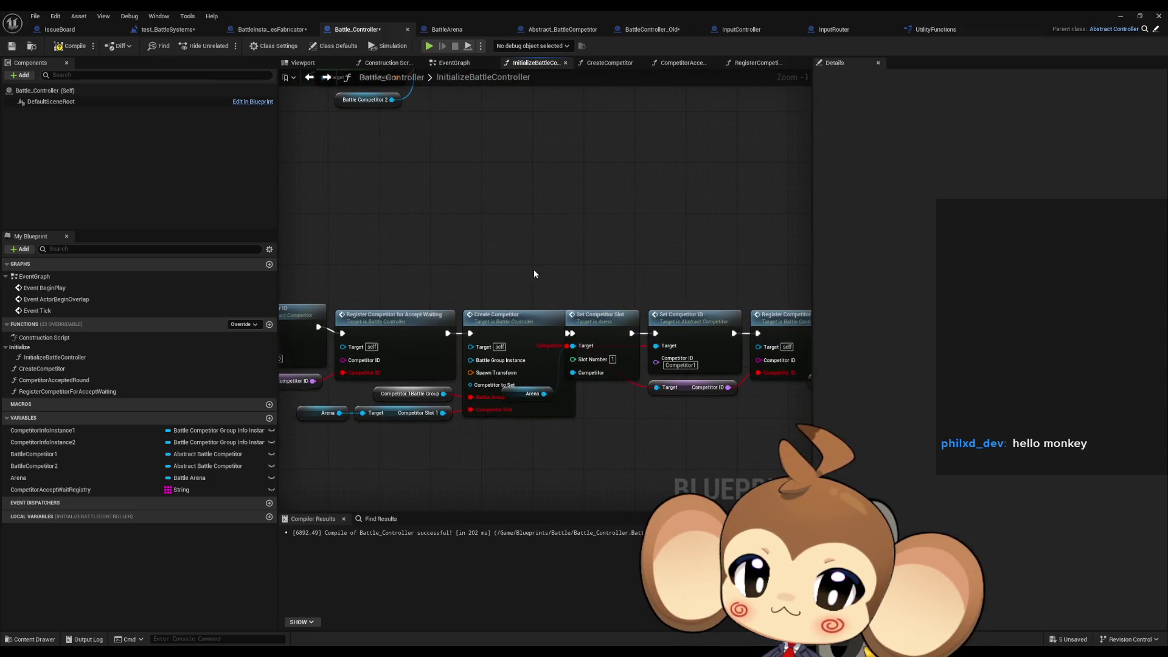
Pan to the Local Disable Item Use and Disable Flee setters and drag in Competitor Info Instance 2.
{"action": "mouse_move", "coordinate": [563, 261]}
{"action": "left_mouse_down"}
{"action": "mouse_move", "coordinate": [449, 248]}
{"action": "mouse_move", "coordinate": [499, 250]}
{"action": "left_mouse_up"}
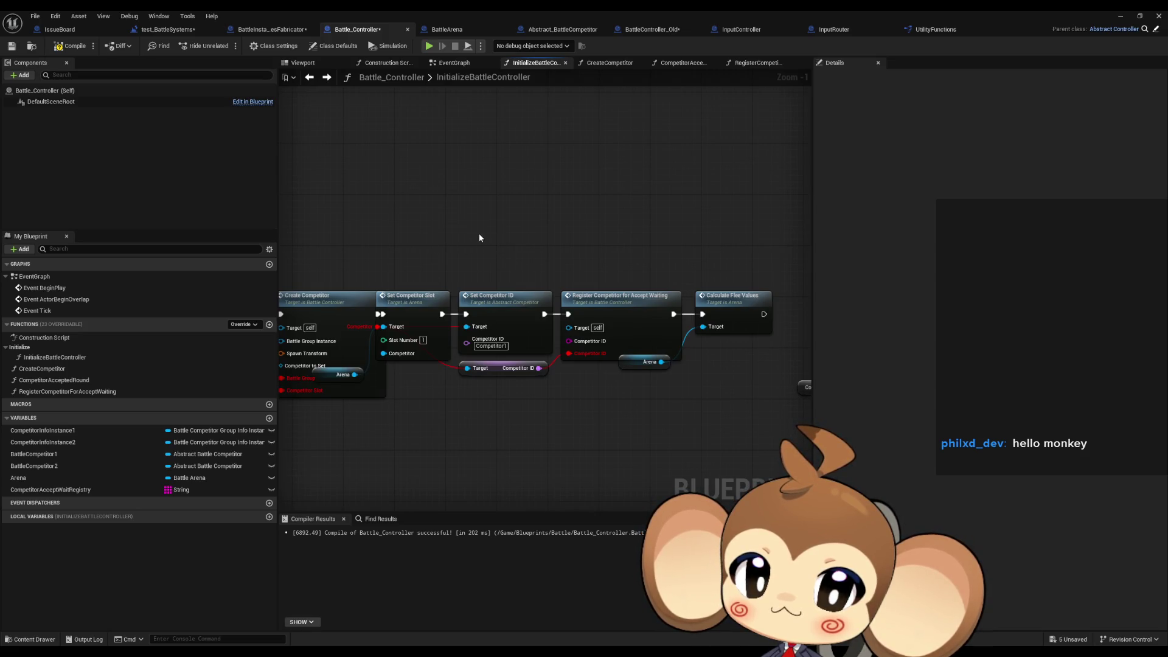
{"action": "left_click_drag", "start_coordinate": [450, 231], "coordinate": [410, 225]}
{"action": "mouse_move", "coordinate": [666, 236]}
{"action": "left_mouse_down"}
{"action": "mouse_move", "coordinate": [766, 342]}
{"action": "mouse_move", "coordinate": [381, 250]}
{"action": "left_mouse_up"}
{"action": "left_click", "coordinate": [589, 230]}
{"action": "left_click_drag", "start_coordinate": [589, 230], "coordinate": [503, 209]}
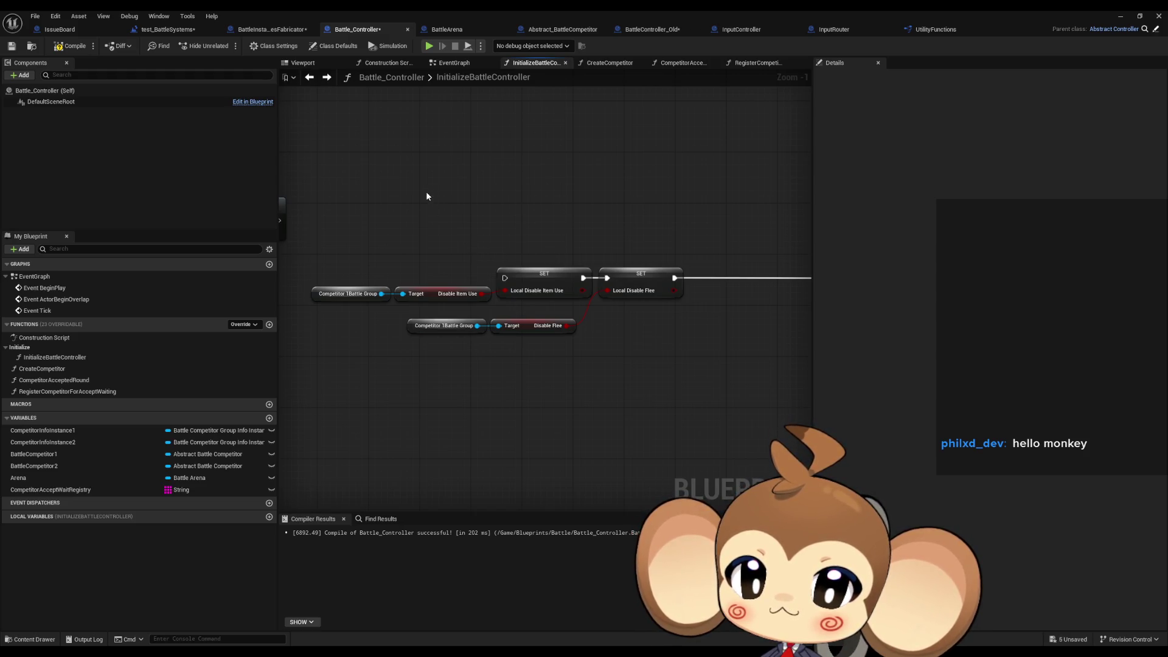
{"action": "left_click_drag", "start_coordinate": [360, 186], "coordinate": [367, 224]}
{"action": "mouse_move", "coordinate": [54, 465]}
{"action": "left_mouse_down"}
{"action": "mouse_move", "coordinate": [440, 196]}
{"action": "mouse_move", "coordinate": [393, 172]}
{"action": "mouse_move", "coordinate": [393, 182]}
{"action": "left_mouse_up"}
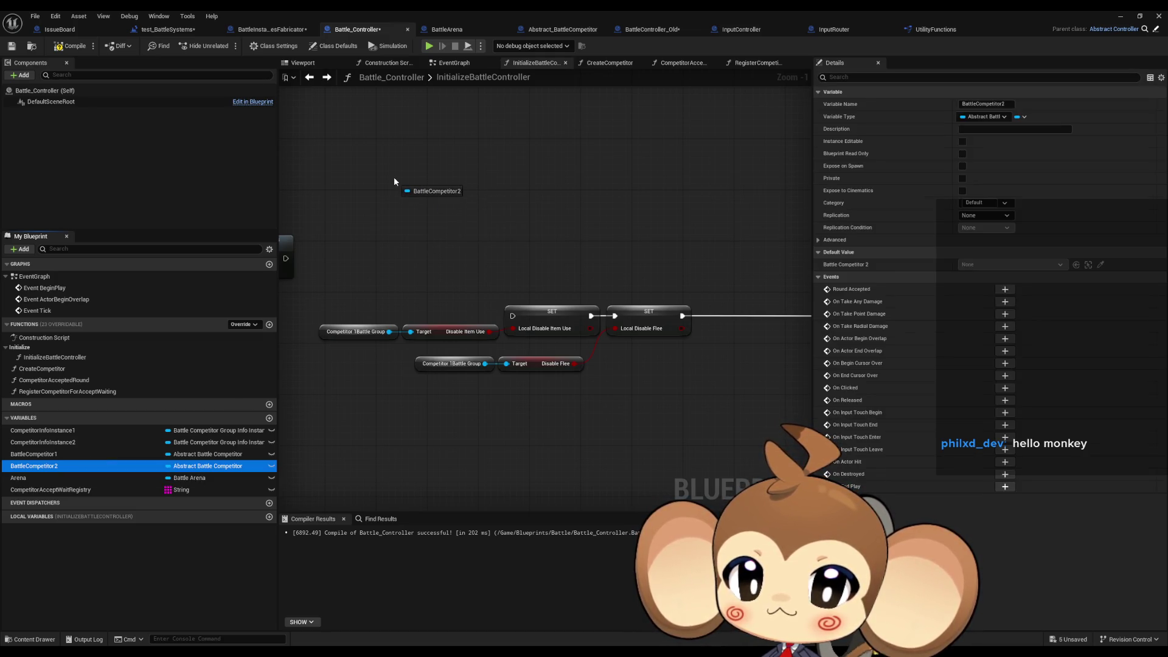
{"action": "left_click_drag", "start_coordinate": [393, 181], "coordinate": [393, 181]}
Add a Competitor Info Instance 2 getter feeding a Get Battle Competitor Group Info node.
{"action": "key", "text": "Escape"}
{"action": "mouse_move", "coordinate": [42, 443]}
{"action": "left_mouse_down"}
{"action": "mouse_move", "coordinate": [480, 192]}
{"action": "mouse_move", "coordinate": [371, 156]}
{"action": "left_mouse_up"}
{"action": "left_click", "coordinate": [420, 175]}
{"action": "mouse_move", "coordinate": [451, 159]}
{"action": "left_mouse_down"}
{"action": "mouse_move", "coordinate": [441, 198]}
{"action": "mouse_move", "coordinate": [428, 193]}
{"action": "left_mouse_up"}
{"action": "type", "text": "get info"}
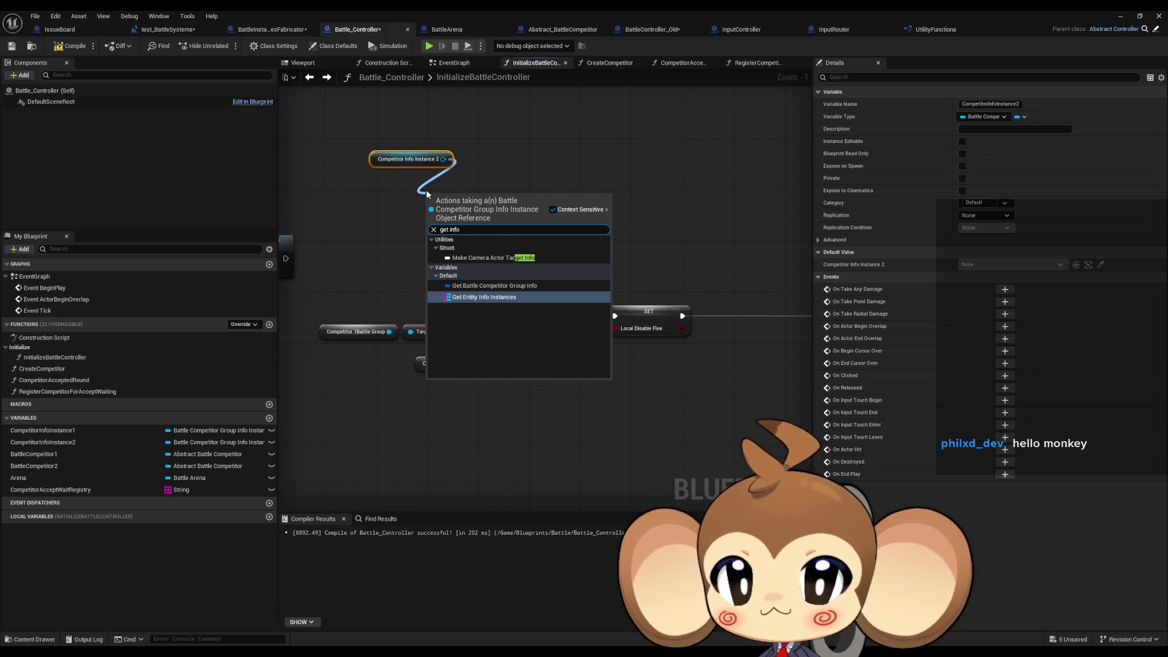
{"action": "key", "text": "Up"}
{"action": "key", "text": "Return"}
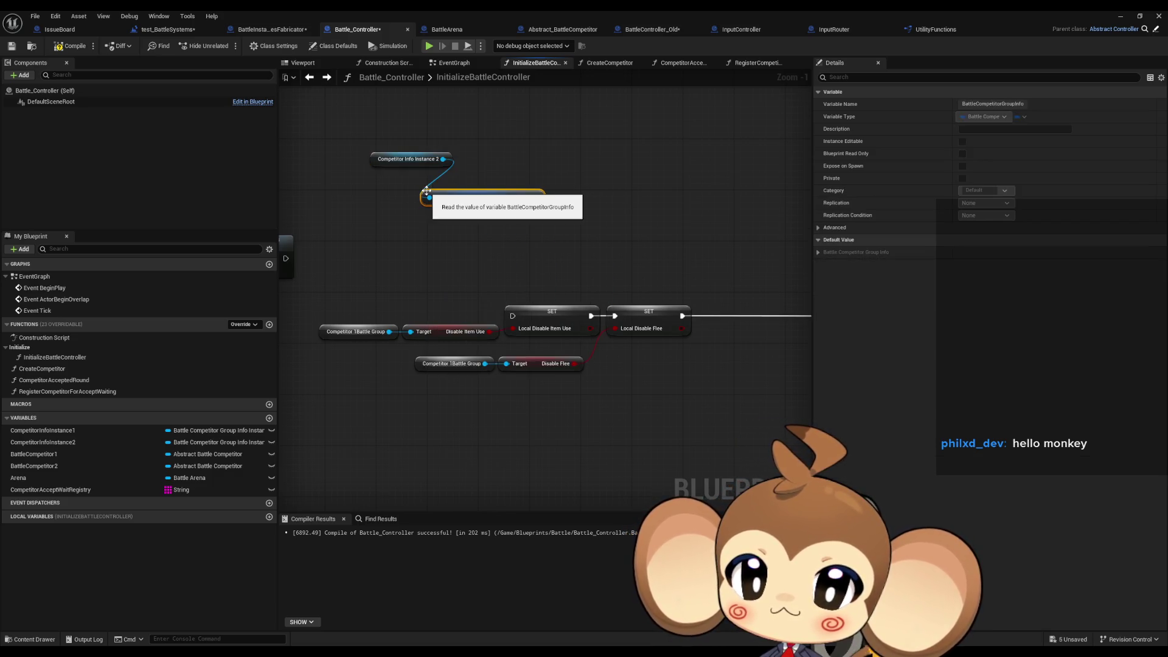
Split the group info with a Break Battle Competitor Group Info Struct node.
{"action": "left_click_drag", "start_coordinate": [531, 200], "coordinate": [458, 237]}
{"action": "type", "text": "brea"}
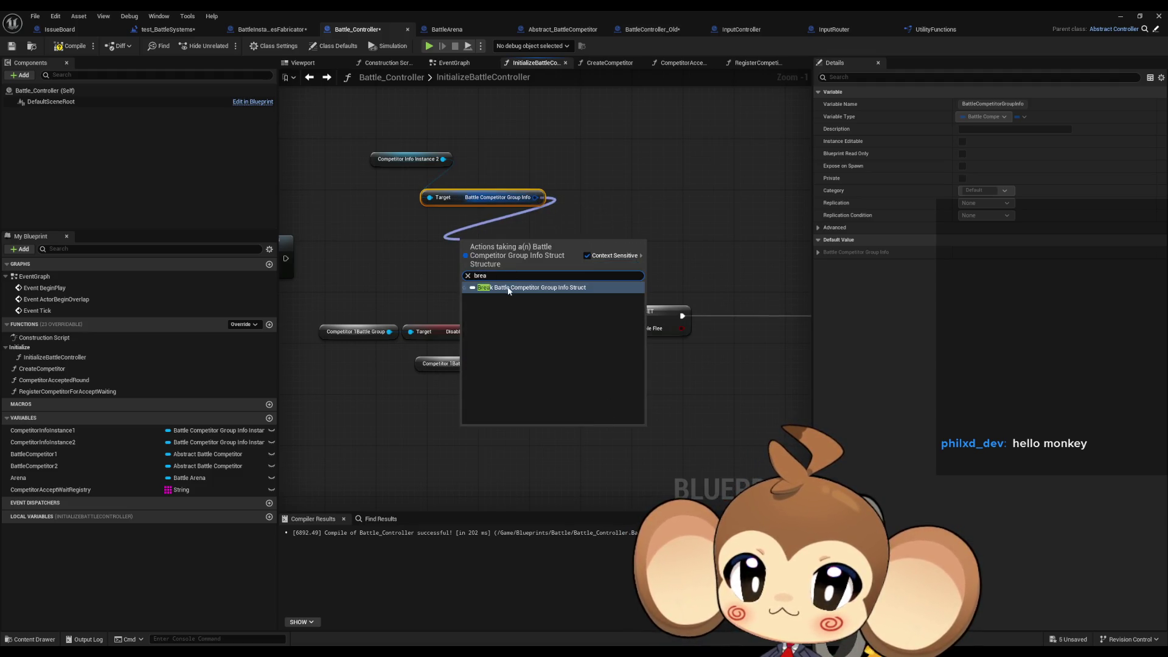
{"action": "key", "text": "Return"}
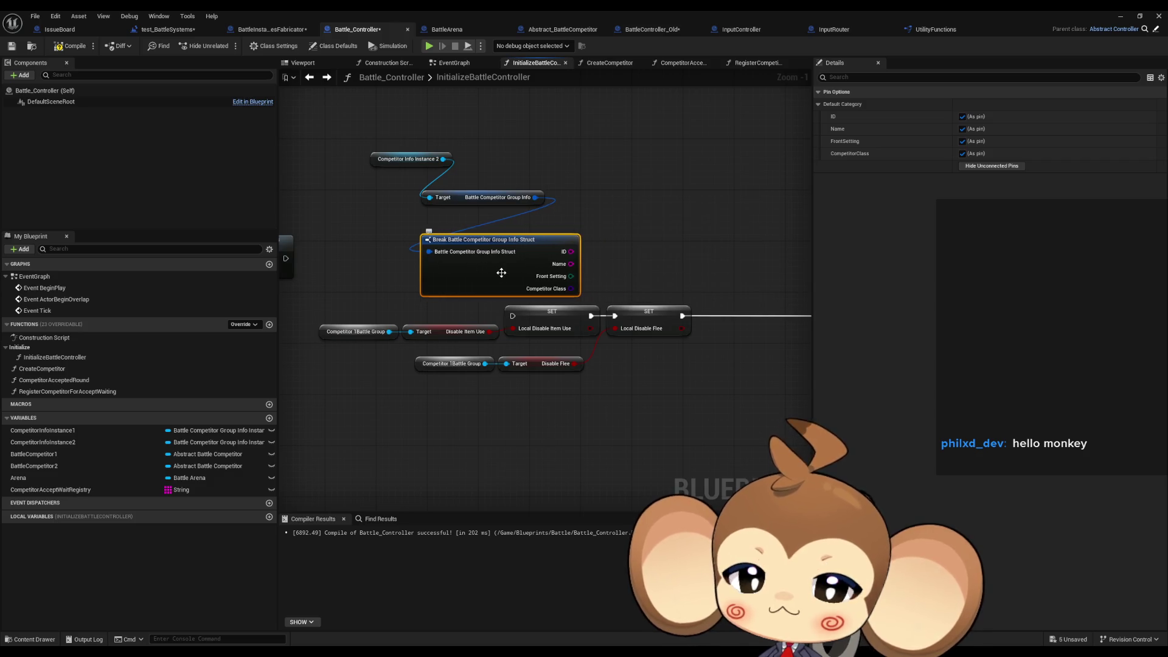
{"action": "left_click_drag", "start_coordinate": [501, 273], "coordinate": [501, 260]}
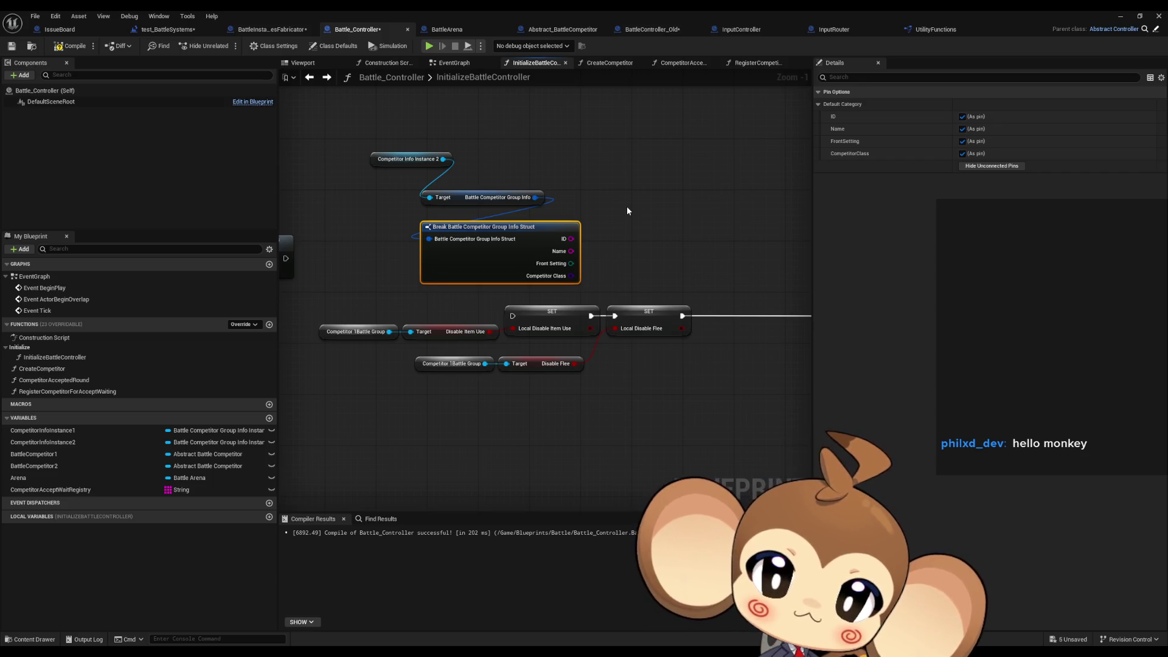
Save everything and open BattleCompetitorGroupInfoStruct from the Battle/BattleCompetitorGroup folder.
{"action": "left_click", "coordinate": [35, 15]}
{"action": "key", "text": "Escape"}
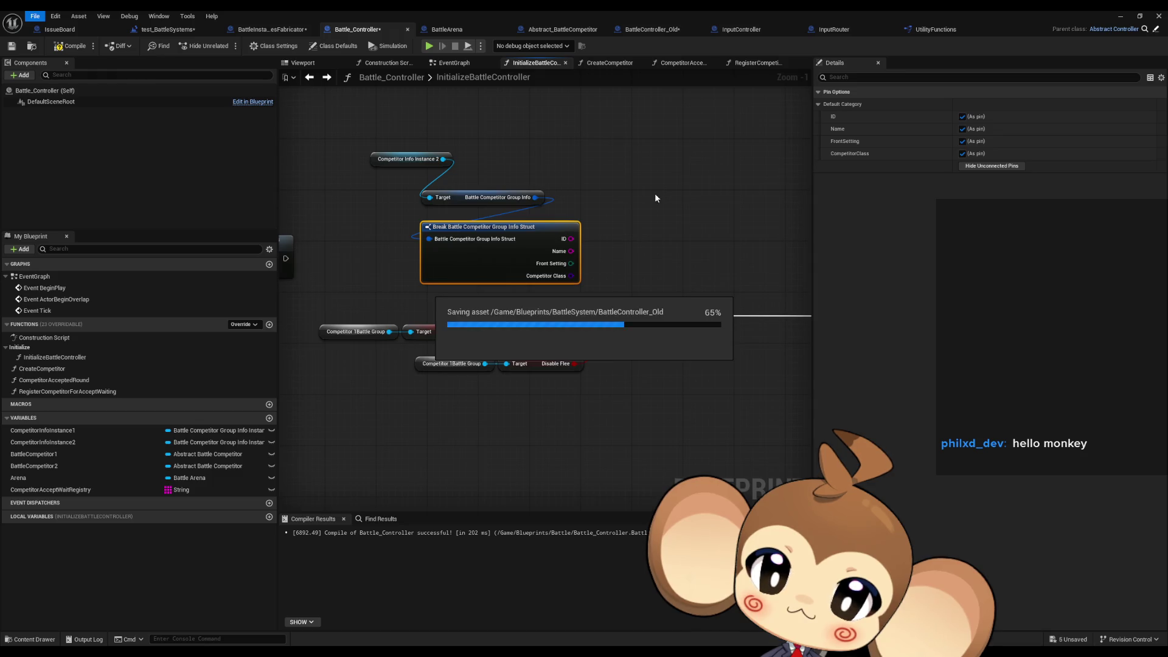
{"action": "double_click", "coordinate": [530, 10]}
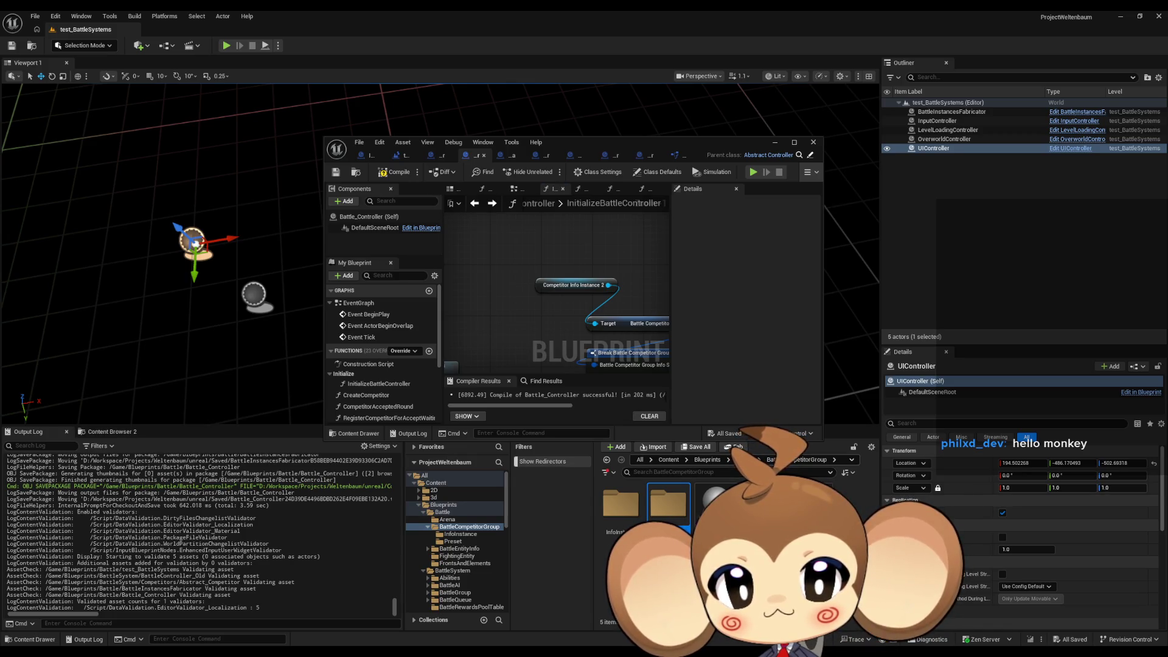
{"action": "left_click", "coordinate": [442, 511]}
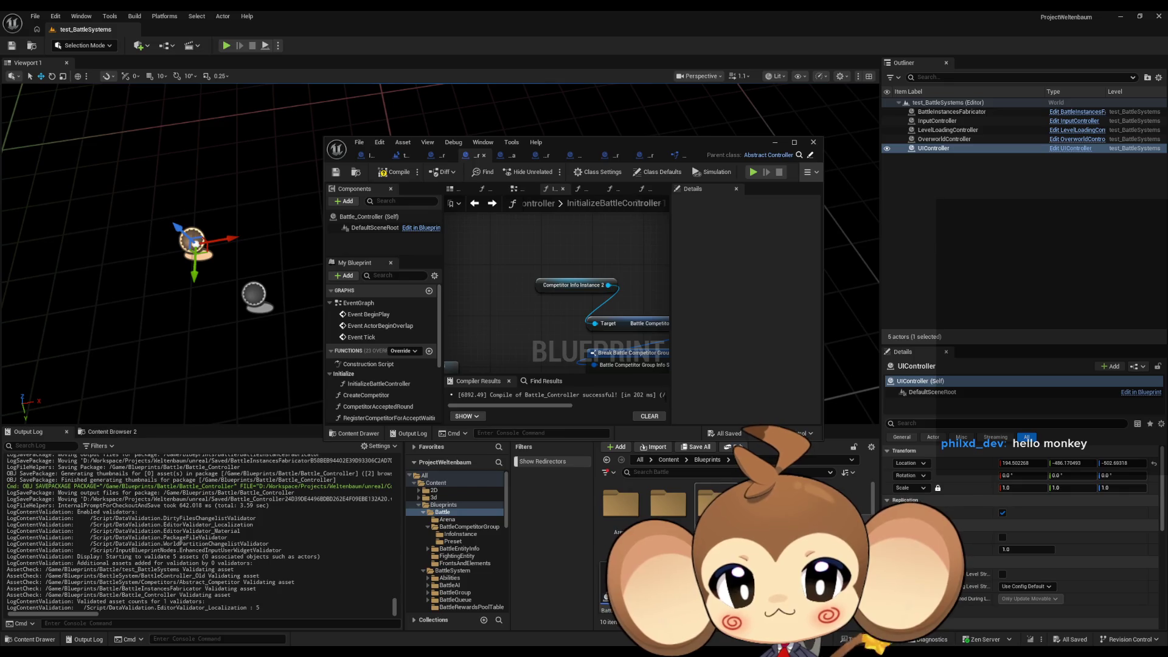
{"action": "double_click", "coordinate": [677, 518]}
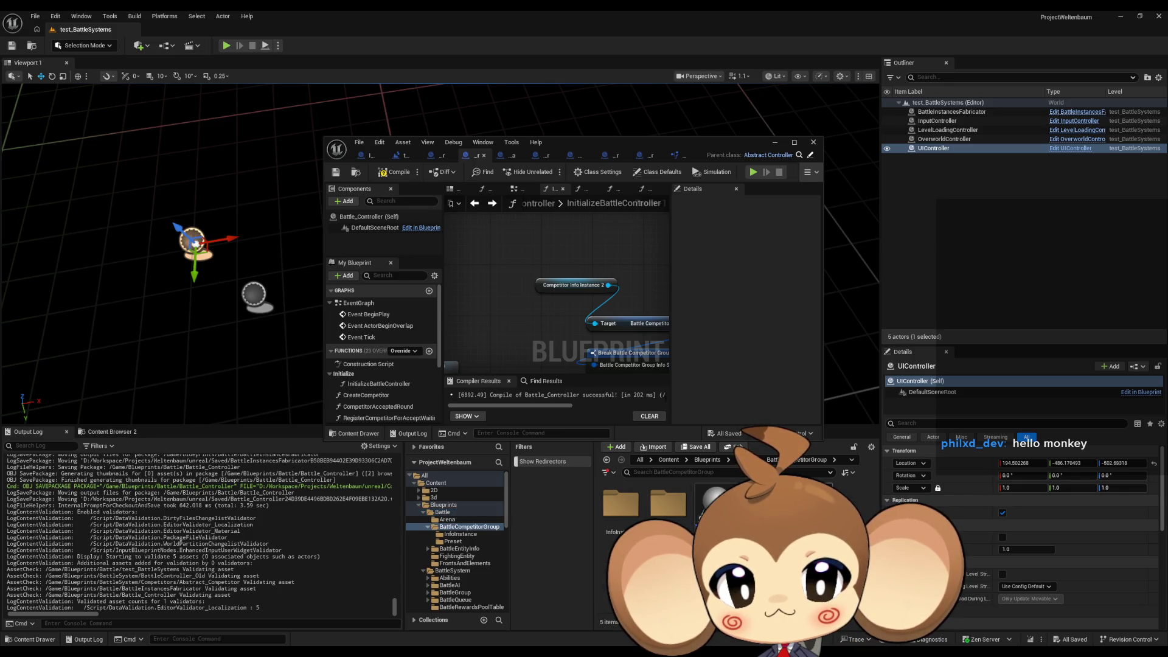
{"action": "double_click", "coordinate": [570, 137]}
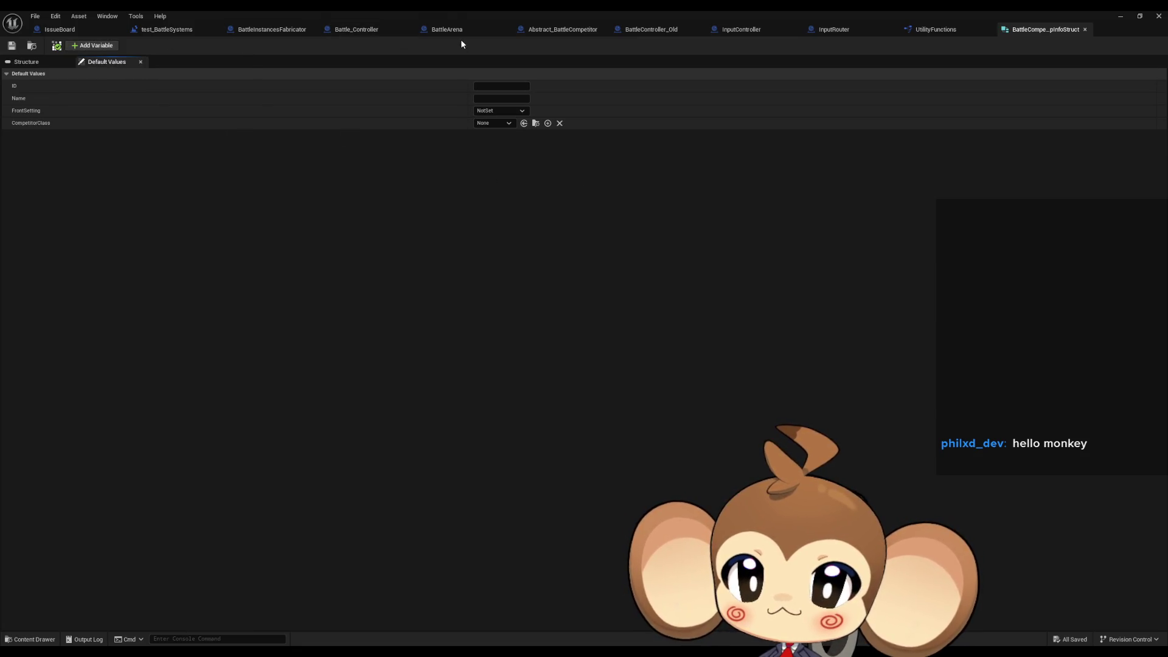
{"action": "double_click", "coordinate": [444, 10]}
{"action": "double_click", "coordinate": [535, 142]}
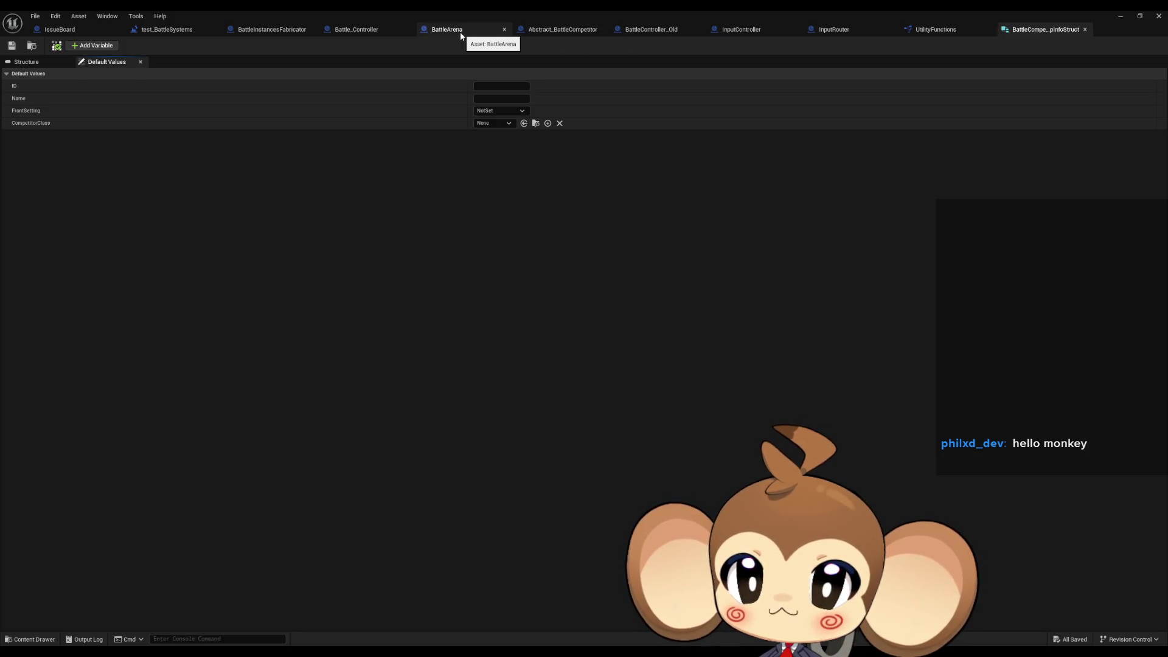
{"action": "left_click", "coordinate": [365, 31]}
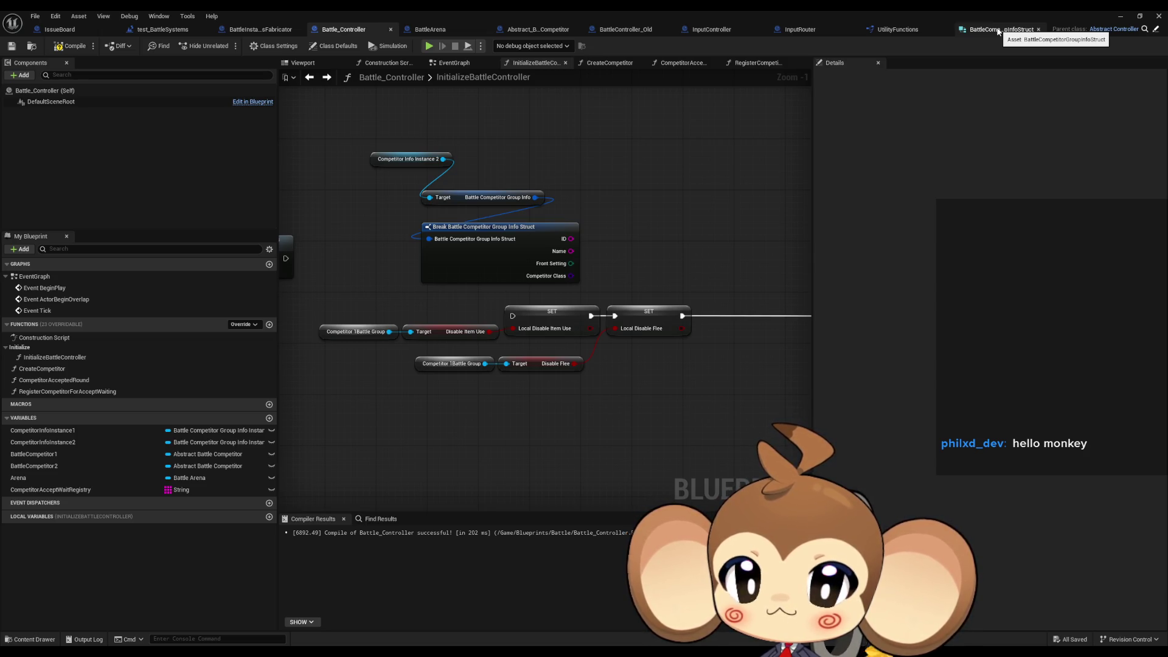
{"action": "left_click", "coordinate": [998, 30]}
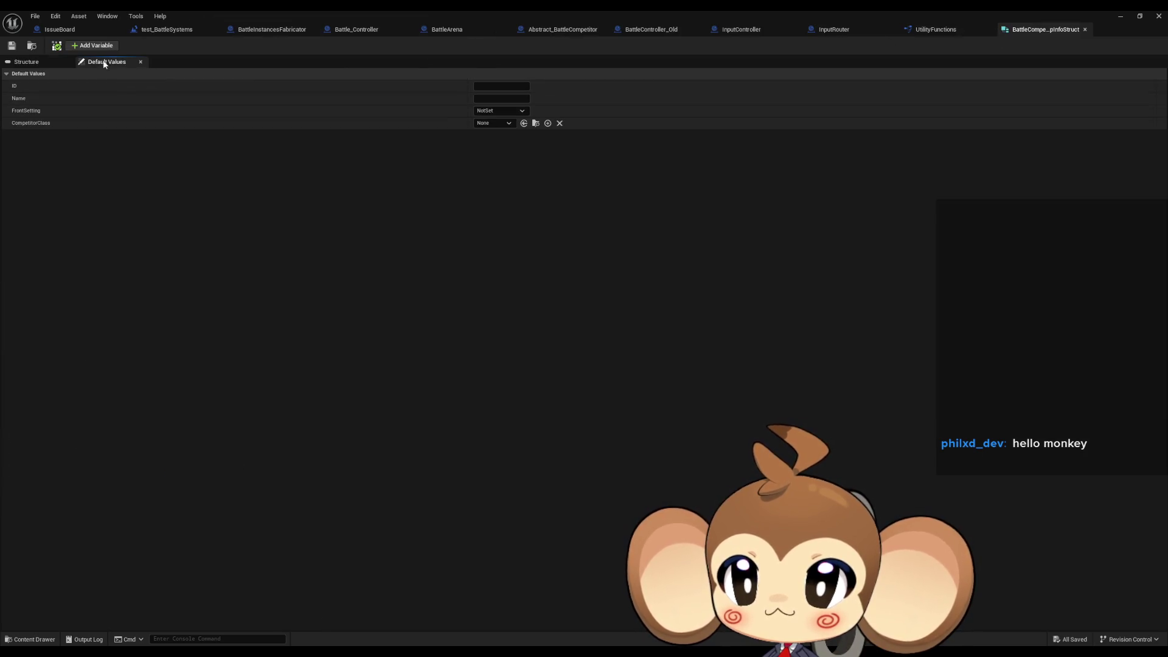
Add members DisableFlee and DisableItemUse to the struct and save it.
{"action": "left_click", "coordinate": [93, 46]}
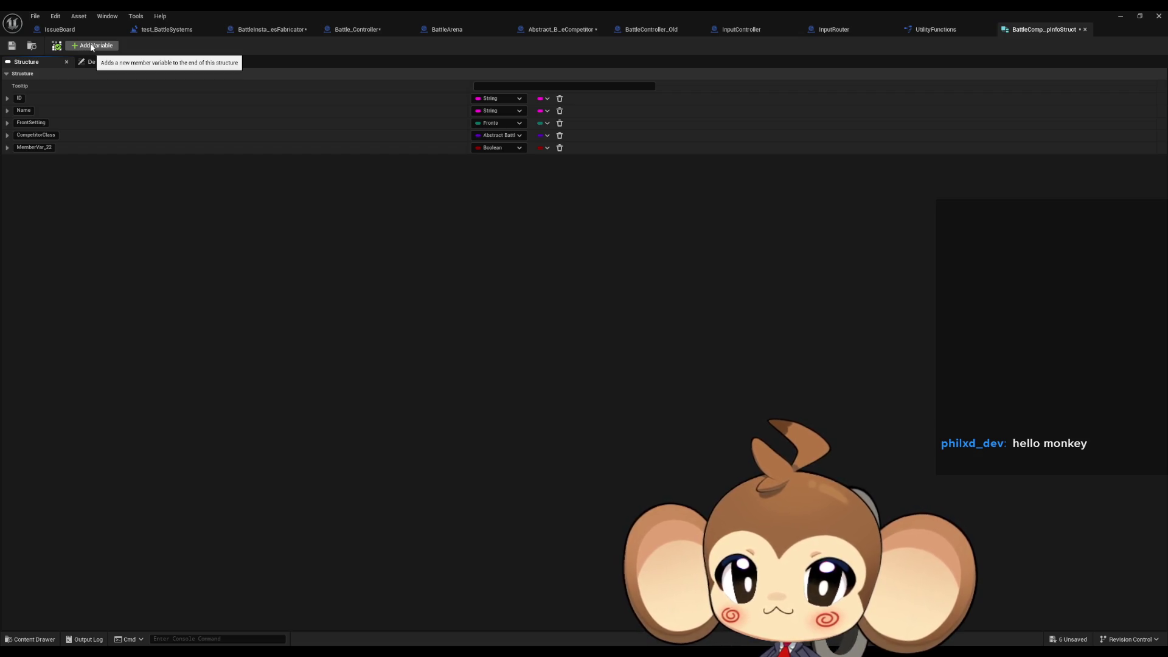
{"action": "left_click", "coordinate": [92, 45]}
{"action": "type", "text": "DisableFlee"}
{"action": "key", "text": "Return"}
{"action": "left_click", "coordinate": [34, 159]}
{"action": "type", "text": "DisableItemUse"}
{"action": "key", "text": "Return"}
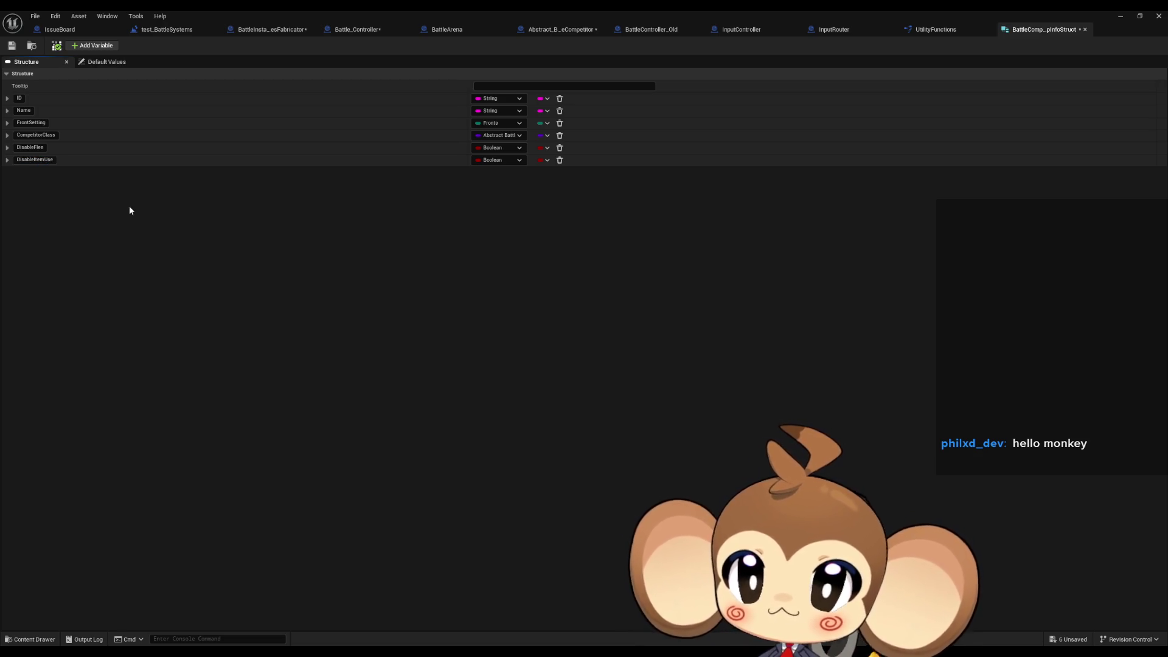
{"action": "left_click", "coordinate": [12, 46]}
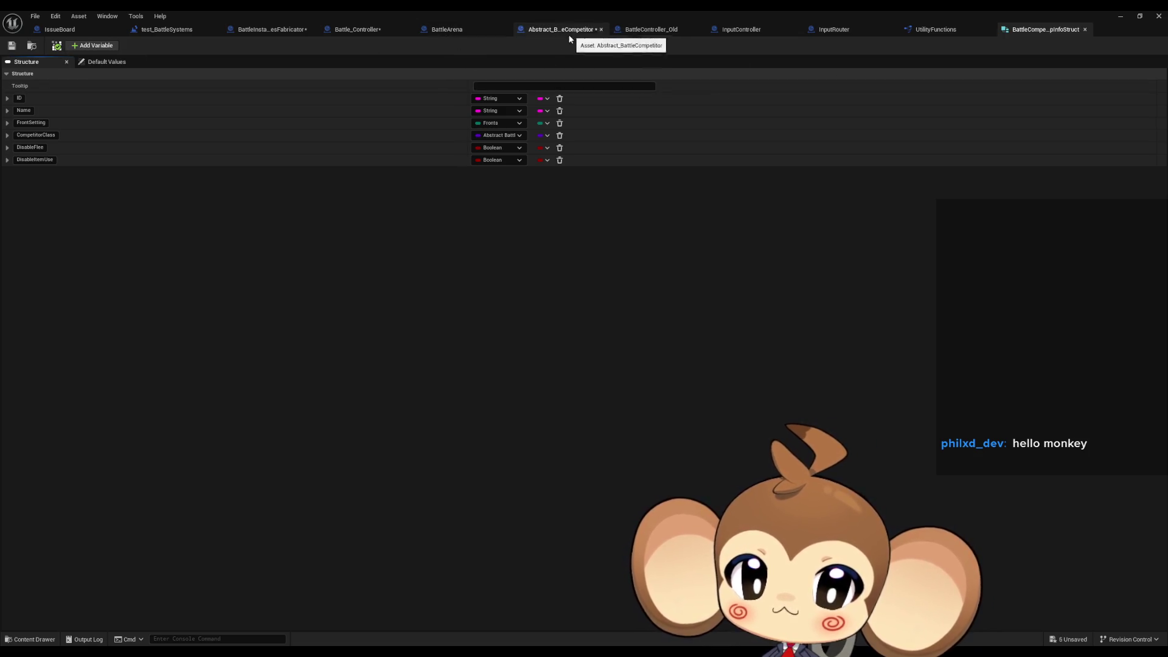
{"action": "left_click", "coordinate": [360, 30]}
Show only the DisableItemUse and DisableFlee pins on the Break Battle Competitor Group Info Struct node.
{"action": "left_click_drag", "start_coordinate": [572, 213], "coordinate": [647, 238]}
{"action": "left_click", "coordinate": [524, 266]}
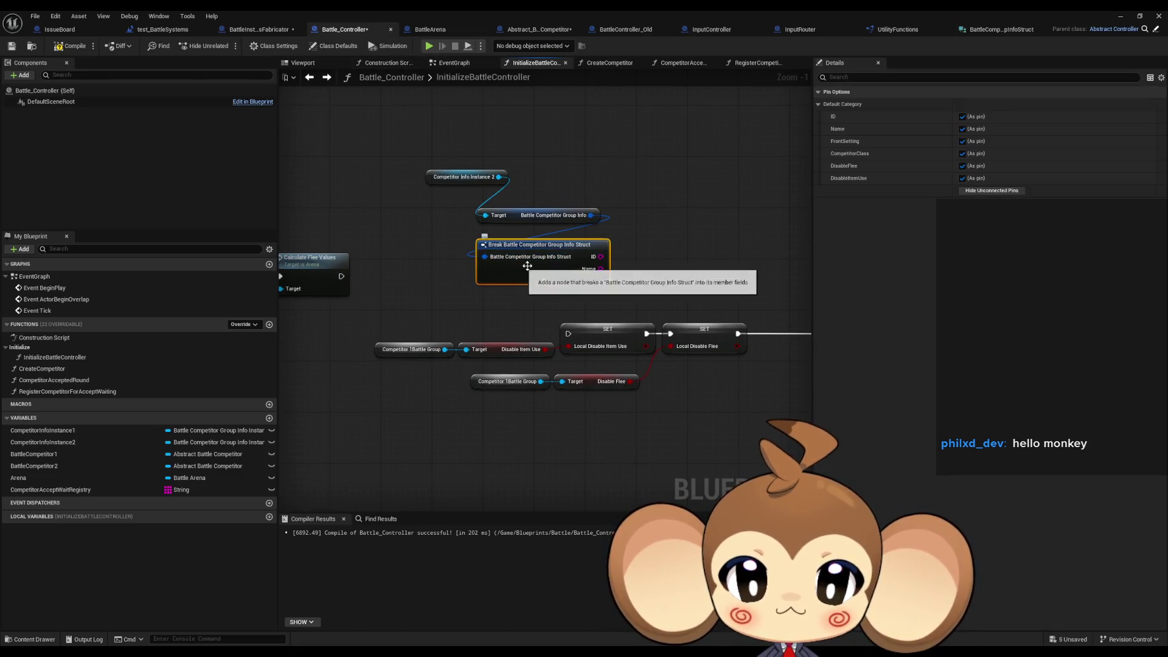
{"action": "left_click", "coordinate": [991, 191]}
{"action": "left_click", "coordinate": [961, 177]}
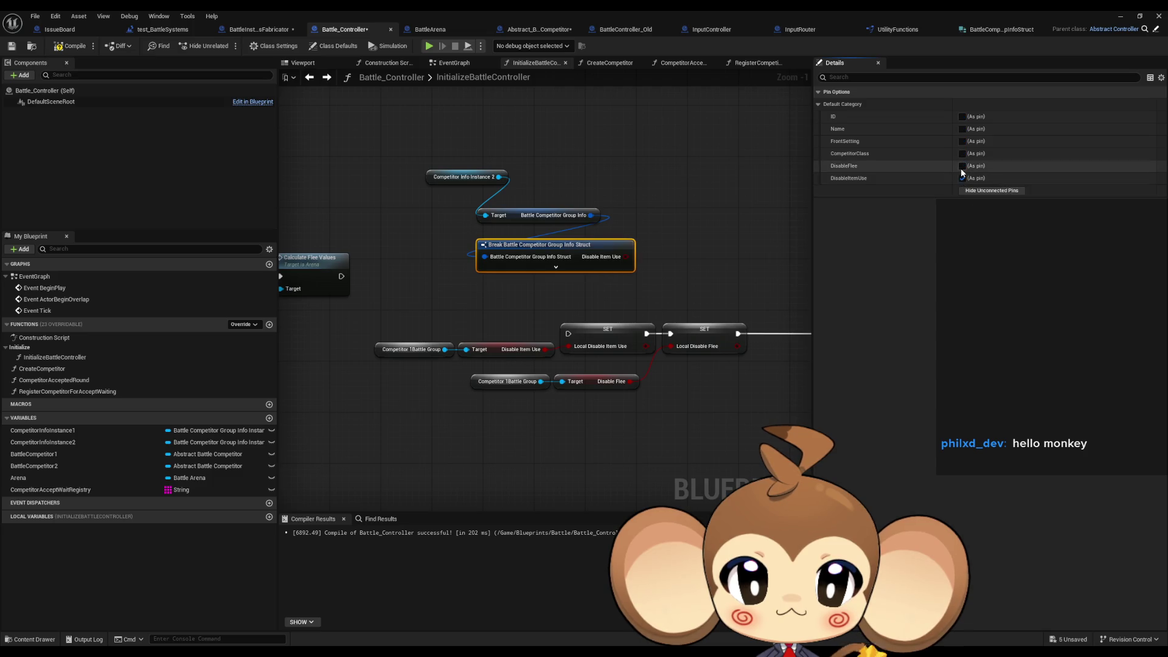
{"action": "left_click", "coordinate": [962, 165]}
Make the Disable Item Use and Disable Flee setters local variables and wire the struct pins into them.
{"action": "left_click_drag", "start_coordinate": [466, 177], "coordinate": [542, 197]}
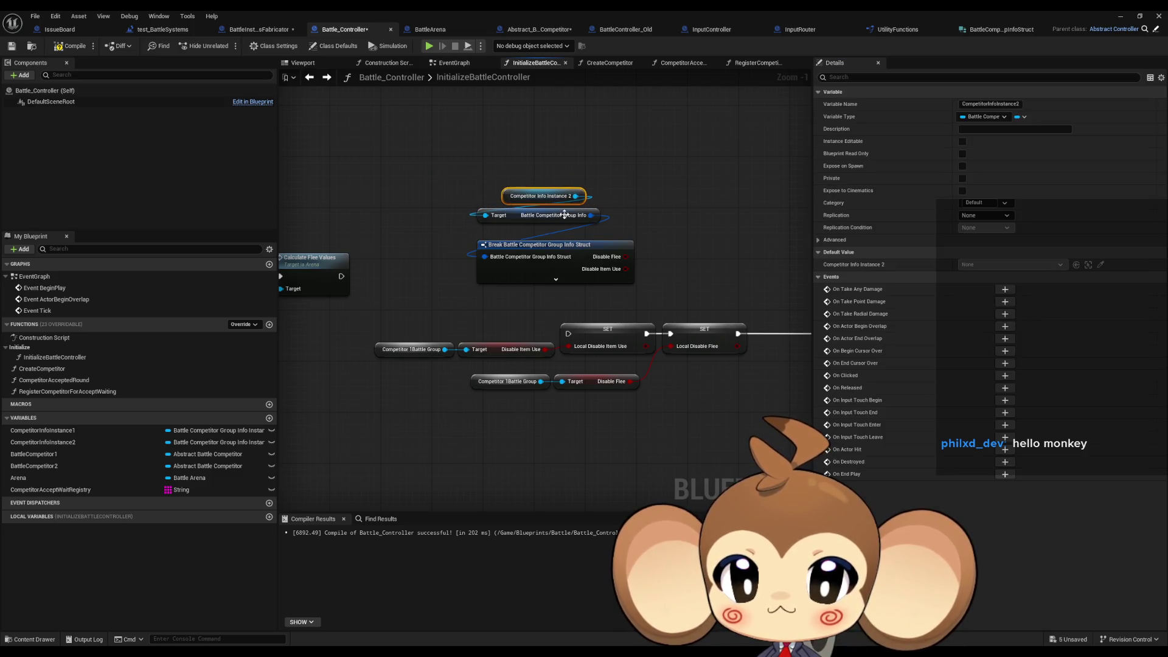
{"action": "left_click_drag", "start_coordinate": [674, 311], "coordinate": [571, 289]}
{"action": "right_click", "coordinate": [500, 310]}
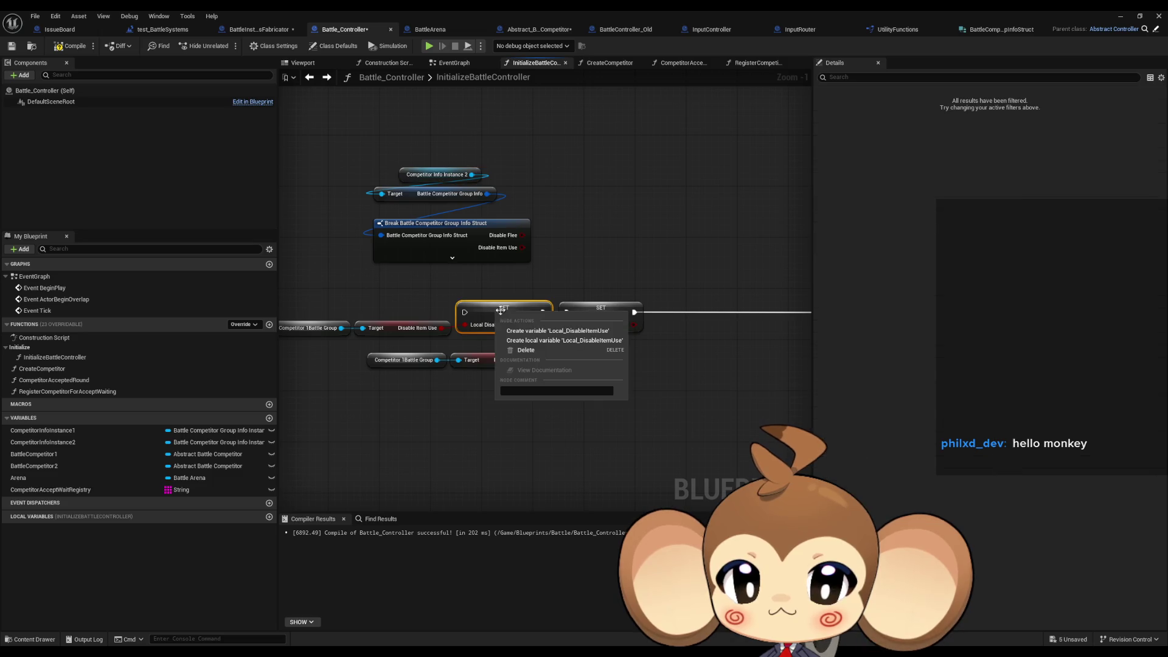
{"action": "left_click", "coordinate": [564, 344]}
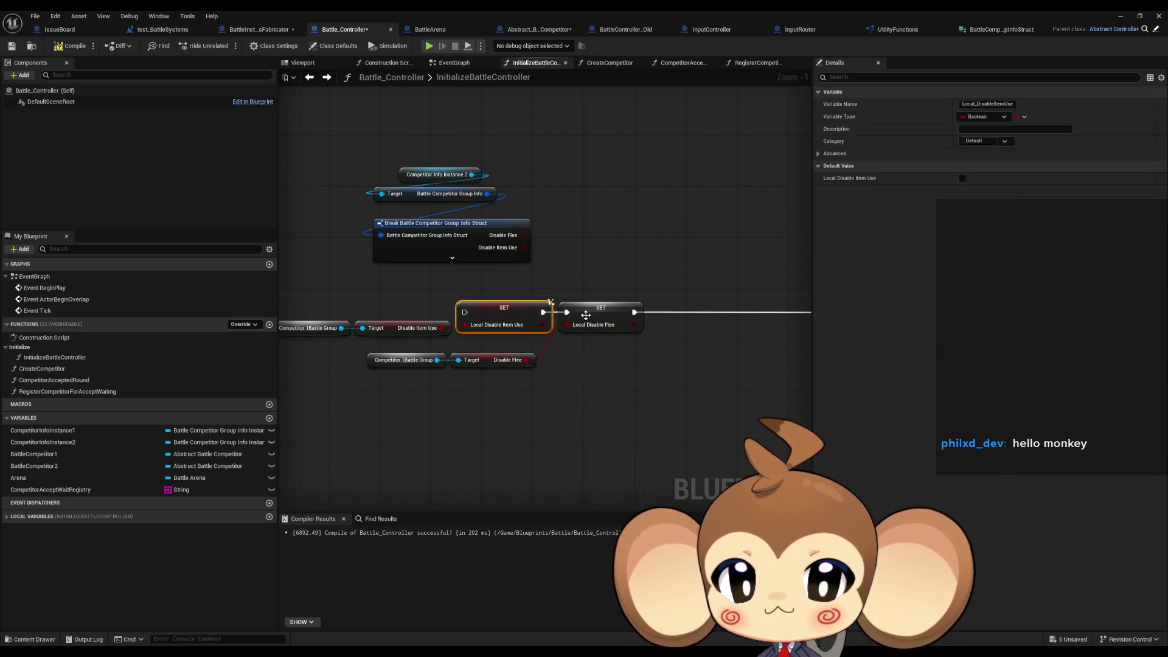
{"action": "right_click", "coordinate": [611, 313]}
{"action": "left_click", "coordinate": [663, 340]}
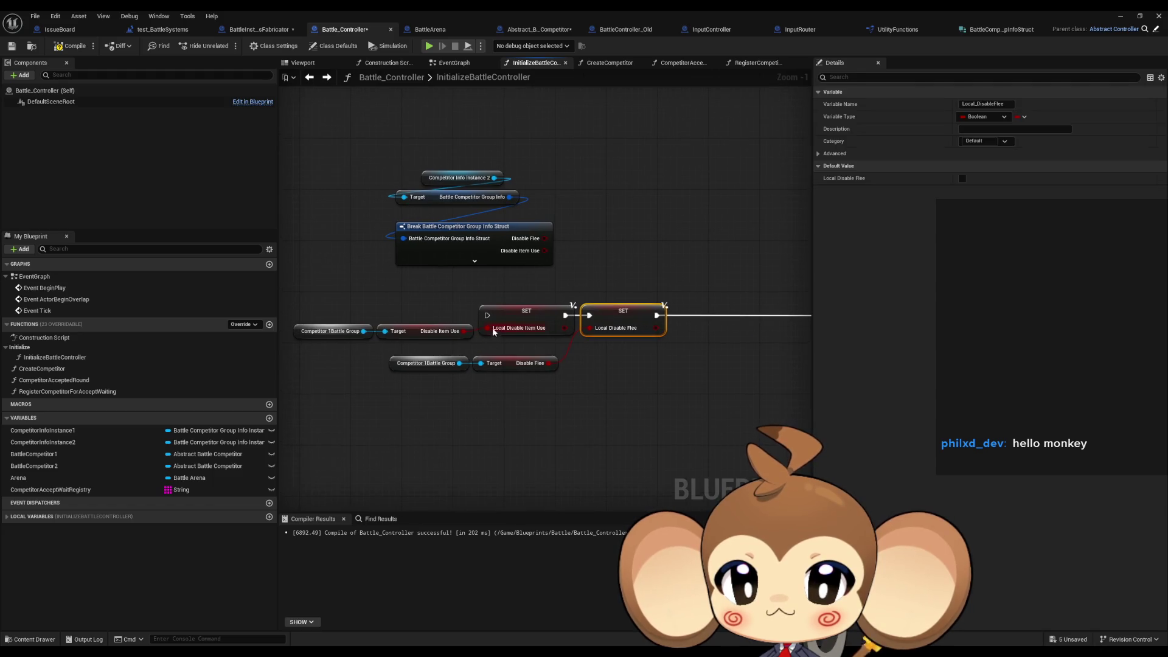
{"action": "mouse_move", "coordinate": [487, 328]}
{"action": "left_mouse_down"}
{"action": "mouse_move", "coordinate": [569, 260]}
{"action": "mouse_move", "coordinate": [543, 243]}
{"action": "left_mouse_up"}
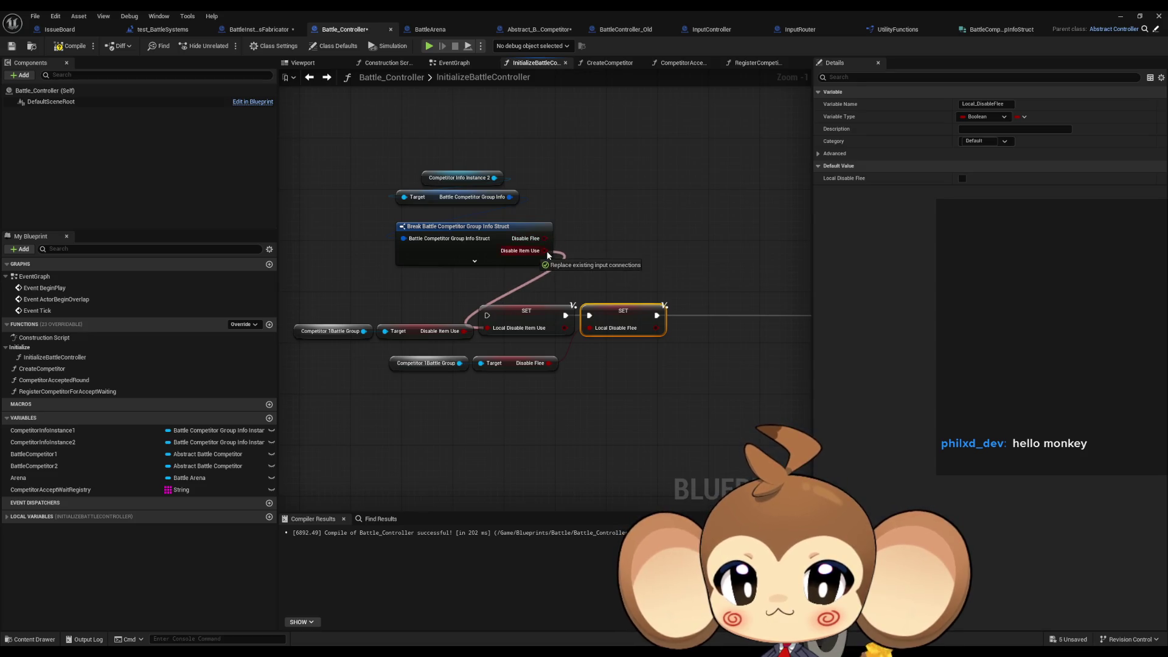
{"action": "left_click_drag", "start_coordinate": [590, 328], "coordinate": [543, 243]}
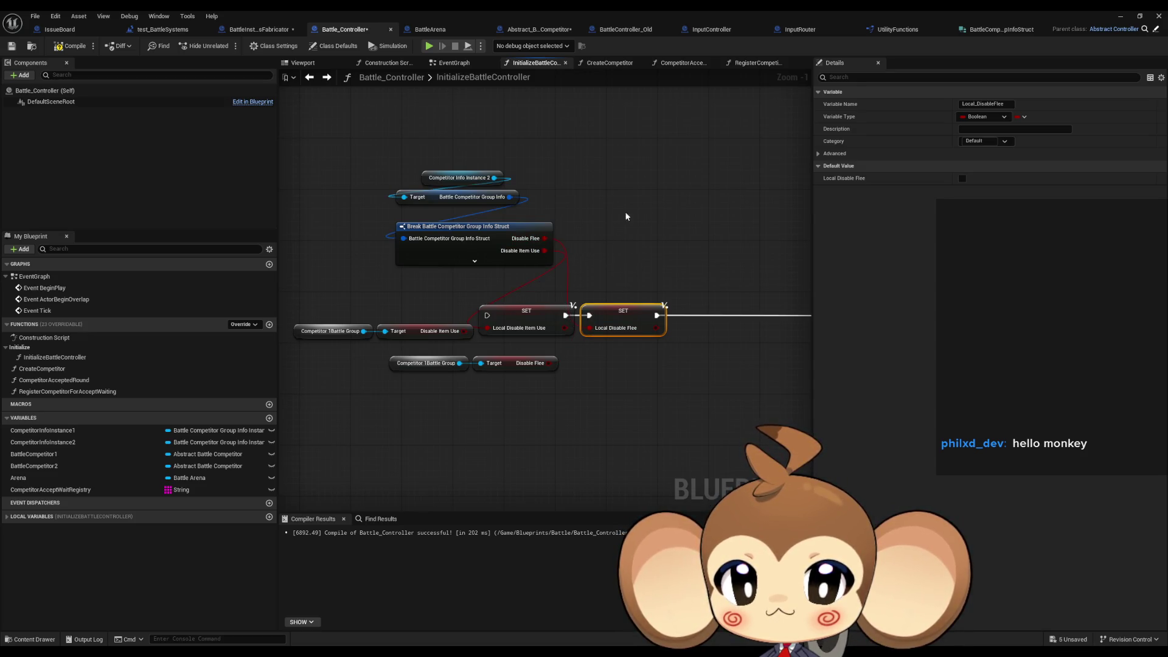
Delete the old Competitor 1 getter nodes and rearrange the new getter and Break nodes.
{"action": "left_click", "coordinate": [633, 210]}
{"action": "left_click_drag", "start_coordinate": [392, 166], "coordinate": [444, 207]}
{"action": "mouse_move", "coordinate": [327, 303]}
{"action": "left_mouse_down"}
{"action": "mouse_move", "coordinate": [464, 367]}
{"action": "mouse_move", "coordinate": [505, 368]}
{"action": "left_mouse_up"}
{"action": "key", "text": "Delete"}
{"action": "left_click", "coordinate": [519, 360]}
{"action": "key", "text": "Delete"}
{"action": "mouse_move", "coordinate": [402, 152]}
{"action": "left_mouse_down"}
{"action": "mouse_move", "coordinate": [518, 226]}
{"action": "mouse_move", "coordinate": [425, 342]}
{"action": "mouse_move", "coordinate": [421, 385]}
{"action": "mouse_move", "coordinate": [417, 356]}
{"action": "mouse_move", "coordinate": [426, 365]}
{"action": "left_mouse_up"}
{"action": "left_click", "coordinate": [458, 301]}
{"action": "left_click", "coordinate": [378, 350]}
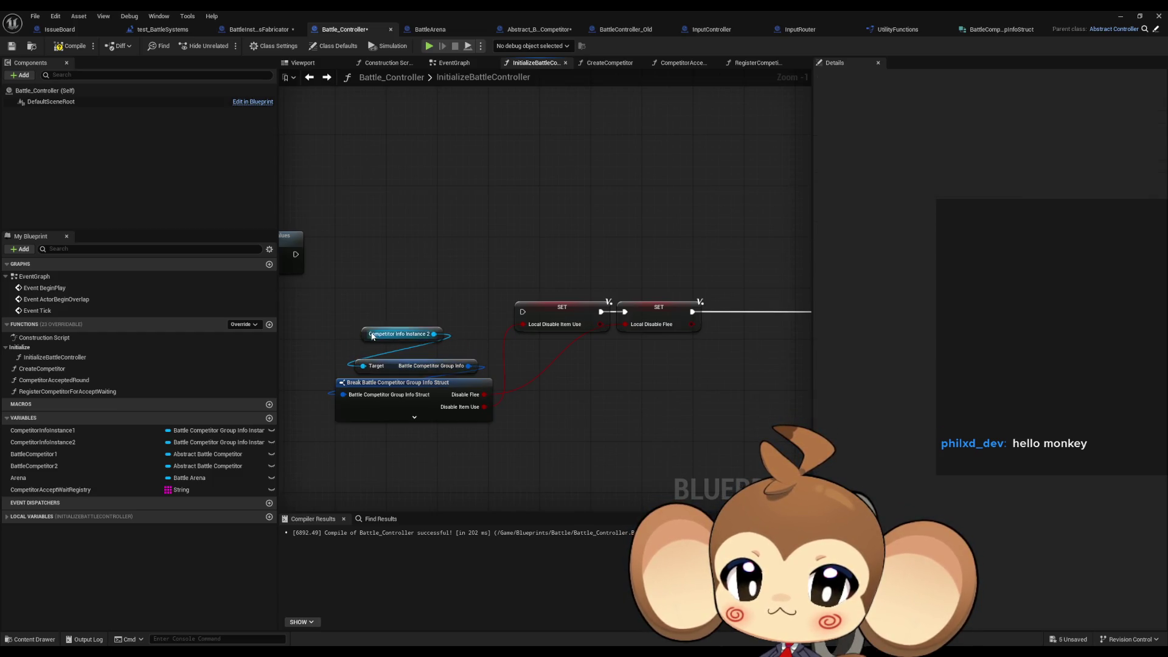
{"action": "left_click_drag", "start_coordinate": [375, 335], "coordinate": [393, 347]}
{"action": "left_click", "coordinate": [487, 277]}
{"action": "scroll", "coordinate": [585, 262], "scroll_direction": "down", "scroll_amount": 2}
{"action": "mouse_move", "coordinate": [585, 262]}
{"action": "left_mouse_down"}
{"action": "mouse_move", "coordinate": [629, 261]}
{"action": "mouse_move", "coordinate": [576, 257]}
{"action": "mouse_move", "coordinate": [804, 283]}
{"action": "left_mouse_up"}
{"action": "left_click_drag", "start_coordinate": [457, 281], "coordinate": [616, 291]}
{"action": "scroll", "coordinate": [489, 317], "scroll_direction": "up", "scroll_amount": 3}
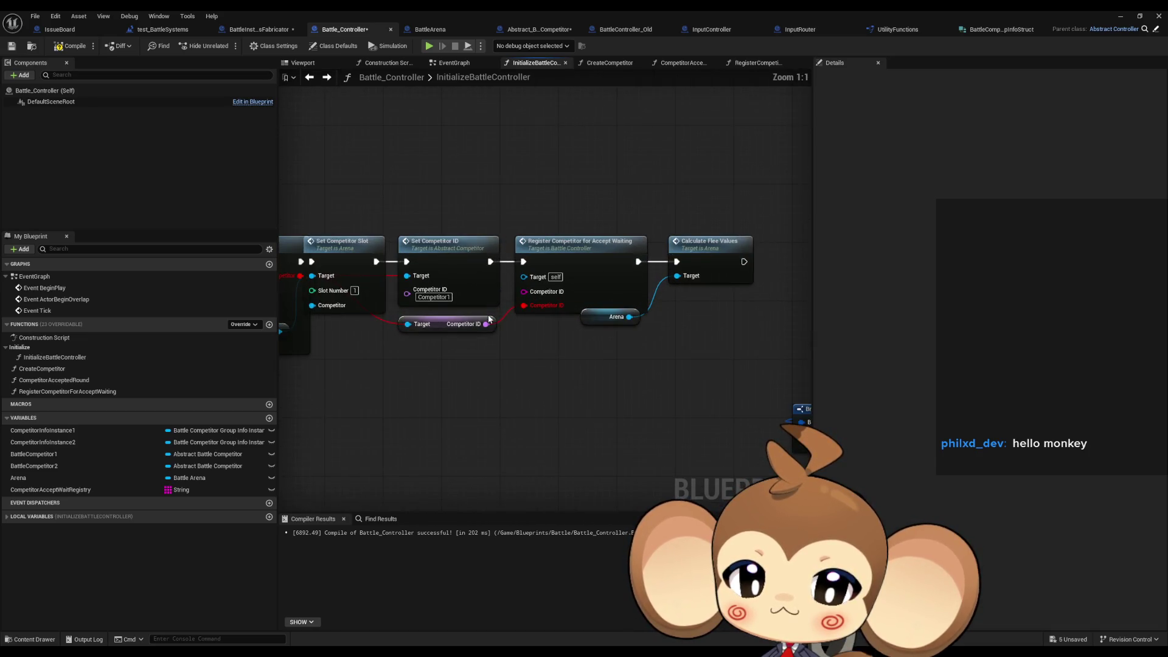
{"action": "scroll", "coordinate": [519, 321], "scroll_direction": "down", "scroll_amount": 3}
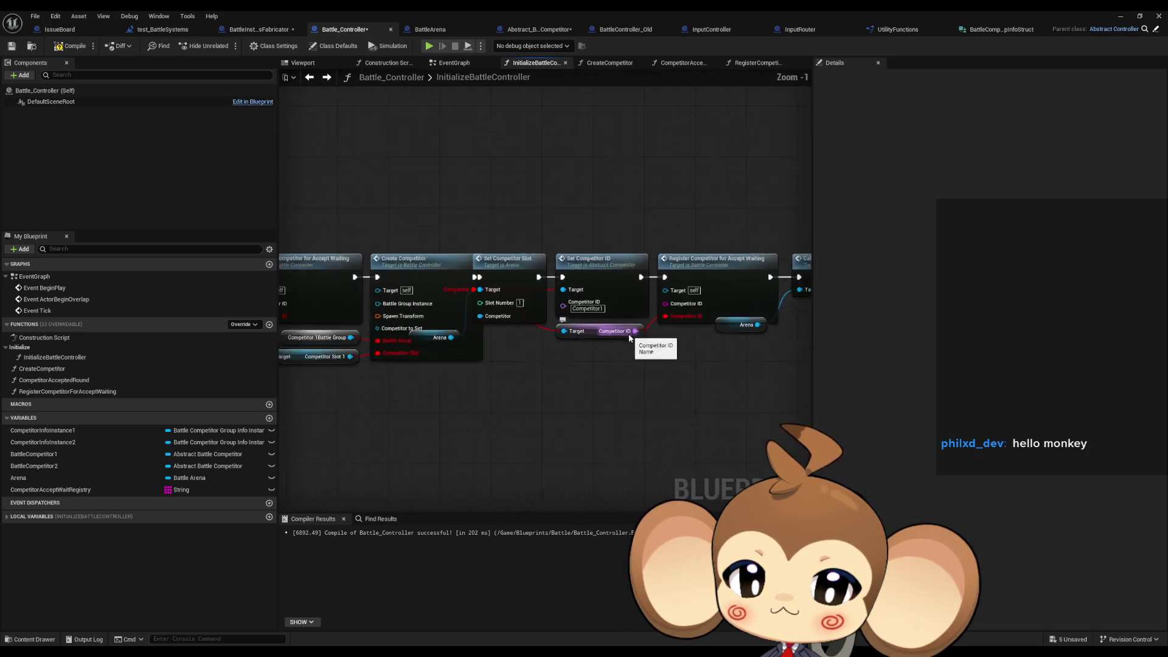
{"action": "left_click_drag", "start_coordinate": [550, 329], "coordinate": [620, 357]}
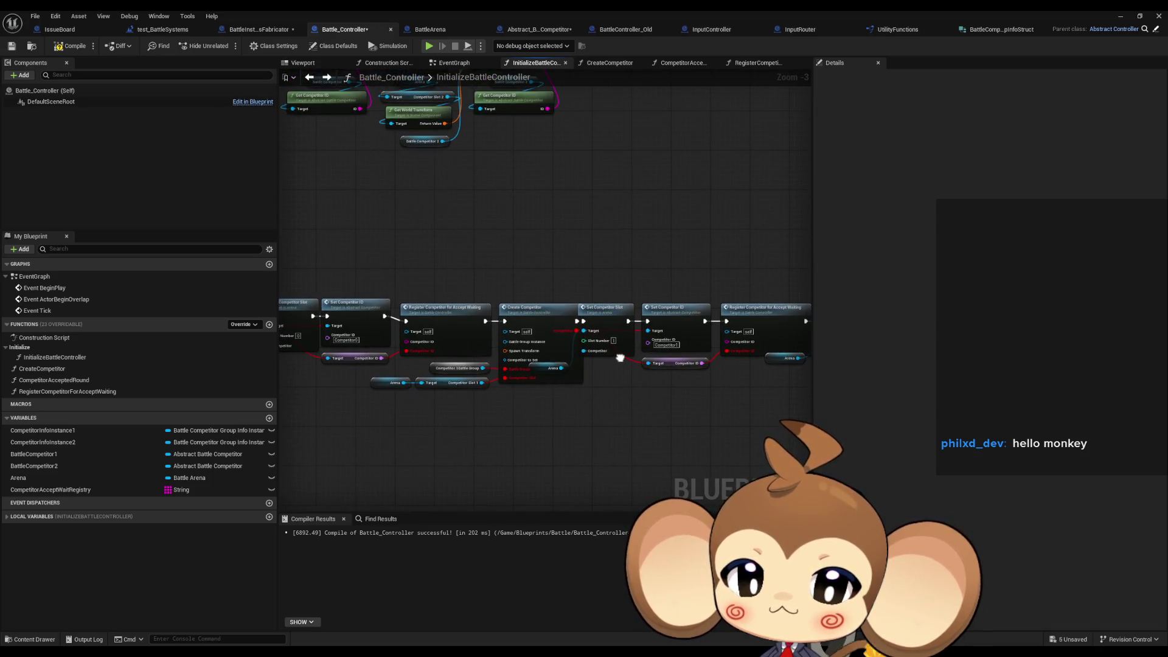
{"action": "scroll", "coordinate": [742, 347], "scroll_direction": "down", "scroll_amount": 1}
{"action": "left_click_drag", "start_coordinate": [742, 352], "coordinate": [862, 410]}
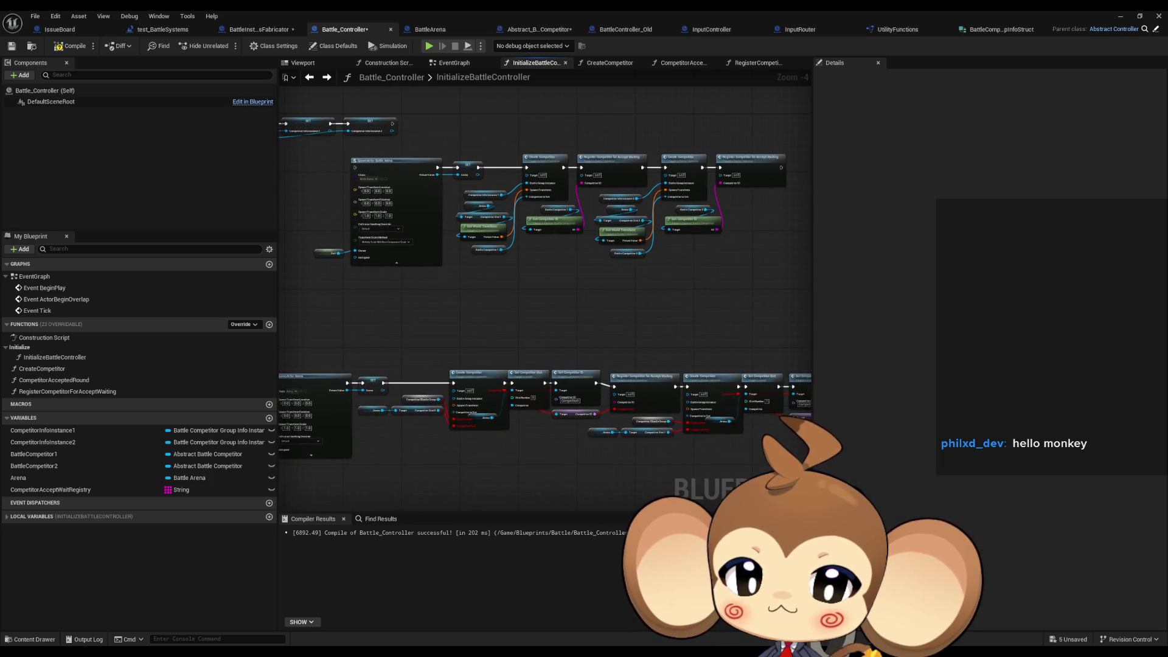
{"action": "scroll", "coordinate": [550, 314], "scroll_direction": "up", "scroll_amount": 3}
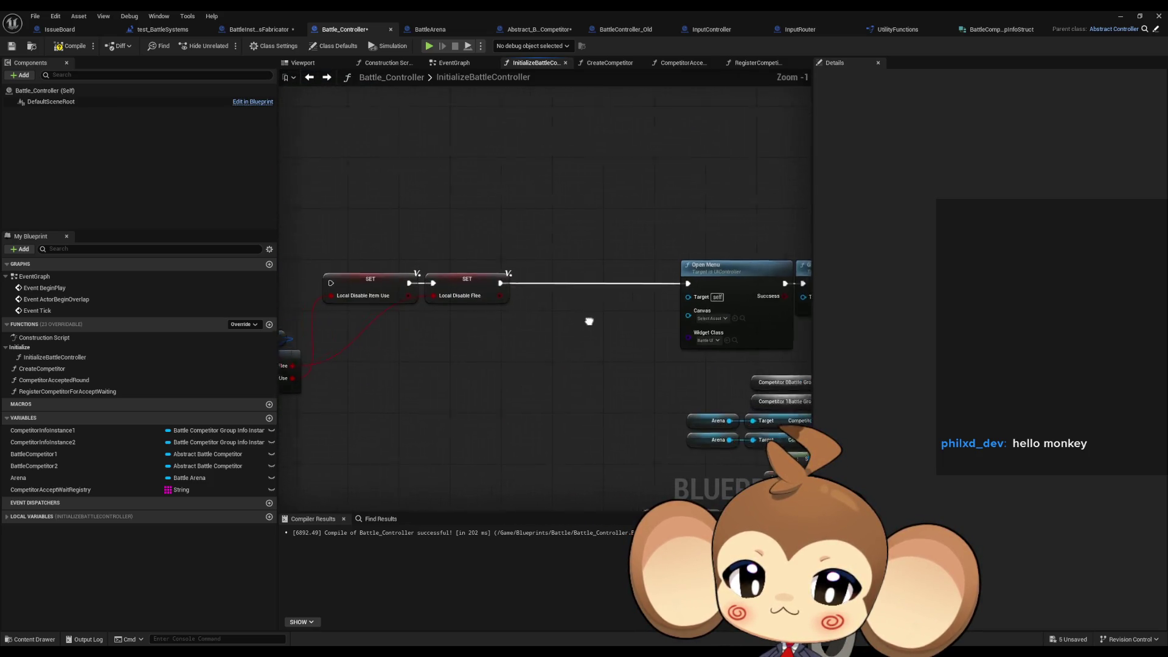
{"action": "scroll", "coordinate": [596, 323], "scroll_direction": "down", "scroll_amount": 2}
{"action": "scroll", "coordinate": [459, 306], "scroll_direction": "down", "scroll_amount": 1}
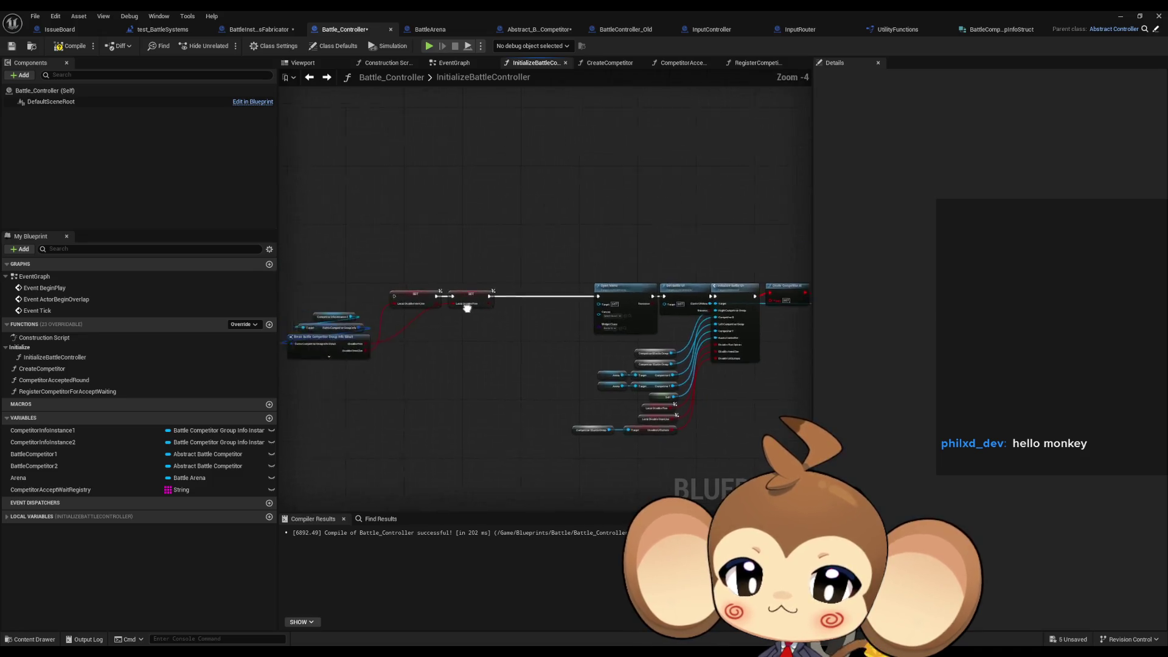
{"action": "left_click_drag", "start_coordinate": [458, 305], "coordinate": [613, 324]}
{"action": "left_click_drag", "start_coordinate": [517, 340], "coordinate": [616, 375]}
{"action": "scroll", "coordinate": [452, 246], "scroll_direction": "up", "scroll_amount": 3}
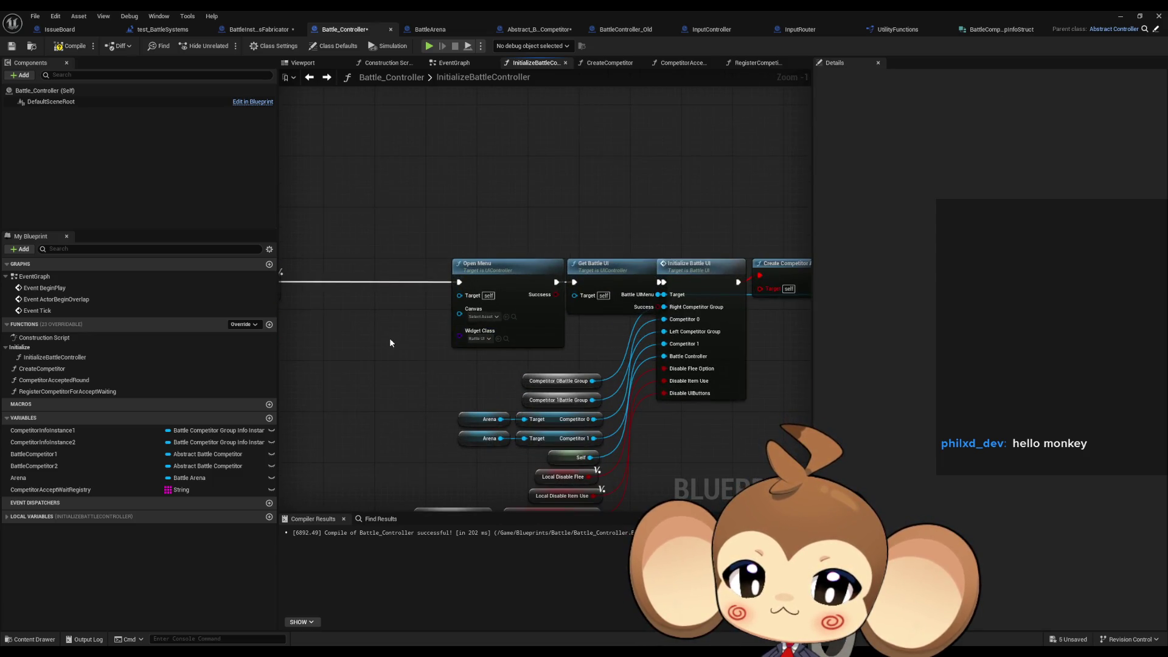
{"action": "left_click", "coordinate": [700, 267]}
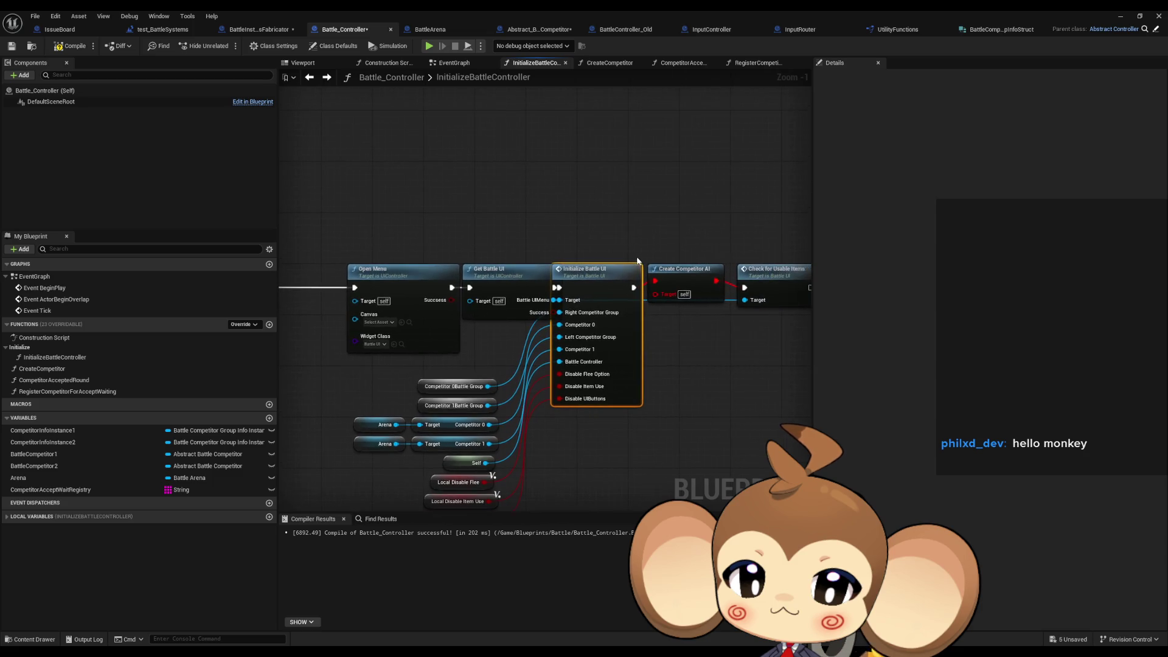
{"action": "left_click_drag", "start_coordinate": [667, 398], "coordinate": [674, 353]}
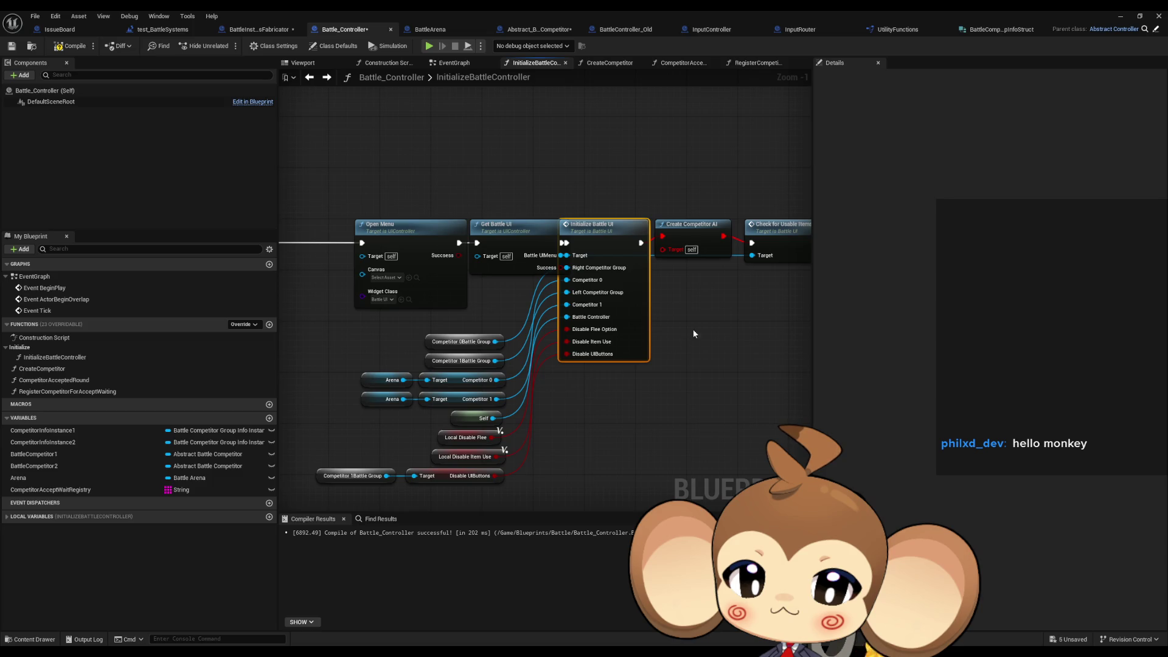
{"action": "left_click_drag", "start_coordinate": [697, 328], "coordinate": [566, 334]}
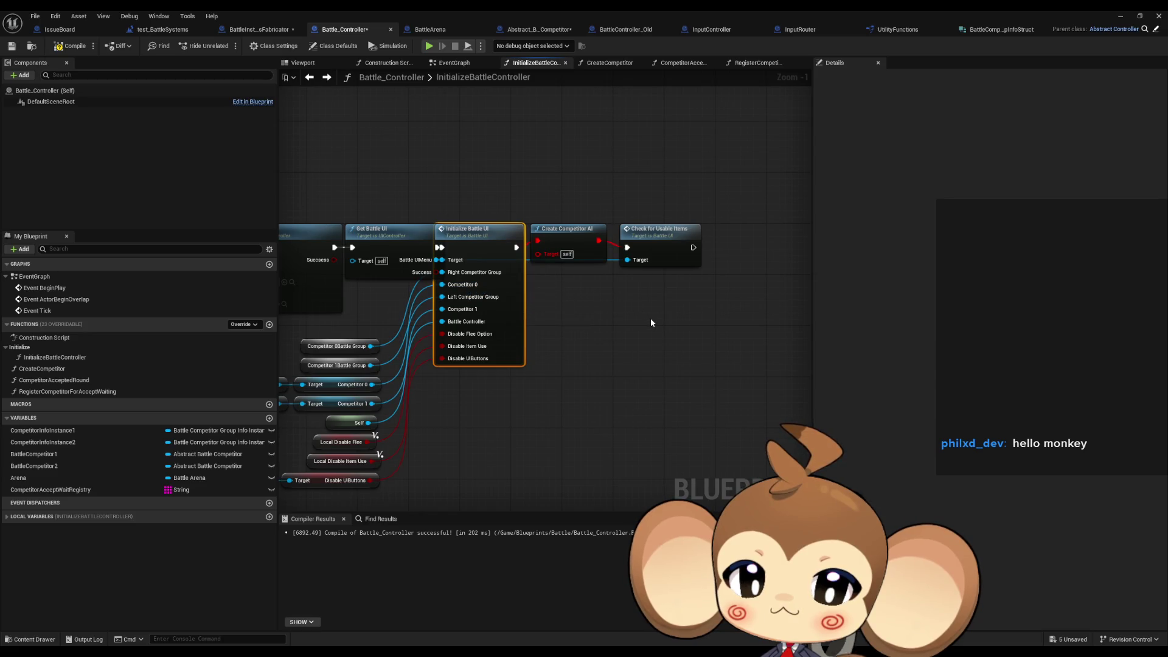
{"action": "scroll", "coordinate": [622, 319], "scroll_direction": "down", "scroll_amount": 4}
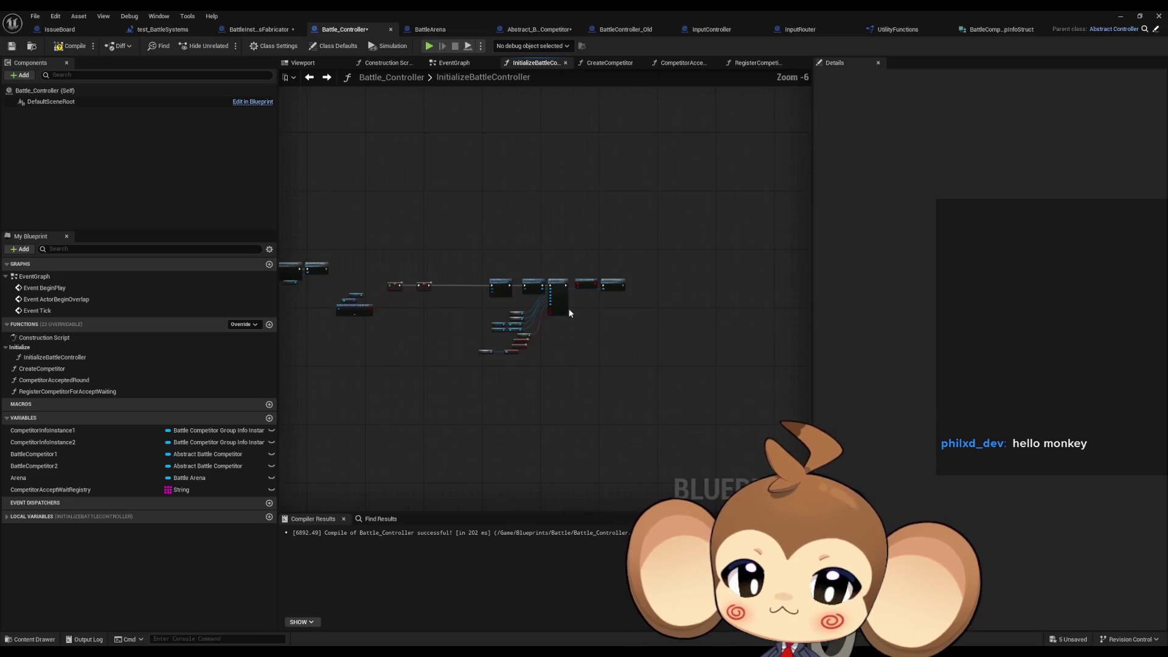
{"action": "left_click_drag", "start_coordinate": [421, 183], "coordinate": [500, 223]}
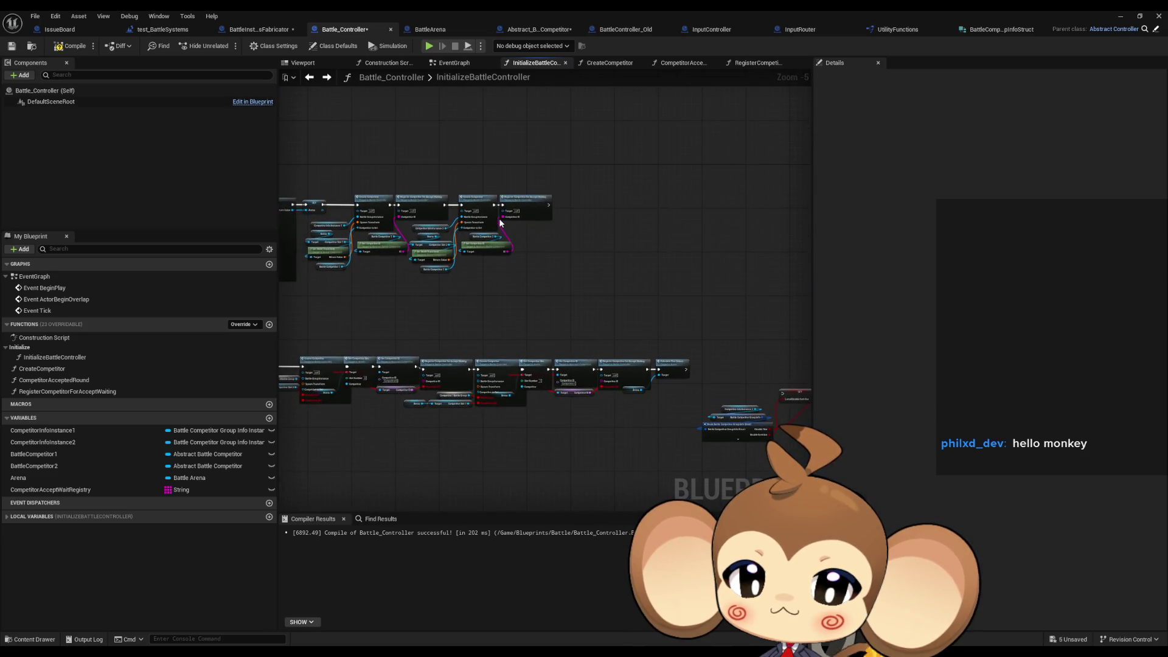
{"action": "scroll", "coordinate": [609, 365], "scroll_direction": "up", "scroll_amount": 6}
{"action": "left_click", "coordinate": [602, 365]}
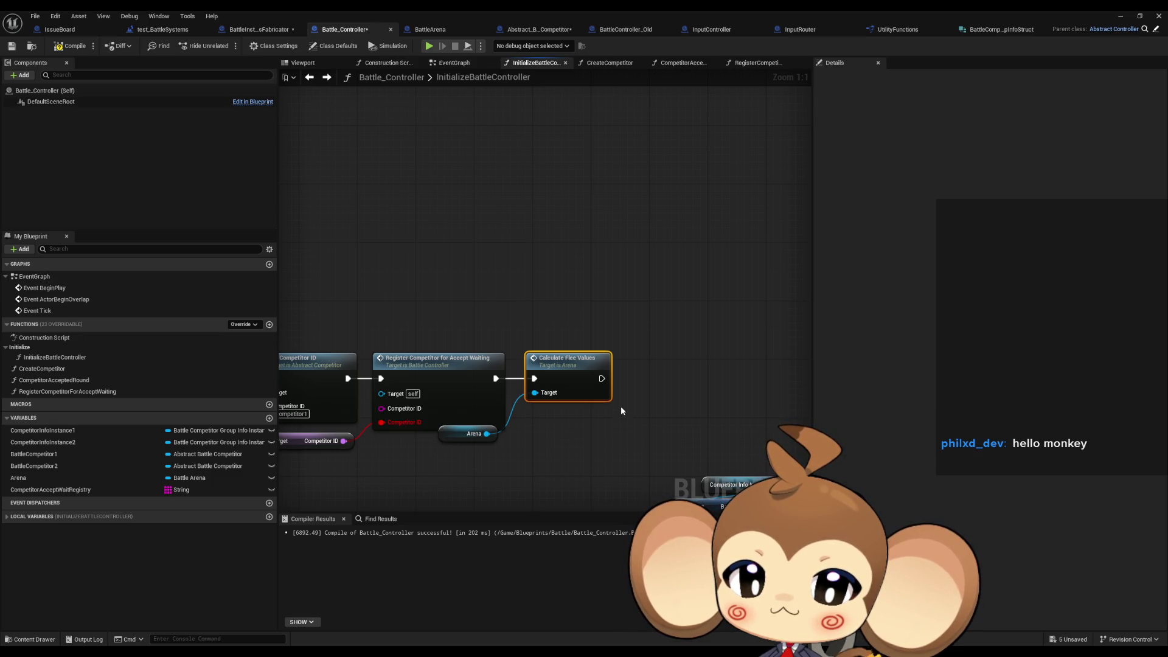
Select the Calculate Flee Values node and search all Blueprints for Flee_Value references.
{"action": "left_click", "coordinate": [648, 297]}
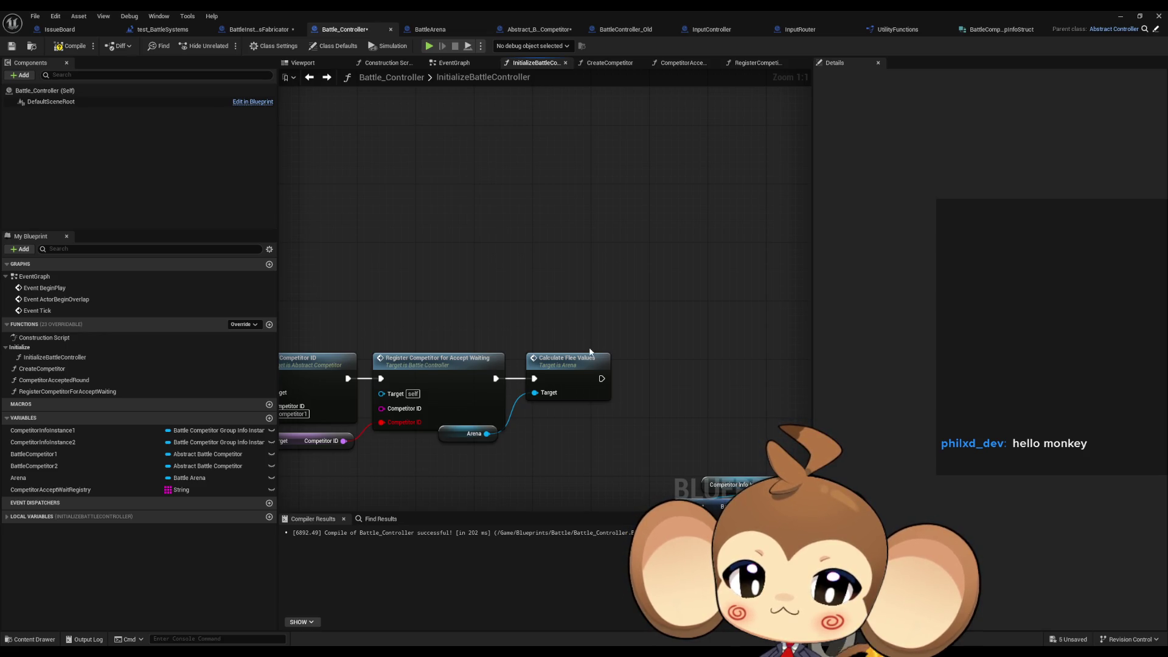
{"action": "left_click", "coordinate": [562, 379]}
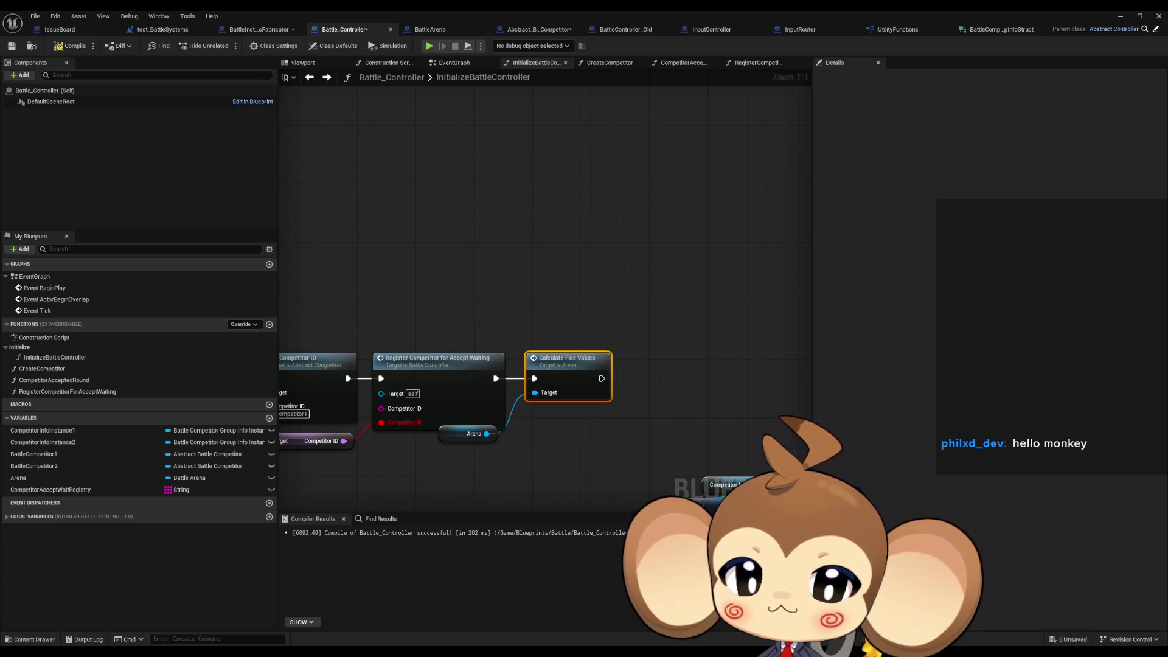
{"action": "key", "text": "alt+shift+f"}
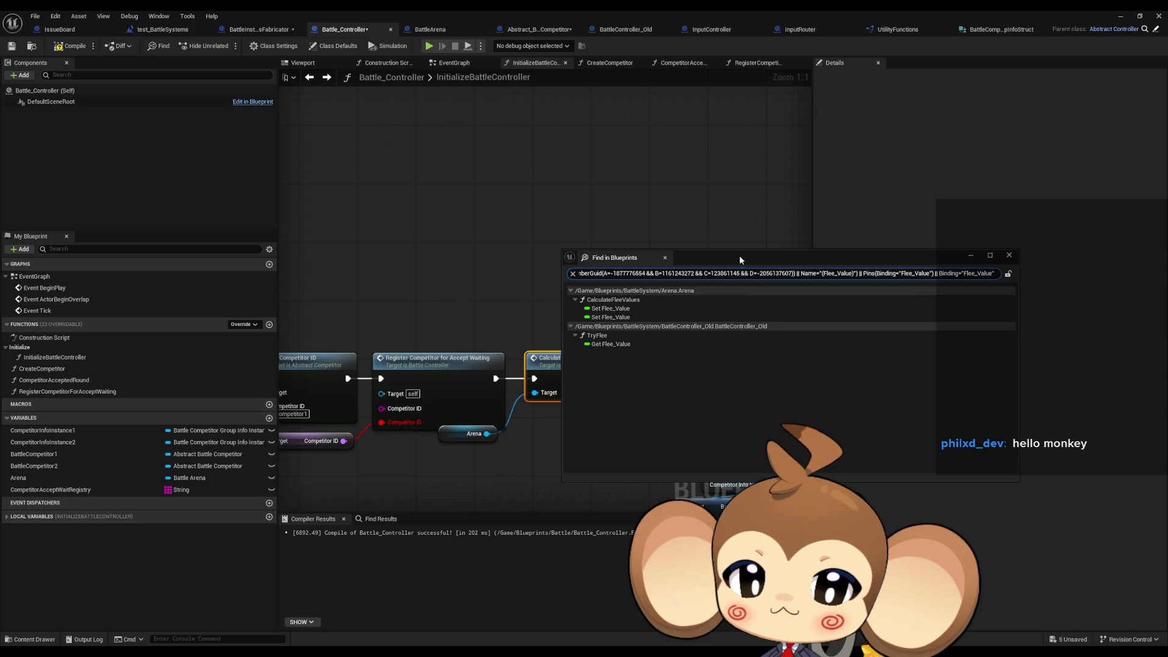
Open the Flee_Value use in BattleController_Old's TryFlee and review the flee value math.
{"action": "double_click", "coordinate": [605, 344]}
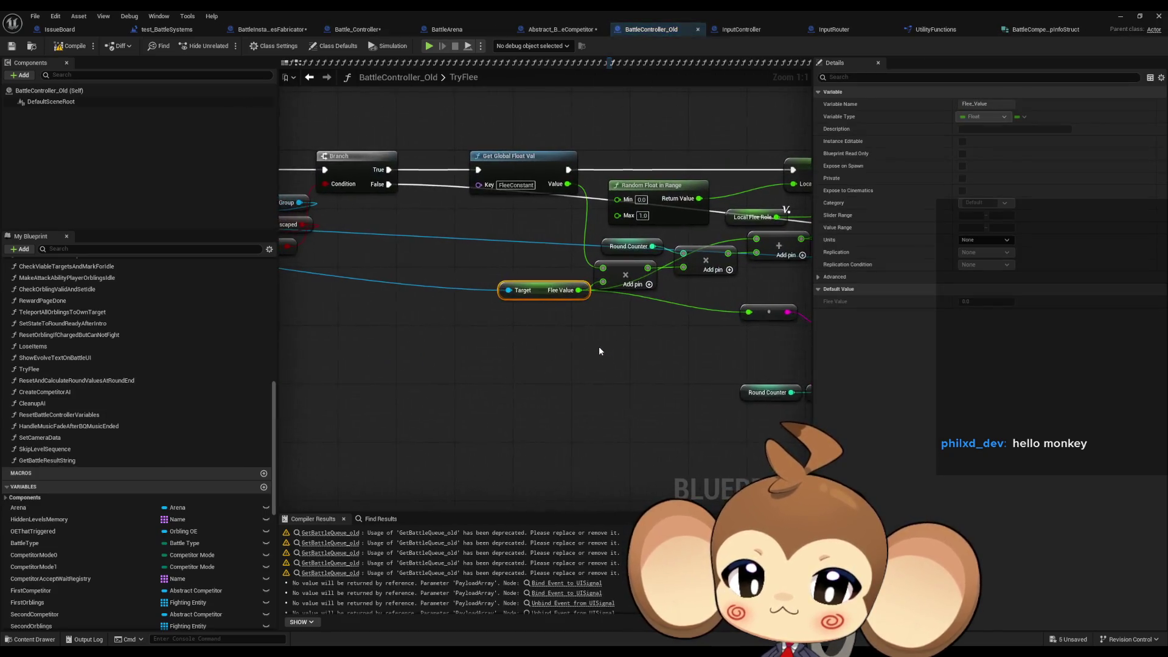
{"action": "scroll", "coordinate": [619, 357], "scroll_direction": "down", "scroll_amount": 4}
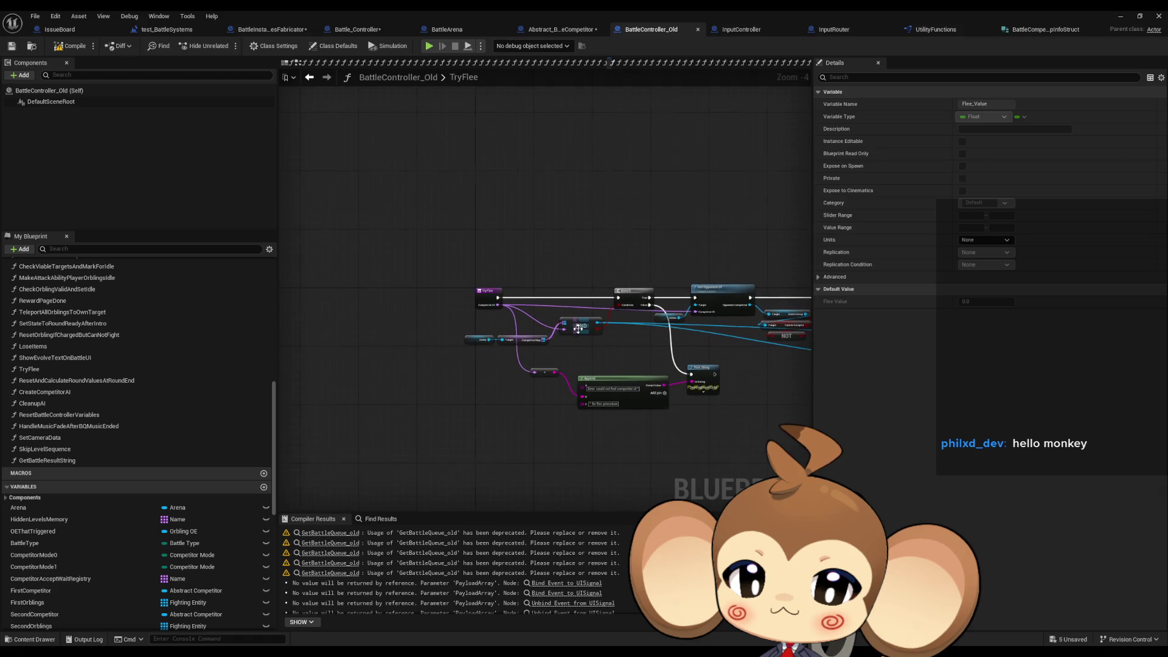
{"action": "scroll", "coordinate": [637, 383], "scroll_direction": "up", "scroll_amount": 4}
{"action": "scroll", "coordinate": [636, 378], "scroll_direction": "down", "scroll_amount": 3}
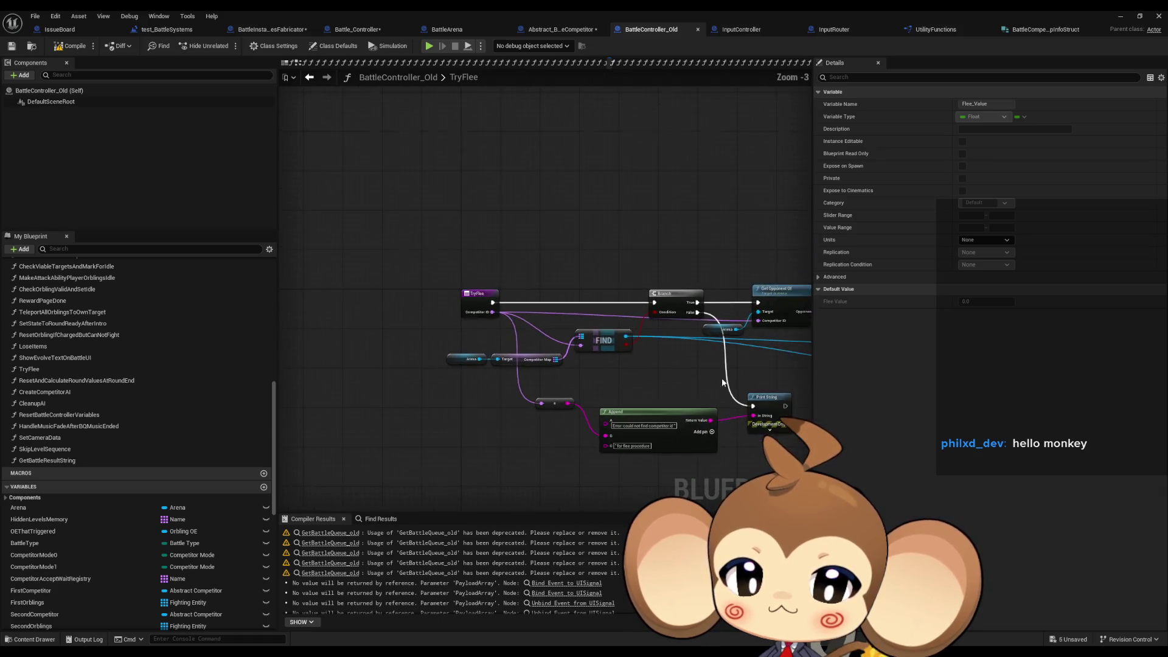
{"action": "left_click_drag", "start_coordinate": [399, 329], "coordinate": [329, 322]}
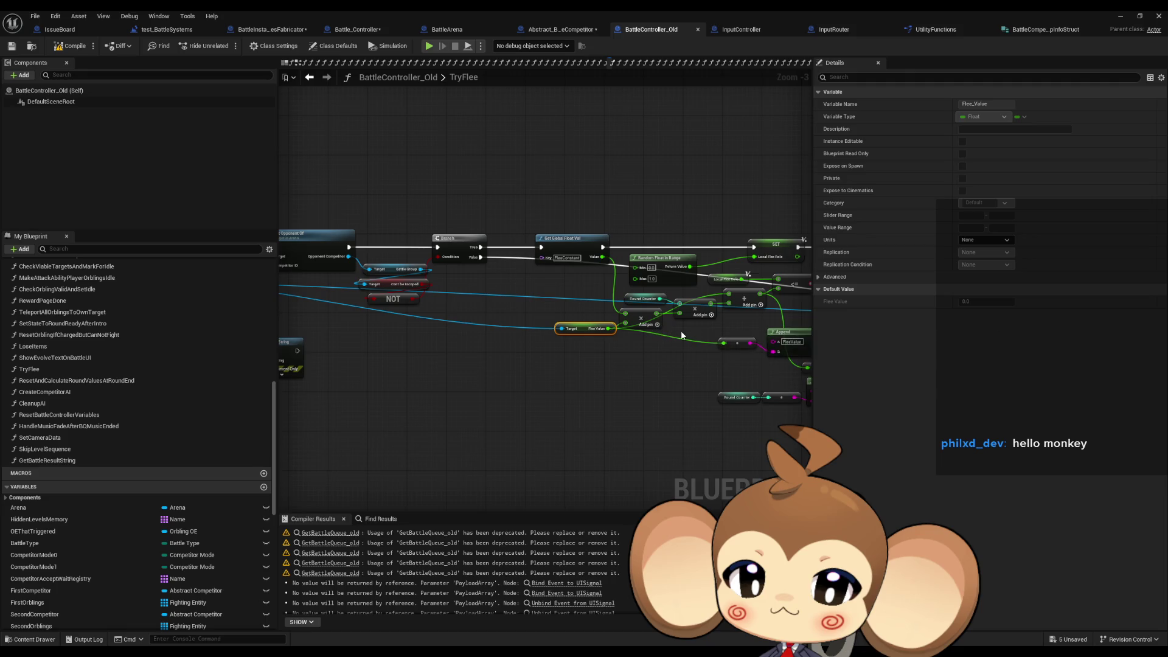
{"action": "mouse_move", "coordinate": [583, 336]}
{"action": "left_mouse_down"}
{"action": "mouse_move", "coordinate": [554, 347]}
{"action": "mouse_move", "coordinate": [529, 330]}
{"action": "mouse_move", "coordinate": [511, 345]}
{"action": "mouse_move", "coordinate": [447, 346]}
{"action": "left_mouse_up"}
{"action": "scroll", "coordinate": [549, 316], "scroll_direction": "up", "scroll_amount": 3}
{"action": "left_click", "coordinate": [567, 339]}
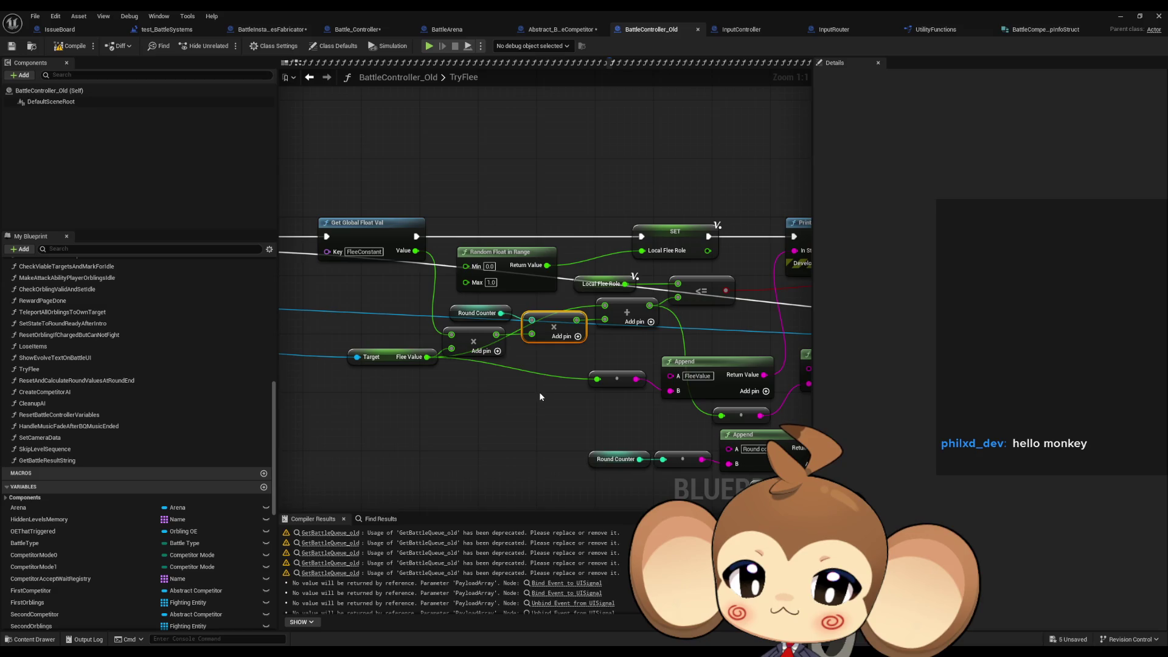
{"action": "left_click", "coordinate": [542, 389]}
{"action": "mouse_move", "coordinate": [542, 389]}
{"action": "left_mouse_down"}
{"action": "mouse_move", "coordinate": [511, 402]}
{"action": "mouse_move", "coordinate": [627, 424]}
{"action": "left_mouse_up"}
{"action": "scroll", "coordinate": [626, 425], "scroll_direction": "down", "scroll_amount": 3}
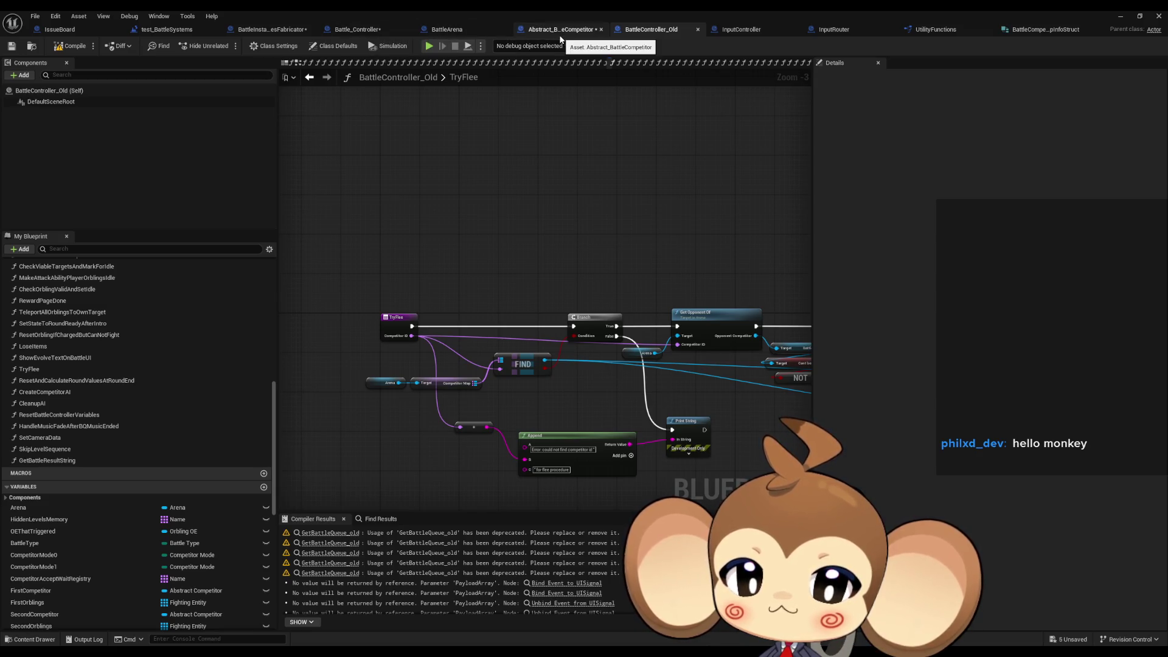
{"action": "left_click_drag", "start_coordinate": [634, 321], "coordinate": [461, 242]}
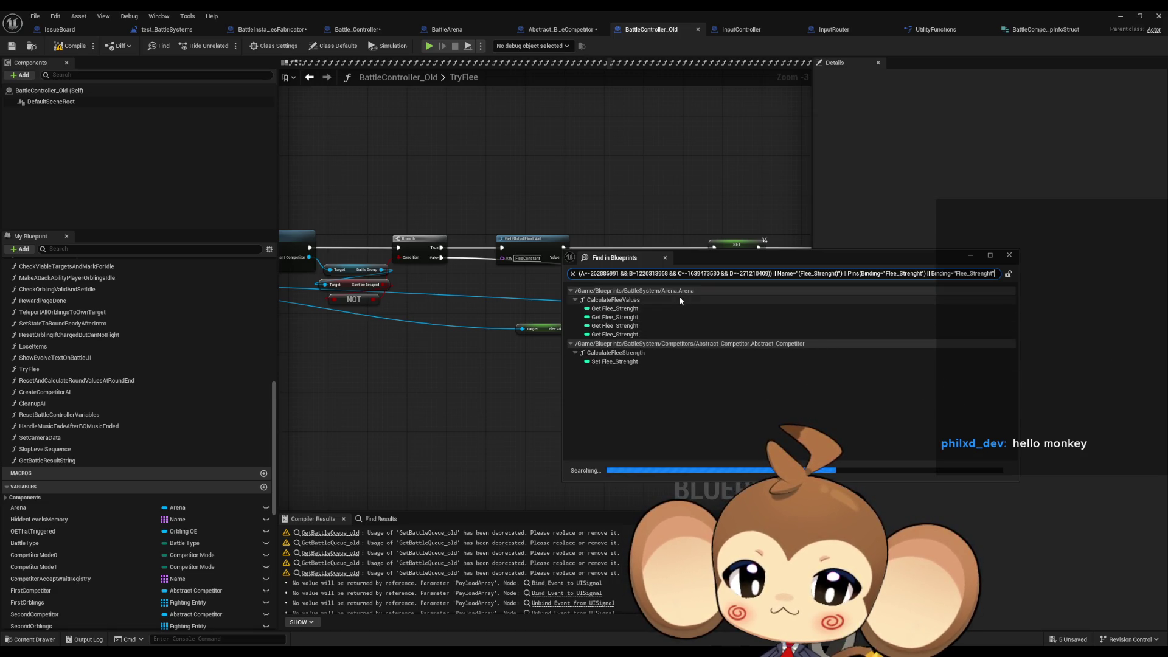
Jump to the Set Flee_Strenght reference in Abstract_Competitor and close the search results.
{"action": "left_click", "coordinate": [629, 363]}
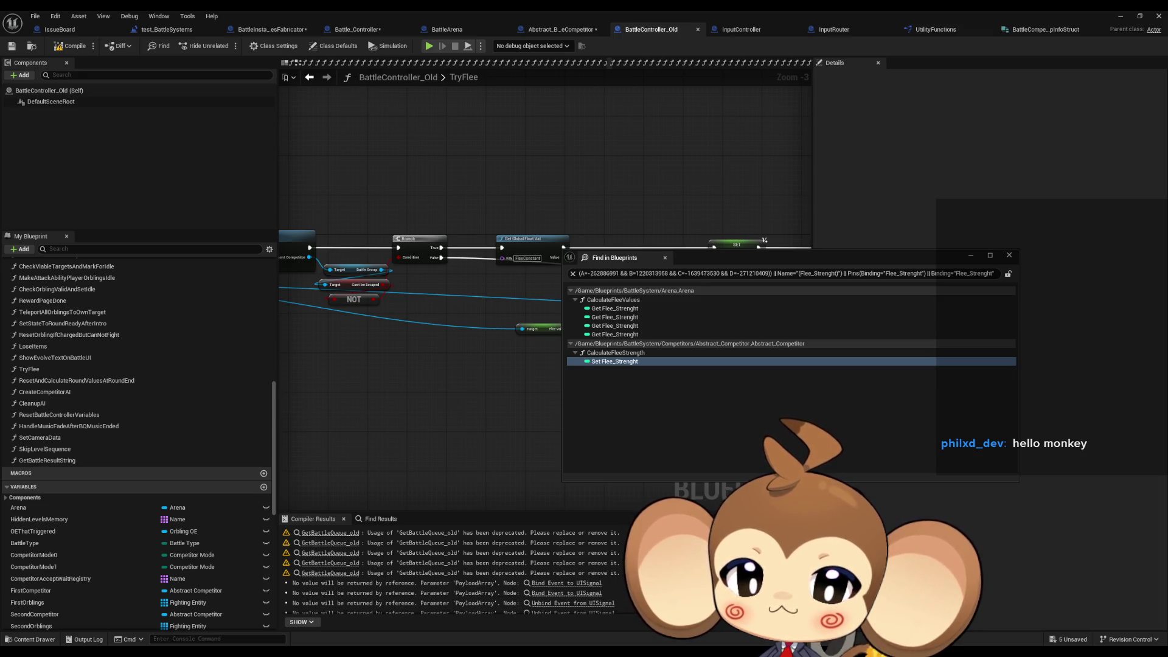
{"action": "left_click", "coordinate": [575, 145]}
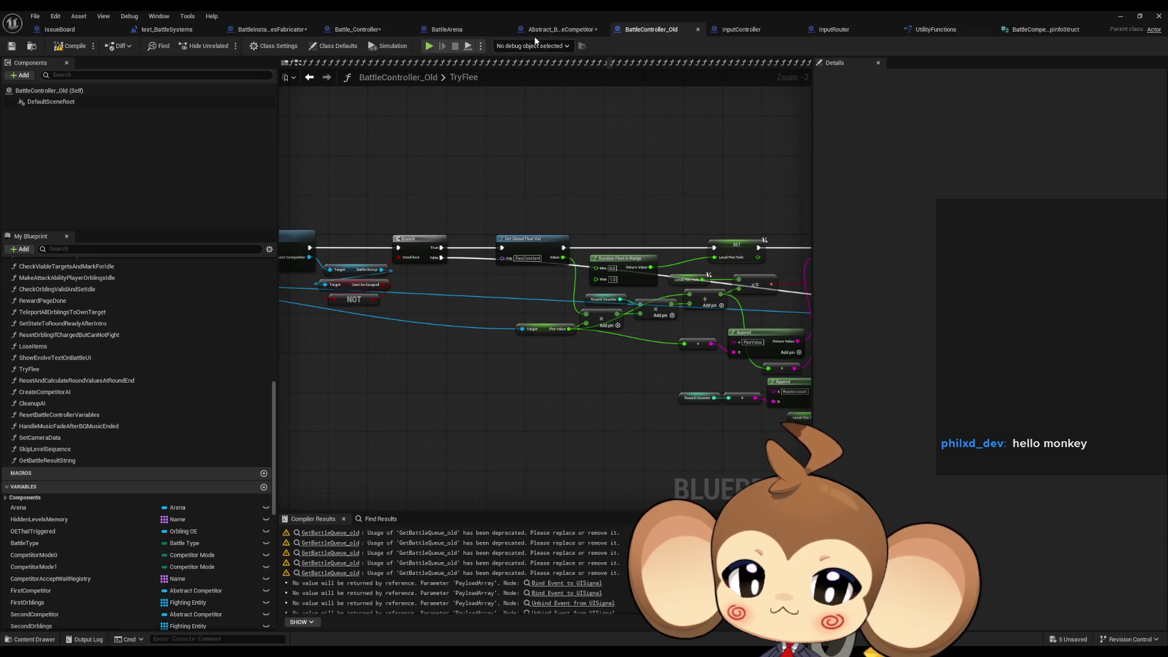
{"action": "left_click", "coordinate": [557, 30]}
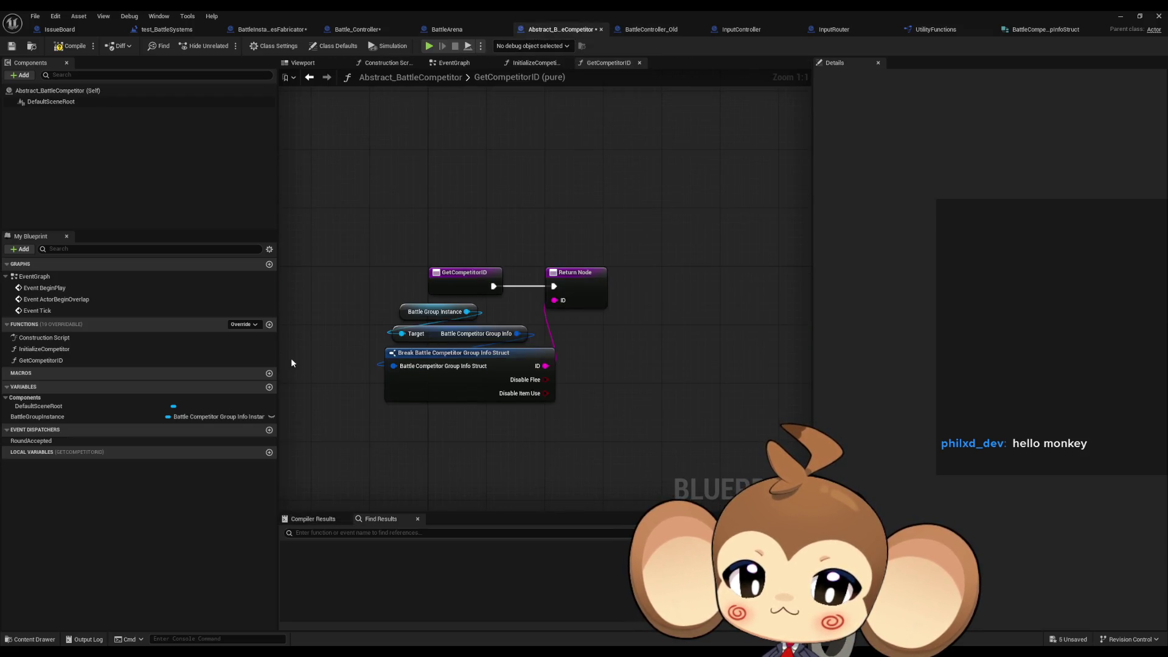
Create a new function named CalculateFleeStrenght in Abstract_BattleCompetitor.
{"action": "left_click", "coordinate": [270, 325]}
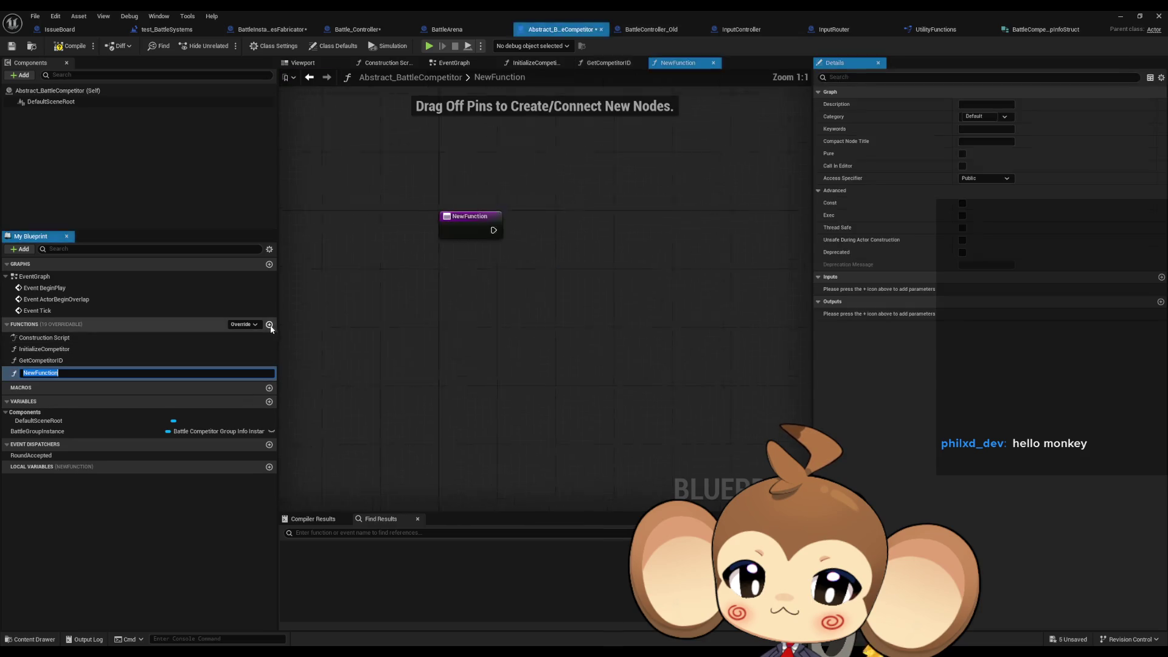
{"action": "type", "text": "t"}
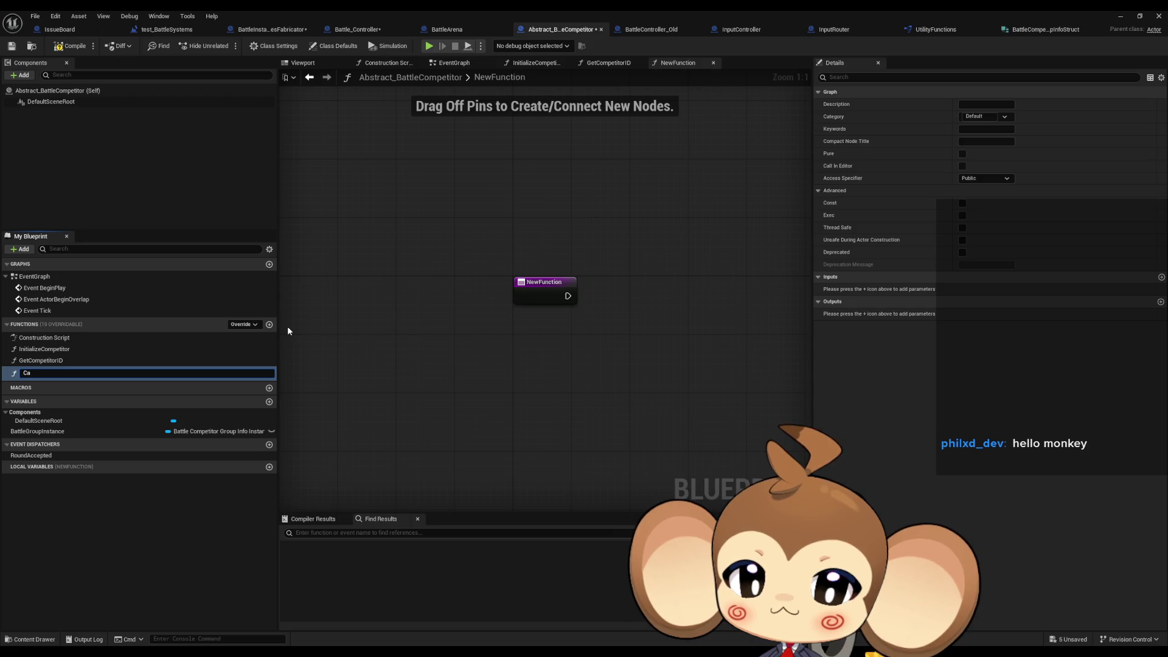
{"action": "type", "text": "culateFleeStreng"}
{"action": "type", "text": "ht"}
{"action": "key", "text": "Return"}
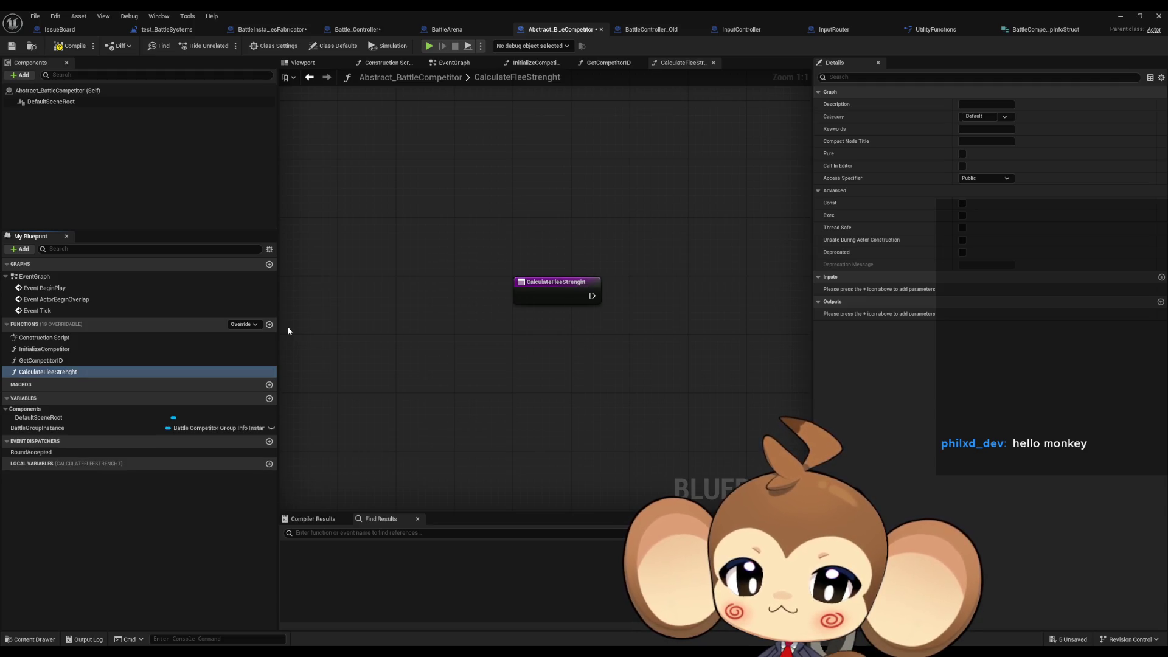
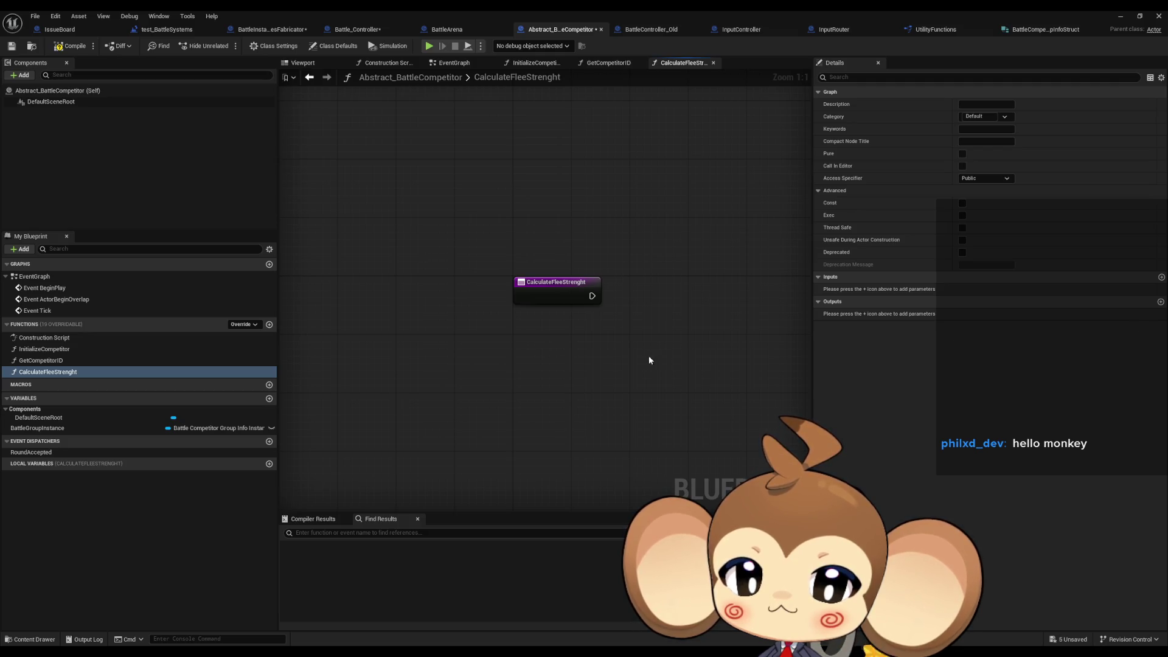
Undo back to the original graph, then add a Battle Group Instance getter feeding Get Entity Info Instances.
{"action": "key", "text": "ctrl+z"}
{"action": "key", "text": "ctrl+z"}
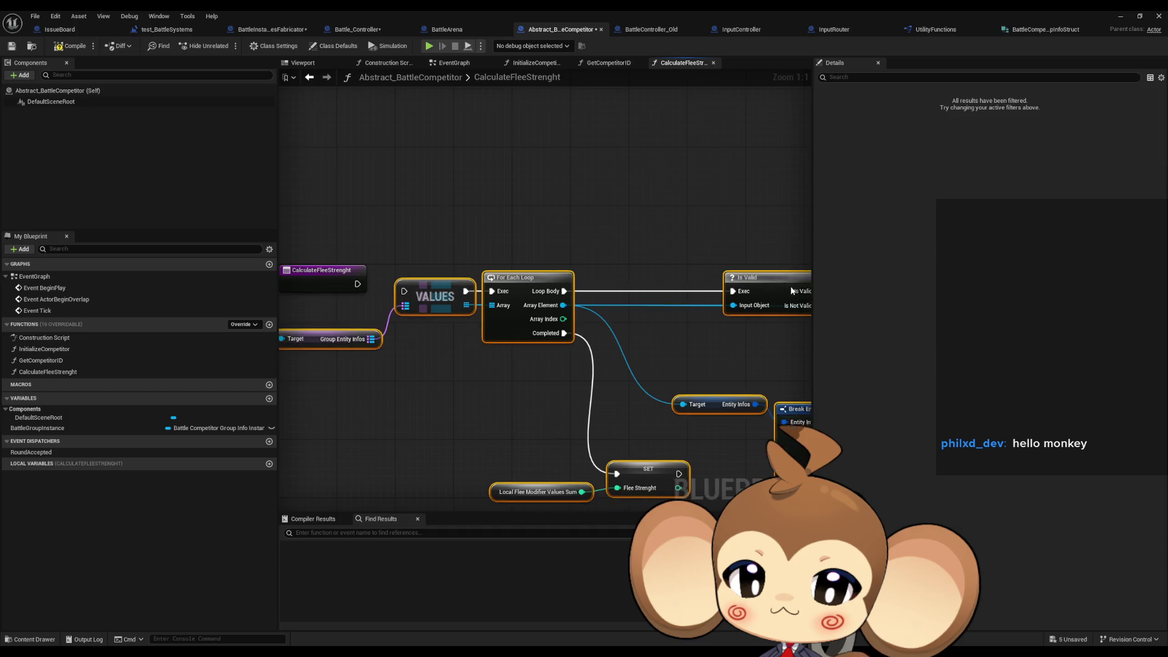
{"action": "key", "text": "ctrl+z"}
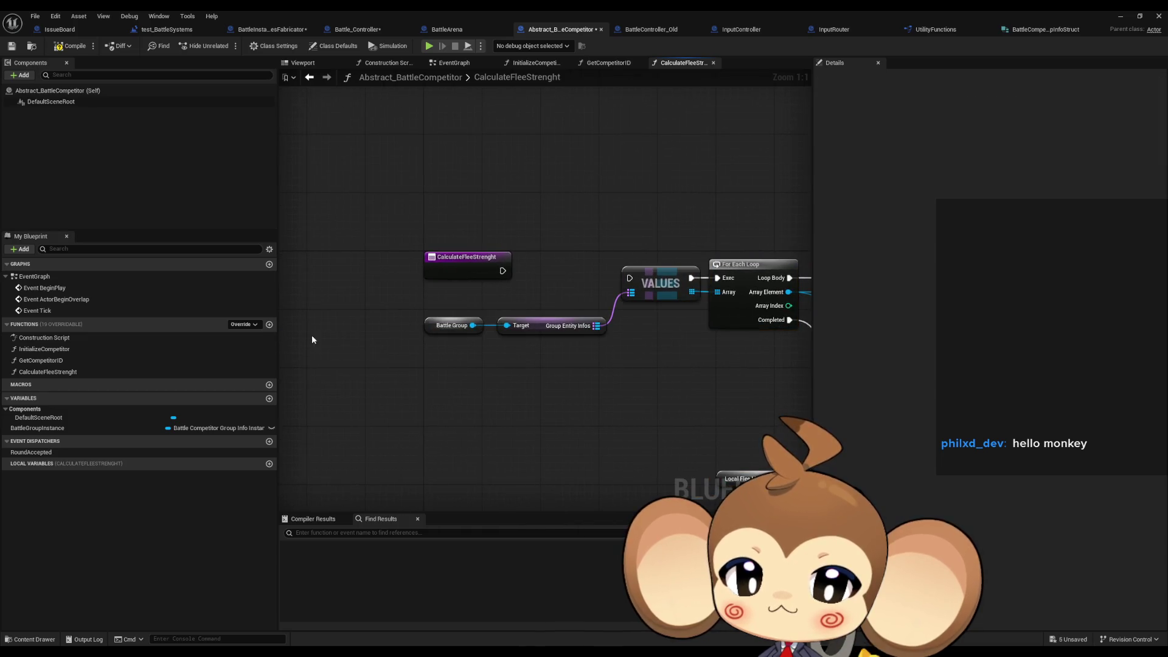
{"action": "mouse_move", "coordinate": [72, 429]}
{"action": "left_mouse_down"}
{"action": "mouse_move", "coordinate": [377, 382]}
{"action": "mouse_move", "coordinate": [466, 387]}
{"action": "left_mouse_up"}
{"action": "left_click", "coordinate": [413, 393]}
{"action": "type", "text": "ent"}
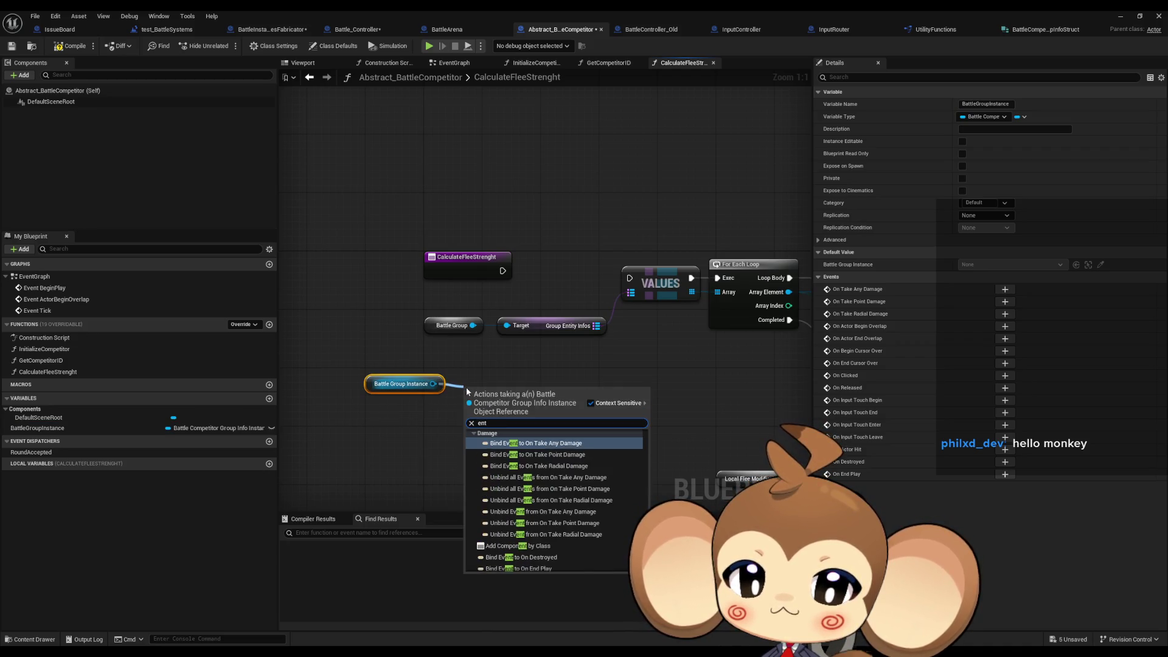
{"action": "type", "text": " get"}
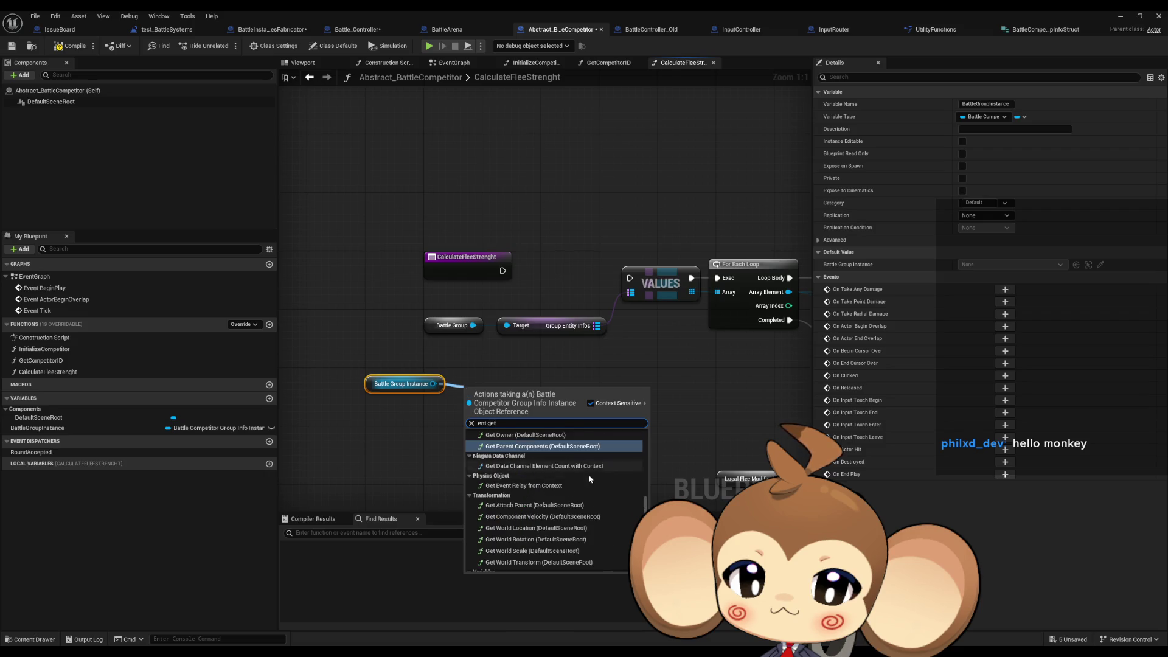
{"action": "scroll", "coordinate": [592, 478], "scroll_direction": "down", "scroll_amount": 3}
{"action": "left_click", "coordinate": [544, 547]}
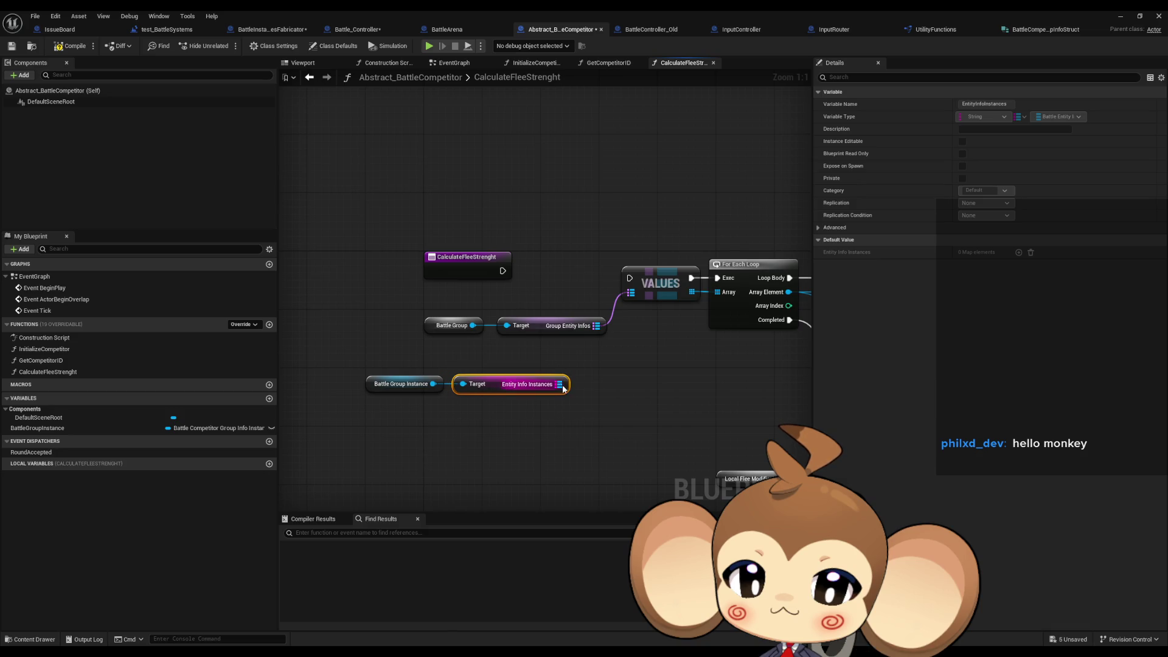
Feed Entity Info Instances into a new For Each Loop (Map) node.
{"action": "left_click_drag", "start_coordinate": [559, 384], "coordinate": [593, 402]}
{"action": "type", "text": "for each"}
{"action": "key", "text": "Return"}
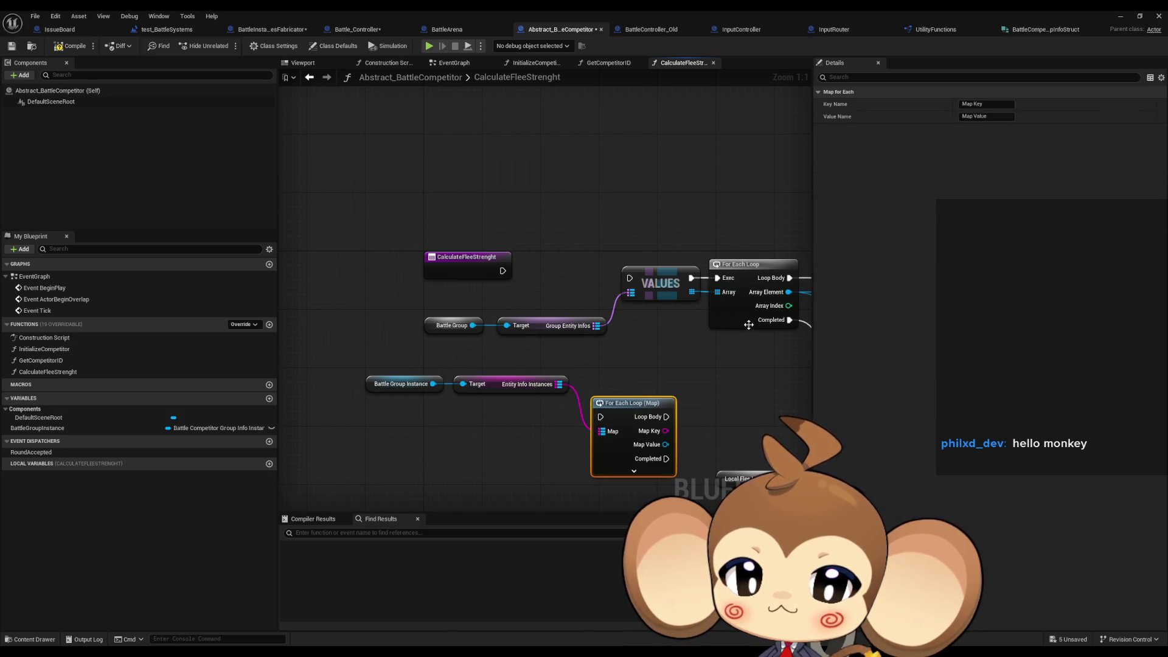
{"action": "scroll", "coordinate": [600, 341], "scroll_direction": "down", "scroll_amount": 1}
{"action": "mouse_move", "coordinate": [322, 354]}
{"action": "left_mouse_down"}
{"action": "mouse_move", "coordinate": [494, 407]}
{"action": "mouse_move", "coordinate": [545, 177]}
{"action": "left_mouse_up"}
{"action": "left_click", "coordinate": [520, 243]}
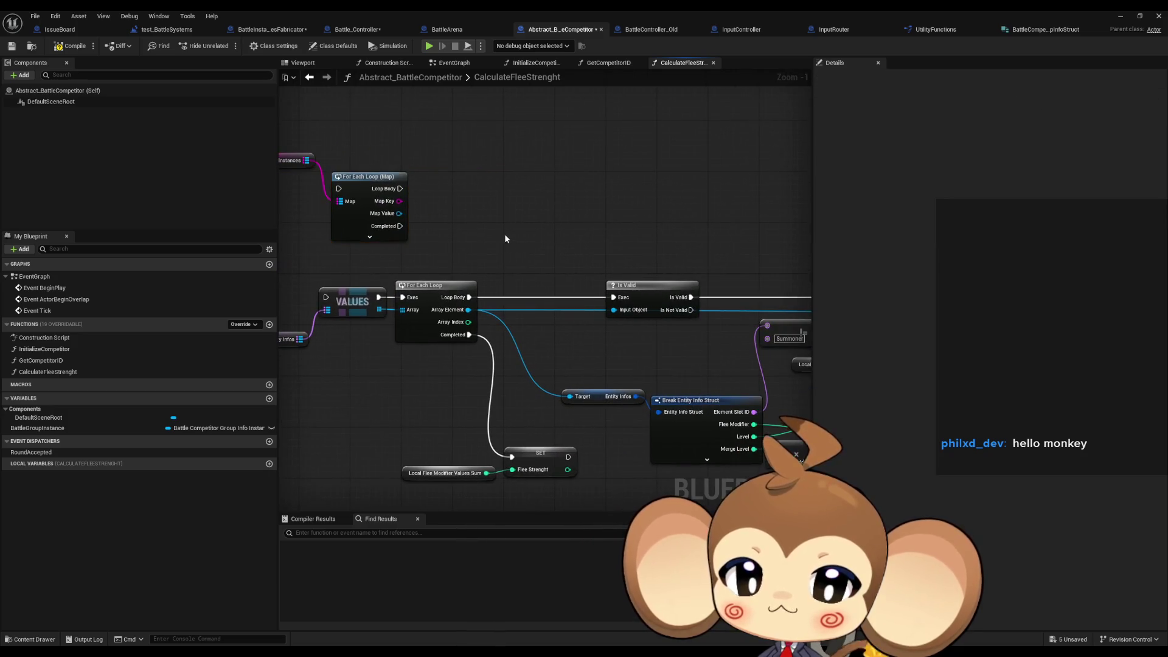
Add an Is Valid check on the loop's Map Value and position it above the loop.
{"action": "mouse_move", "coordinate": [463, 243]}
{"action": "left_mouse_down"}
{"action": "mouse_move", "coordinate": [469, 218]}
{"action": "mouse_move", "coordinate": [524, 220]}
{"action": "left_mouse_up"}
{"action": "left_click", "coordinate": [509, 242]}
{"action": "type", "text": "valid"}
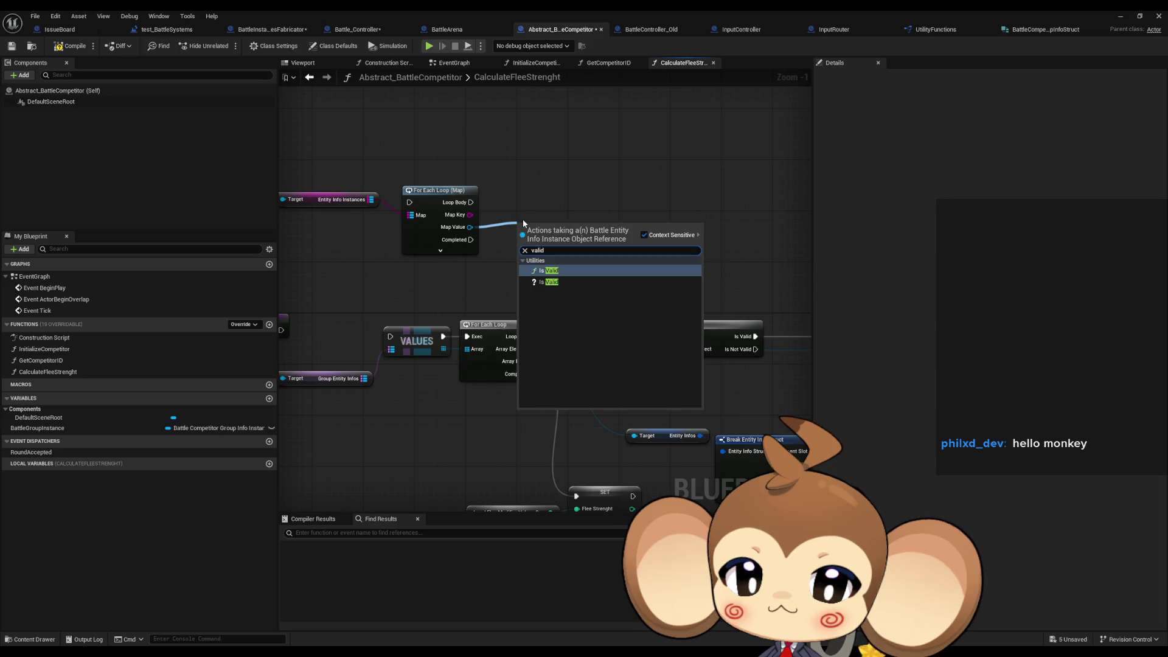
{"action": "left_click", "coordinate": [548, 282]}
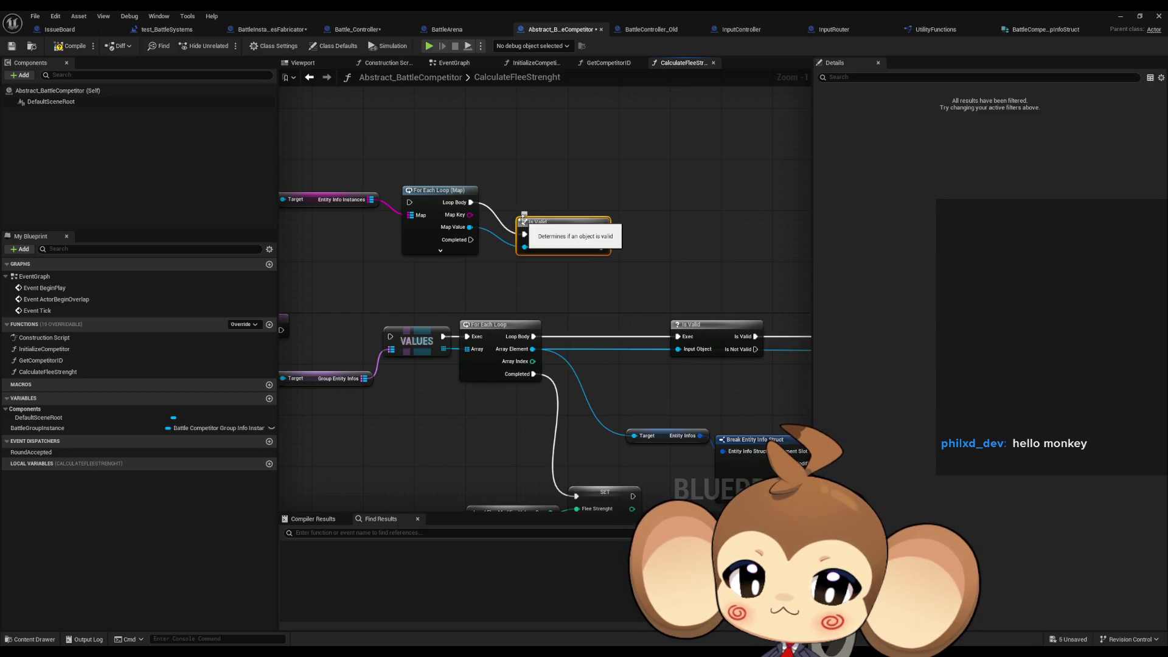
{"action": "mouse_move", "coordinate": [578, 227]}
{"action": "left_mouse_down"}
{"action": "mouse_move", "coordinate": [579, 199]}
{"action": "mouse_move", "coordinate": [295, 224]}
{"action": "mouse_move", "coordinate": [459, 207]}
{"action": "left_mouse_up"}
{"action": "left_click_drag", "start_coordinate": [391, 198], "coordinate": [398, 191]}
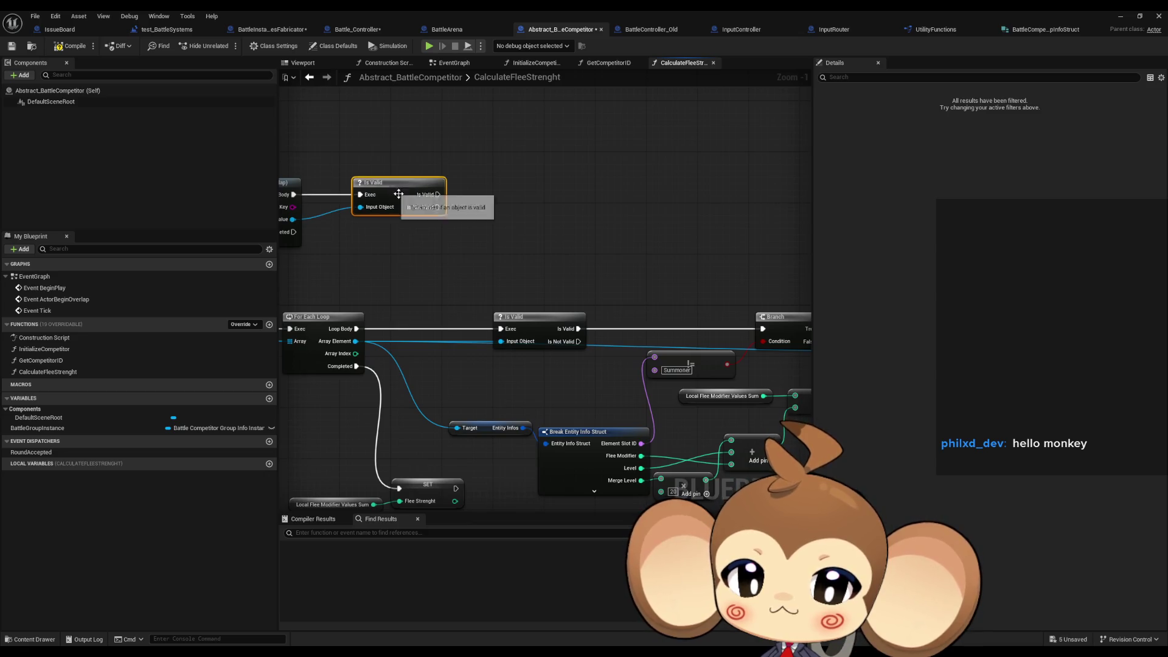
{"action": "left_click_drag", "start_coordinate": [421, 245], "coordinate": [447, 250]}
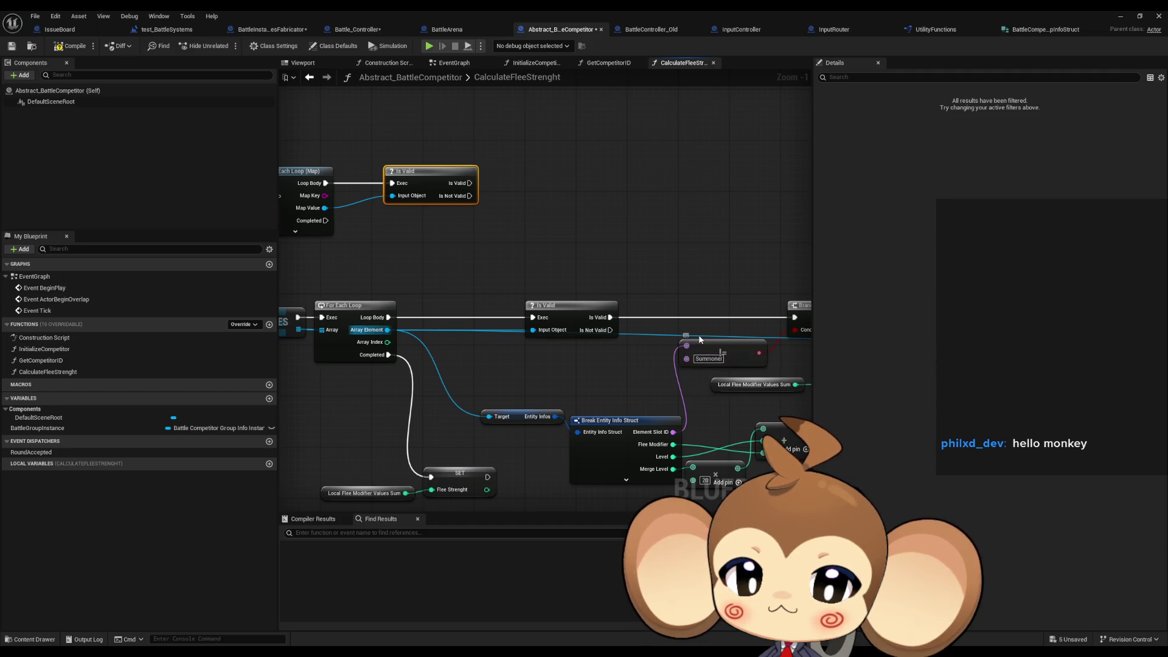
{"action": "mouse_move", "coordinate": [693, 283]}
{"action": "left_mouse_down"}
{"action": "mouse_move", "coordinate": [417, 292]}
{"action": "mouse_move", "coordinate": [628, 286]}
{"action": "left_mouse_up"}
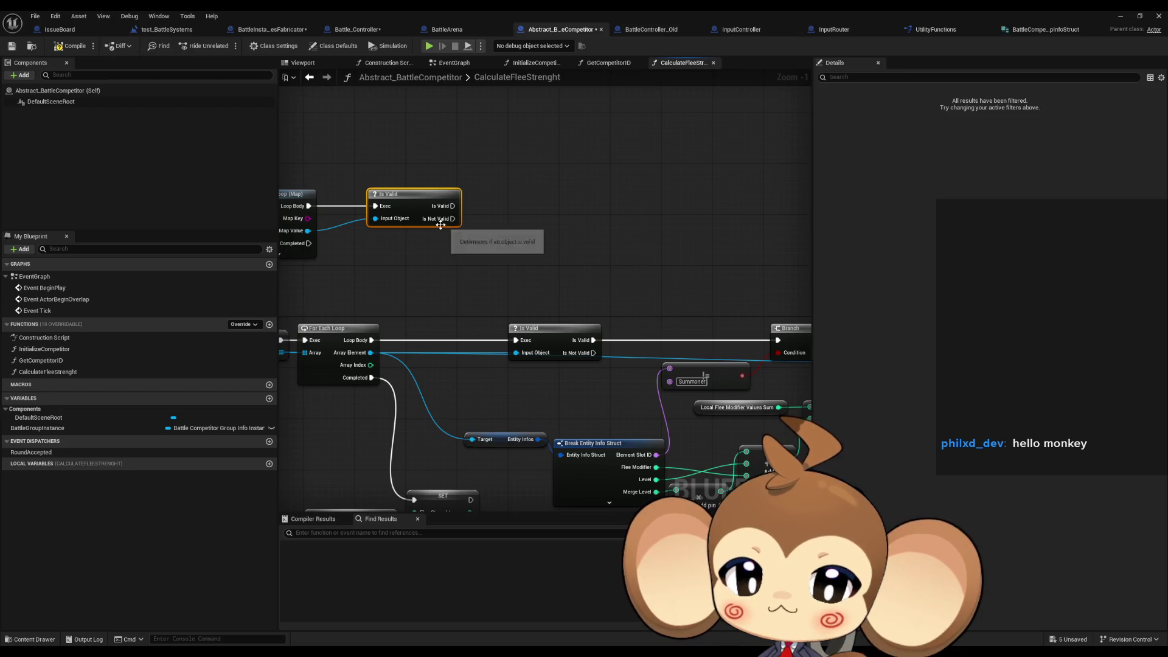
Wrap the Is Valid node in a comment titled NotSummoner.
{"action": "key", "text": "c"}
{"action": "mouse_move", "coordinate": [423, 169]}
{"action": "left_mouse_down"}
{"action": "mouse_move", "coordinate": [554, 174]}
{"action": "mouse_move", "coordinate": [583, 192]}
{"action": "left_mouse_up"}
{"action": "left_click", "coordinate": [983, 179]}
{"action": "double_click", "coordinate": [577, 192]}
{"action": "type", "text": "tSummoner"}
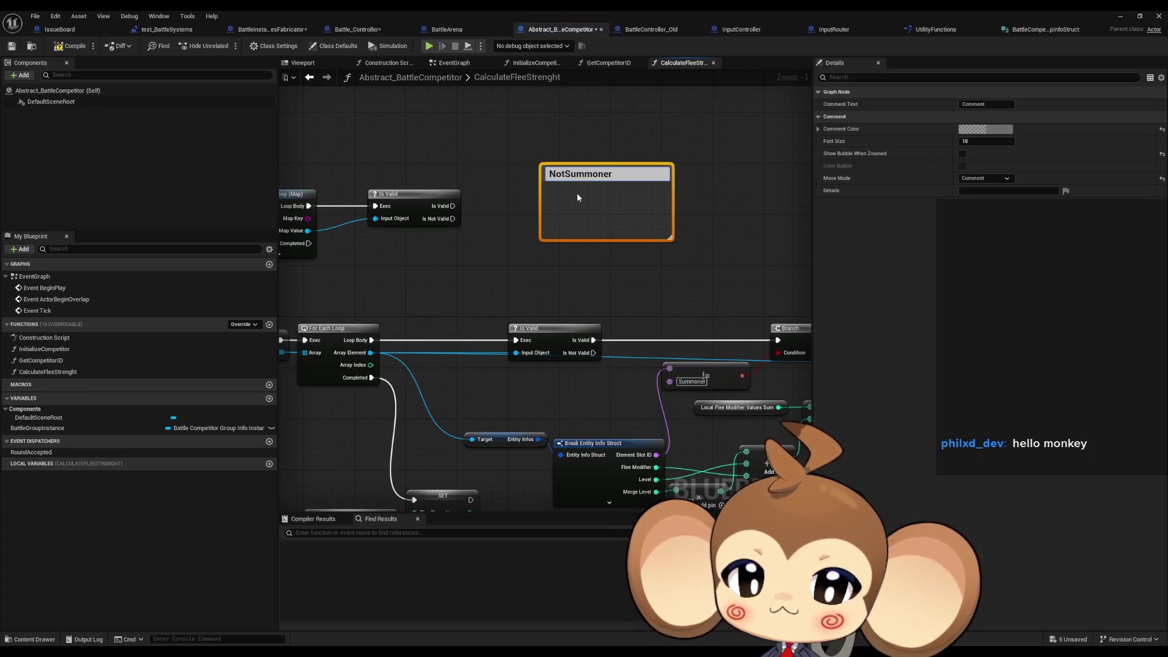
{"action": "key", "text": "Return"}
{"action": "mouse_move", "coordinate": [623, 189]}
{"action": "left_mouse_down"}
{"action": "mouse_move", "coordinate": [463, 190]}
{"action": "mouse_move", "coordinate": [354, 222]}
{"action": "left_mouse_up"}
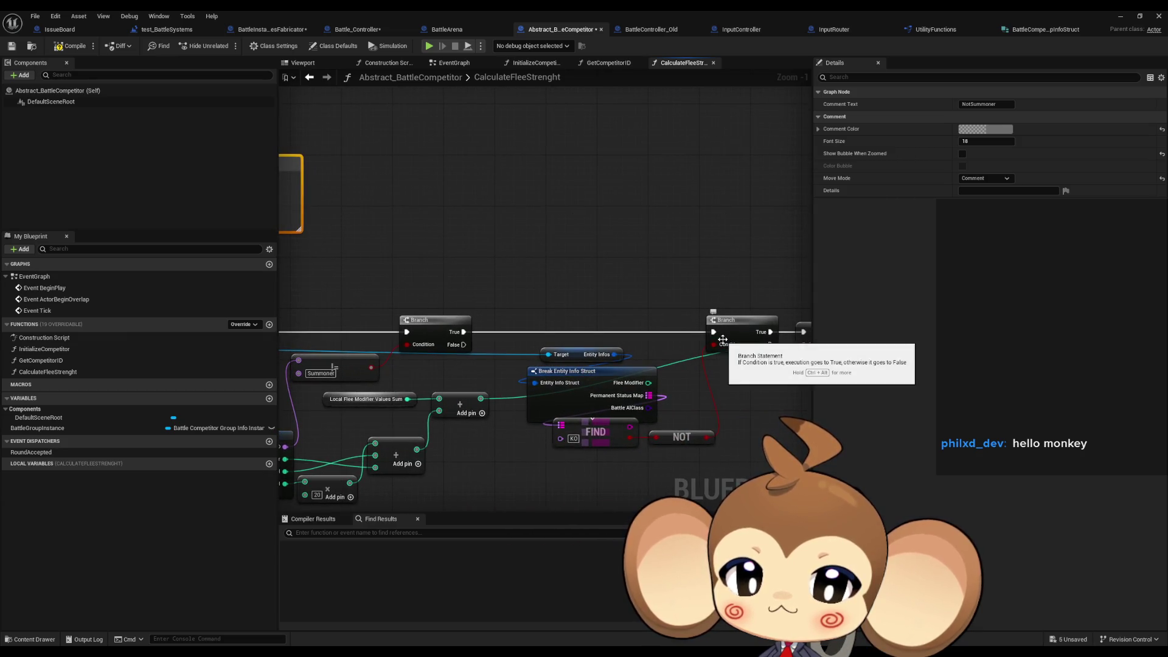
{"action": "mouse_move", "coordinate": [717, 349]}
{"action": "left_mouse_down"}
{"action": "mouse_move", "coordinate": [478, 261]}
{"action": "mouse_move", "coordinate": [513, 237]}
{"action": "left_mouse_up"}
Add Get Battle Entity Info from Map Value and break it into a Break Battle Entity Info Struct node.
{"action": "type", "text": "get info"}
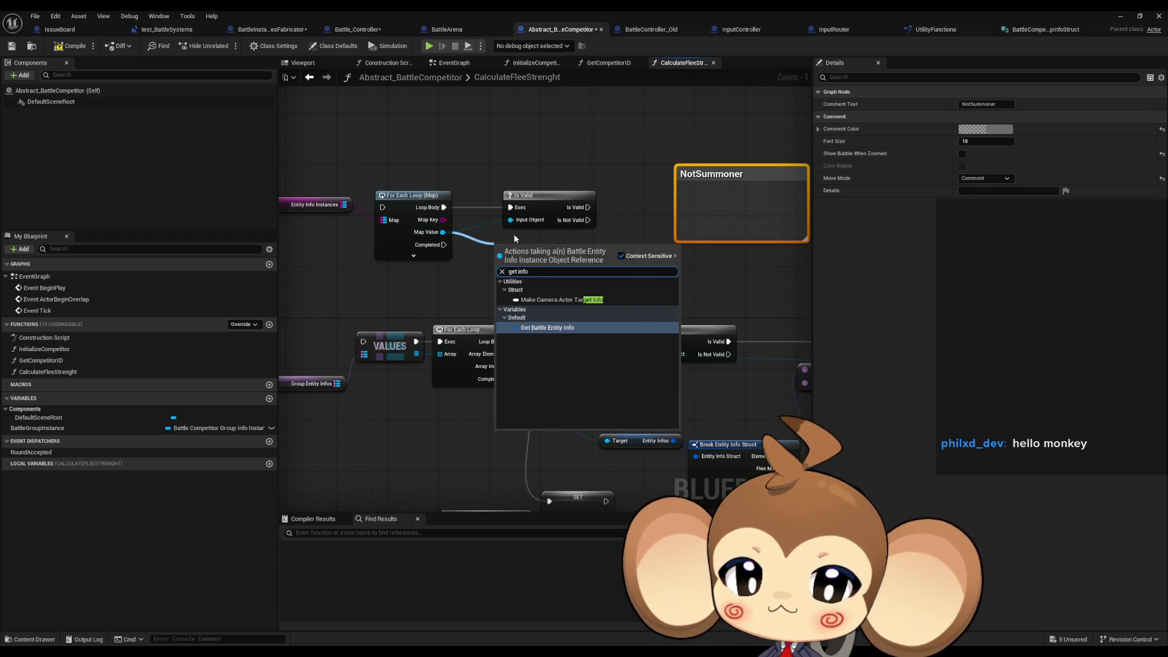
{"action": "key", "text": "Return"}
{"action": "left_click_drag", "start_coordinate": [578, 249], "coordinate": [582, 270]}
{"action": "type", "text": "break"}
{"action": "left_click", "coordinate": [637, 312]}
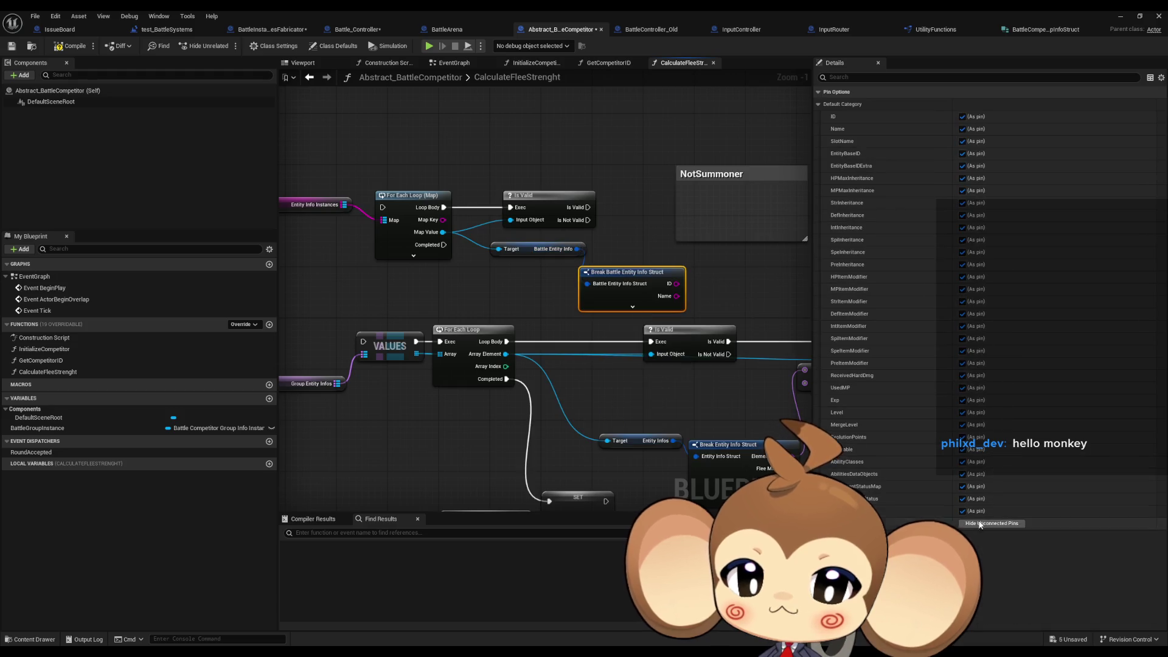
{"action": "left_click", "coordinate": [962, 511]}
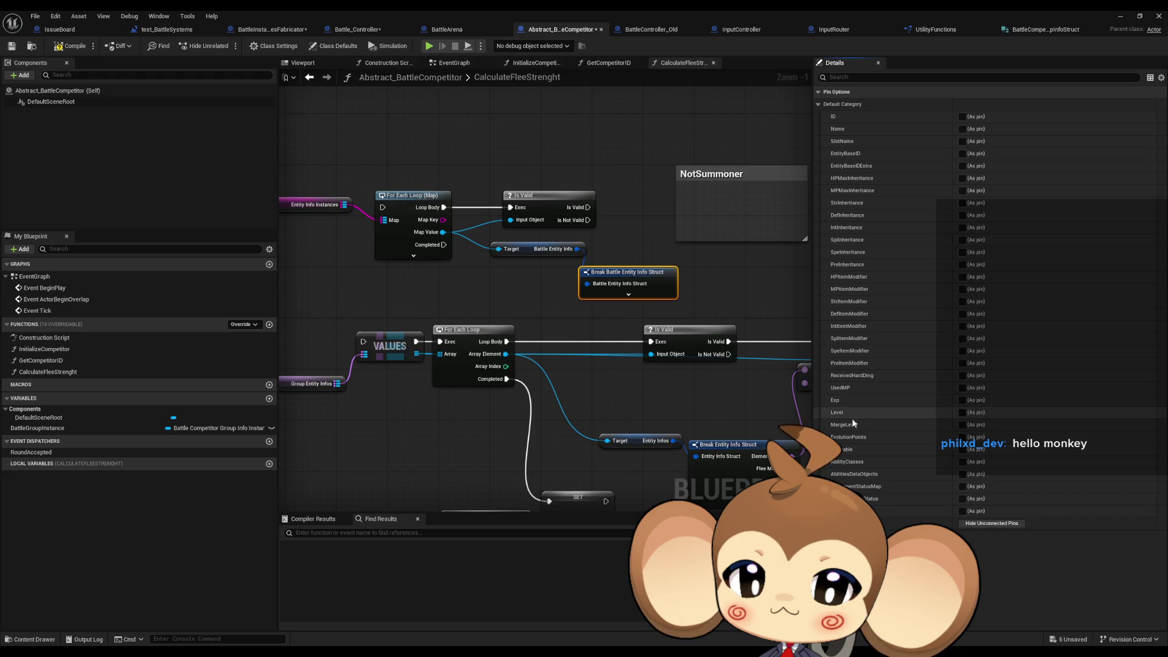
Expose only the Level and Merge Level pins on the break node.
{"action": "mouse_move", "coordinate": [589, 316]}
{"action": "left_mouse_down"}
{"action": "mouse_move", "coordinate": [412, 297]}
{"action": "mouse_move", "coordinate": [449, 219]}
{"action": "mouse_move", "coordinate": [507, 227]}
{"action": "left_mouse_up"}
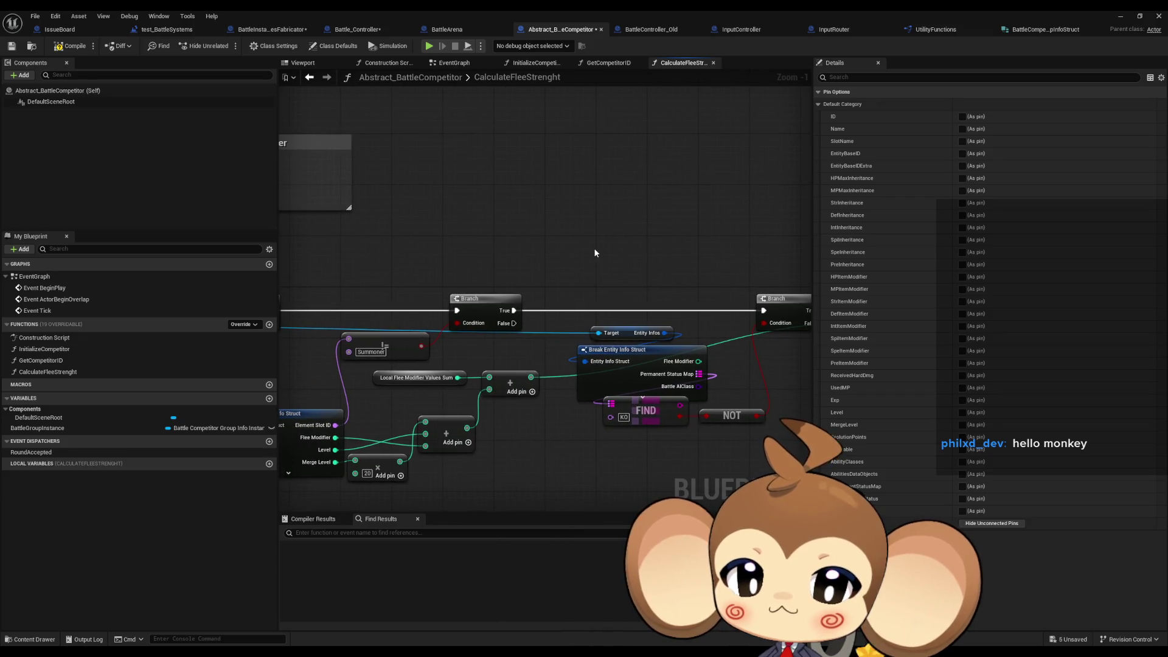
{"action": "mouse_move", "coordinate": [535, 251]}
{"action": "left_mouse_down"}
{"action": "mouse_move", "coordinate": [484, 224]}
{"action": "mouse_move", "coordinate": [513, 219]}
{"action": "left_mouse_up"}
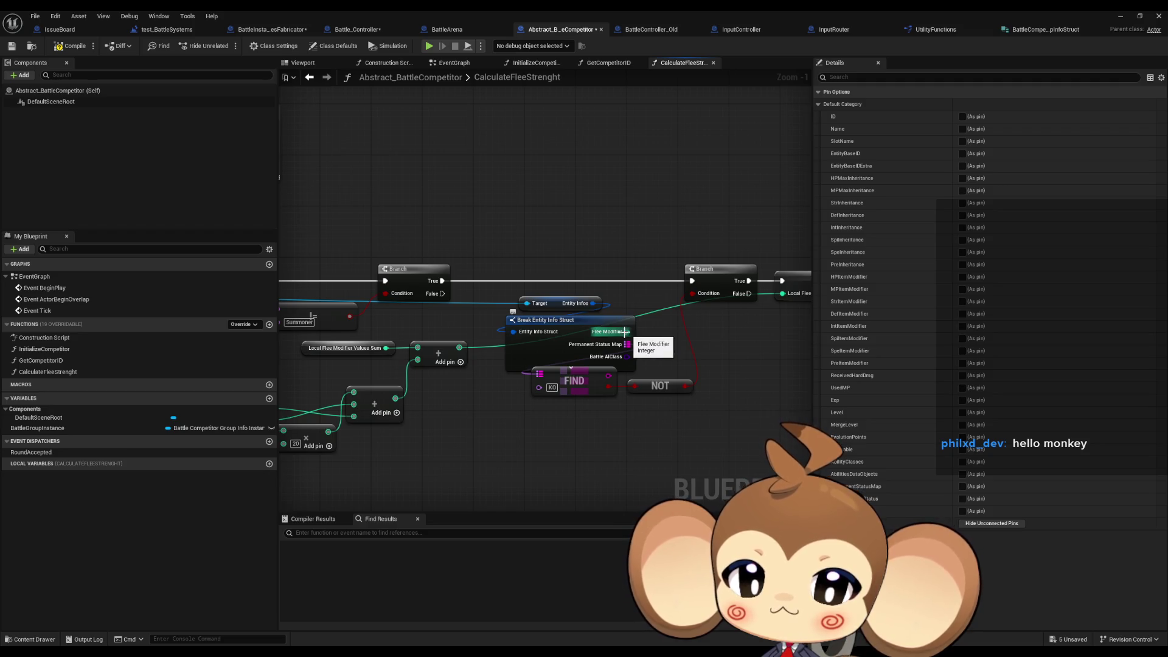
{"action": "mouse_move", "coordinate": [646, 199]}
{"action": "left_mouse_down"}
{"action": "mouse_move", "coordinate": [508, 186]}
{"action": "mouse_move", "coordinate": [503, 174]}
{"action": "mouse_move", "coordinate": [915, 168]}
{"action": "left_mouse_up"}
{"action": "left_click_drag", "start_coordinate": [379, 344], "coordinate": [516, 370]}
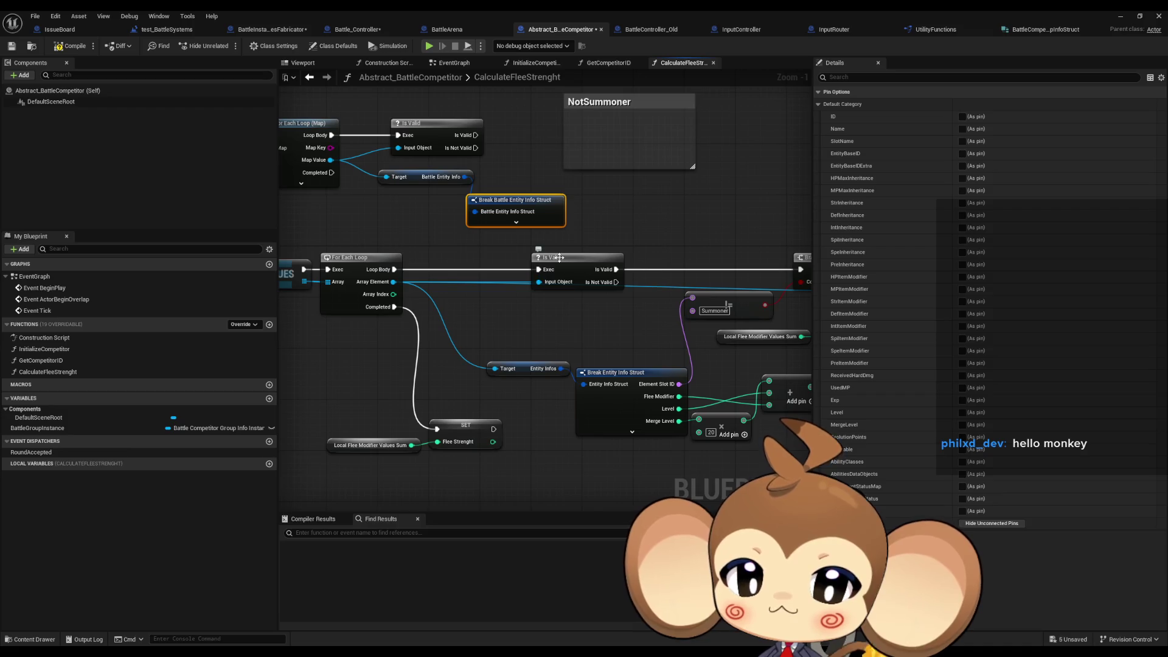
{"action": "left_click_drag", "start_coordinate": [601, 261], "coordinate": [532, 264]}
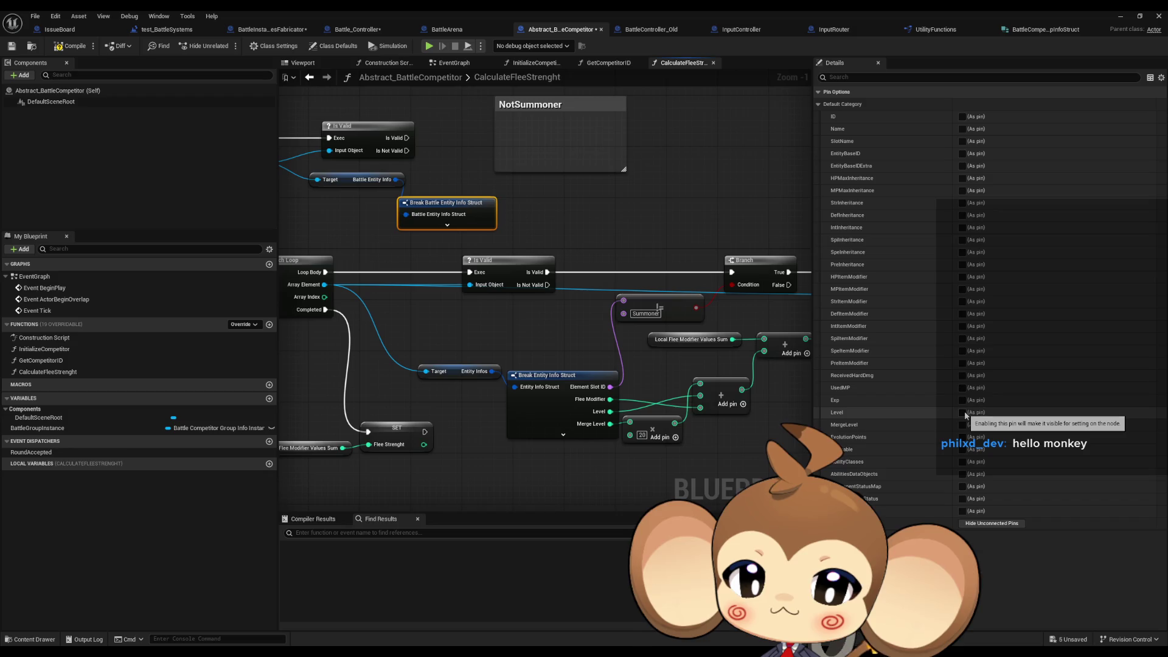
{"action": "left_click", "coordinate": [962, 412]}
{"action": "left_click", "coordinate": [962, 425]}
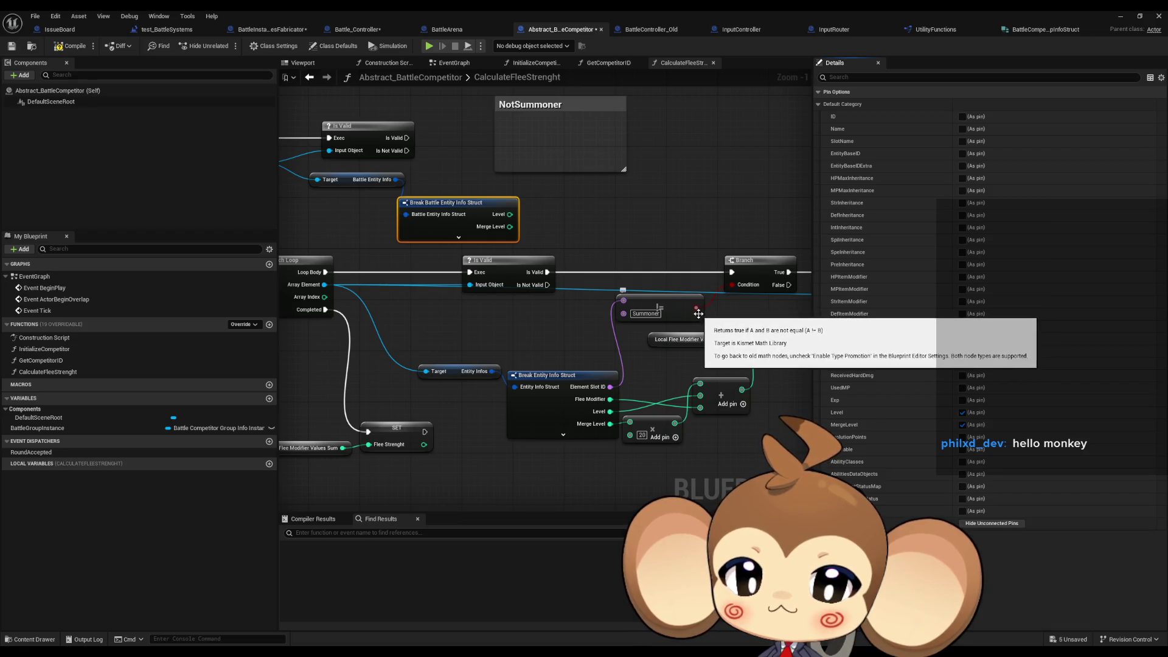
{"action": "double_click", "coordinate": [627, 10]}
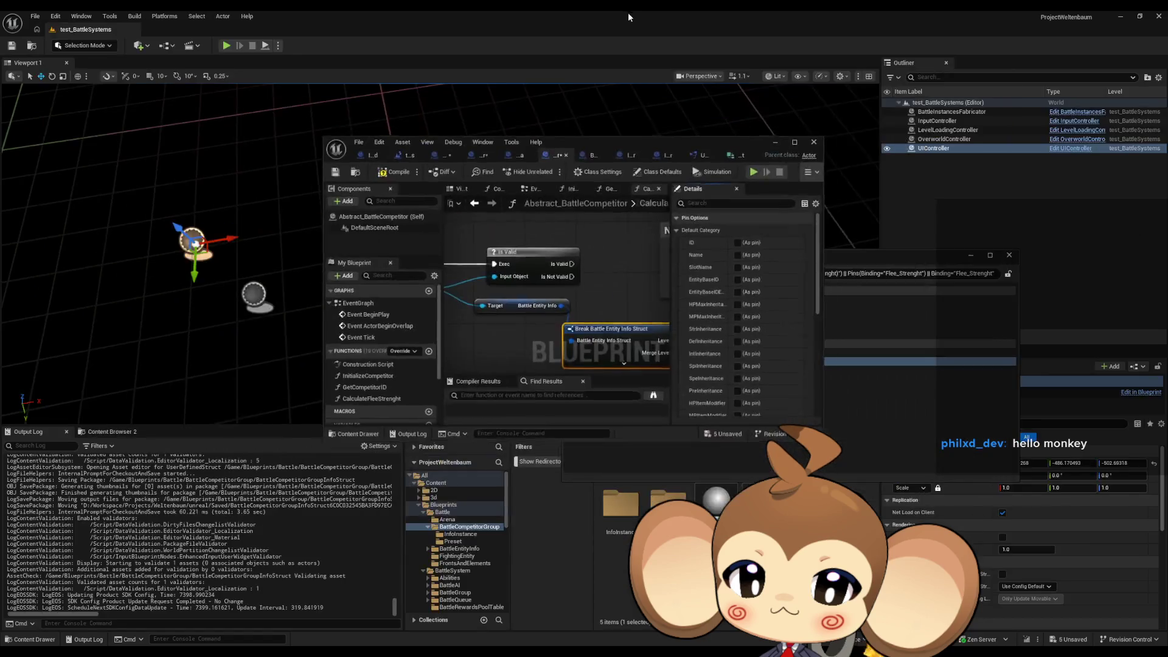
Browse Blueprints > Stats > PresetStats > Dev_PlayerPresets and open the PlayerFishy preset's class defaults.
{"action": "left_click_drag", "start_coordinate": [612, 142], "coordinate": [516, 50]}
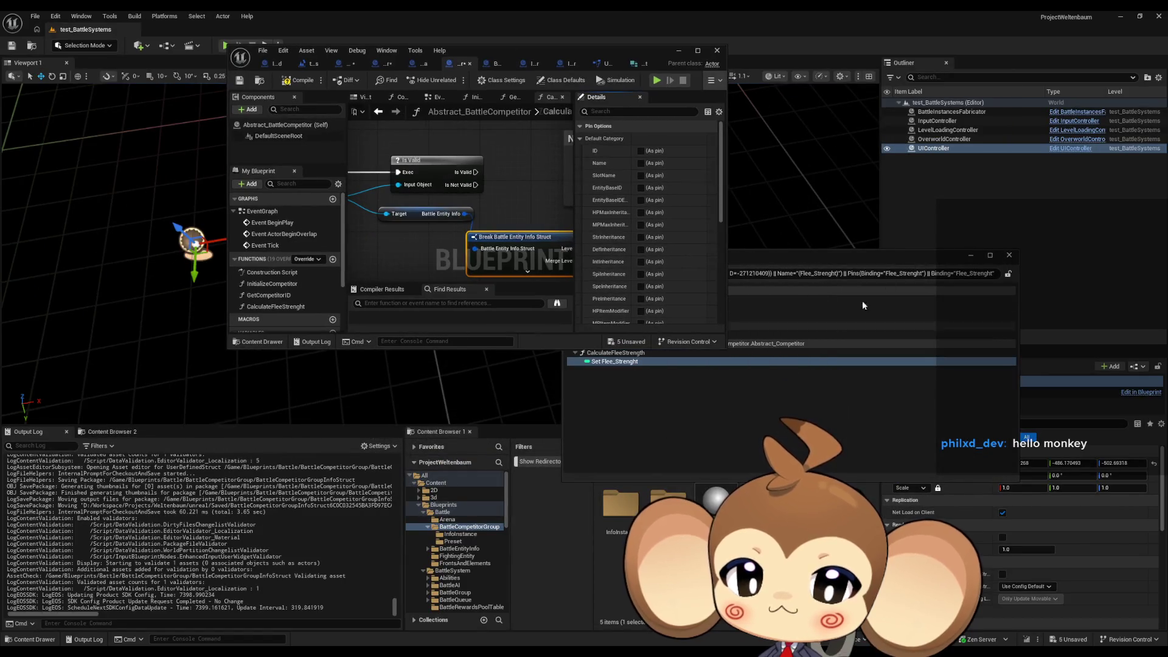
{"action": "left_click_drag", "start_coordinate": [876, 255], "coordinate": [895, 164]}
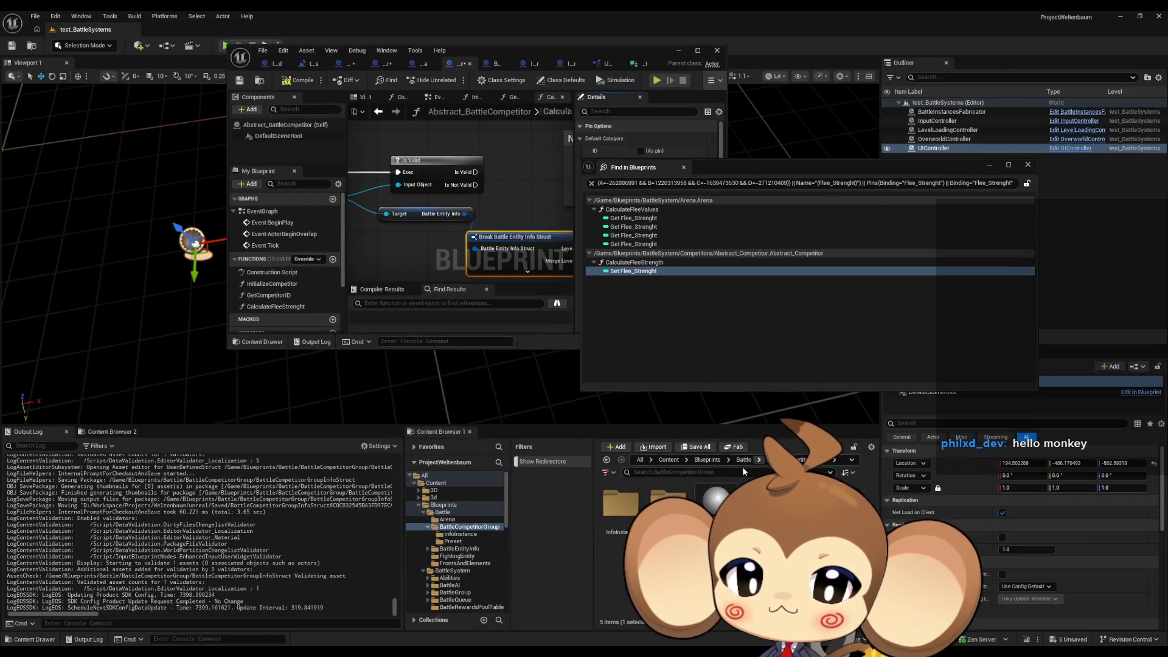
{"action": "left_click", "coordinate": [707, 460]}
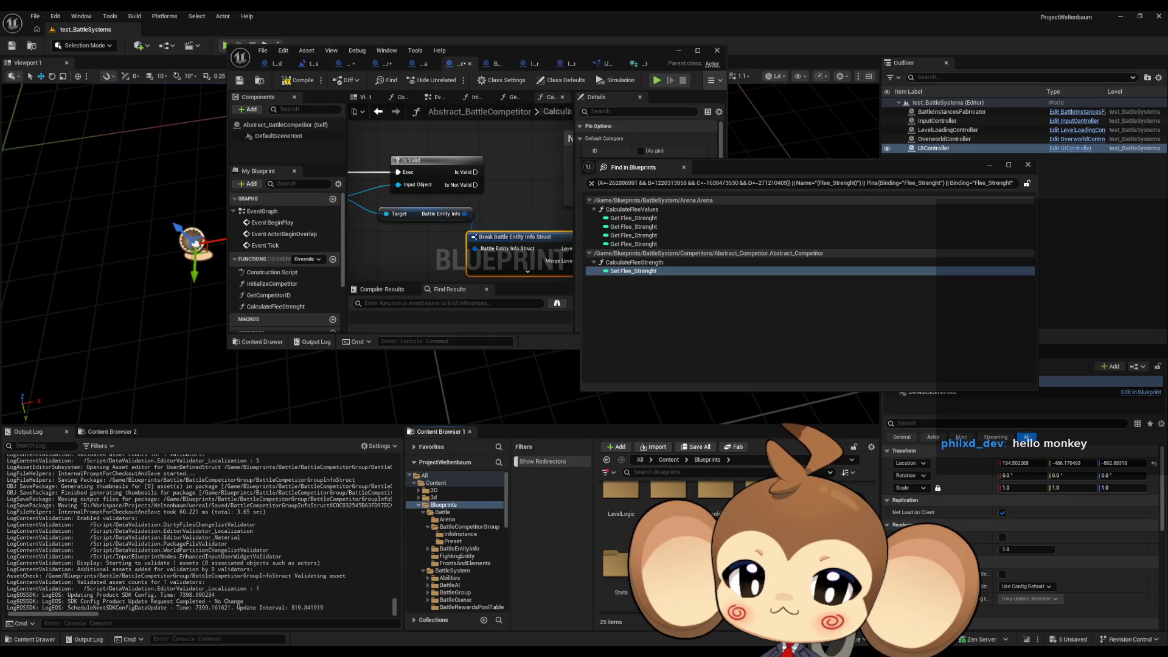
{"action": "double_click", "coordinate": [618, 563]}
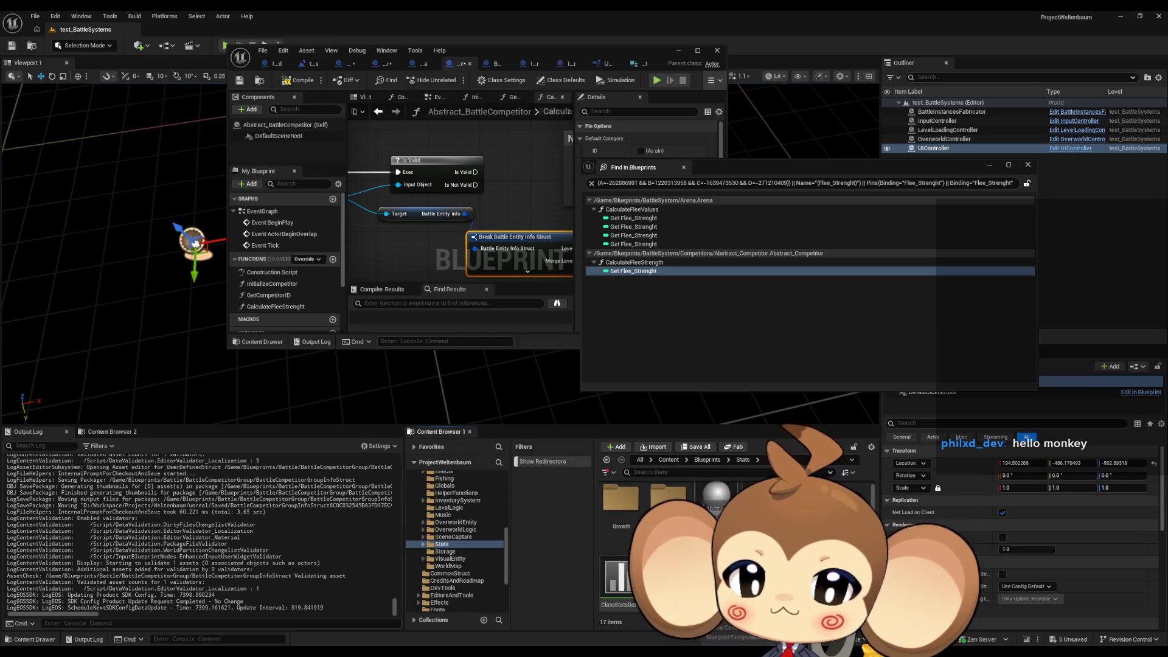
{"action": "double_click", "coordinate": [668, 505]}
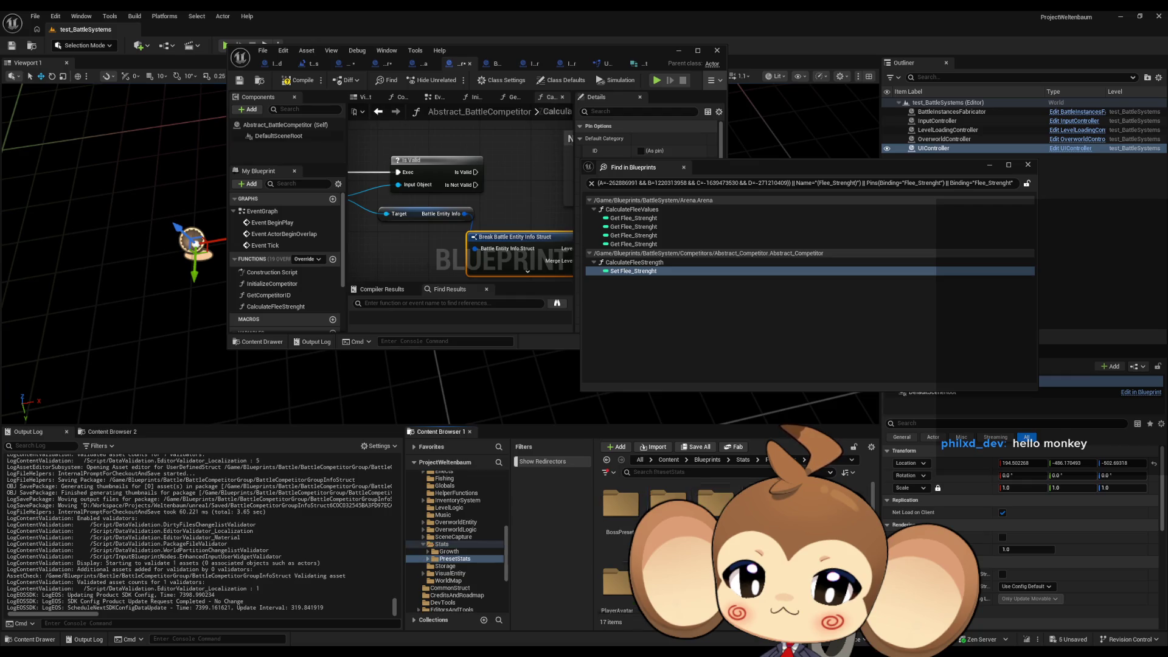
{"action": "double_click", "coordinate": [668, 504]}
{"action": "double_click", "coordinate": [669, 490]}
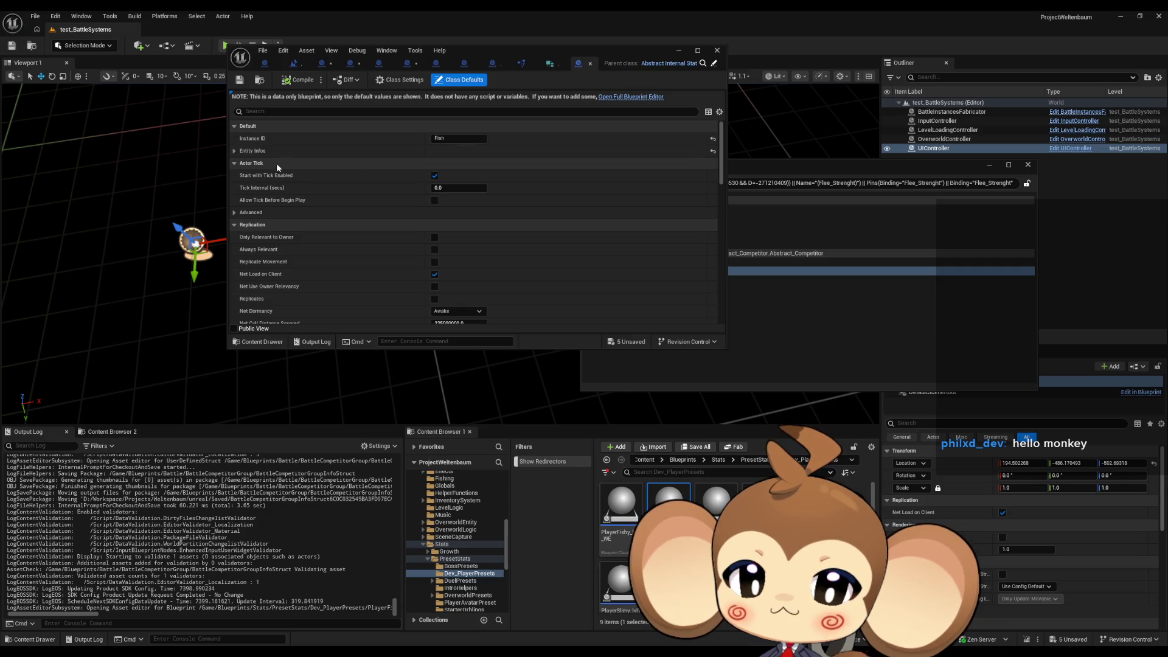
Review PlayerFishy's Entity Infos, then open and close the OverworldPresets Island05 preset.
{"action": "left_click", "coordinate": [249, 151]}
{"action": "scroll", "coordinate": [404, 202], "scroll_direction": "down", "scroll_amount": 3}
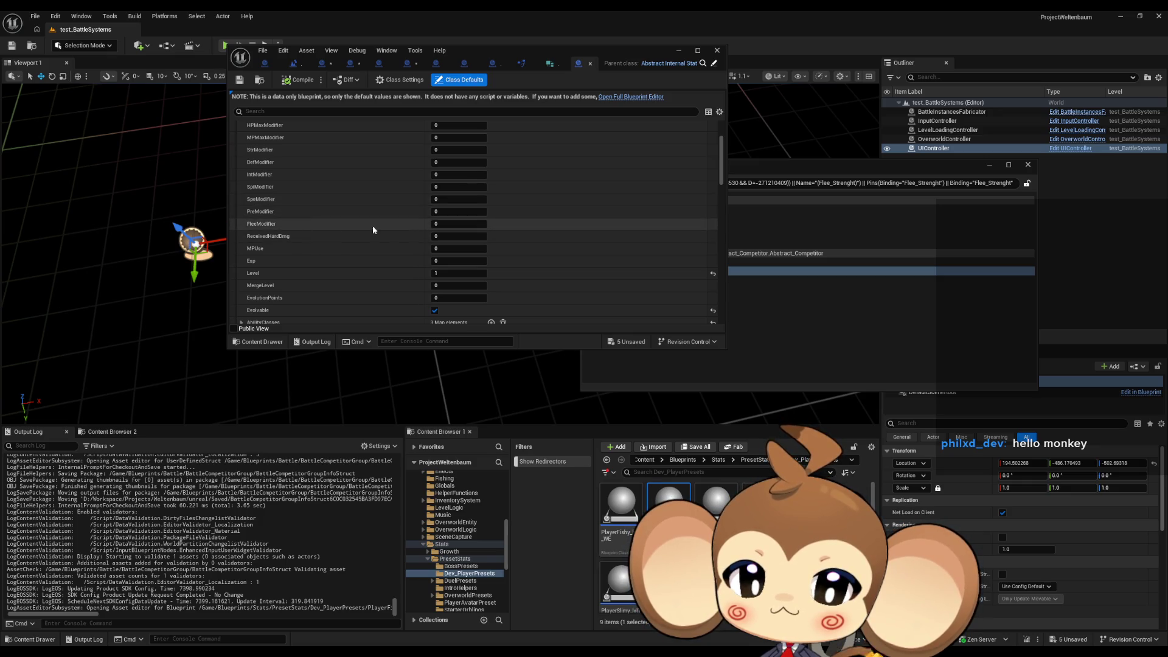
{"action": "left_click", "coordinate": [590, 64]}
{"action": "left_click", "coordinate": [754, 459]}
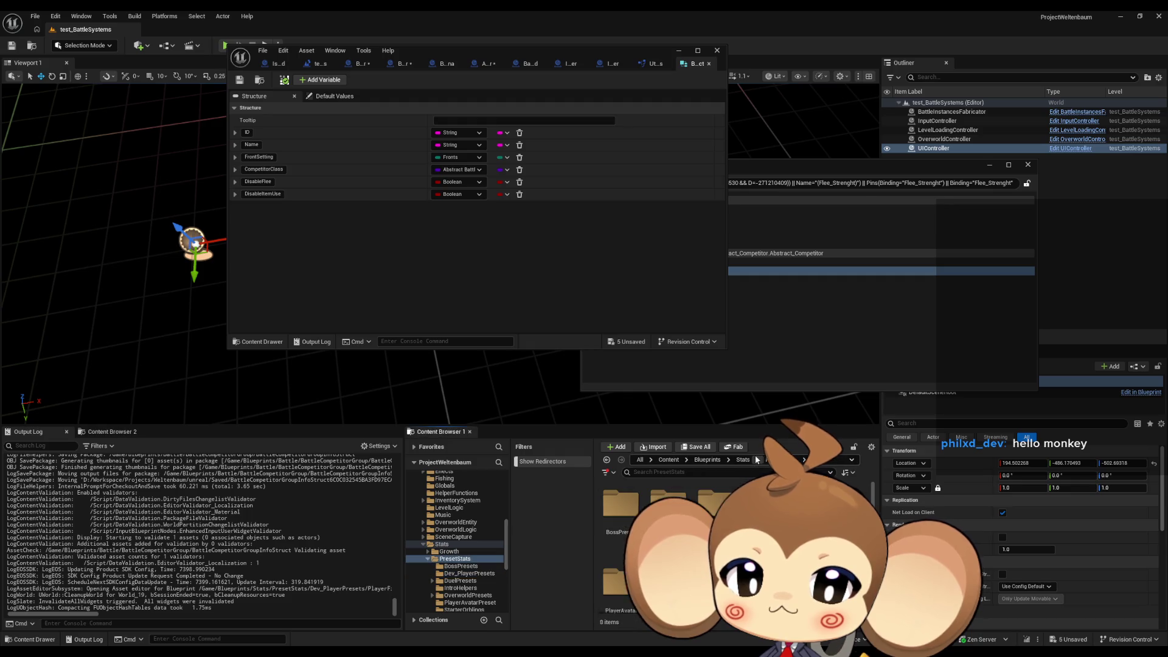
{"action": "double_click", "coordinate": [669, 517]}
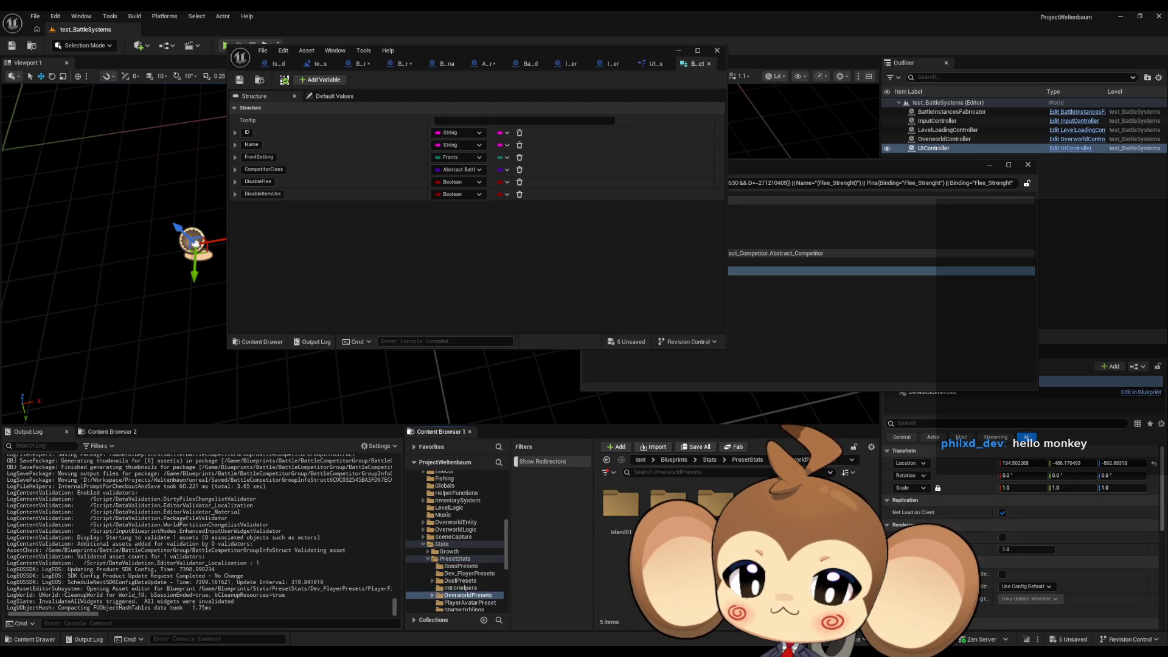
{"action": "left_click", "coordinate": [459, 544]}
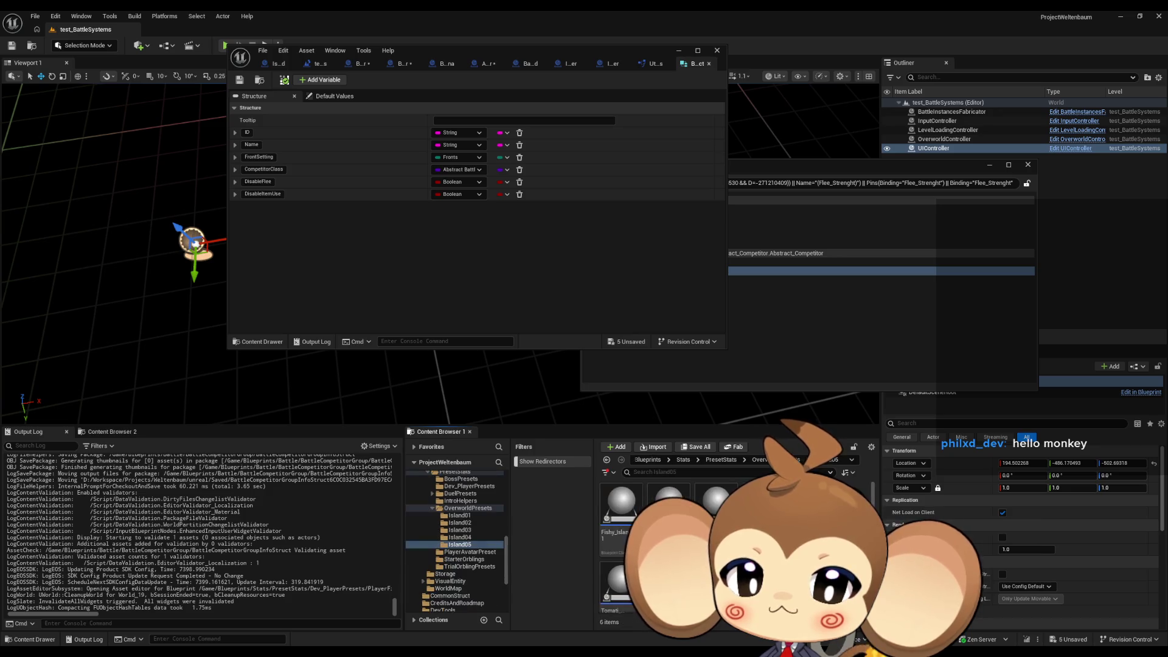
{"action": "double_click", "coordinate": [669, 505]}
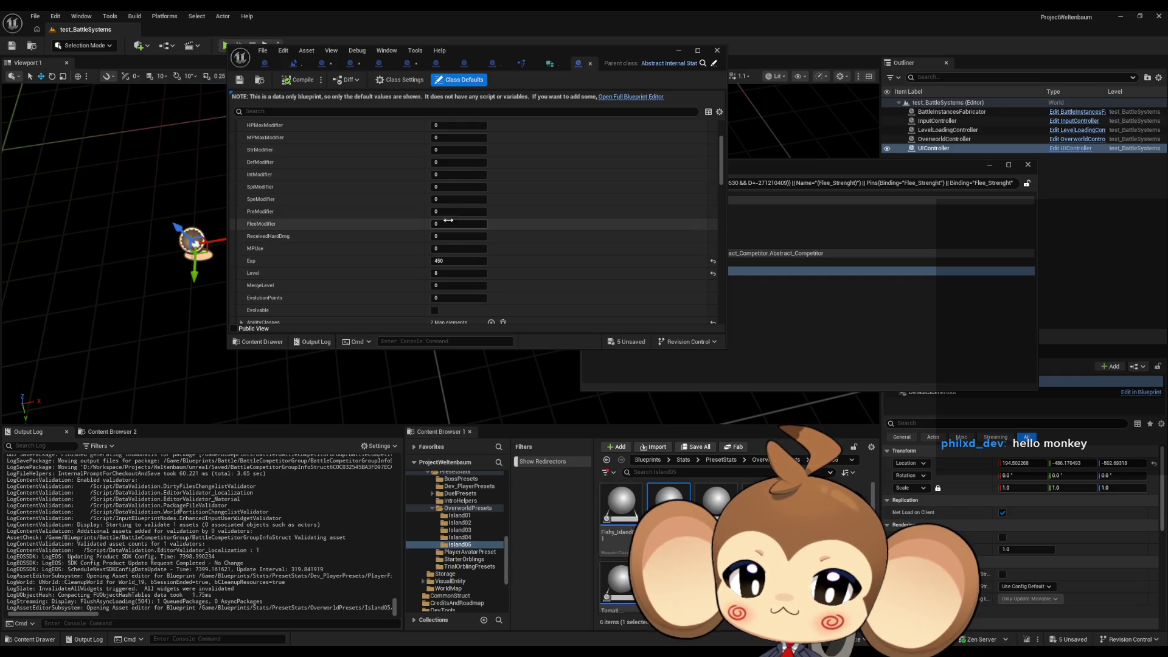
{"action": "left_click", "coordinate": [591, 64]}
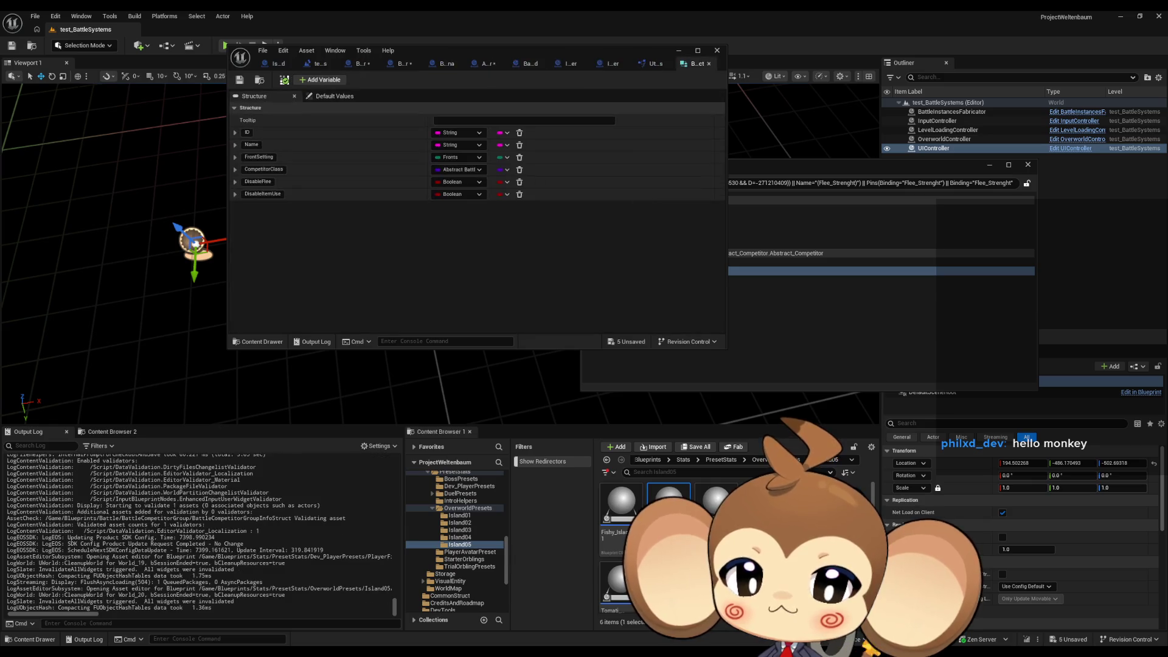
{"action": "left_click", "coordinate": [468, 508]}
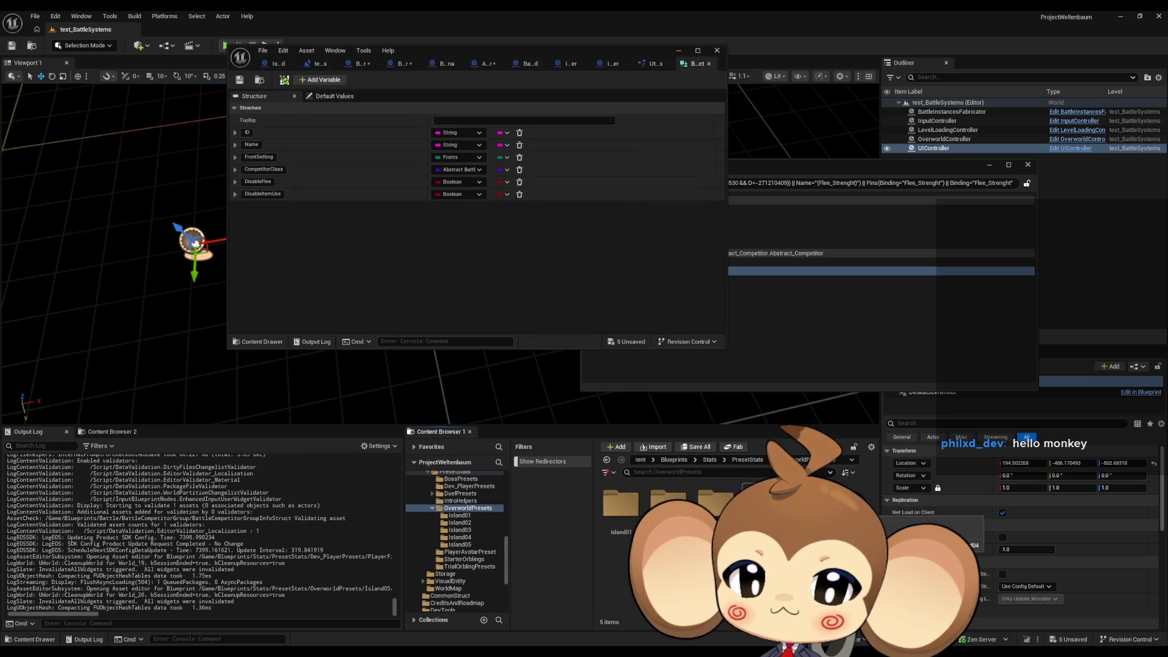
Open the Boss1 preset and inspect its FleeModifier value.
{"action": "key", "text": "alt+Left"}
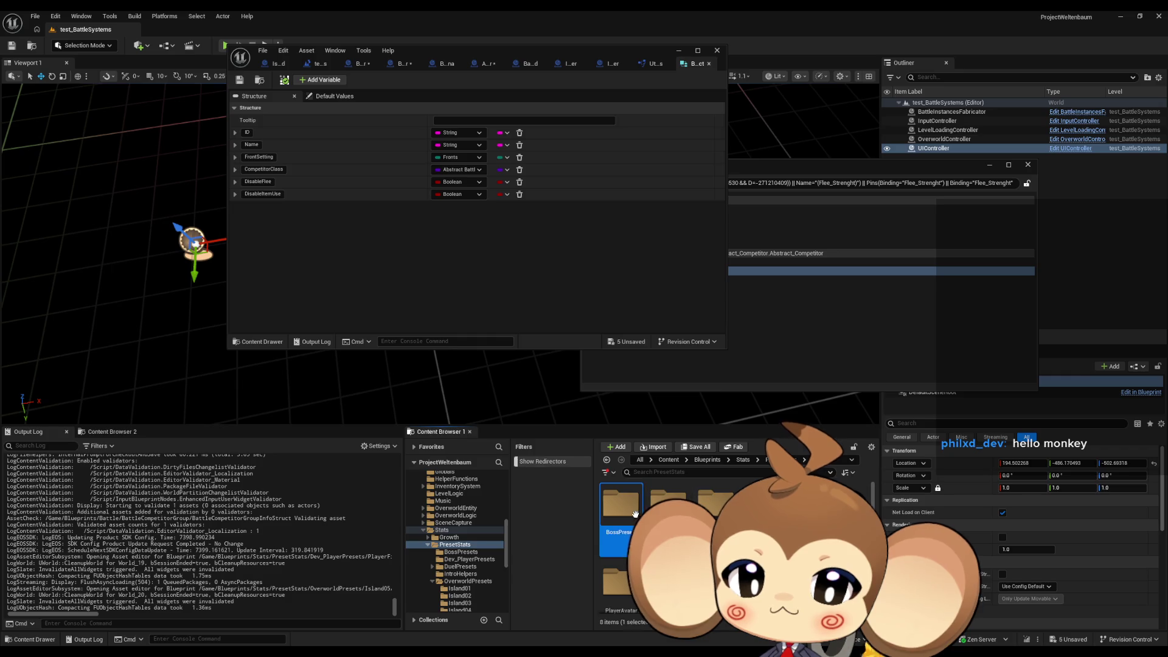
{"action": "left_click", "coordinate": [625, 519]}
{"action": "double_click", "coordinate": [624, 519]}
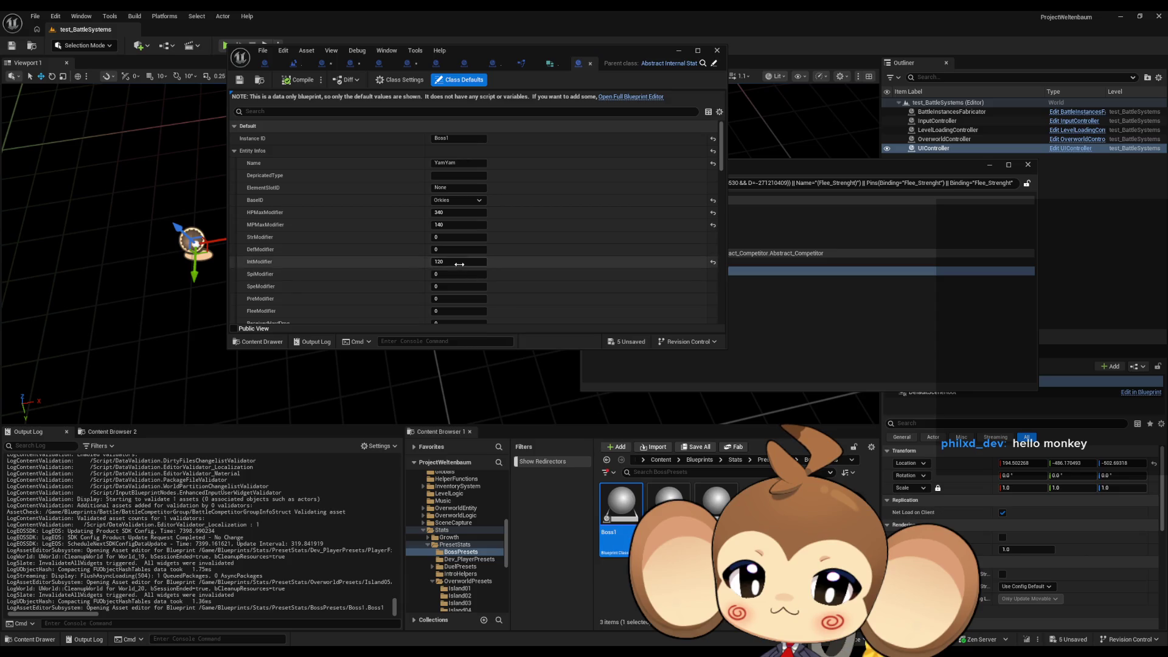
{"action": "scroll", "coordinate": [469, 272], "scroll_direction": "down", "scroll_amount": 5}
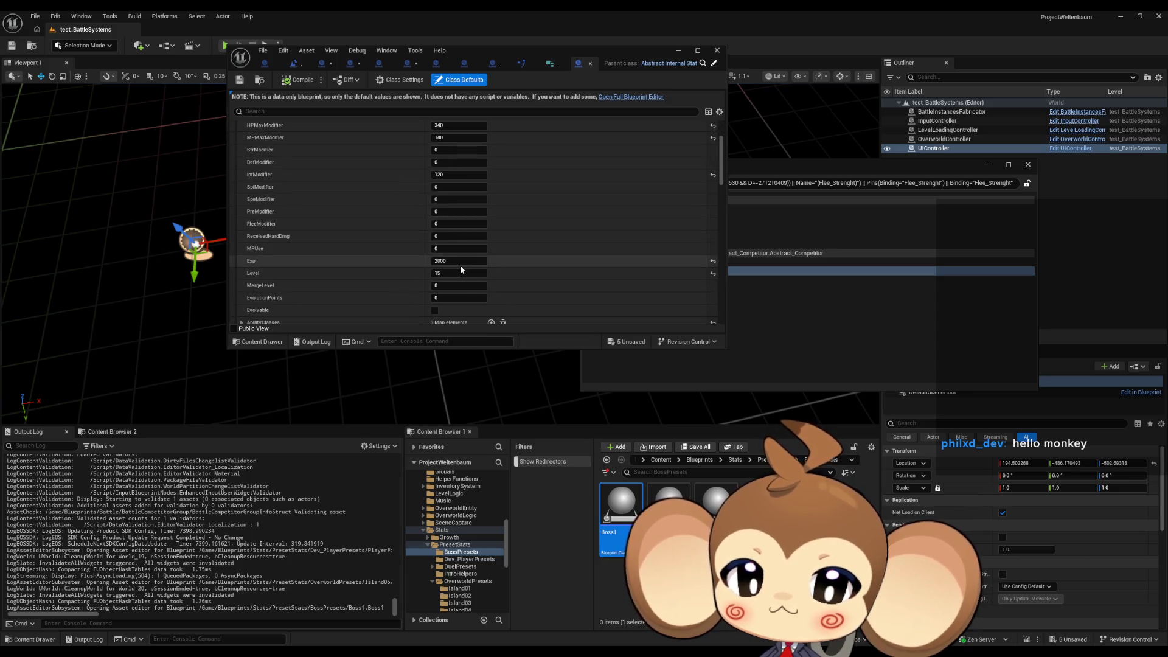
{"action": "left_click", "coordinate": [441, 224]}
{"action": "scroll", "coordinate": [509, 274], "scroll_direction": "down", "scroll_amount": 3}
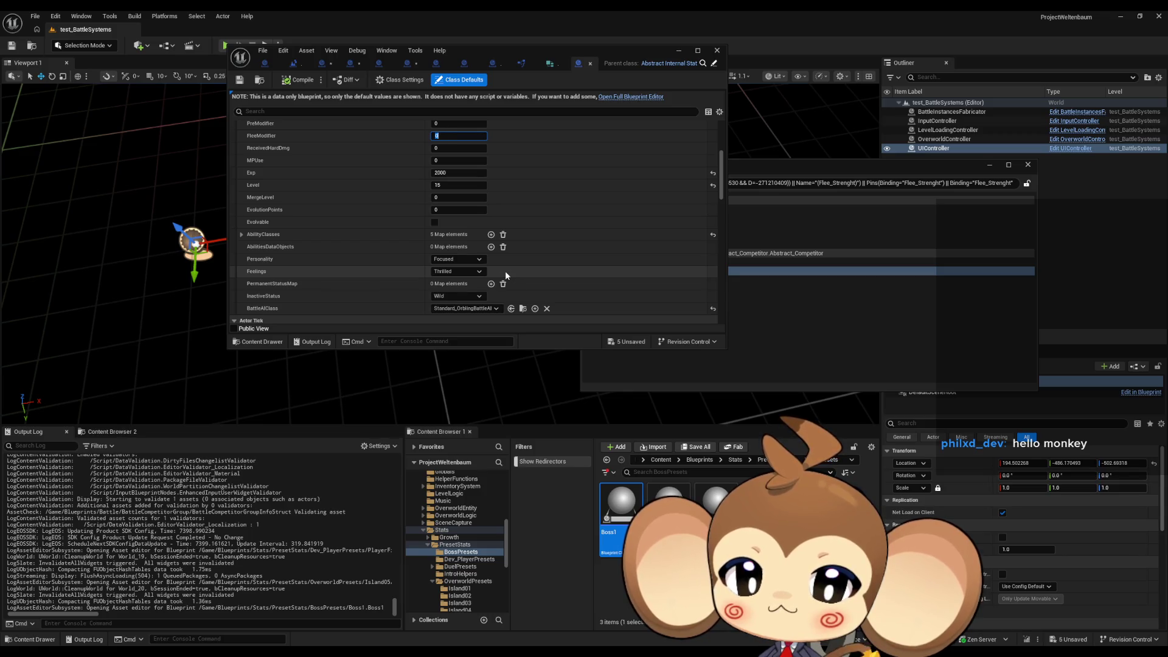
{"action": "scroll", "coordinate": [494, 269], "scroll_direction": "up", "scroll_amount": 6}
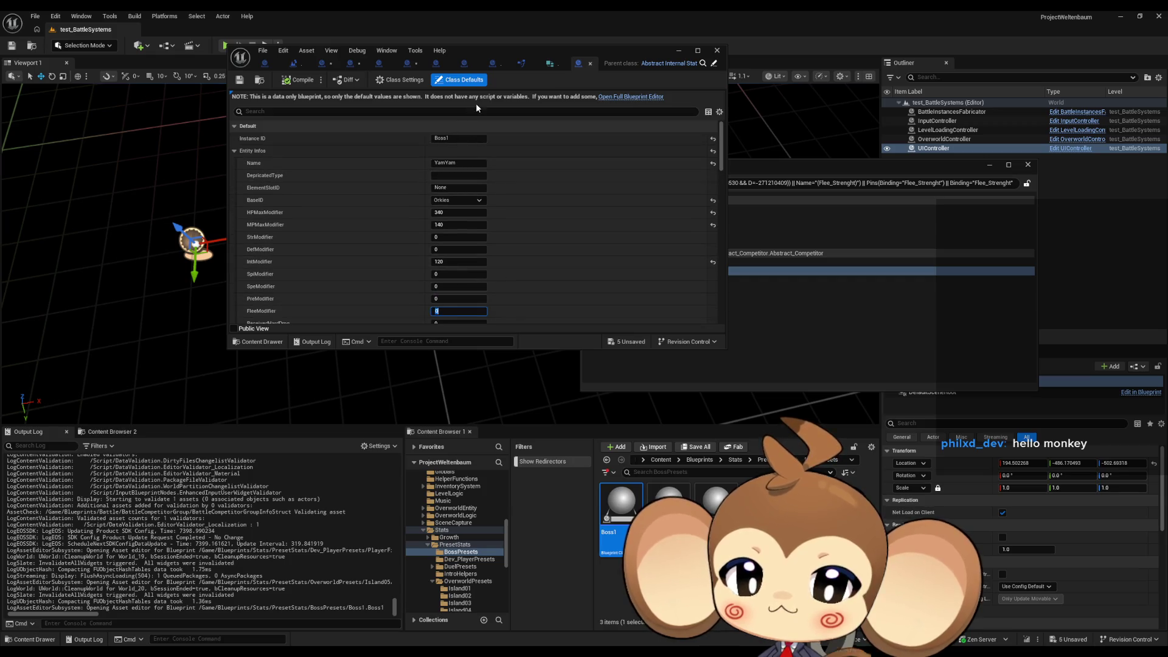
{"action": "scroll", "coordinate": [545, 224], "scroll_direction": "down", "scroll_amount": 1}
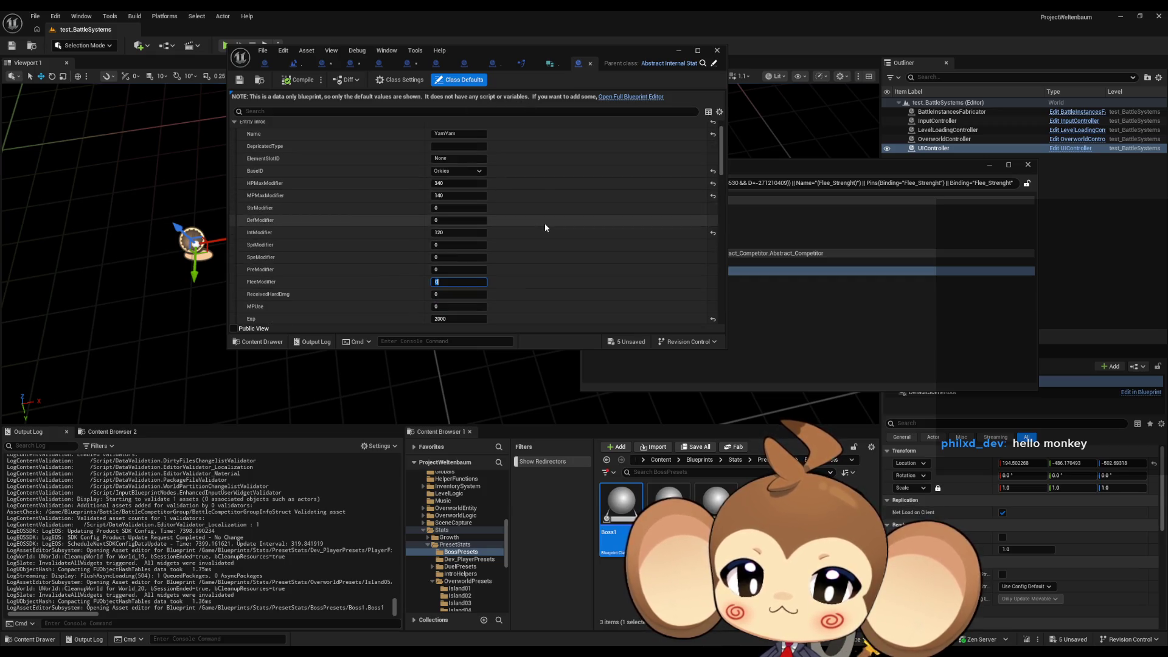
{"action": "left_click", "coordinate": [590, 64]}
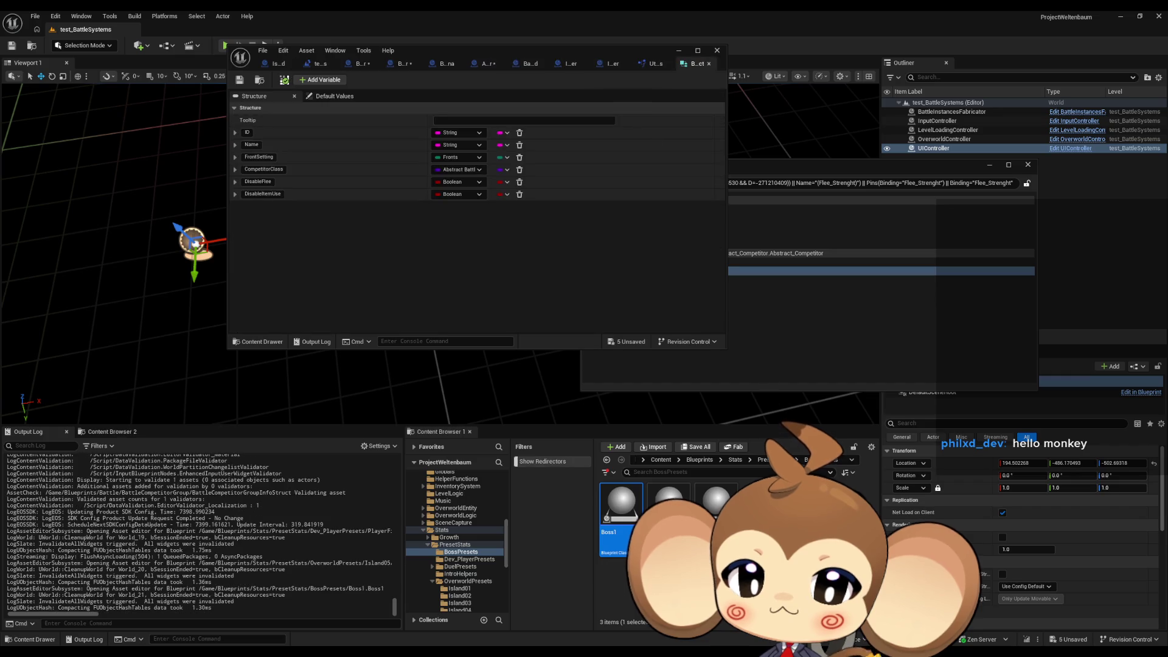
Check the TrialOrblingPresets TO_2_1 preset, then show Battle_Controller's graph full-screen.
{"action": "left_click", "coordinate": [455, 545]}
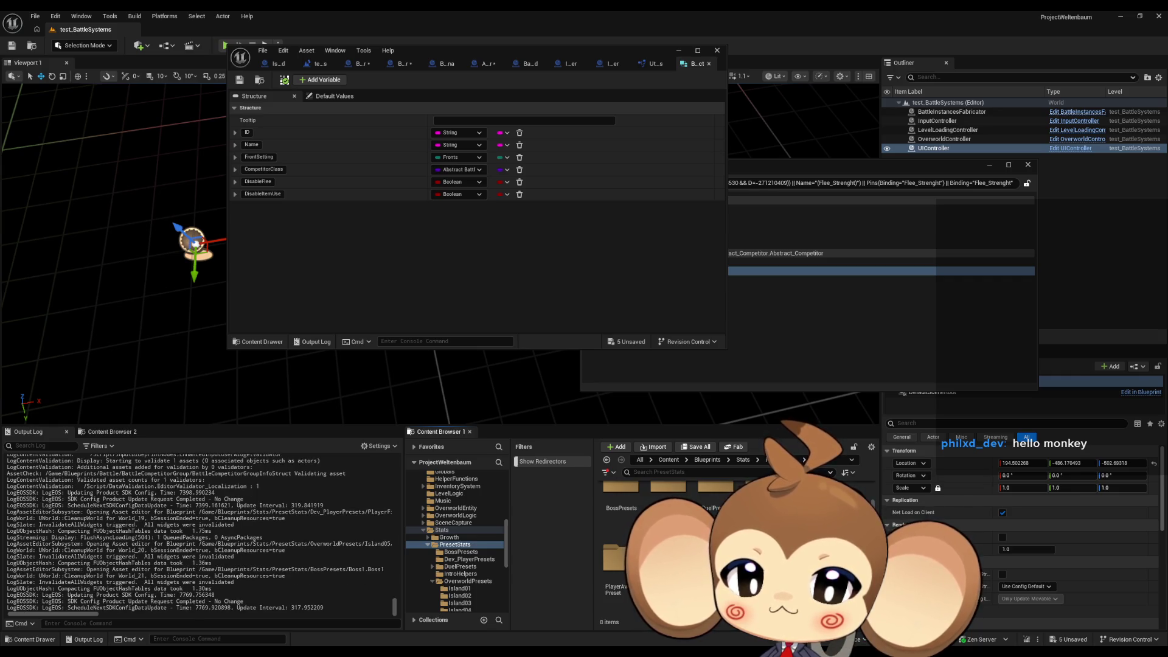
{"action": "double_click", "coordinate": [715, 557]}
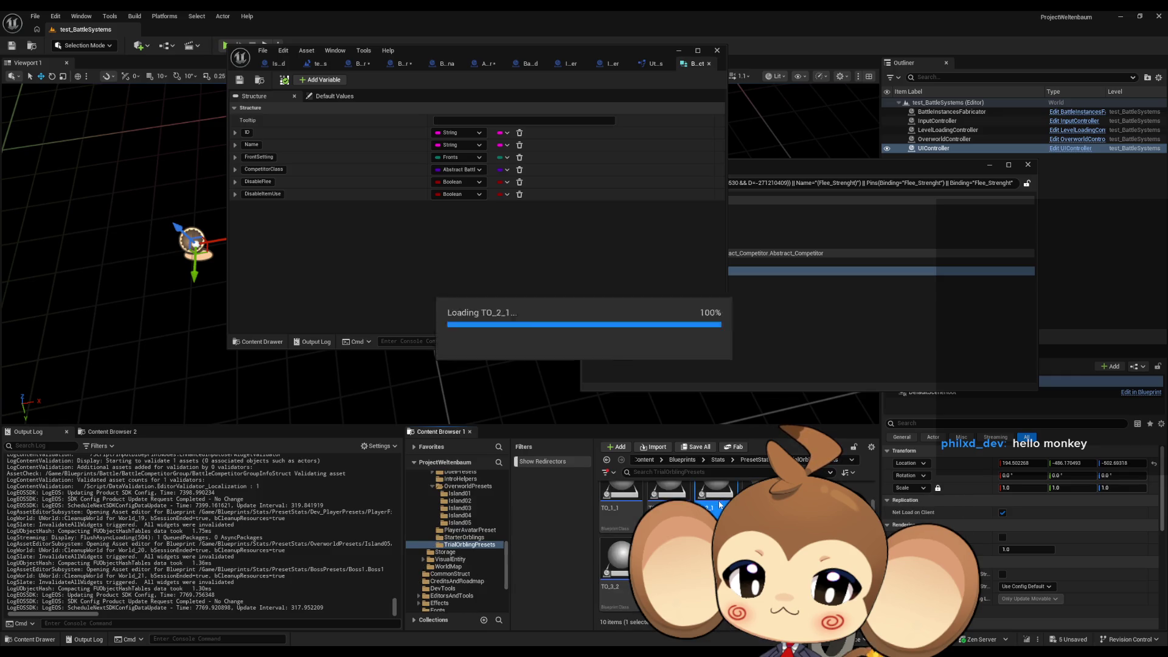
{"action": "double_click", "coordinate": [720, 505]}
{"action": "scroll", "coordinate": [454, 243], "scroll_direction": "down", "scroll_amount": 5}
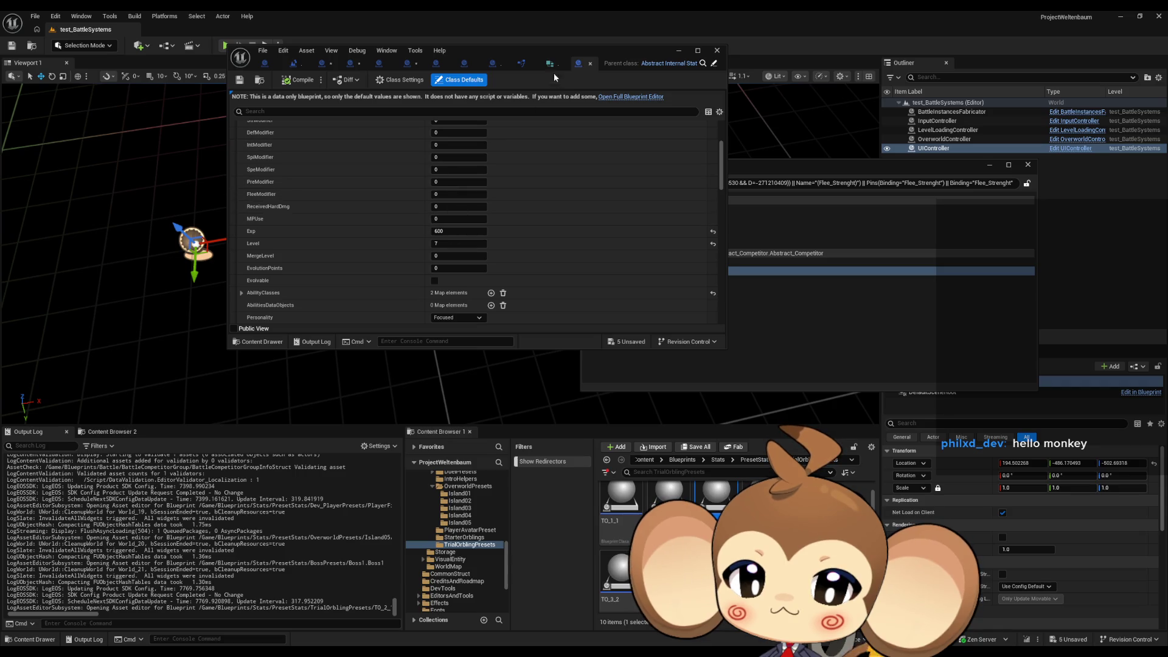
{"action": "left_click", "coordinate": [589, 63]}
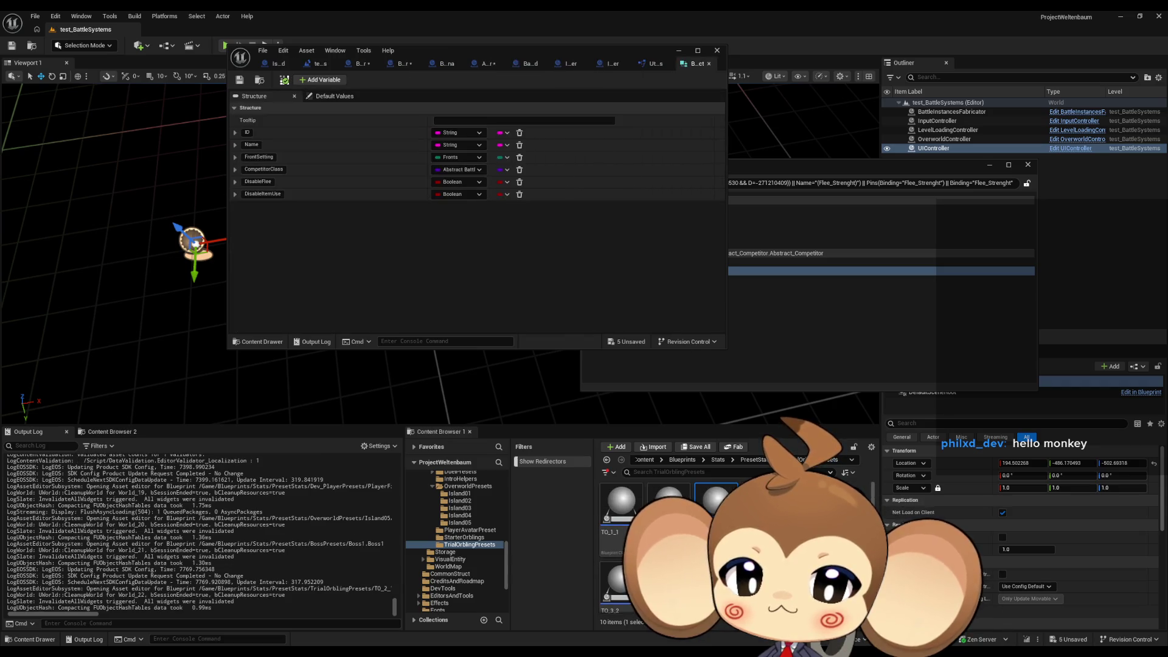
{"action": "left_click_drag", "start_coordinate": [559, 56], "coordinate": [703, 206]}
{"action": "double_click", "coordinate": [703, 206]}
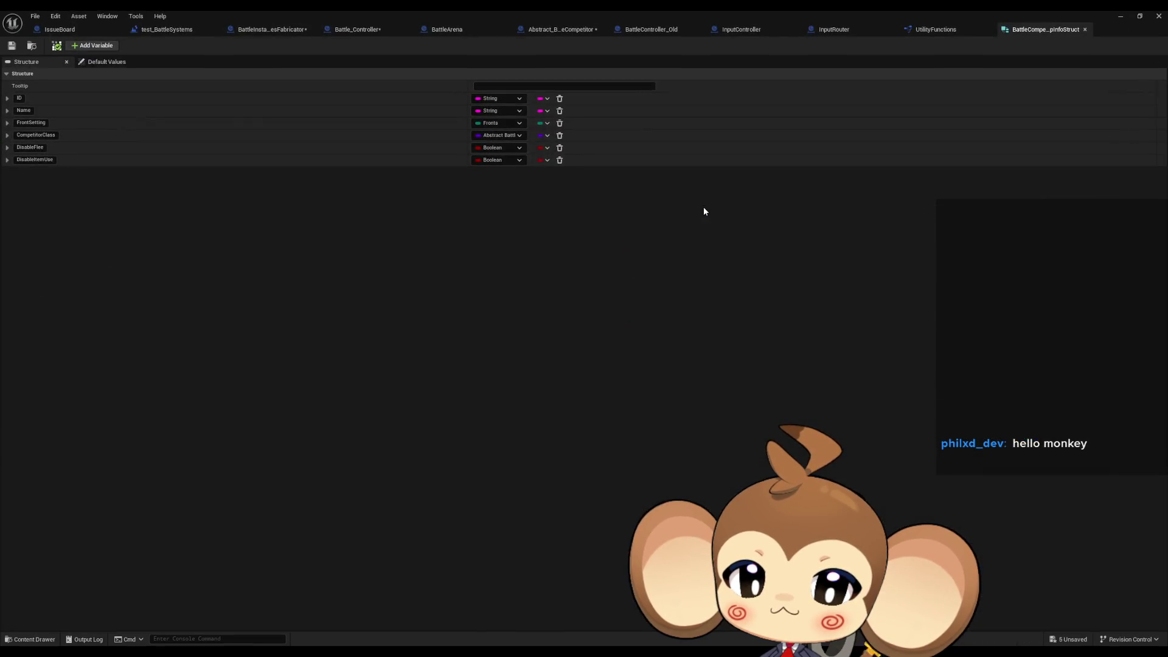
{"action": "left_click", "coordinate": [350, 31]}
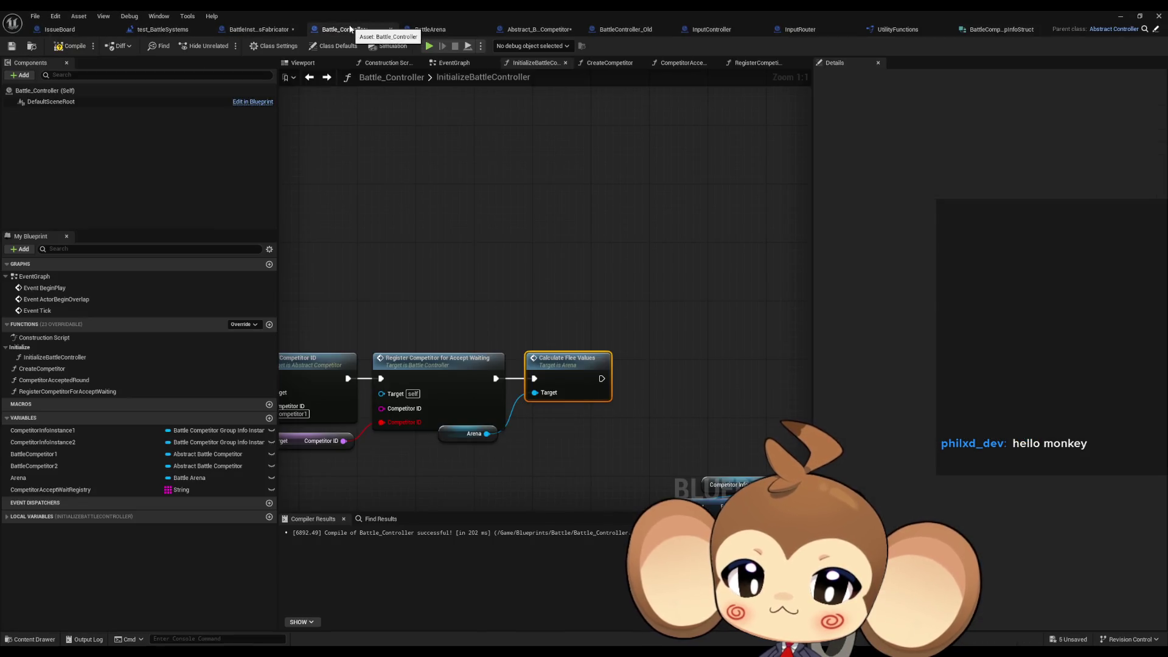
Survey the InitializeBattleController graph and compare it with BattleController_Old's TryFlee graph.
{"action": "scroll", "coordinate": [691, 261], "scroll_direction": "down", "scroll_amount": 7}
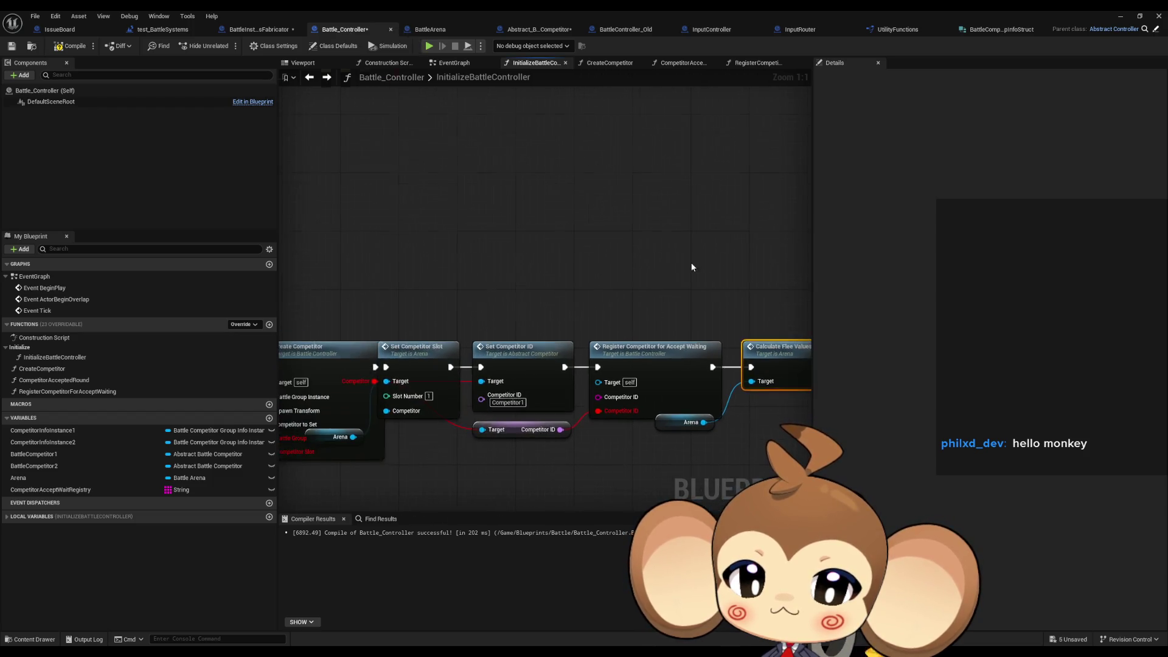
{"action": "left_click_drag", "start_coordinate": [554, 256], "coordinate": [561, 264]}
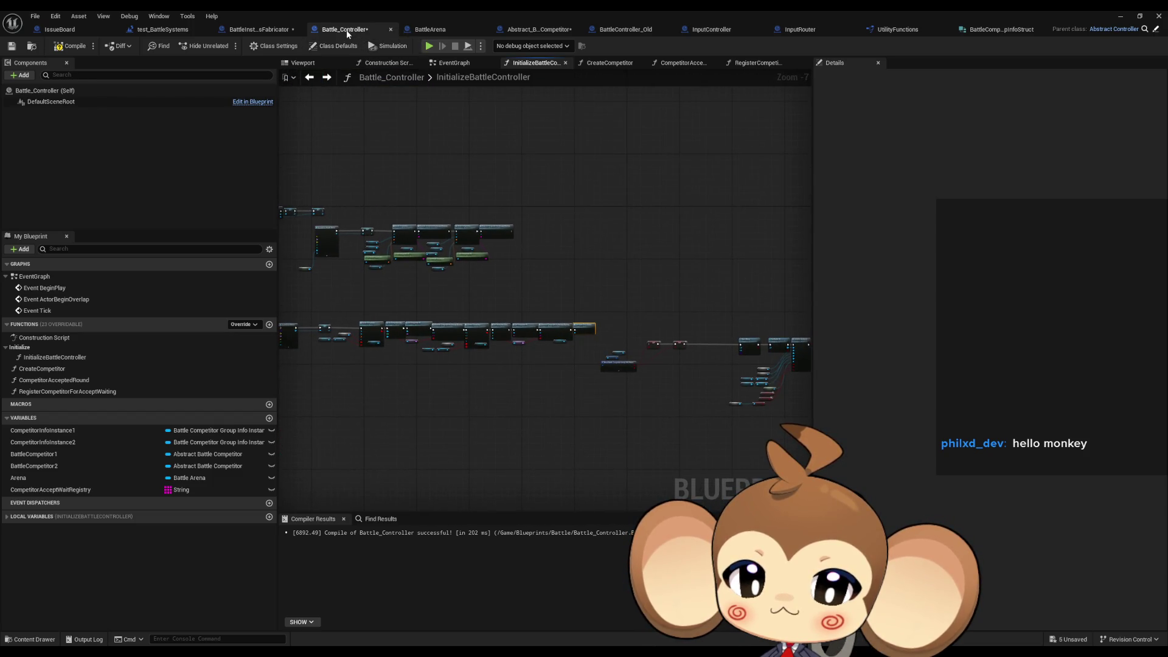
{"action": "scroll", "coordinate": [575, 312], "scroll_direction": "up", "scroll_amount": 5}
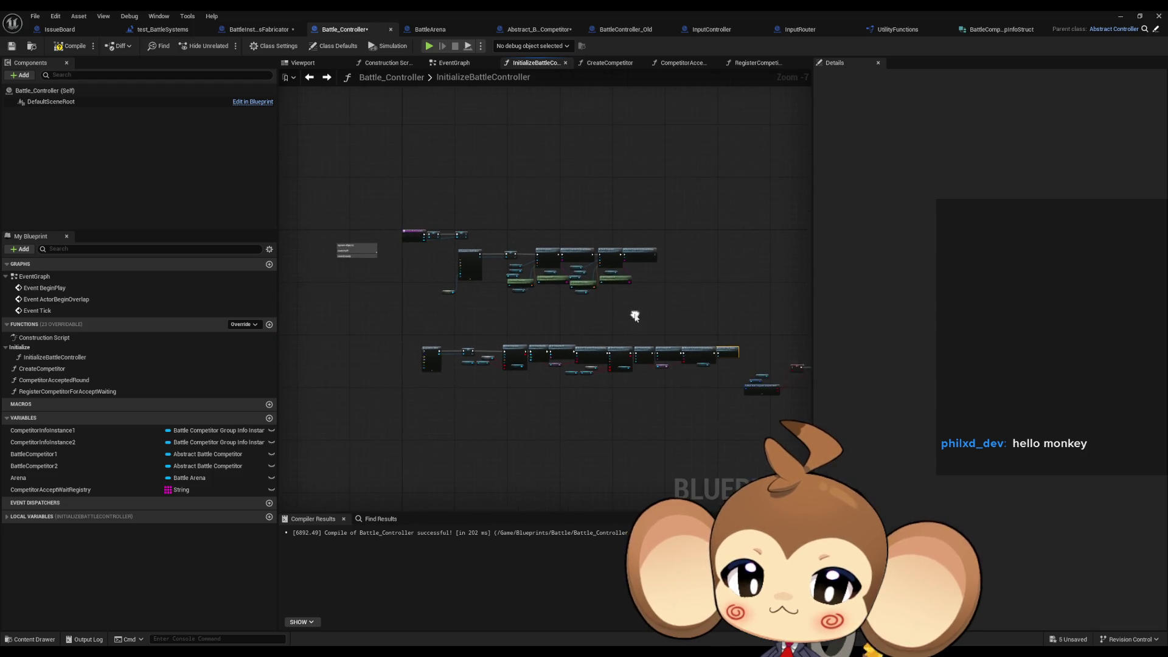
{"action": "left_click_drag", "start_coordinate": [464, 286], "coordinate": [486, 134]}
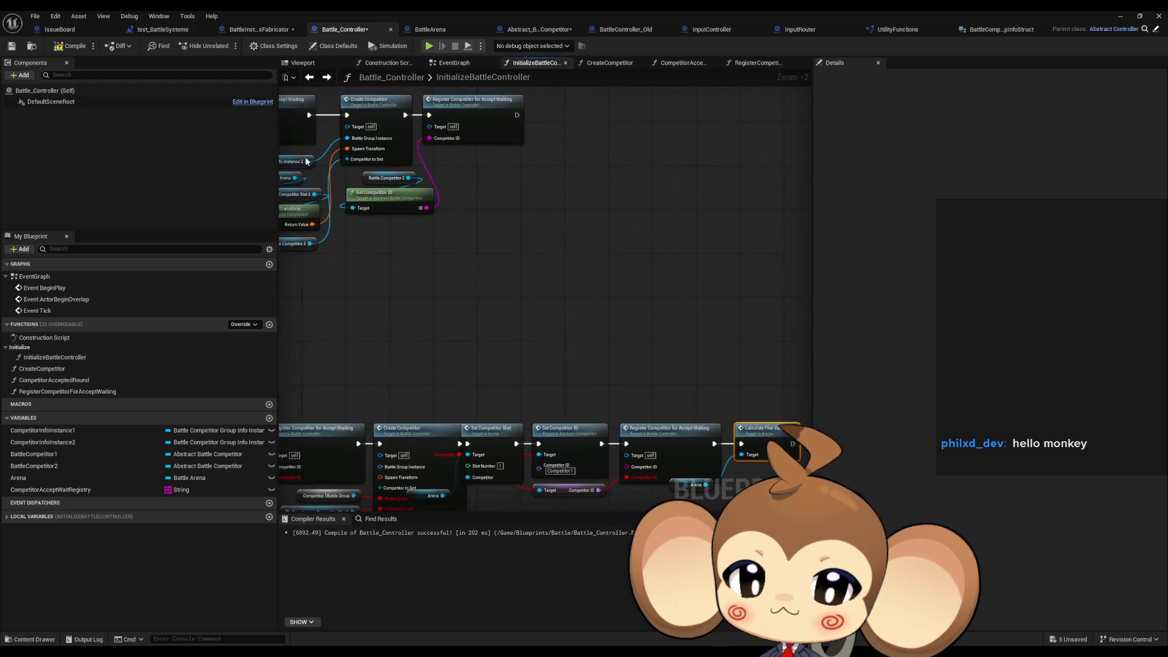
{"action": "scroll", "coordinate": [568, 345], "scroll_direction": "down", "scroll_amount": 2}
{"action": "scroll", "coordinate": [572, 373], "scroll_direction": "up", "scroll_amount": 4}
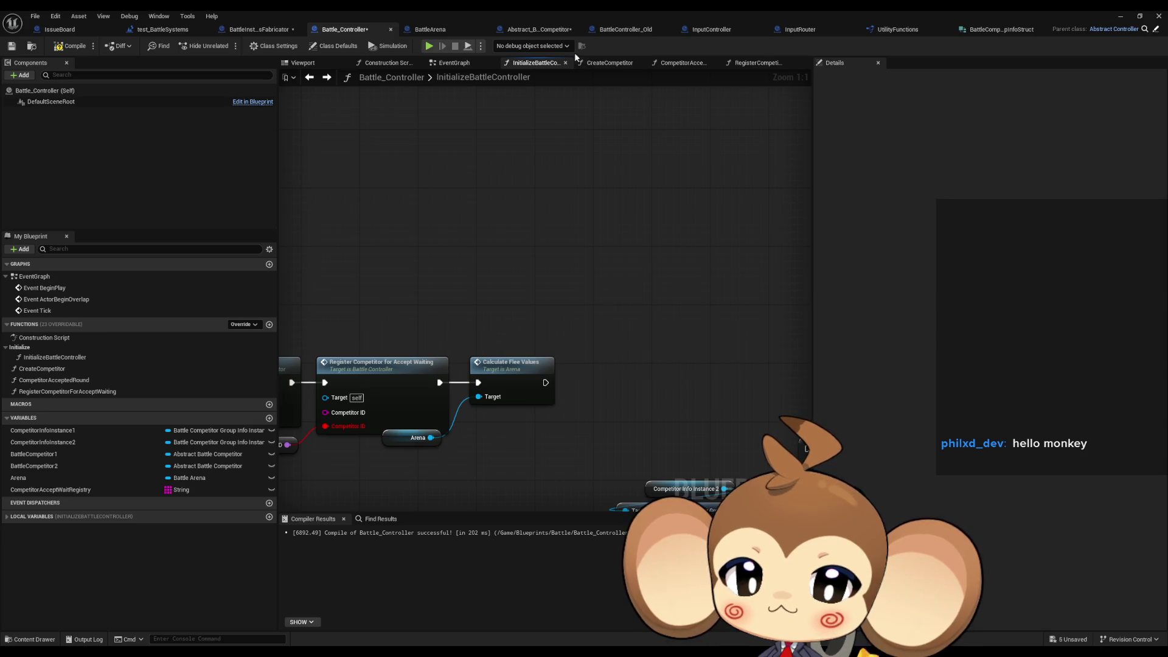
{"action": "left_click", "coordinate": [626, 31]}
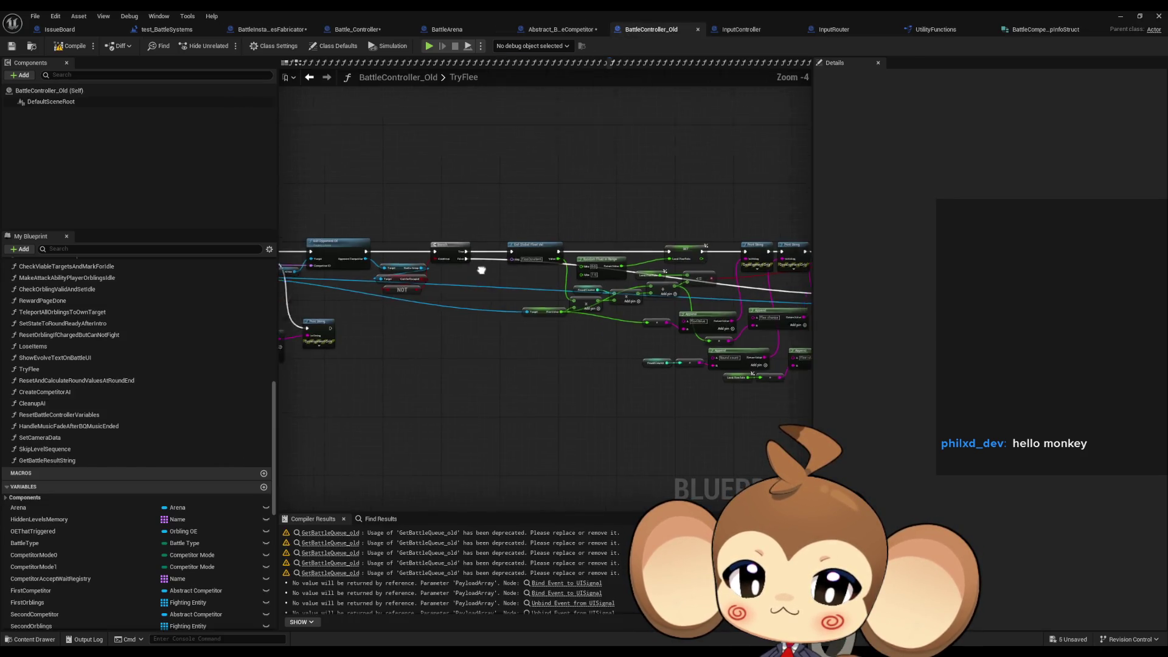
{"action": "scroll", "coordinate": [398, 275], "scroll_direction": "up", "scroll_amount": 3}
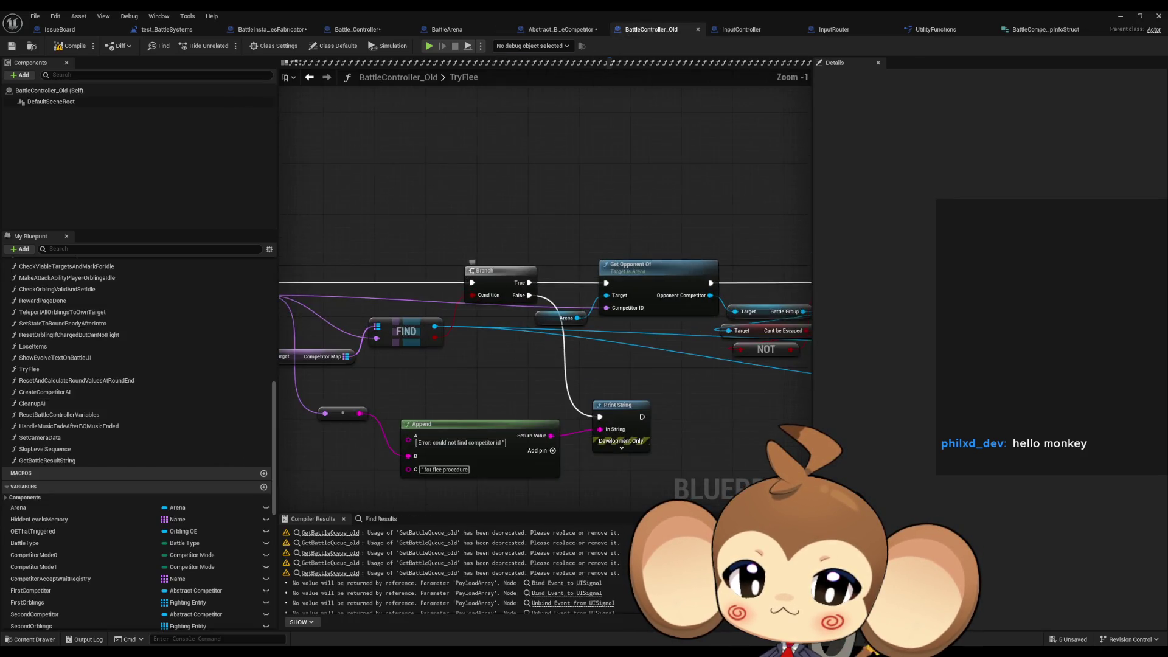
Search all blueprints for Flee_Value references and jump to its use in TryFlee.
{"action": "left_click", "coordinate": [358, 31]}
{"action": "scroll", "coordinate": [509, 275], "scroll_direction": "up", "scroll_amount": 3}
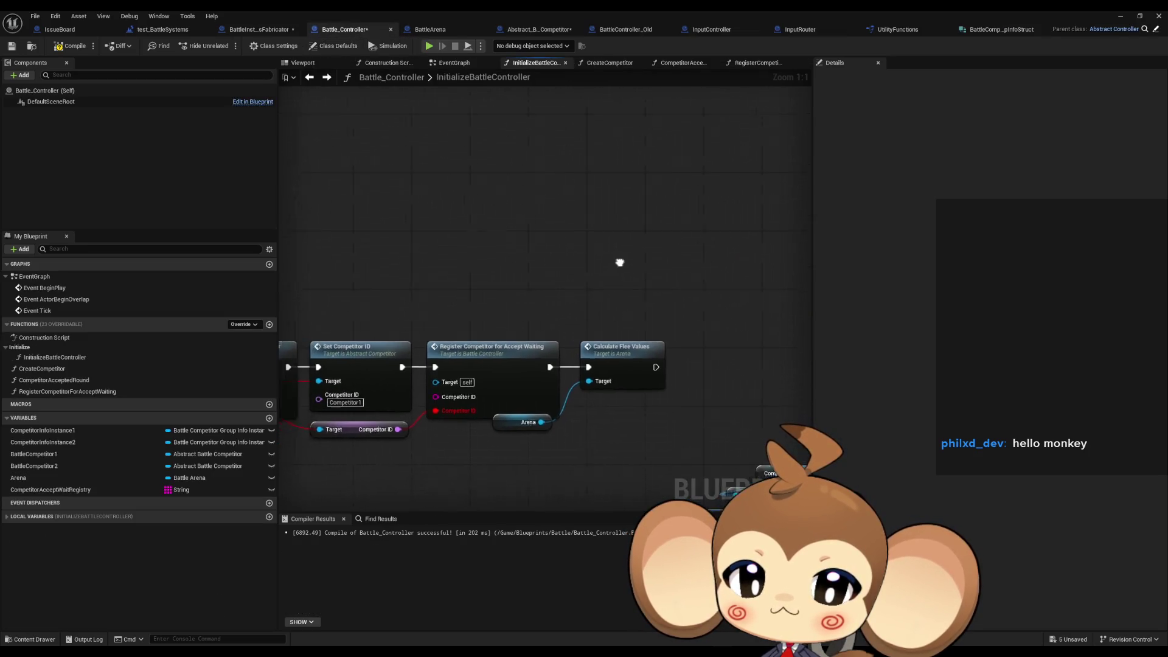
{"action": "left_click", "coordinate": [681, 347]}
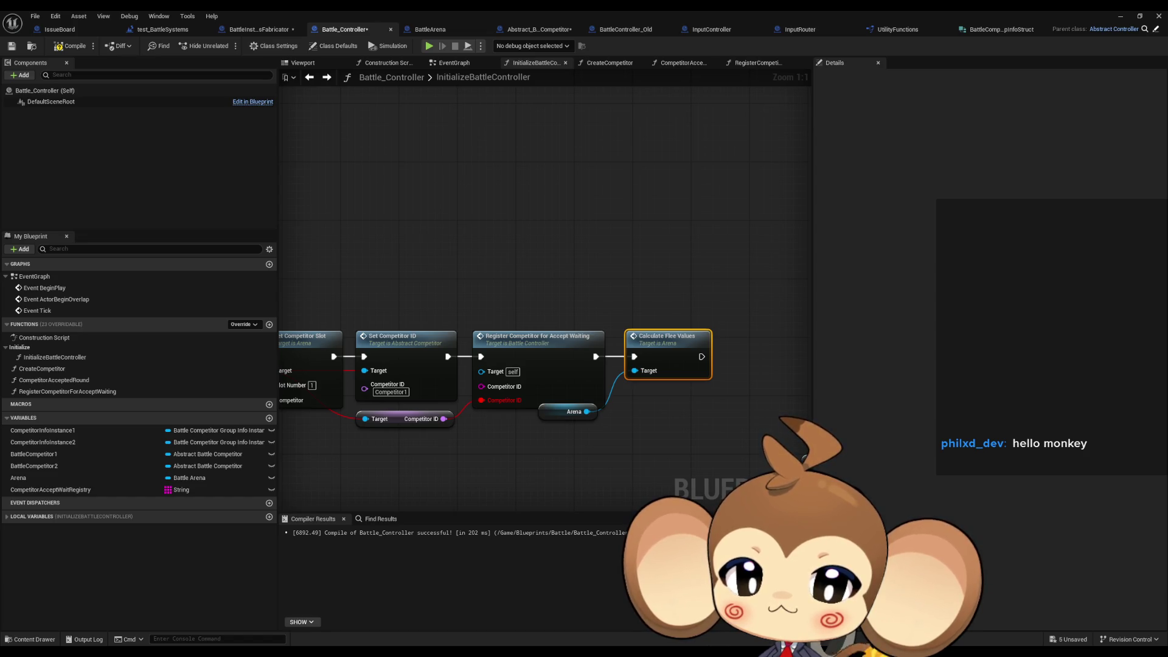
{"action": "key", "text": "shift+alt+f"}
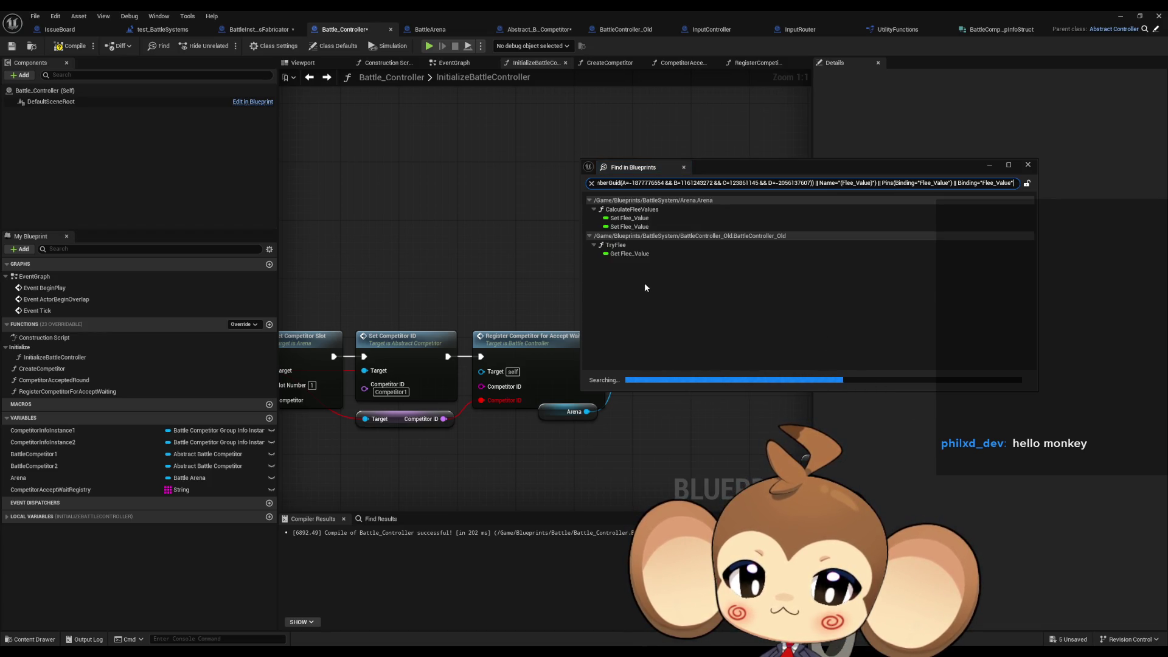
{"action": "double_click", "coordinate": [633, 254]}
Inspect TryFlee's Local Flee Role, Round Counter and Flee Value variables, then open GetGlobalFloatVal.
{"action": "mouse_move", "coordinate": [521, 338]}
{"action": "left_mouse_down"}
{"action": "mouse_move", "coordinate": [896, 440]}
{"action": "mouse_move", "coordinate": [777, 435]}
{"action": "mouse_move", "coordinate": [608, 396]}
{"action": "mouse_move", "coordinate": [588, 366]}
{"action": "mouse_move", "coordinate": [184, 357]}
{"action": "mouse_move", "coordinate": [473, 314]}
{"action": "mouse_move", "coordinate": [450, 365]}
{"action": "mouse_move", "coordinate": [497, 321]}
{"action": "left_mouse_up"}
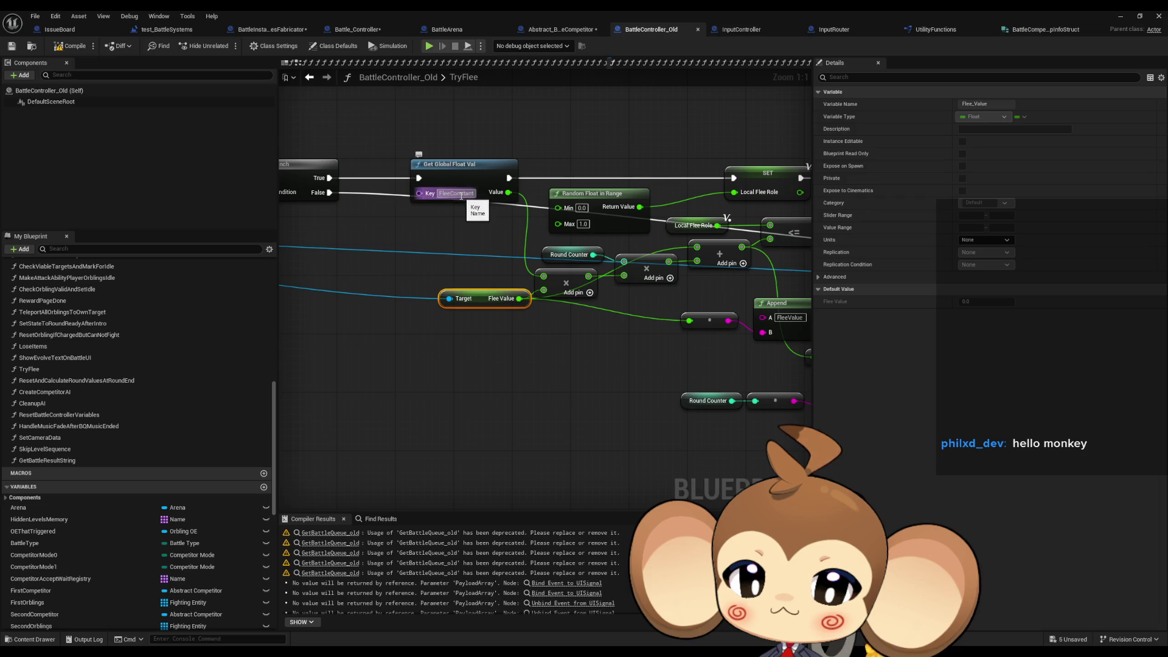
{"action": "left_click_drag", "start_coordinate": [631, 321], "coordinate": [531, 352]}
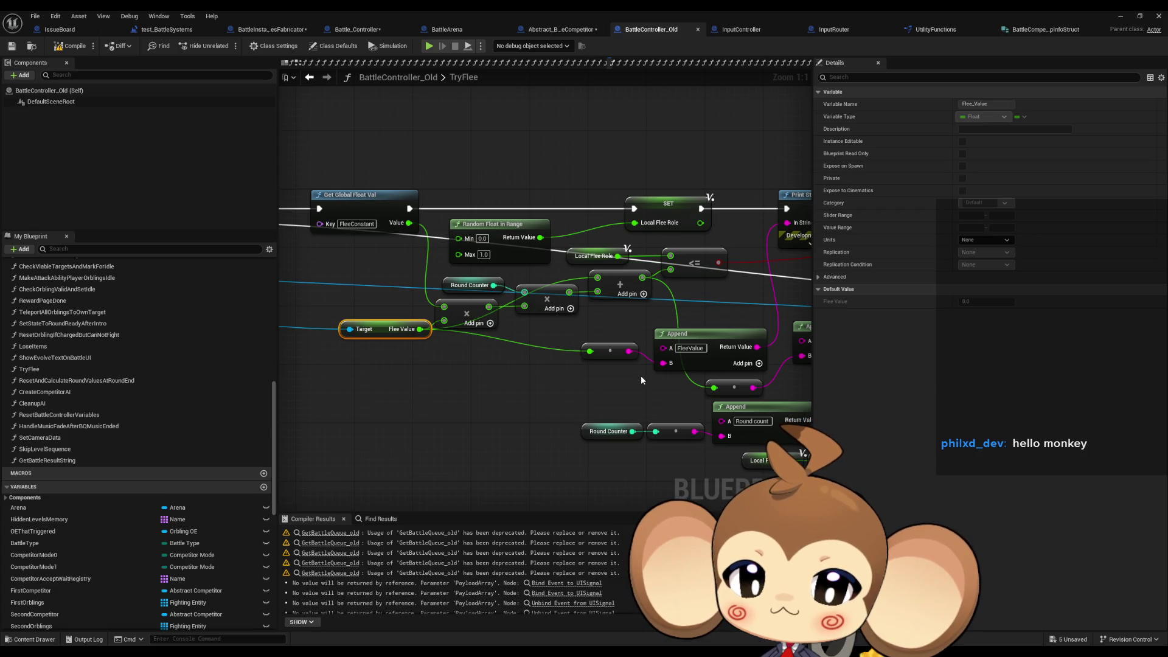
{"action": "left_click_drag", "start_coordinate": [636, 374], "coordinate": [551, 383]}
{"action": "left_click", "coordinate": [506, 261]}
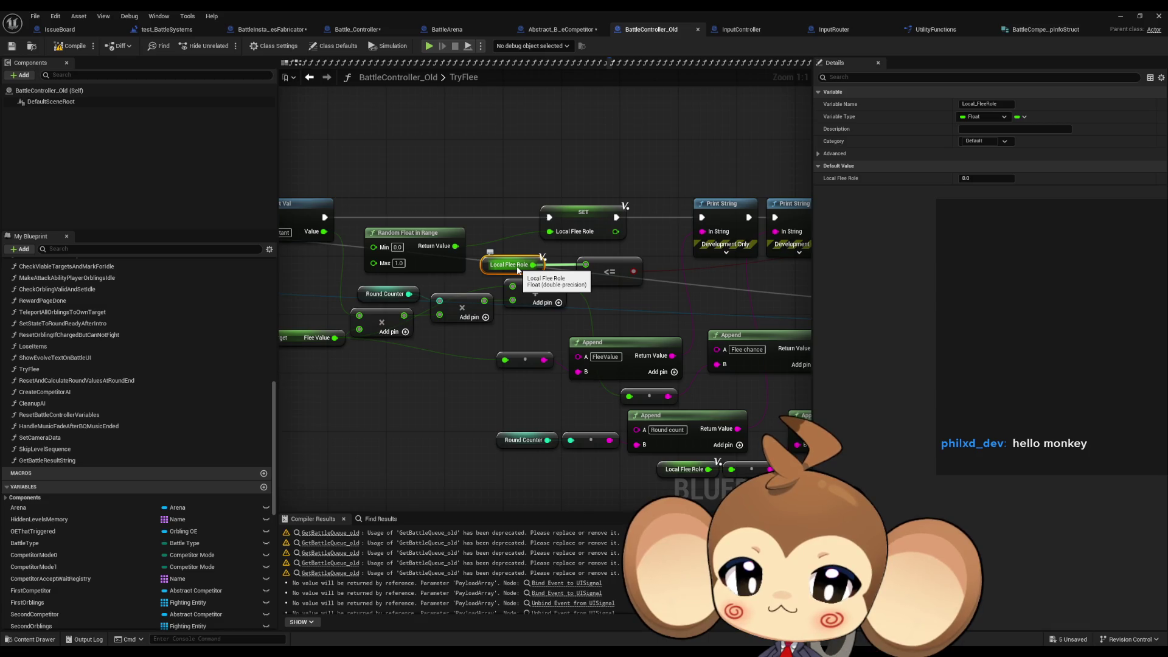
{"action": "mouse_move", "coordinate": [662, 311]}
{"action": "left_mouse_down"}
{"action": "mouse_move", "coordinate": [562, 309]}
{"action": "mouse_move", "coordinate": [689, 298]}
{"action": "left_mouse_up"}
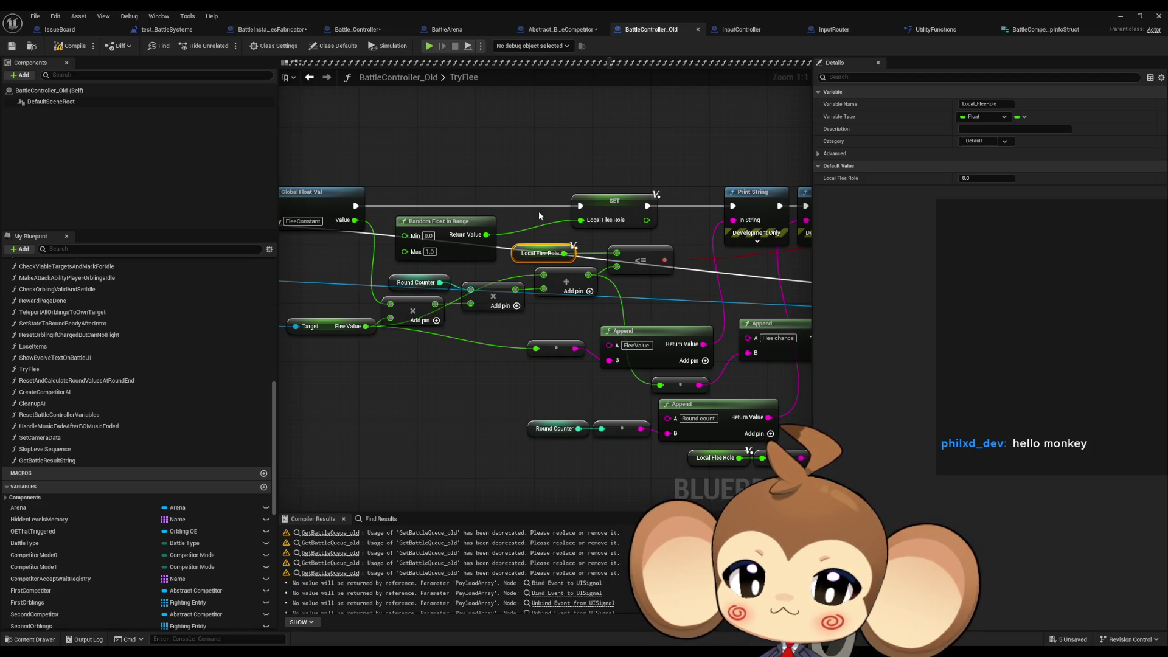
{"action": "left_click", "coordinate": [416, 284]}
{"action": "left_click_drag", "start_coordinate": [404, 297], "coordinate": [503, 300]}
{"action": "left_click", "coordinate": [430, 333]}
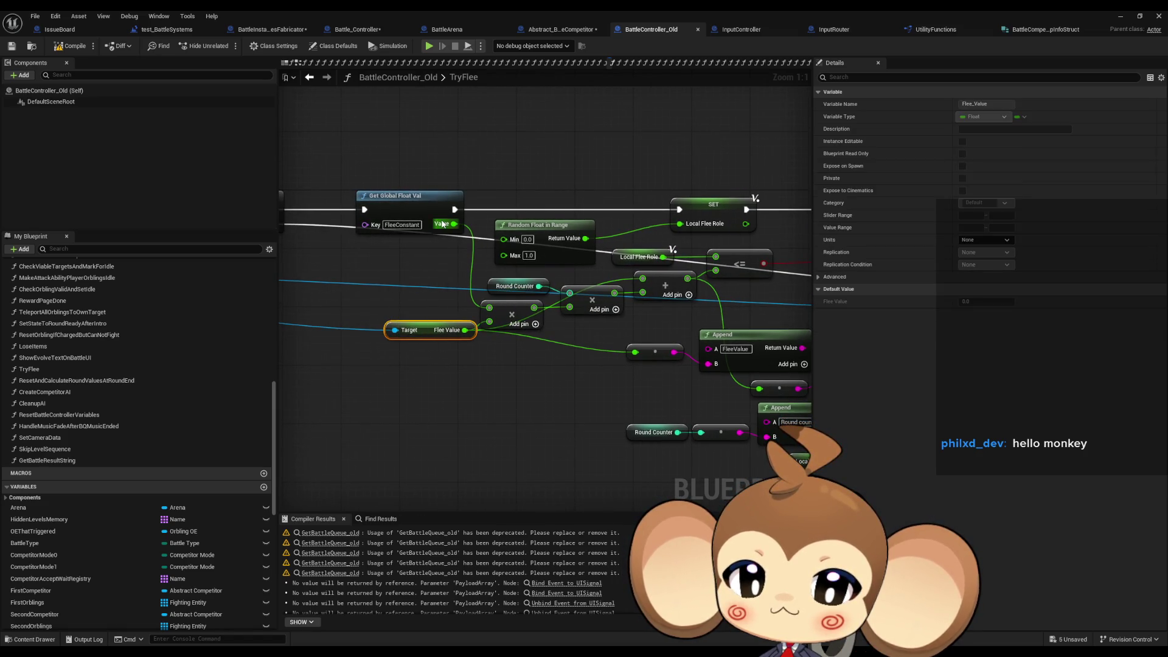
{"action": "double_click", "coordinate": [419, 211]}
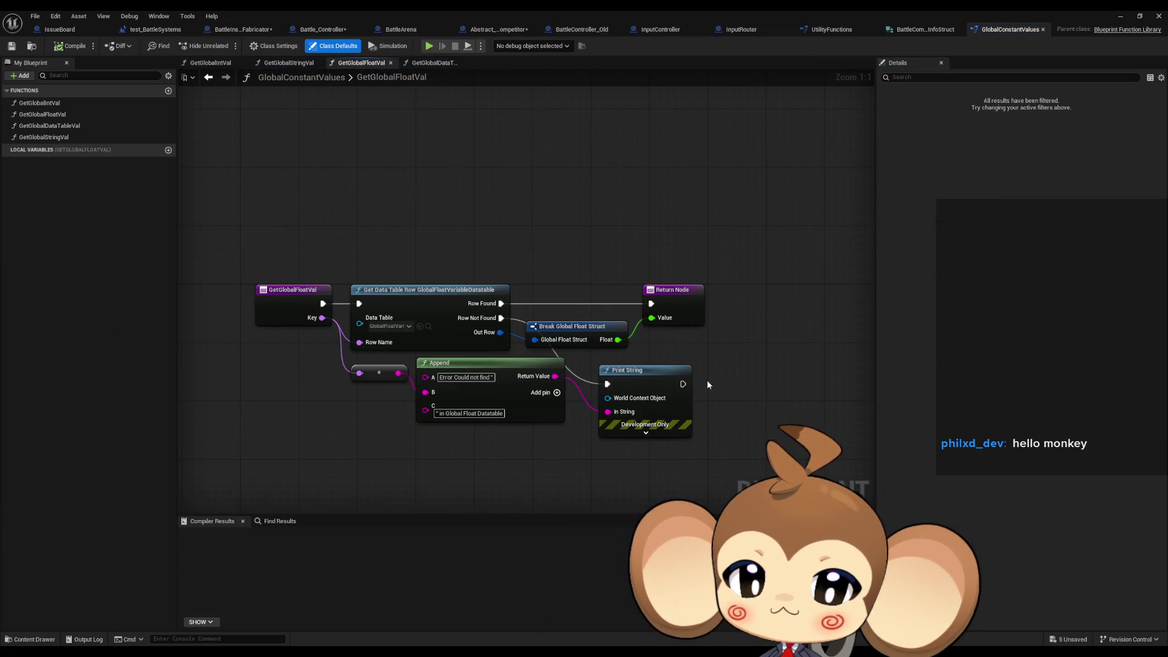
Check FleeConstant (0.2) in the global float data table, then return to Abstract_BattleCompetitor's CalculateFleeStrenght.
{"action": "double_click", "coordinate": [477, 10]}
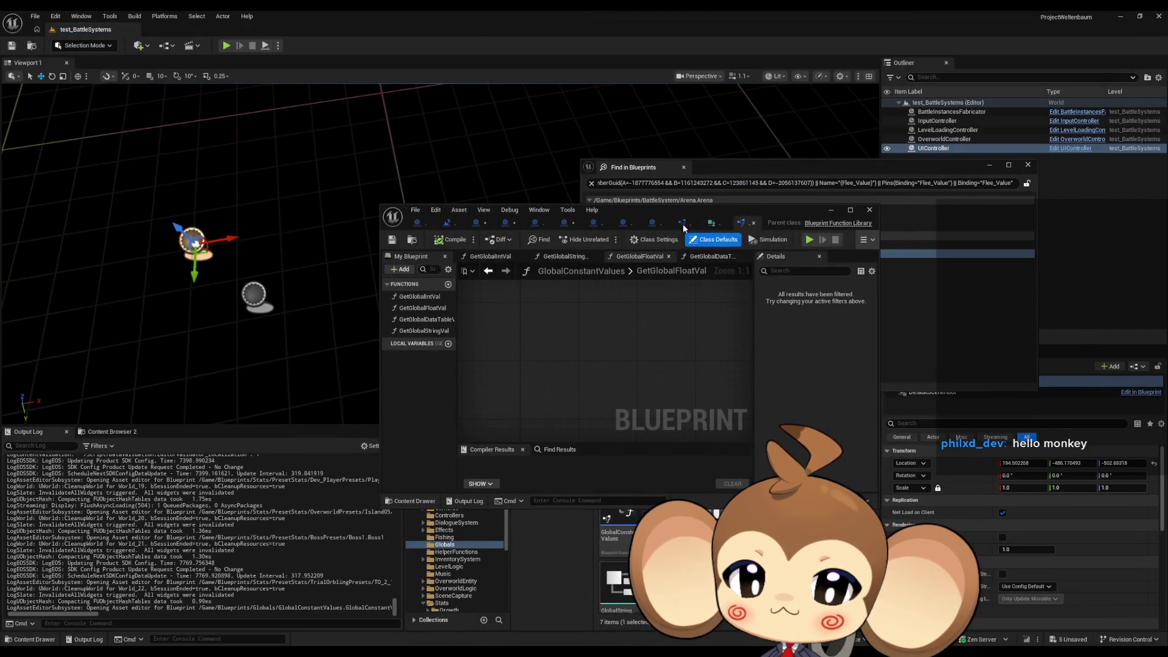
{"action": "double_click", "coordinate": [669, 585]}
{"action": "double_click", "coordinate": [657, 214]}
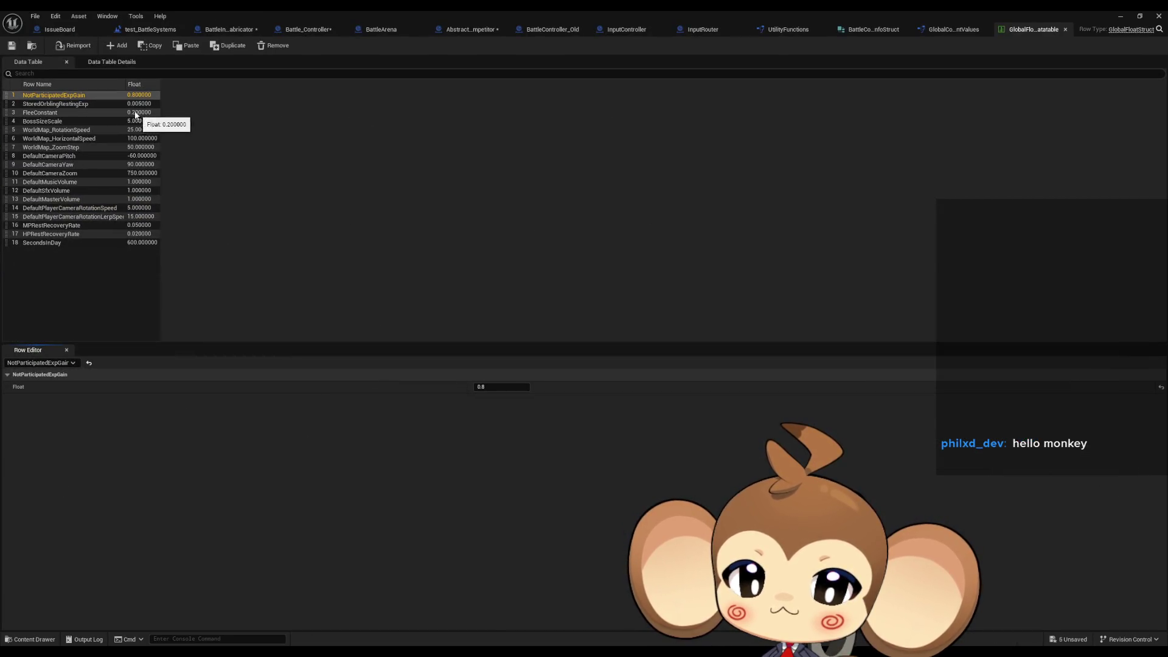
{"action": "left_click", "coordinate": [213, 30]}
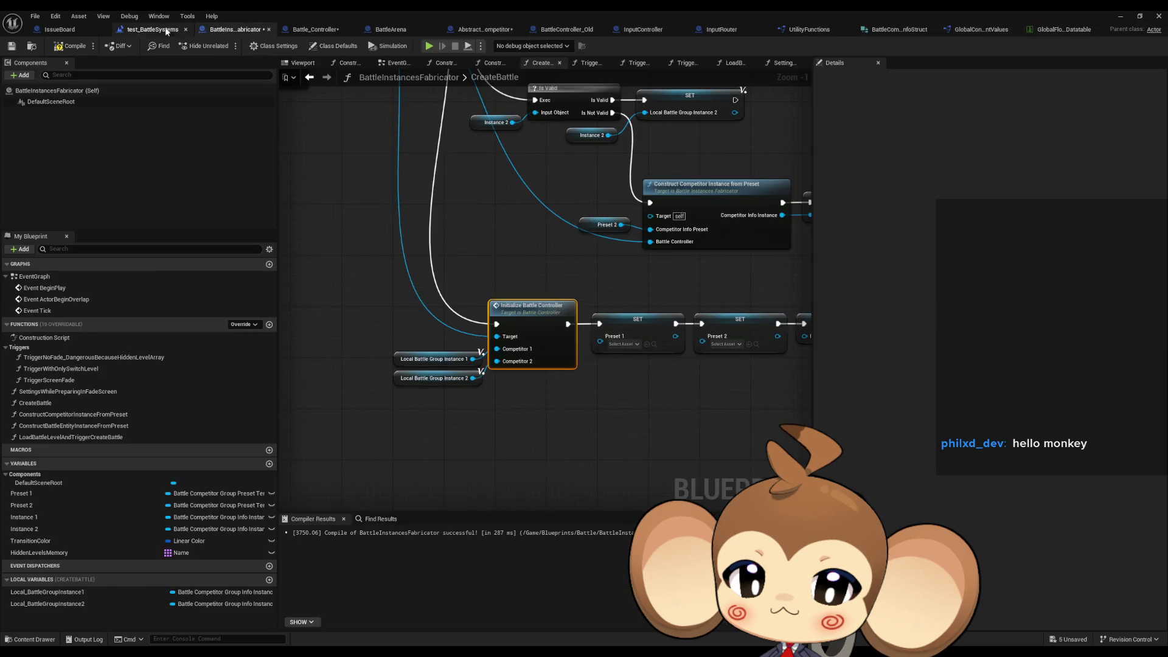
{"action": "left_click", "coordinate": [142, 29]}
{"action": "left_click", "coordinate": [310, 30]}
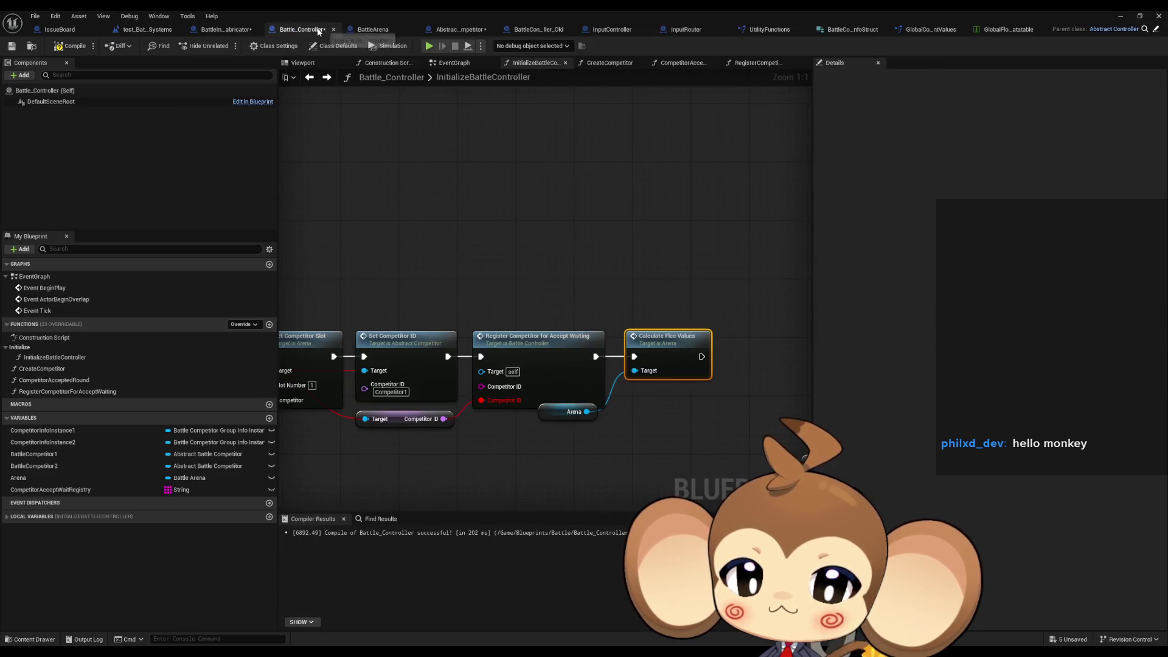
{"action": "left_click", "coordinate": [455, 29]}
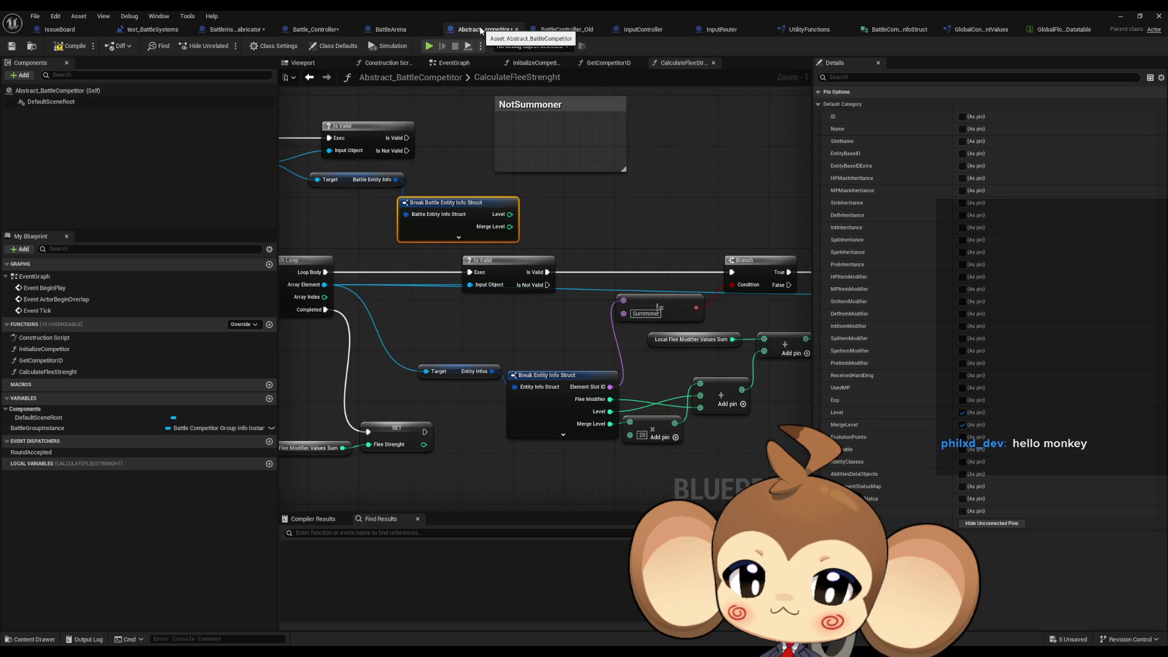
Zoom out over CalculateFleeStrenght's loop nodes, then go back to BattleController_Old's TryFlee graph.
{"action": "mouse_move", "coordinate": [498, 189]}
{"action": "left_mouse_down"}
{"action": "mouse_move", "coordinate": [817, 276]}
{"action": "mouse_move", "coordinate": [652, 264]}
{"action": "mouse_move", "coordinate": [264, 187]}
{"action": "mouse_move", "coordinate": [754, 275]}
{"action": "left_mouse_up"}
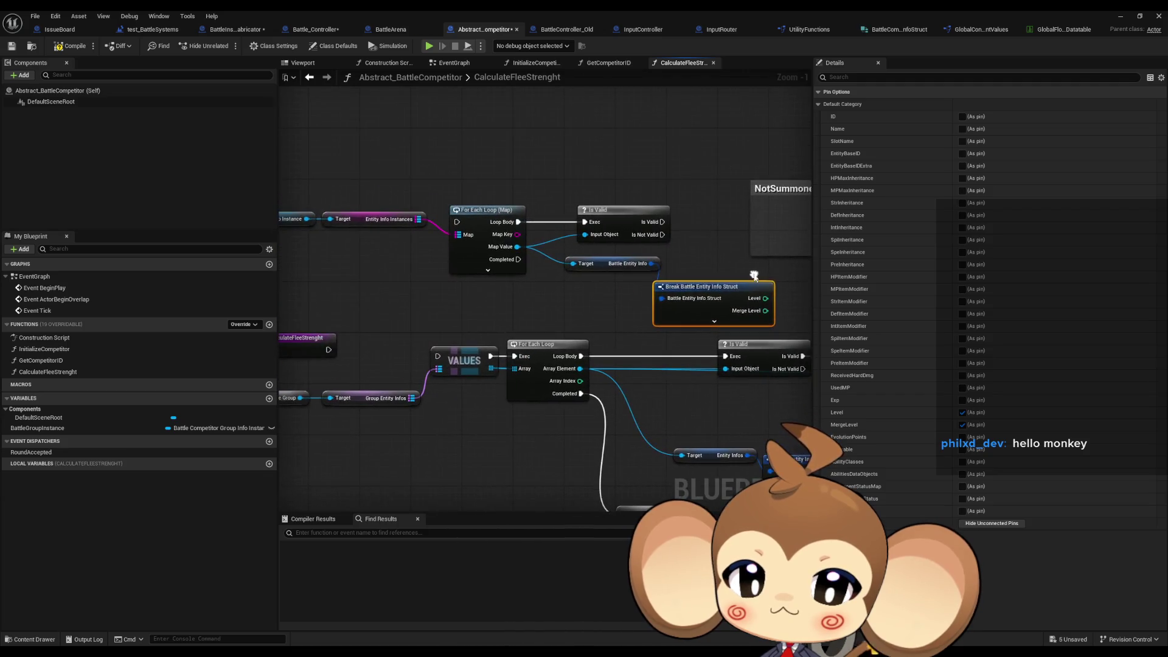
{"action": "left_click_drag", "start_coordinate": [685, 293], "coordinate": [420, 253]}
{"action": "scroll", "coordinate": [420, 252], "scroll_direction": "down", "scroll_amount": 2}
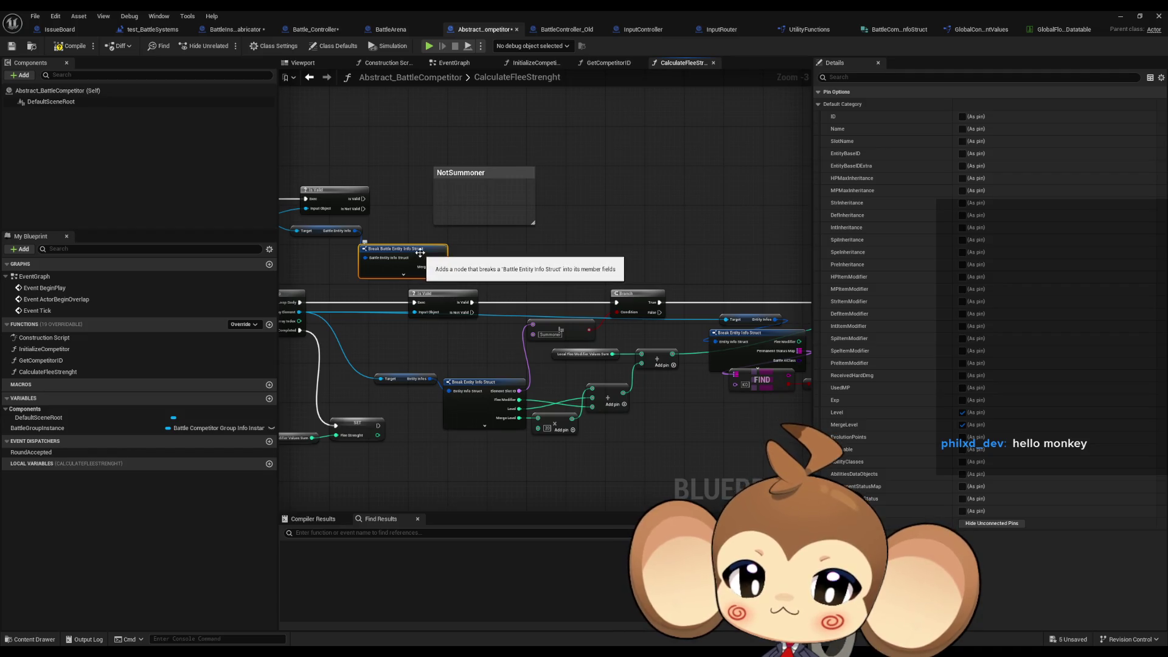
{"action": "left_click", "coordinate": [584, 29]}
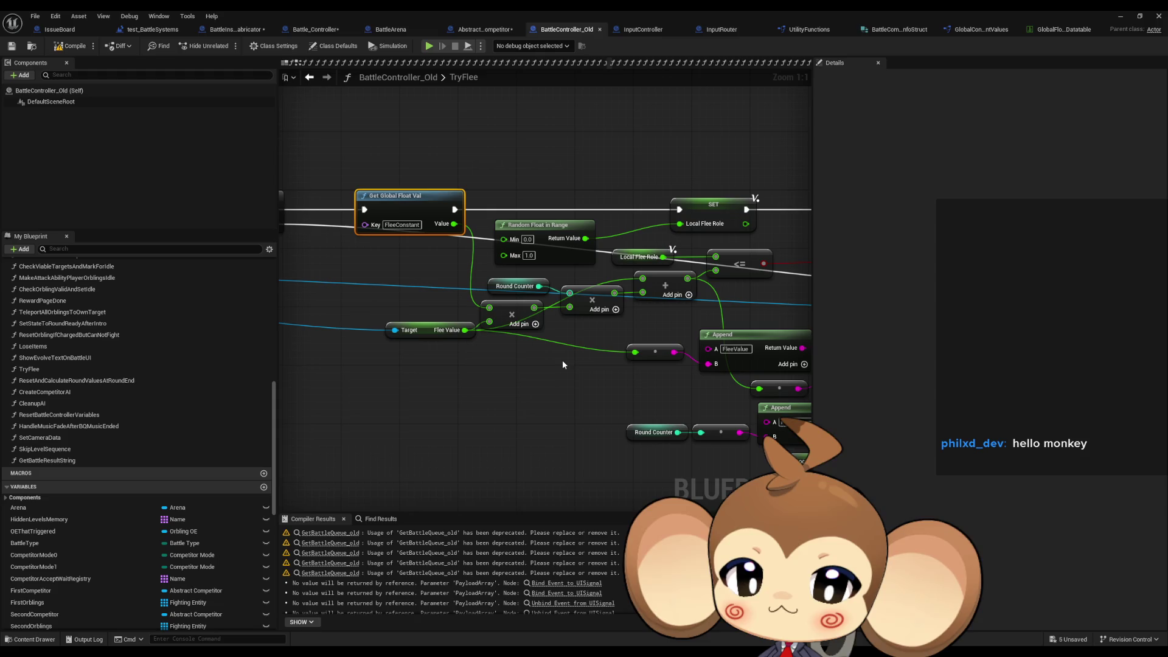
Inspect the Flee Value and Round Counter variables in TryFlee.
{"action": "left_click_drag", "start_coordinate": [458, 324], "coordinate": [539, 334]}
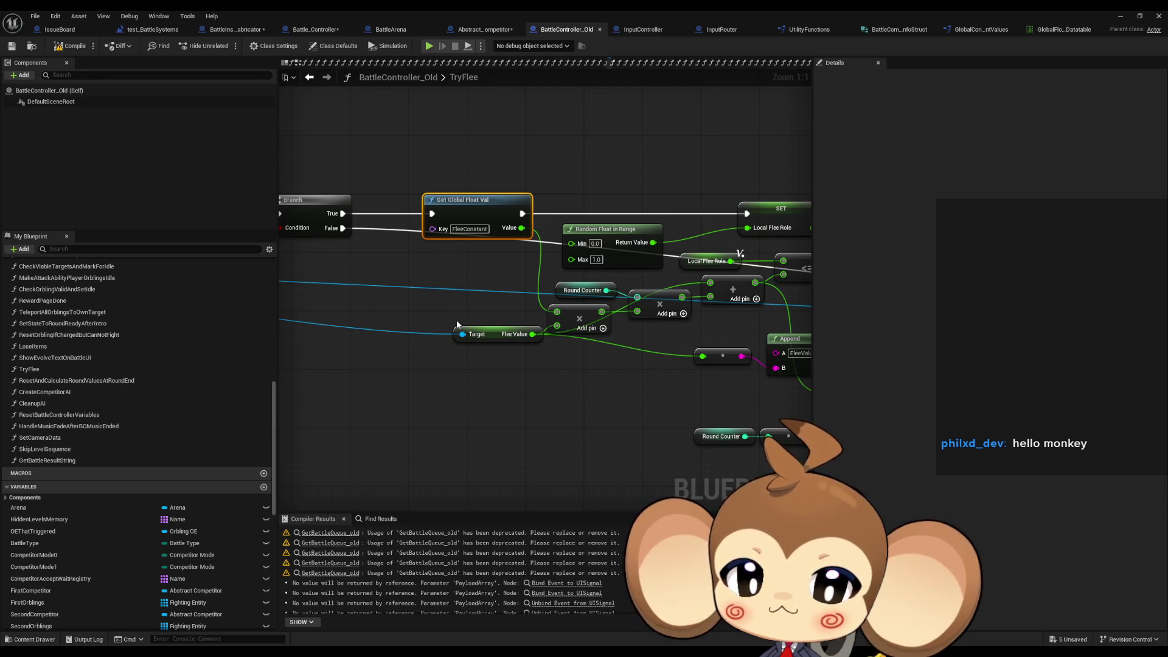
{"action": "left_click", "coordinate": [505, 336]}
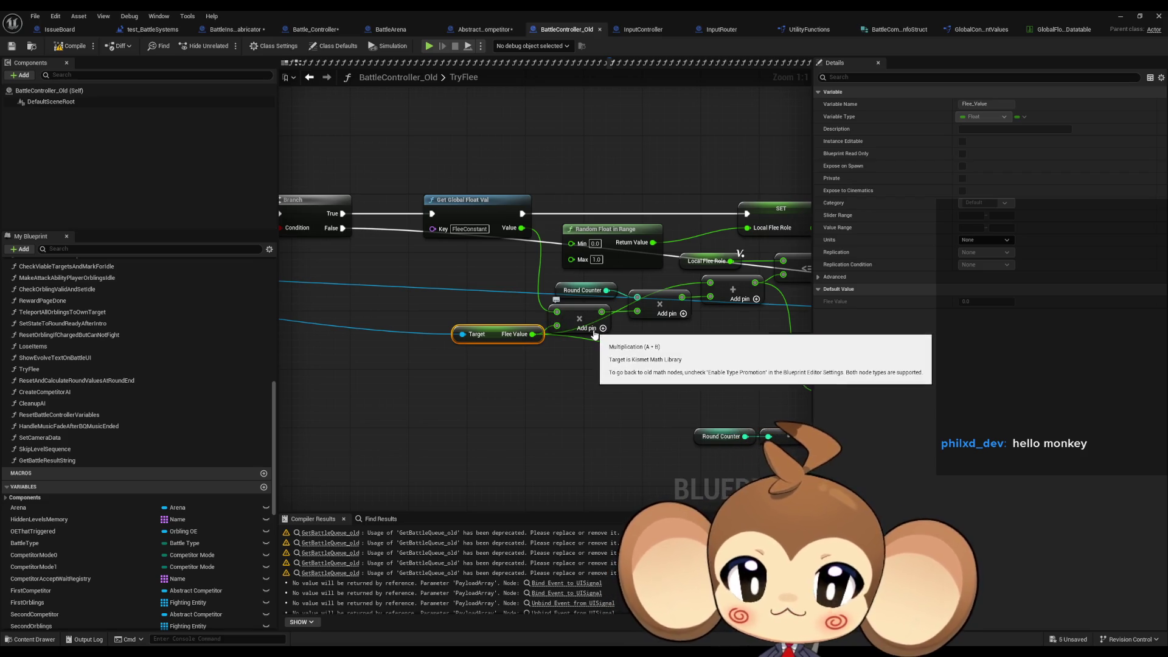
{"action": "left_click_drag", "start_coordinate": [595, 335], "coordinate": [546, 328]}
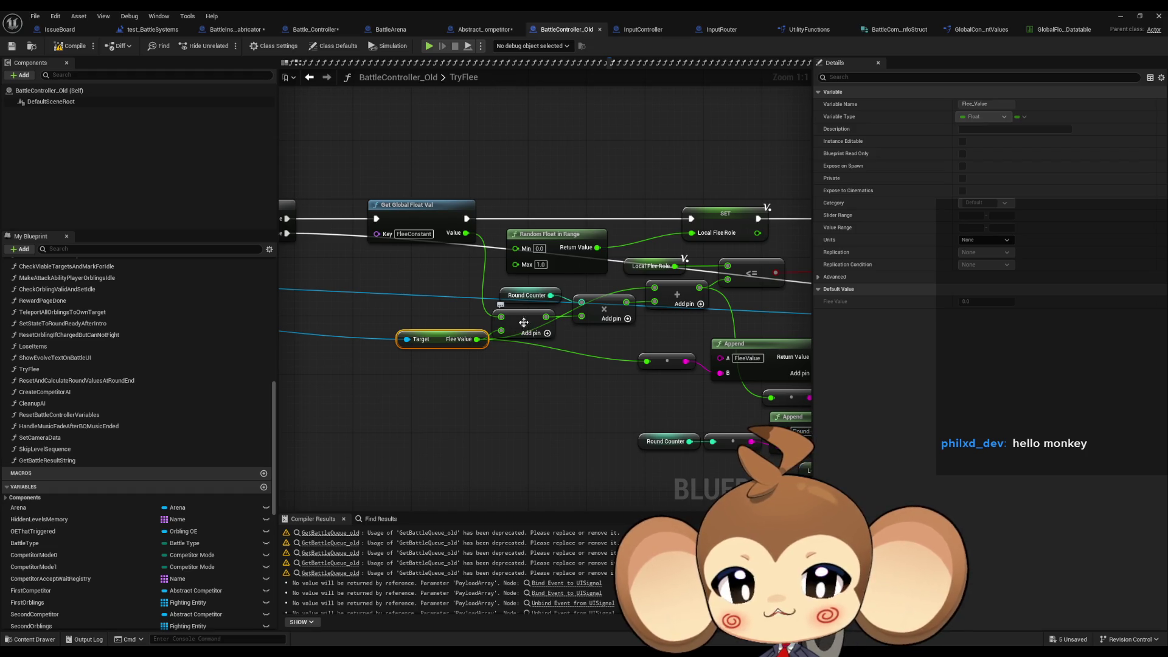
{"action": "left_click_drag", "start_coordinate": [474, 285], "coordinate": [550, 300]}
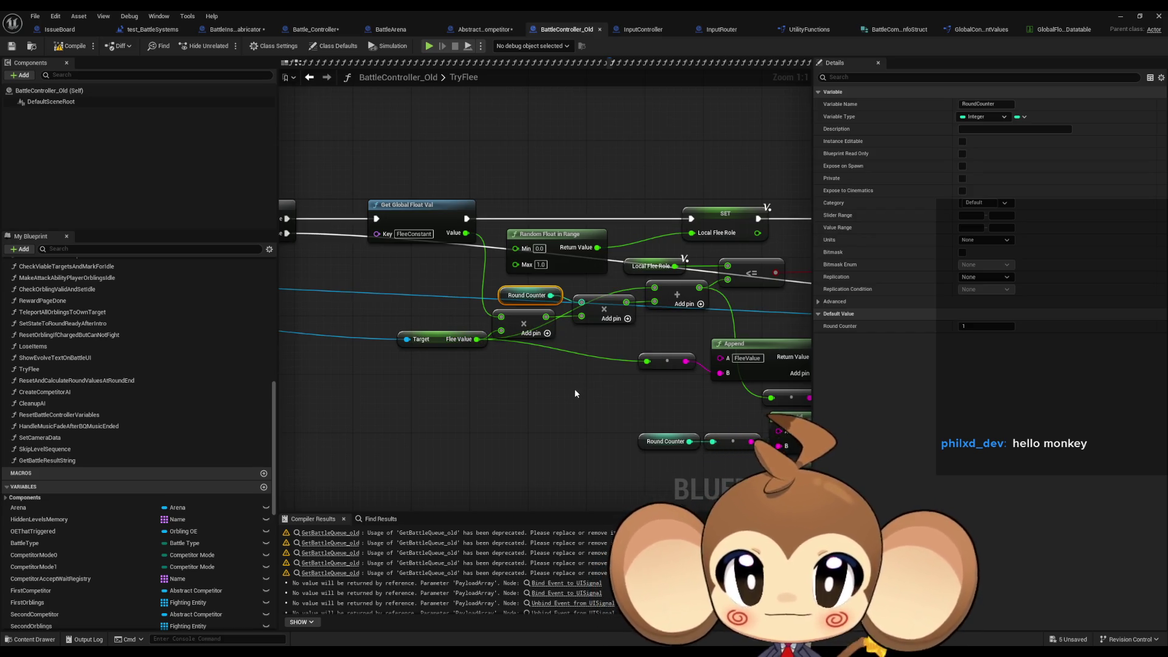
{"action": "left_click_drag", "start_coordinate": [624, 316], "coordinate": [603, 312]}
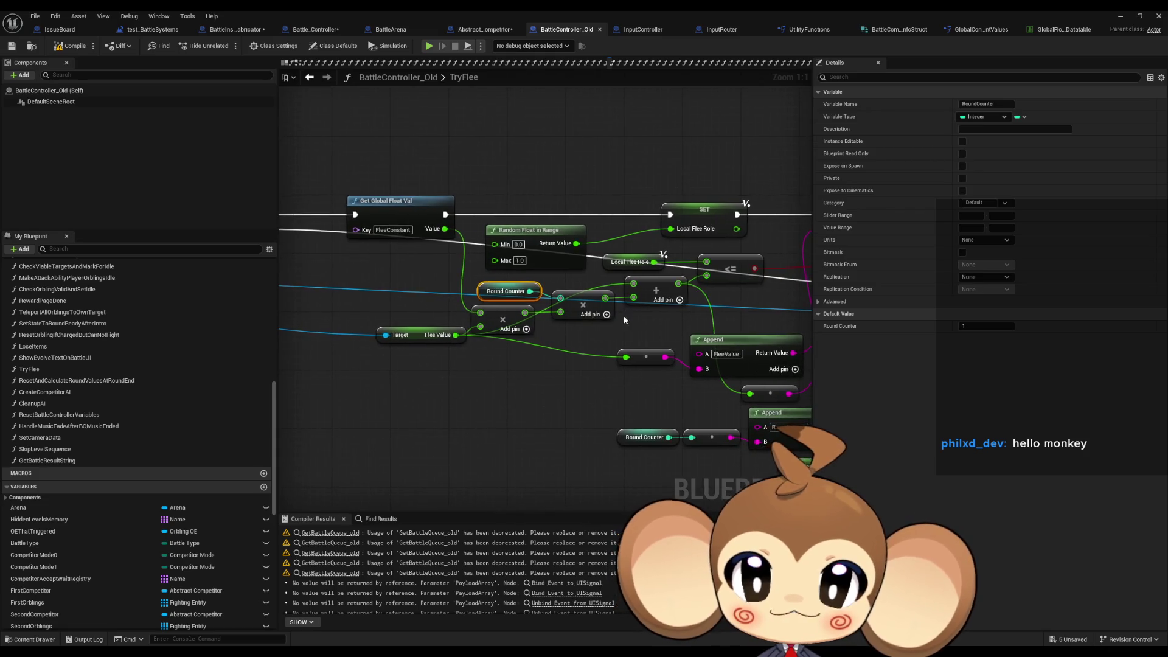
{"action": "left_click", "coordinate": [424, 336]}
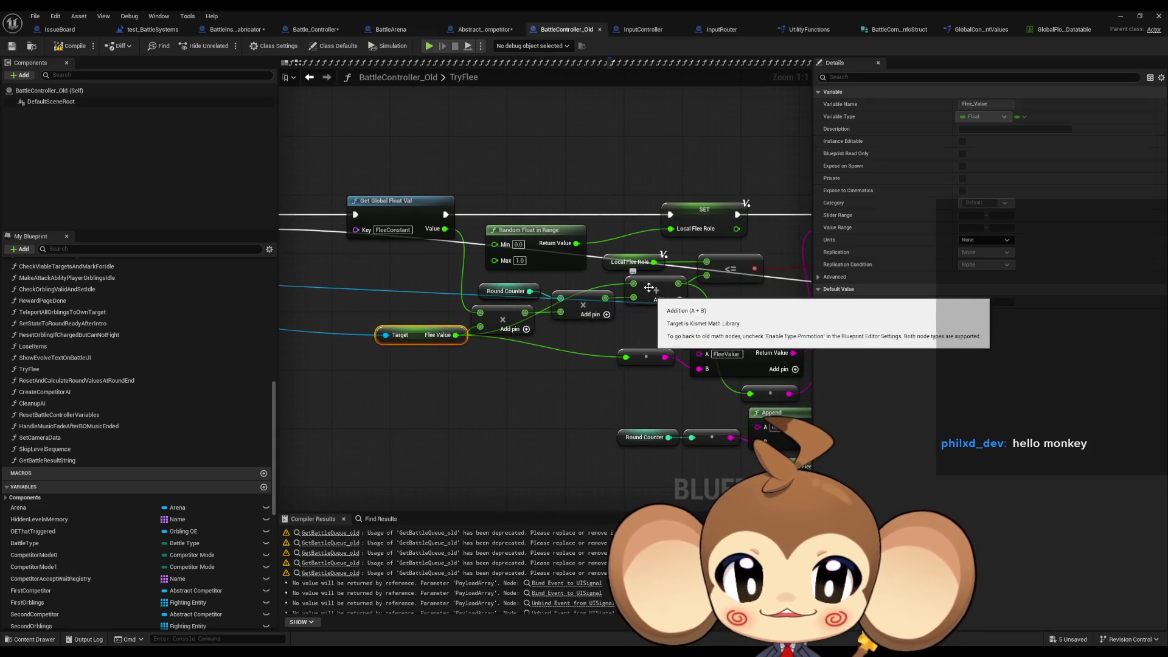
{"action": "left_click_drag", "start_coordinate": [657, 304], "coordinate": [617, 303]}
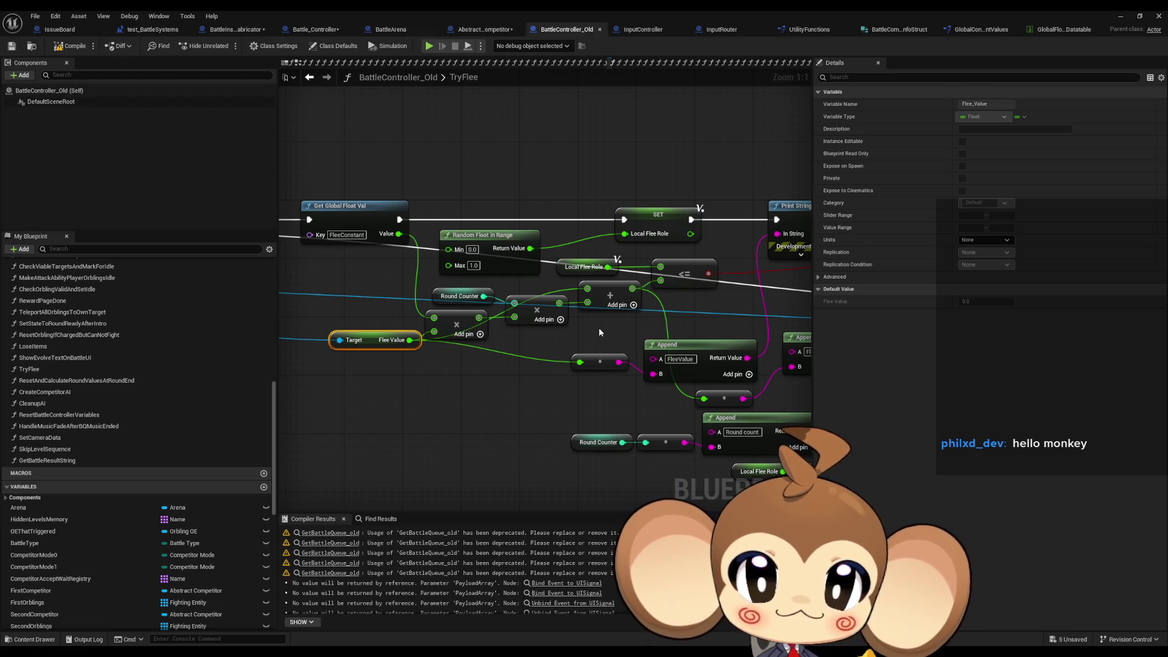
Trace TryFlee's Random Float in Range and Get Global Float Val nodes, then view Arena's CalculateFleeValues.
{"action": "left_click_drag", "start_coordinate": [599, 333], "coordinate": [338, 332]}
{"action": "mouse_move", "coordinate": [631, 284]}
{"action": "left_mouse_down"}
{"action": "mouse_move", "coordinate": [436, 288]}
{"action": "mouse_move", "coordinate": [739, 303]}
{"action": "left_mouse_up"}
{"action": "mouse_move", "coordinate": [480, 298]}
{"action": "left_mouse_down"}
{"action": "mouse_move", "coordinate": [507, 280]}
{"action": "mouse_move", "coordinate": [578, 283]}
{"action": "left_mouse_up"}
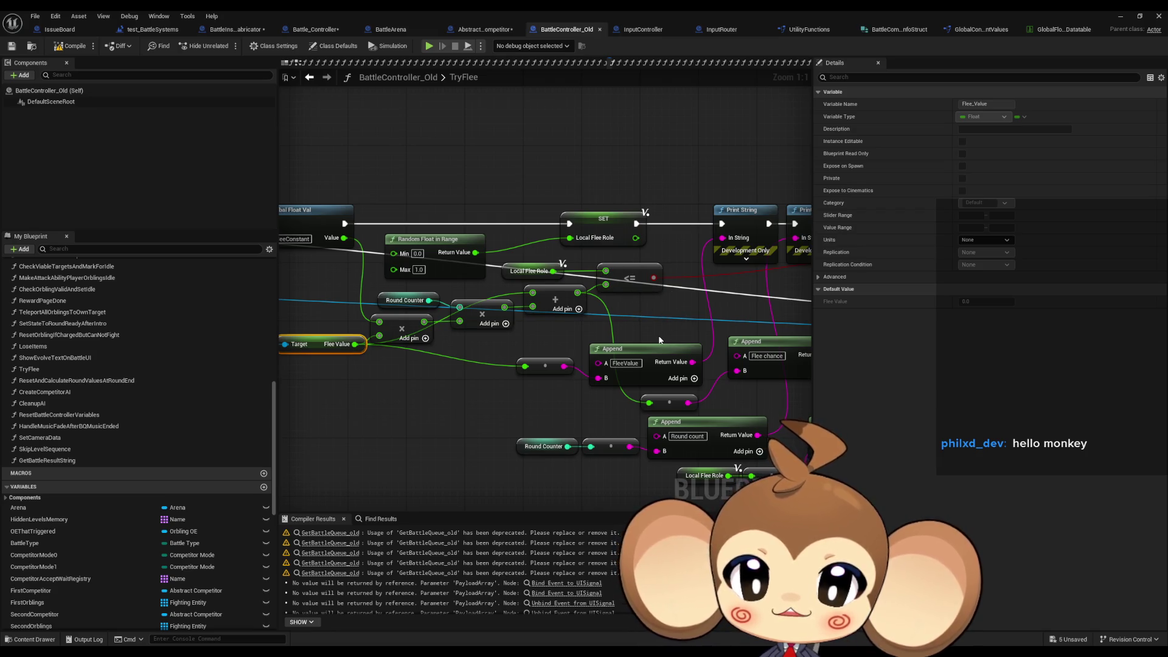
{"action": "mouse_move", "coordinate": [436, 372]}
{"action": "left_mouse_down"}
{"action": "mouse_move", "coordinate": [608, 374]}
{"action": "mouse_move", "coordinate": [373, 381]}
{"action": "left_mouse_up"}
{"action": "scroll", "coordinate": [426, 378], "scroll_direction": "down", "scroll_amount": 1}
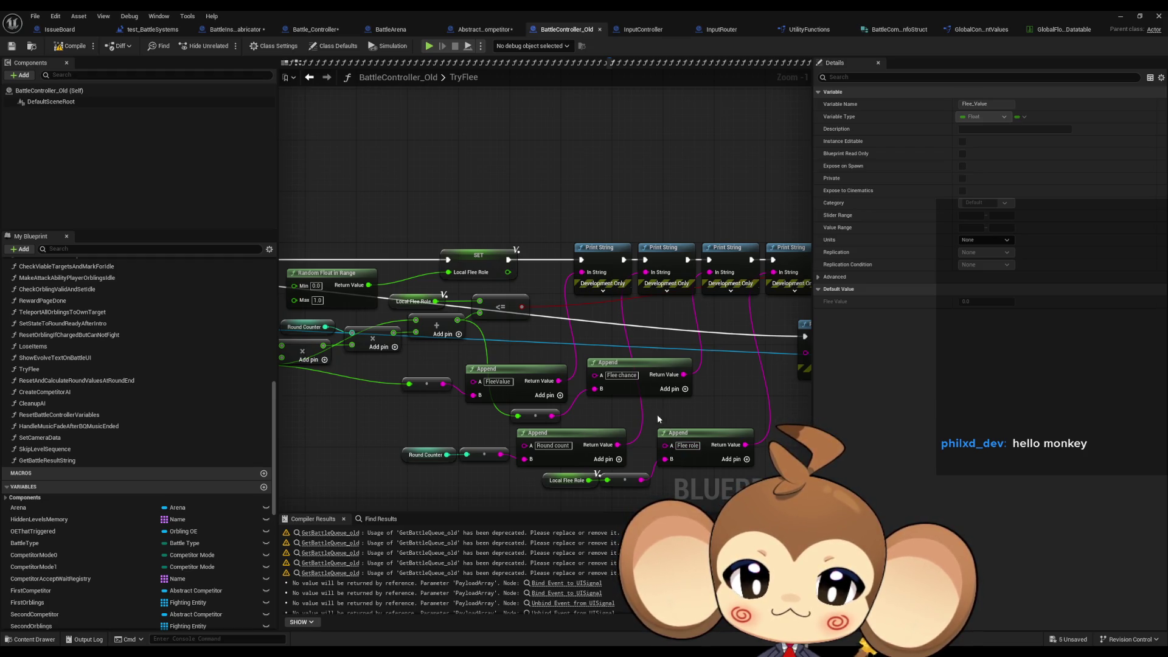
{"action": "left_click_drag", "start_coordinate": [613, 414], "coordinate": [724, 436]}
{"action": "left_click_drag", "start_coordinate": [480, 409], "coordinate": [582, 419]}
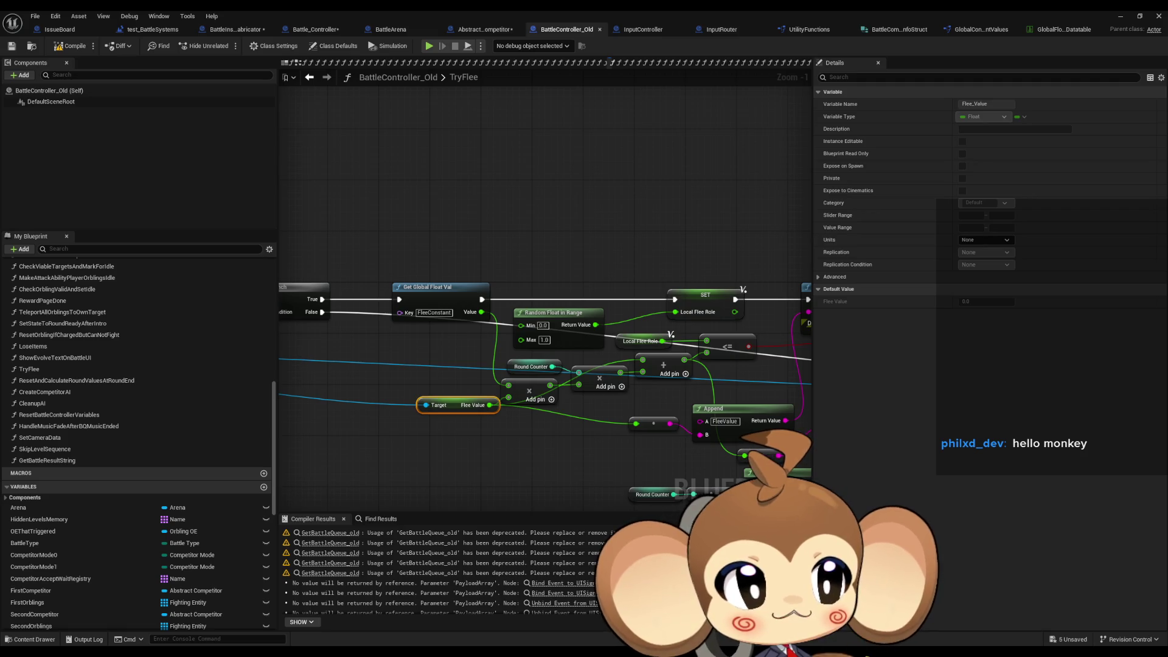
{"action": "key", "text": "alt+Tab"}
{"action": "mouse_move", "coordinate": [562, 260]}
{"action": "left_mouse_down"}
{"action": "mouse_move", "coordinate": [691, 355]}
{"action": "mouse_move", "coordinate": [524, 378]}
{"action": "mouse_move", "coordinate": [613, 381]}
{"action": "left_mouse_up"}
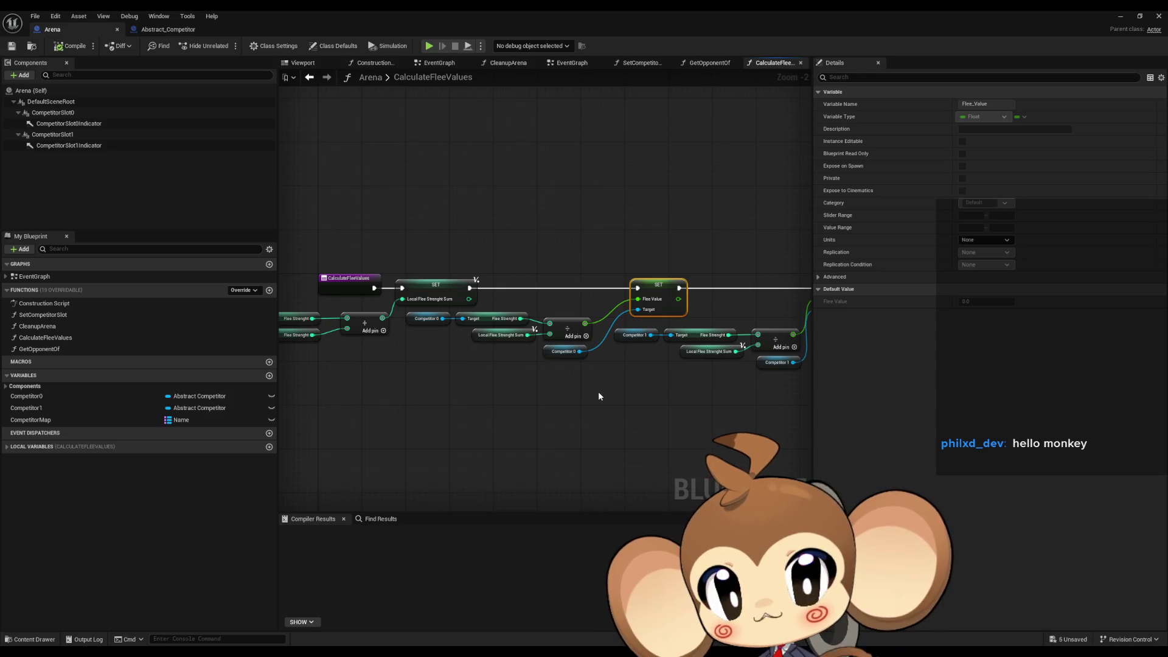
Zoom in on CalculateFleeValues' SET Flee Value node, then view Abstract_Competitor's CalculateFleeStrength graph.
{"action": "scroll", "coordinate": [524, 340], "scroll_direction": "up", "scroll_amount": 2}
{"action": "left_click_drag", "start_coordinate": [637, 358], "coordinate": [510, 344]}
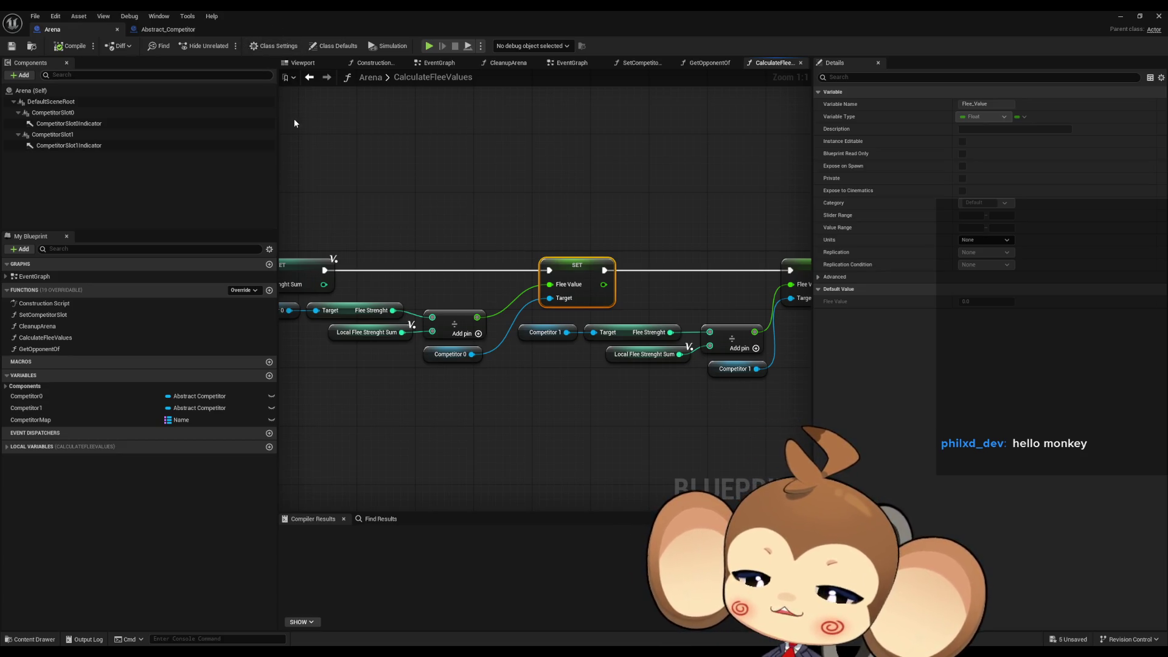
{"action": "left_click", "coordinate": [156, 31]}
{"action": "scroll", "coordinate": [517, 330], "scroll_direction": "up", "scroll_amount": 3}
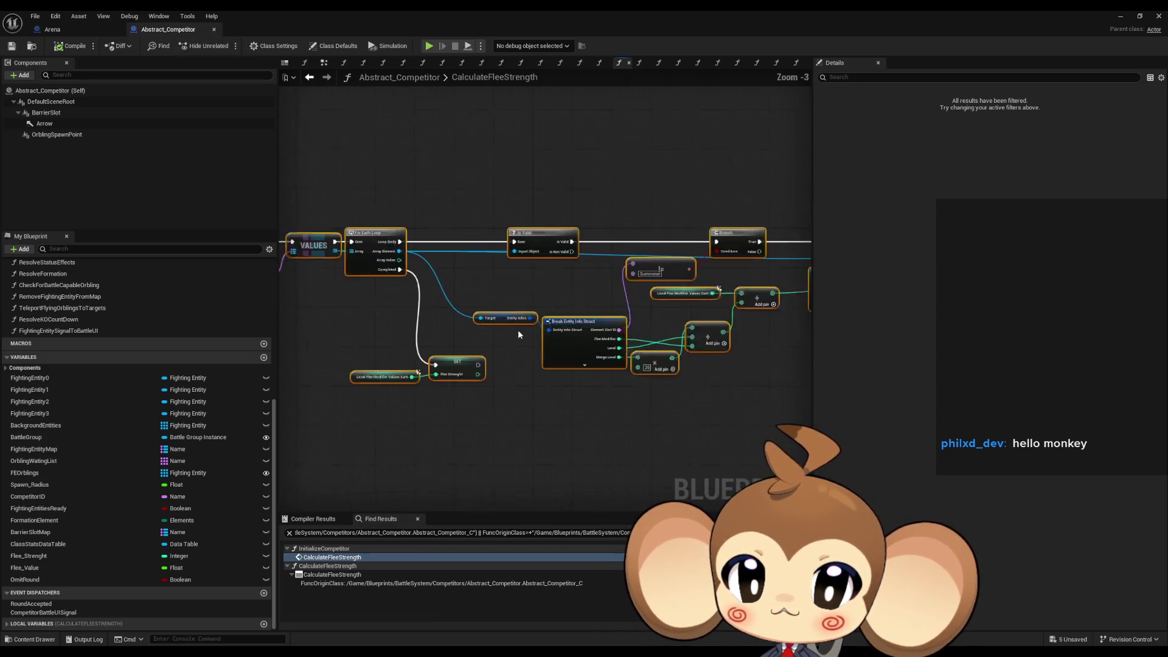
Look over CalculateFleeStrength's Branch, NOT, loop and SET nodes, then restore its editor window and move it aside.
{"action": "left_click_drag", "start_coordinate": [655, 411], "coordinate": [609, 420]}
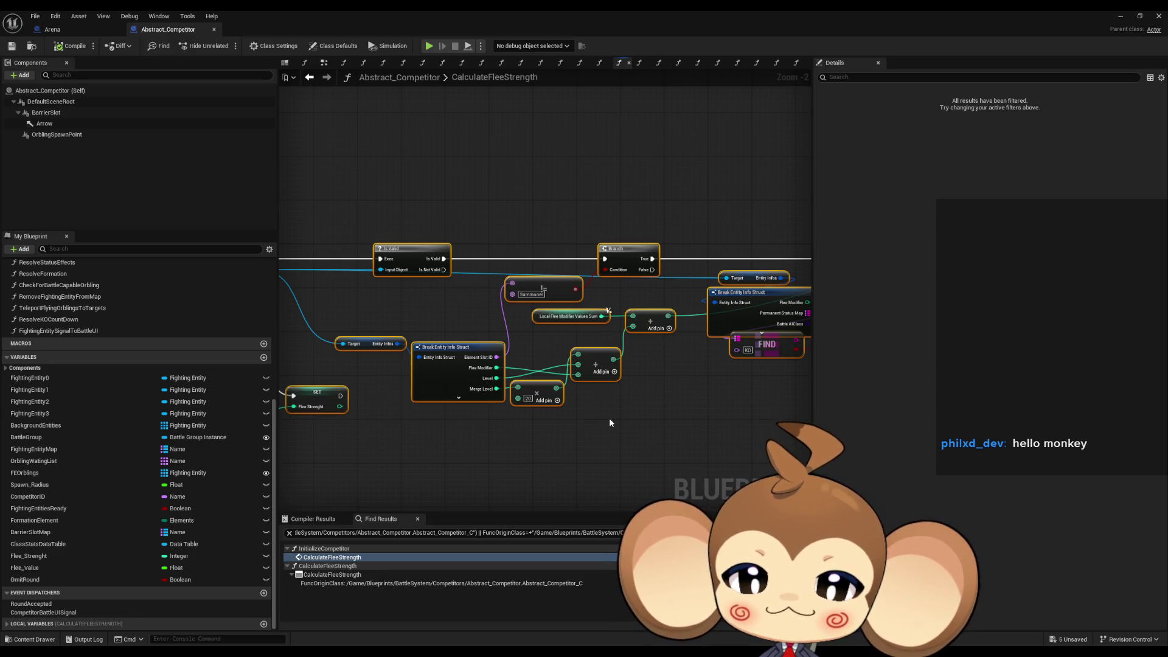
{"action": "left_click_drag", "start_coordinate": [668, 359], "coordinate": [564, 362]}
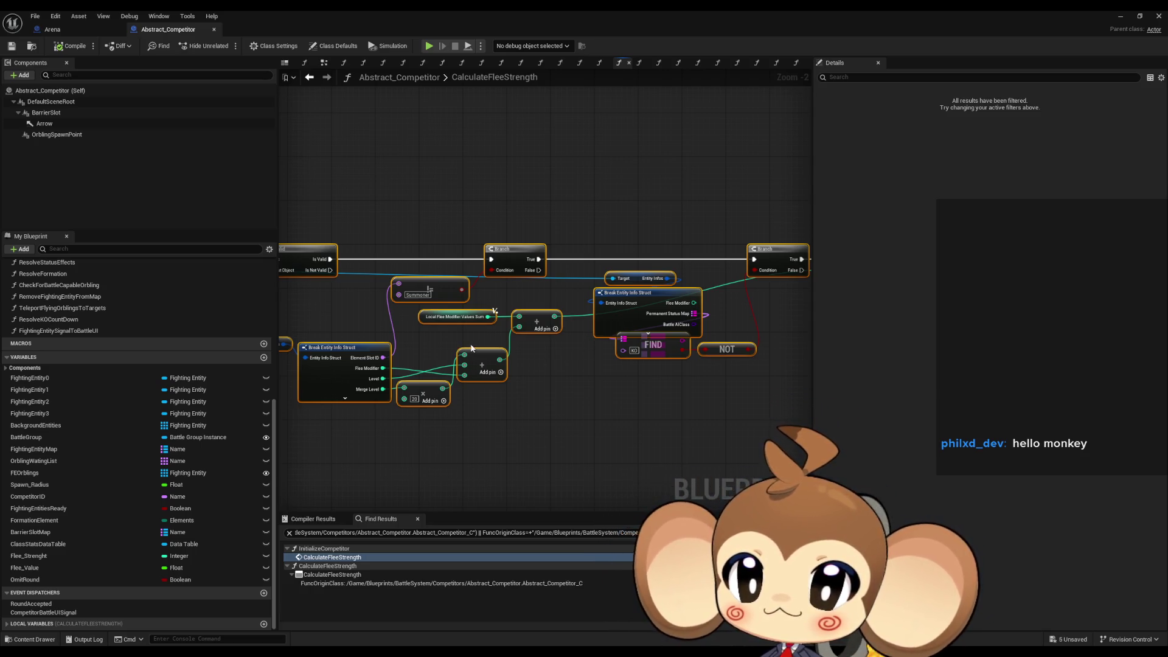
{"action": "scroll", "coordinate": [463, 350], "scroll_direction": "down", "scroll_amount": 1}
{"action": "mouse_move", "coordinate": [304, 365]}
{"action": "left_mouse_down"}
{"action": "mouse_move", "coordinate": [447, 407]}
{"action": "mouse_move", "coordinate": [563, 409]}
{"action": "mouse_move", "coordinate": [532, 363]}
{"action": "mouse_move", "coordinate": [164, 368]}
{"action": "mouse_move", "coordinate": [588, 351]}
{"action": "mouse_move", "coordinate": [505, 380]}
{"action": "mouse_move", "coordinate": [370, 378]}
{"action": "mouse_move", "coordinate": [405, 358]}
{"action": "mouse_move", "coordinate": [229, 388]}
{"action": "left_mouse_up"}
{"action": "scroll", "coordinate": [563, 409], "scroll_direction": "up", "scroll_amount": 1}
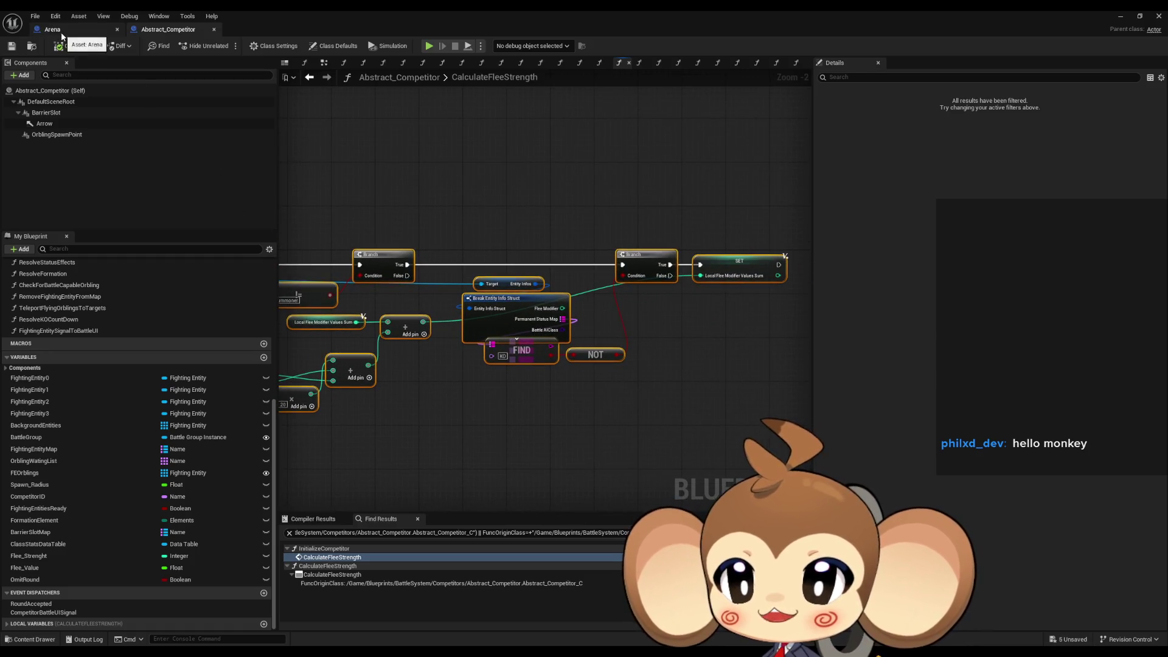
{"action": "double_click", "coordinate": [334, 10]}
{"action": "left_click_drag", "start_coordinate": [553, 175], "coordinate": [1167, 174]}
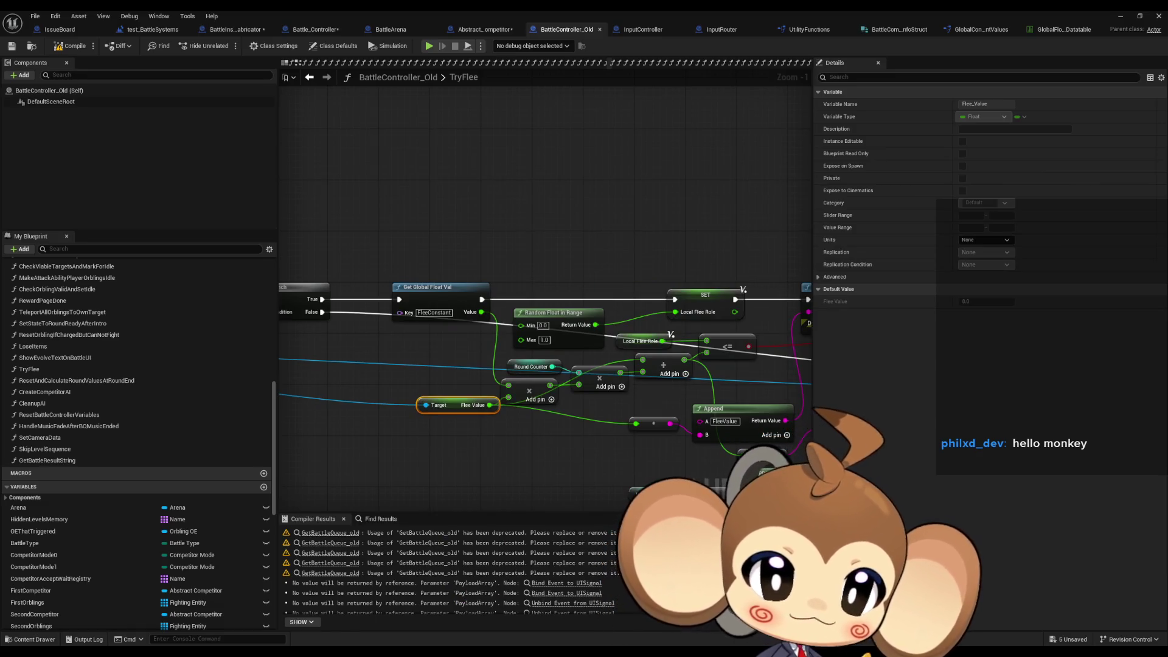
{"action": "scroll", "coordinate": [524, 180], "scroll_direction": "down", "scroll_amount": 4}
{"action": "scroll", "coordinate": [609, 261], "scroll_direction": "up", "scroll_amount": 4}
{"action": "left_click_drag", "start_coordinate": [496, 295], "coordinate": [612, 346]}
{"action": "left_click_drag", "start_coordinate": [546, 295], "coordinate": [632, 314]}
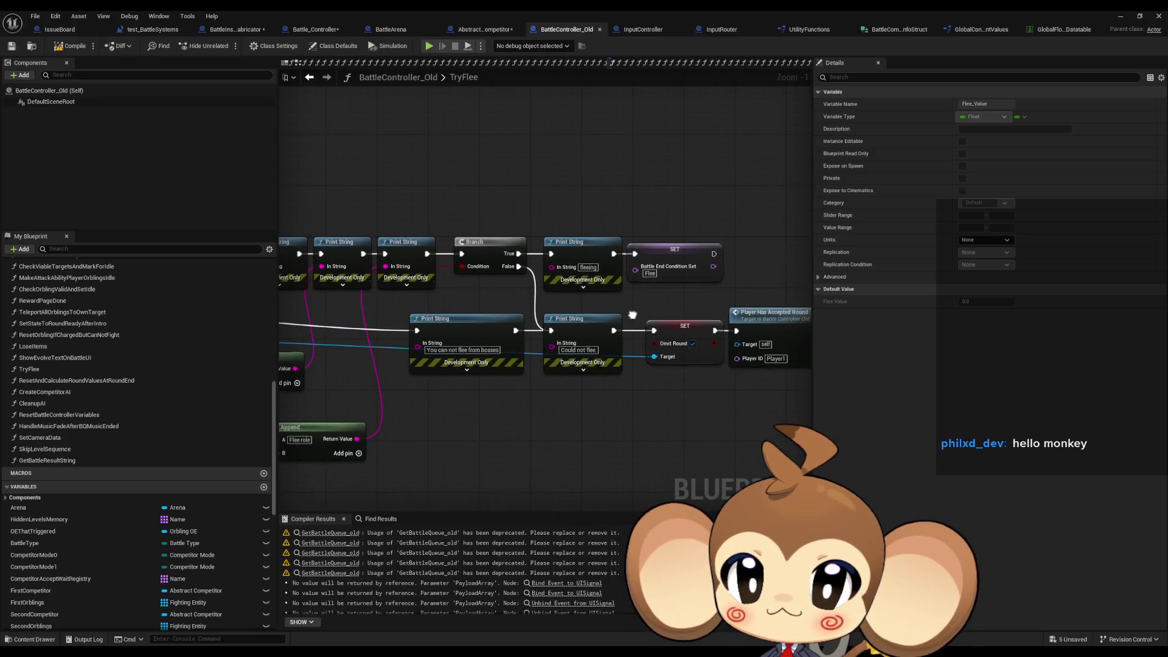
{"action": "left_click_drag", "start_coordinate": [527, 230], "coordinate": [617, 247]}
{"action": "scroll", "coordinate": [754, 261], "scroll_direction": "down", "scroll_amount": 2}
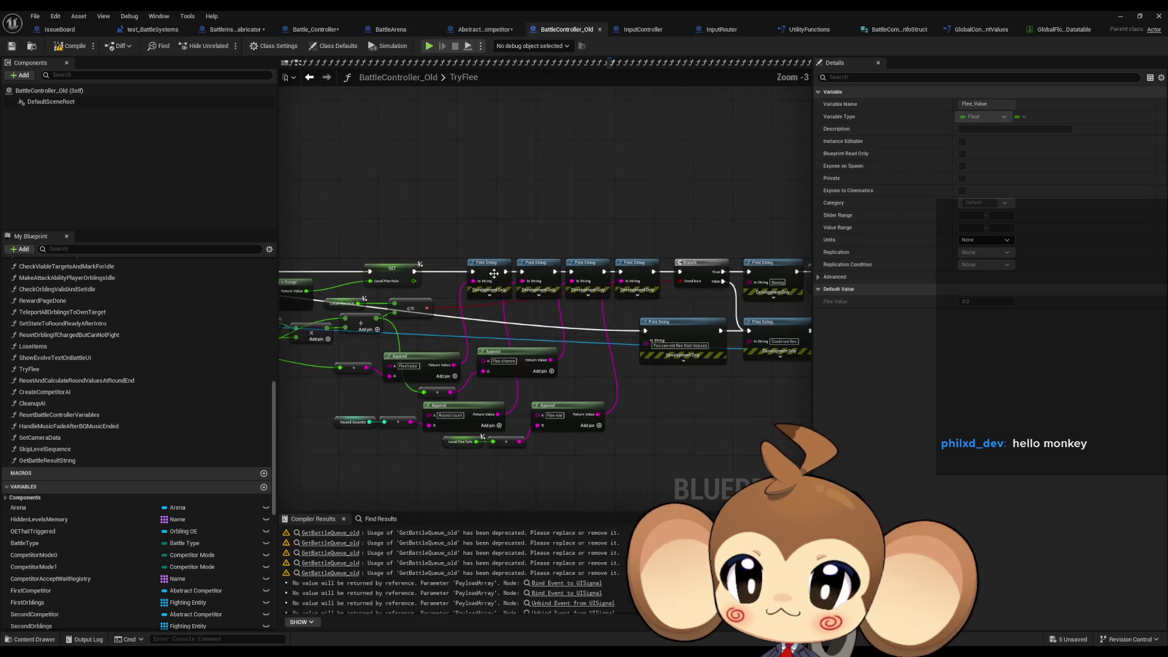
{"action": "left_click_drag", "start_coordinate": [665, 322], "coordinate": [785, 331]}
{"action": "left_click_drag", "start_coordinate": [463, 322], "coordinate": [812, 323]}
{"action": "scroll", "coordinate": [460, 339], "scroll_direction": "up", "scroll_amount": 2}
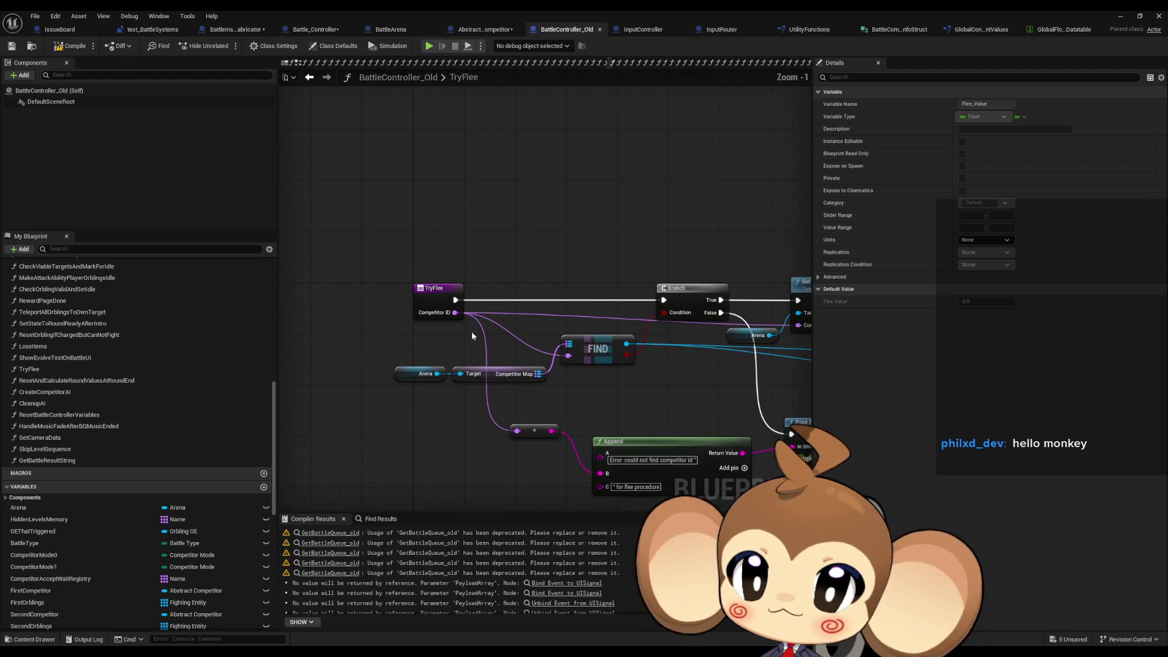
{"action": "left_click_drag", "start_coordinate": [608, 294], "coordinate": [523, 243]}
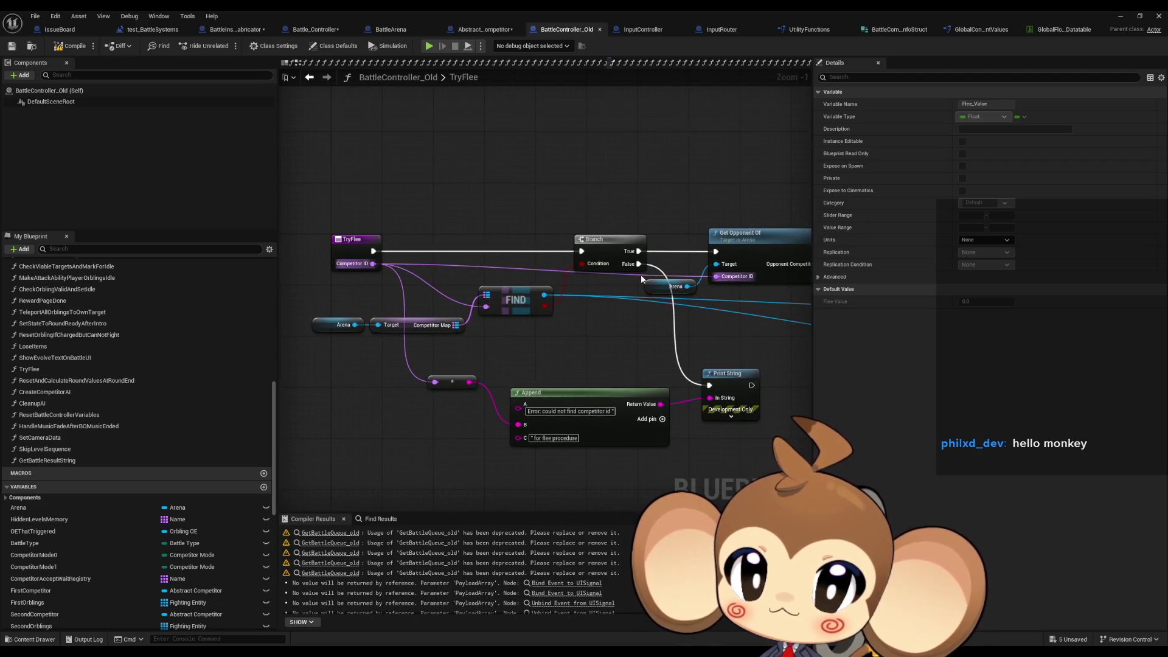
{"action": "left_click_drag", "start_coordinate": [641, 275], "coordinate": [556, 261]}
{"action": "left_click", "coordinate": [676, 241]}
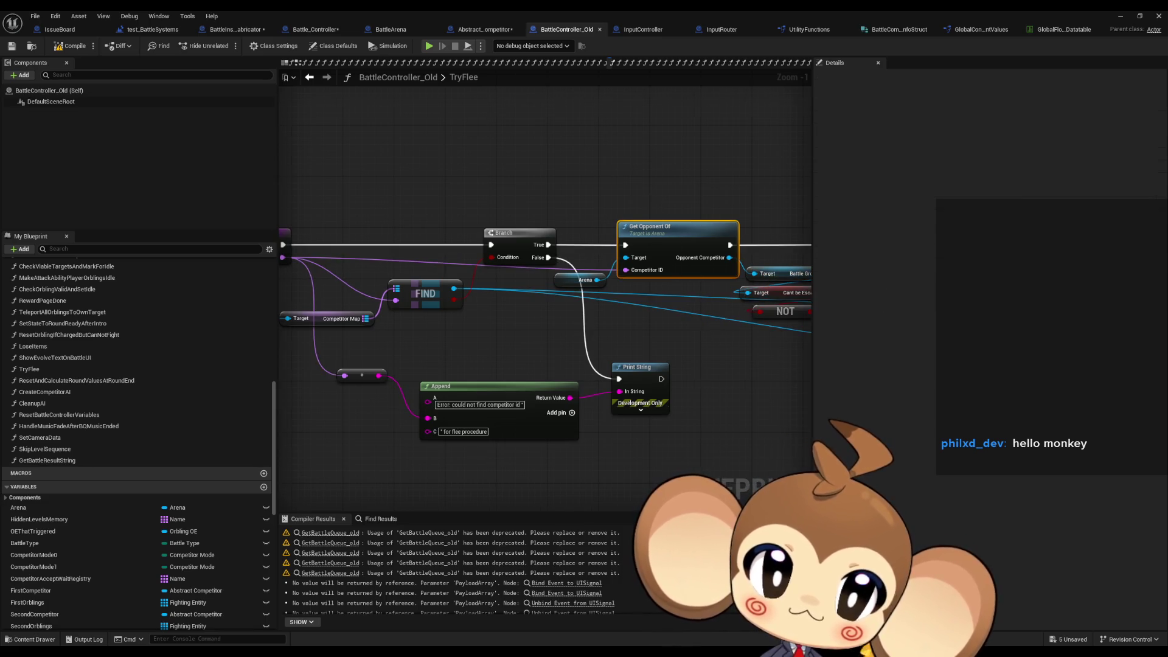
{"action": "left_click_drag", "start_coordinate": [696, 332], "coordinate": [572, 338]}
{"action": "left_click_drag", "start_coordinate": [720, 308], "coordinate": [597, 329]}
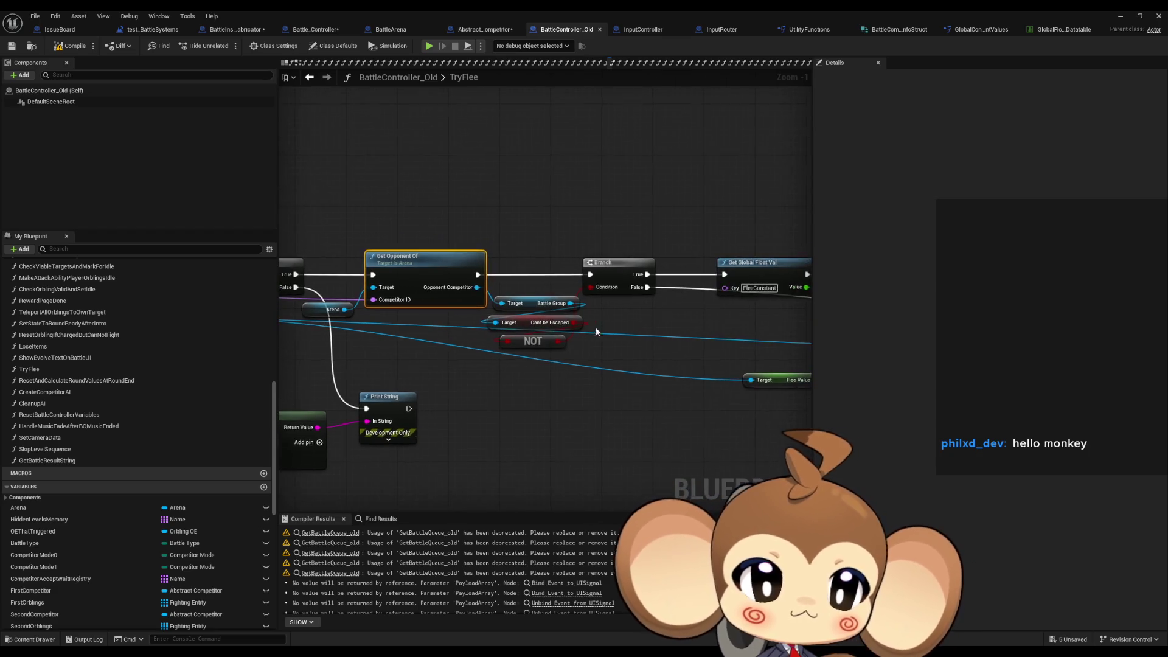
{"action": "left_click", "coordinate": [584, 323]}
{"action": "left_click_drag", "start_coordinate": [677, 362], "coordinate": [568, 367]}
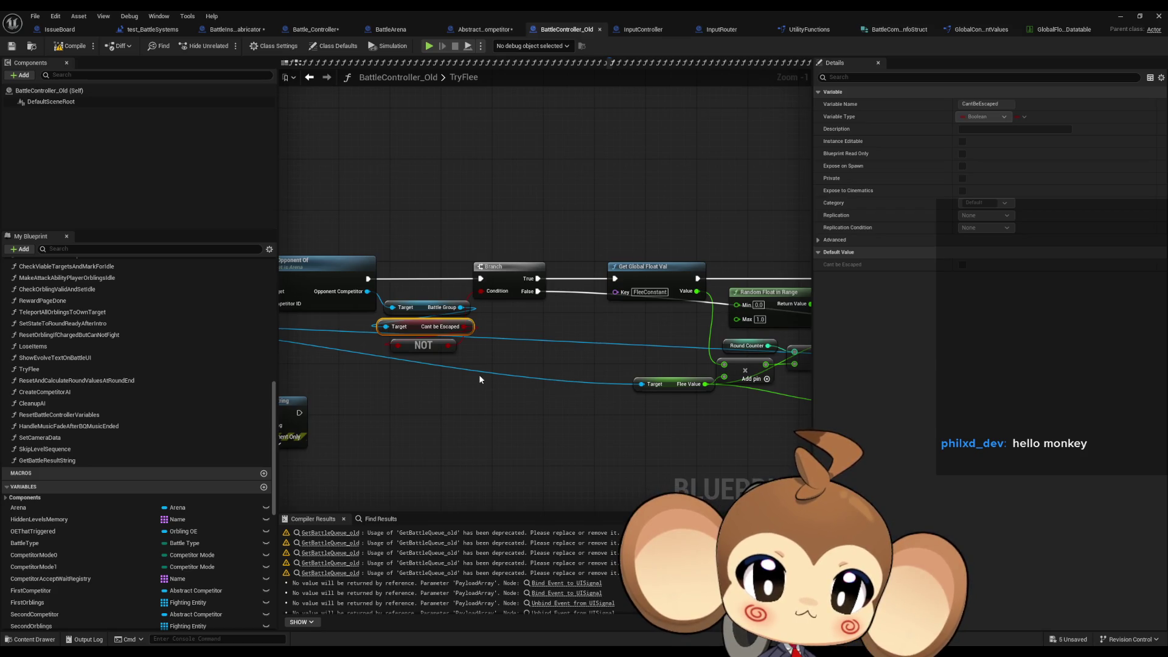
{"action": "left_click_drag", "start_coordinate": [479, 379], "coordinate": [568, 375]}
{"action": "scroll", "coordinate": [565, 370], "scroll_direction": "down", "scroll_amount": 2}
{"action": "left_click_drag", "start_coordinate": [487, 375], "coordinate": [564, 377]}
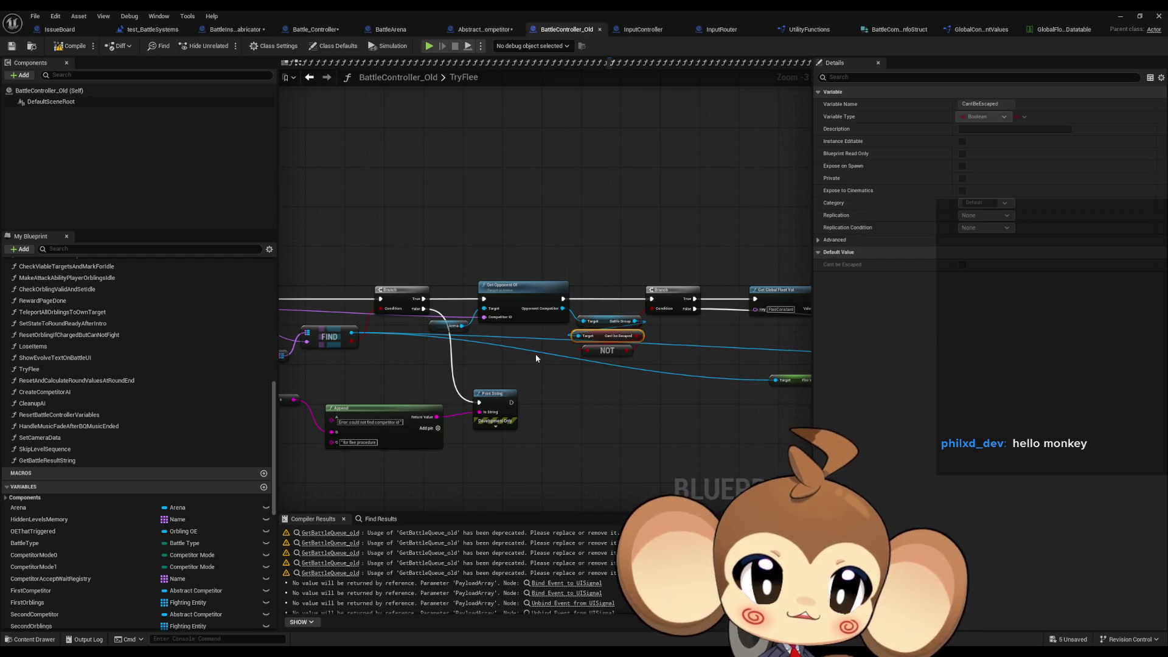
{"action": "left_click_drag", "start_coordinate": [583, 377], "coordinate": [473, 367]}
{"action": "left_click_drag", "start_coordinate": [600, 379], "coordinate": [462, 385]}
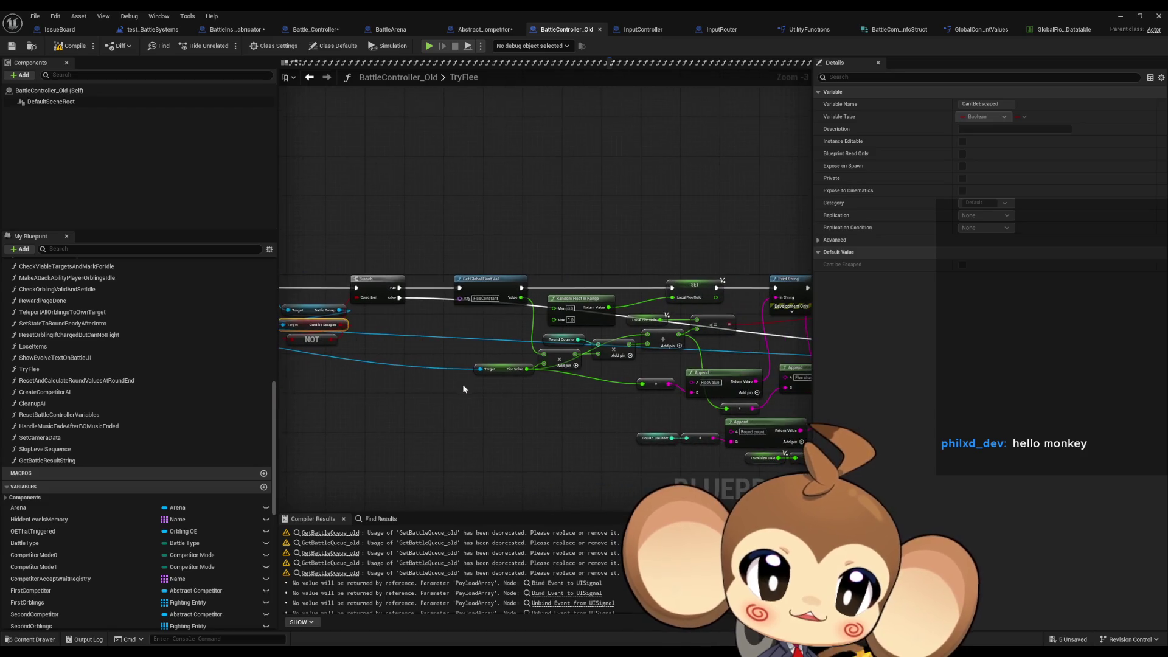
{"action": "left_click", "coordinate": [463, 387]}
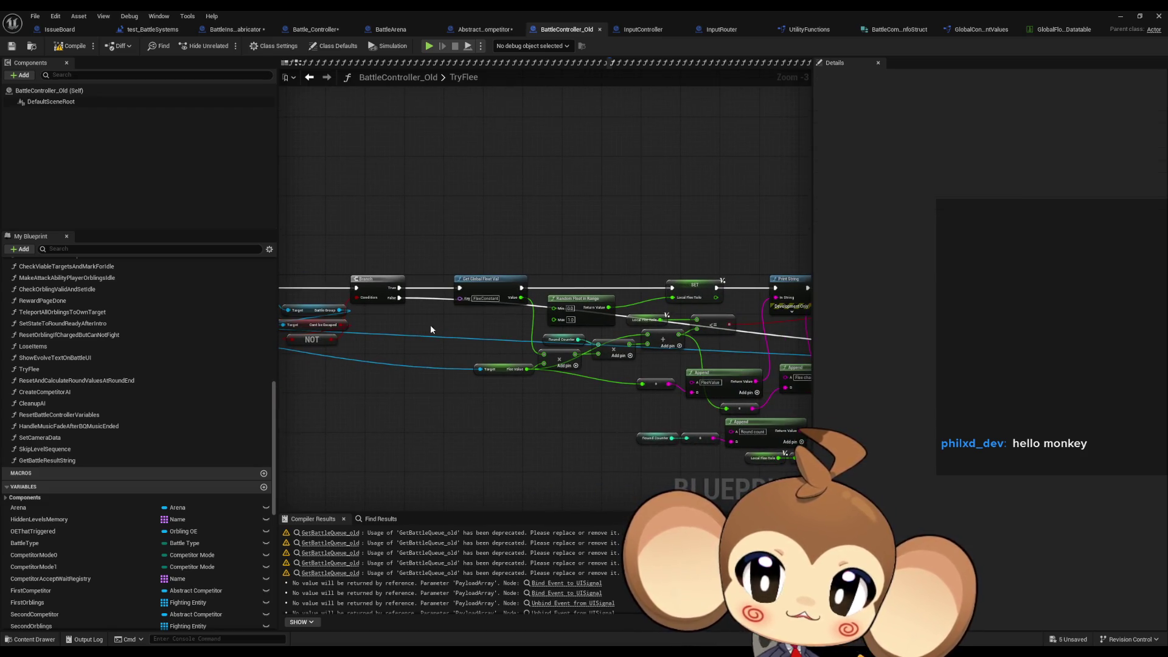
Inspect Abstract_BattleCompetitor's CalculateFleeStrenght loop nodes and the function's properties.
{"action": "left_click", "coordinate": [495, 31]}
{"action": "scroll", "coordinate": [480, 292], "scroll_direction": "down", "scroll_amount": 1}
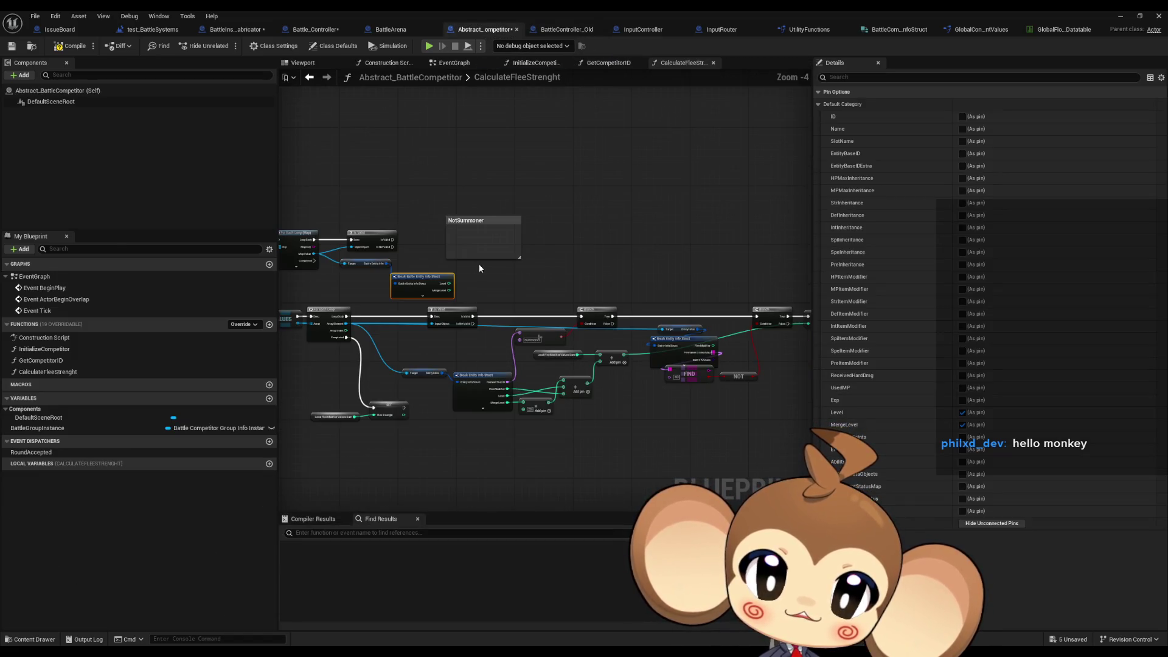
{"action": "scroll", "coordinate": [478, 266], "scroll_direction": "up", "scroll_amount": 2}
{"action": "left_click_drag", "start_coordinate": [480, 279], "coordinate": [600, 270]}
{"action": "left_click", "coordinate": [600, 270]}
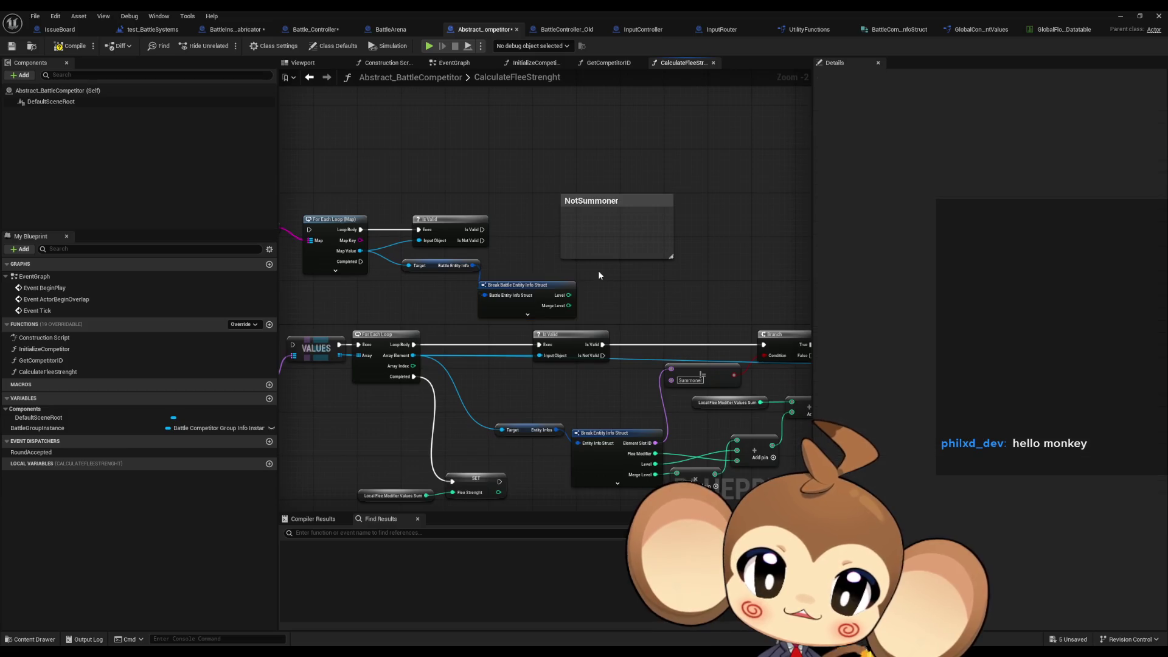
{"action": "scroll", "coordinate": [600, 270], "scroll_direction": "down", "scroll_amount": 2}
{"action": "scroll", "coordinate": [556, 295], "scroll_direction": "up", "scroll_amount": 2}
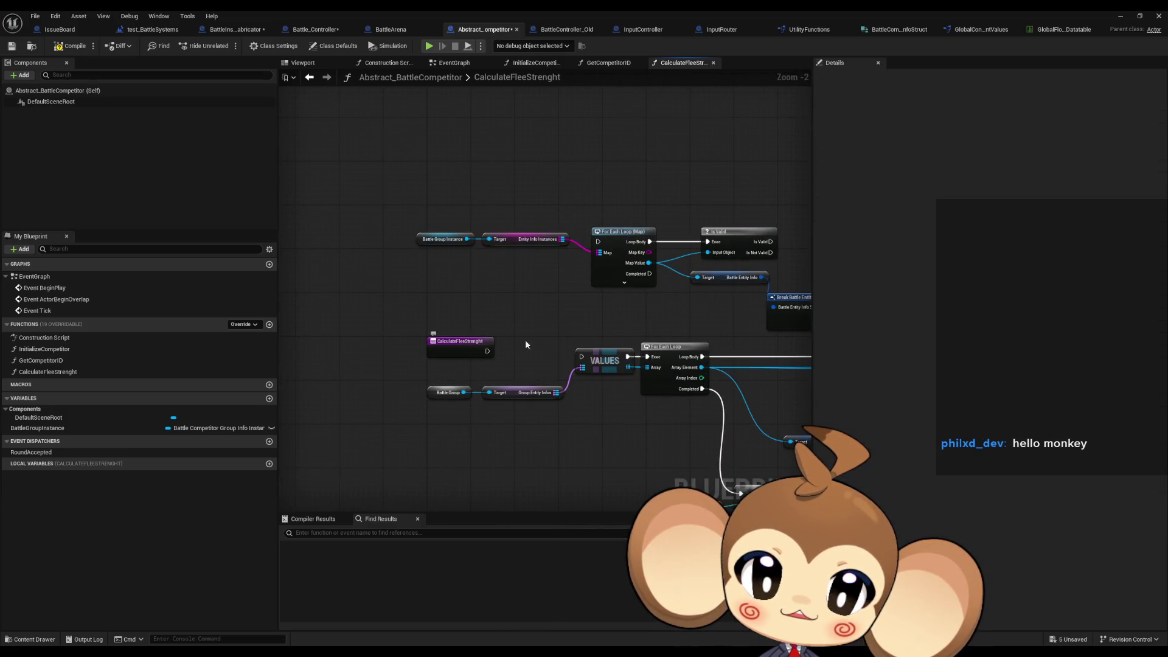
{"action": "scroll", "coordinate": [515, 346], "scroll_direction": "down", "scroll_amount": 1}
{"action": "scroll", "coordinate": [570, 230], "scroll_direction": "up", "scroll_amount": 1}
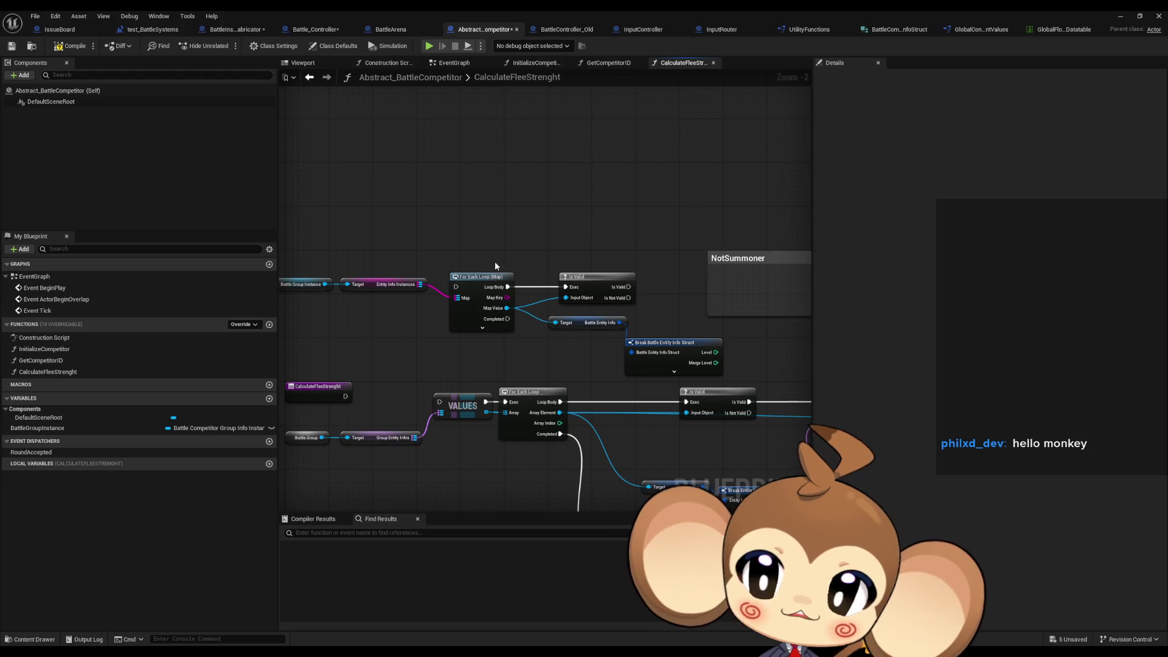
{"action": "left_click", "coordinate": [67, 372]}
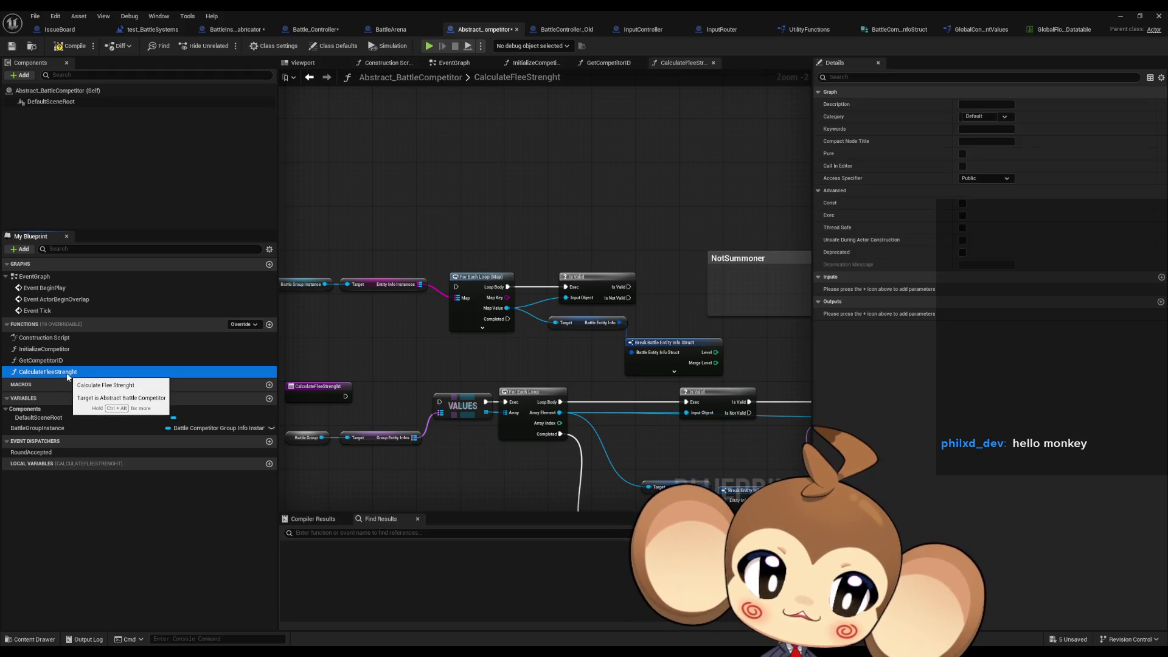
{"action": "scroll", "coordinate": [483, 377], "scroll_direction": "down", "scroll_amount": 1}
{"action": "scroll", "coordinate": [483, 377], "scroll_direction": "up", "scroll_amount": 1}
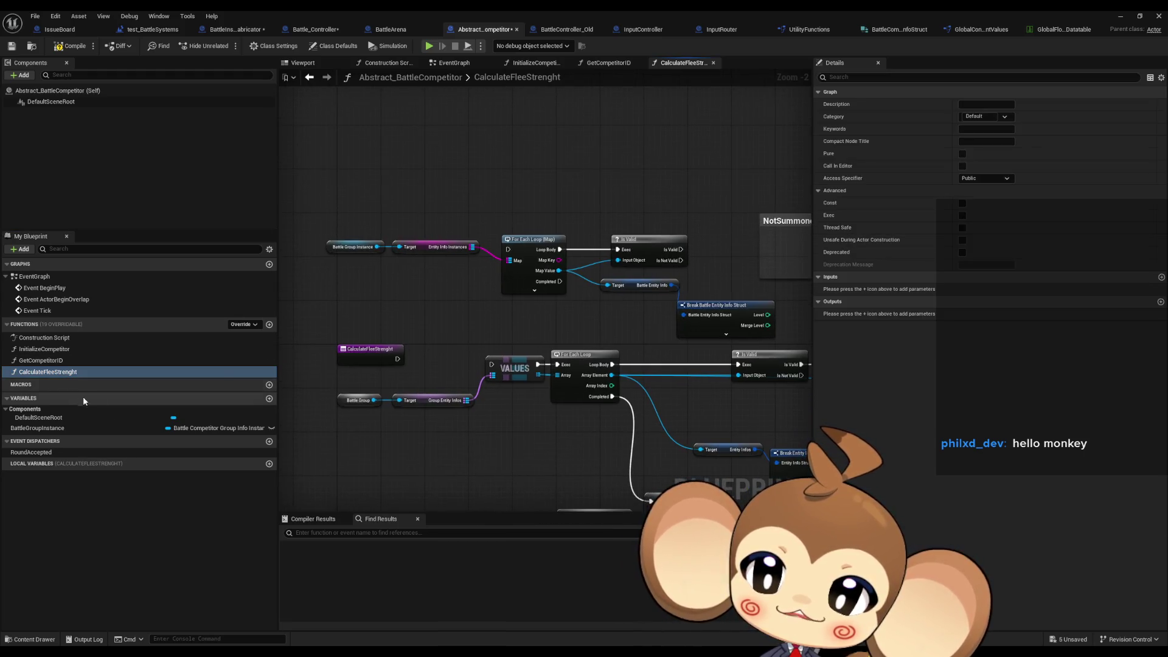
Open the InitializeCompetitor and GetCompetitorID graphs, then return to Battle_Controller's InitializeBattleController graph.
{"action": "double_click", "coordinate": [44, 349]}
{"action": "left_click", "coordinate": [40, 362]}
{"action": "double_click", "coordinate": [40, 362]}
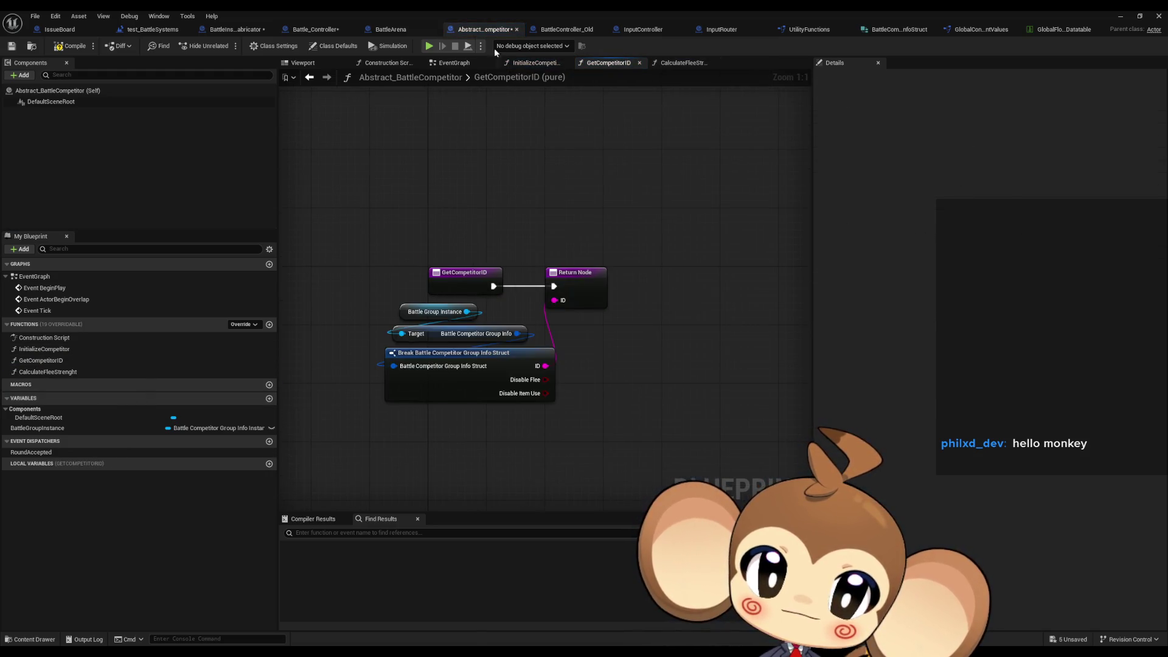
{"action": "left_click", "coordinate": [391, 29]}
{"action": "left_click", "coordinate": [313, 30]}
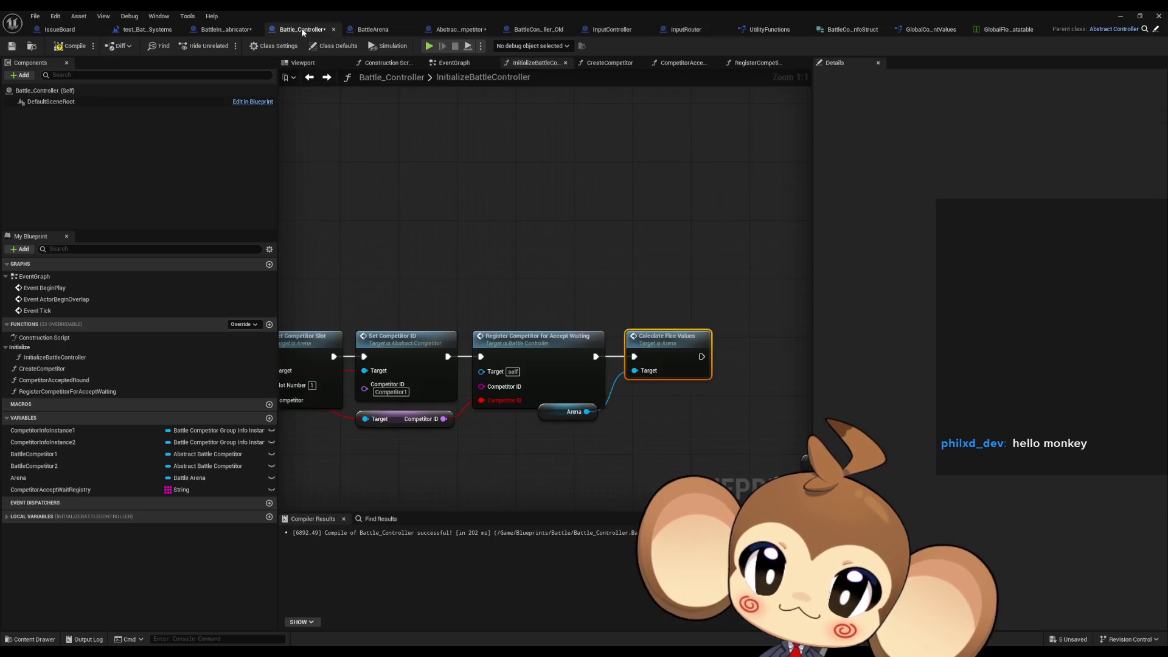
Pan back through the Create and Register node chain and open the CreateCompetitor function graph.
{"action": "scroll", "coordinate": [570, 243], "scroll_direction": "down", "scroll_amount": 5}
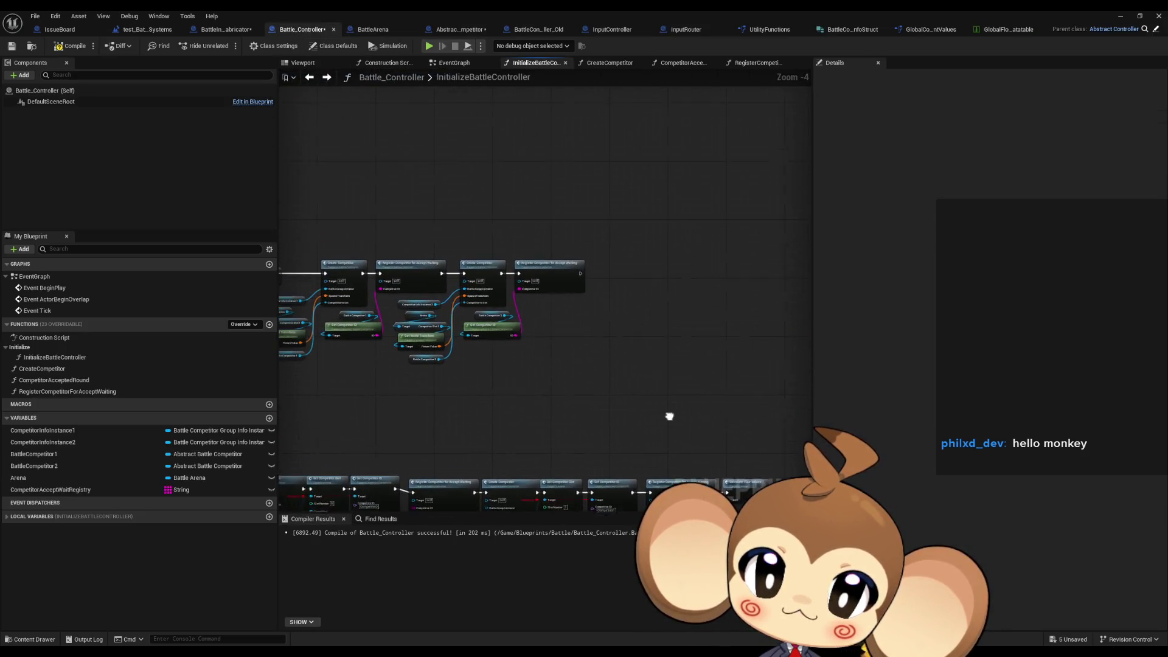
{"action": "scroll", "coordinate": [584, 335], "scroll_direction": "up", "scroll_amount": 2}
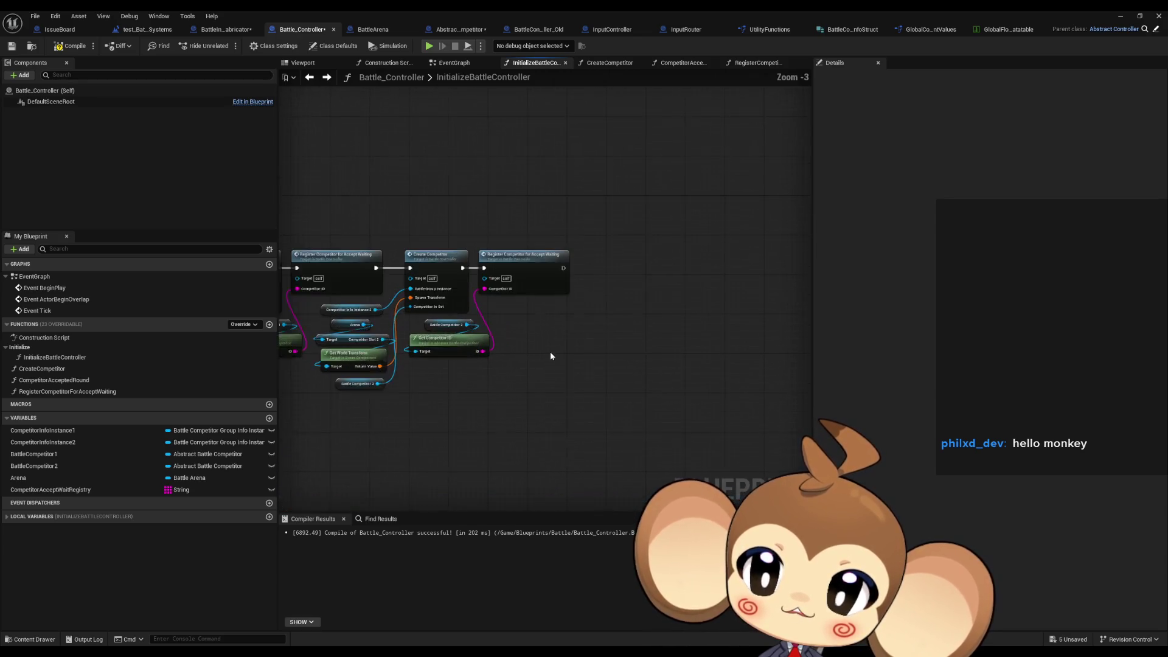
{"action": "left_click_drag", "start_coordinate": [550, 356], "coordinate": [738, 370]}
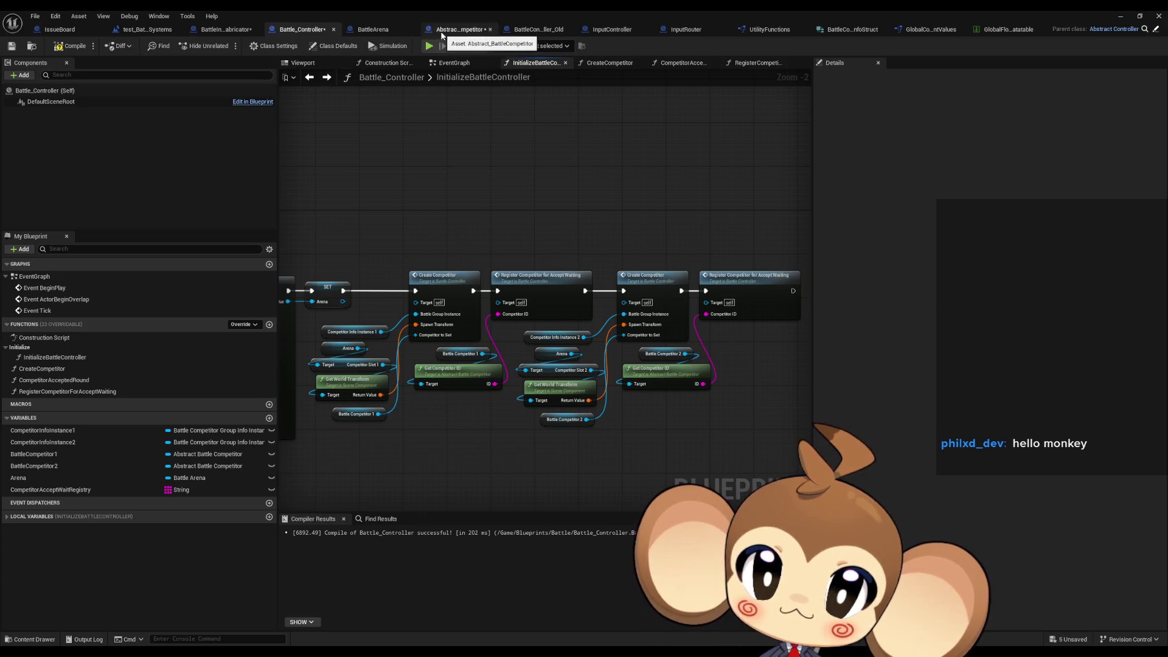
{"action": "scroll", "coordinate": [561, 359], "scroll_direction": "up", "scroll_amount": 2}
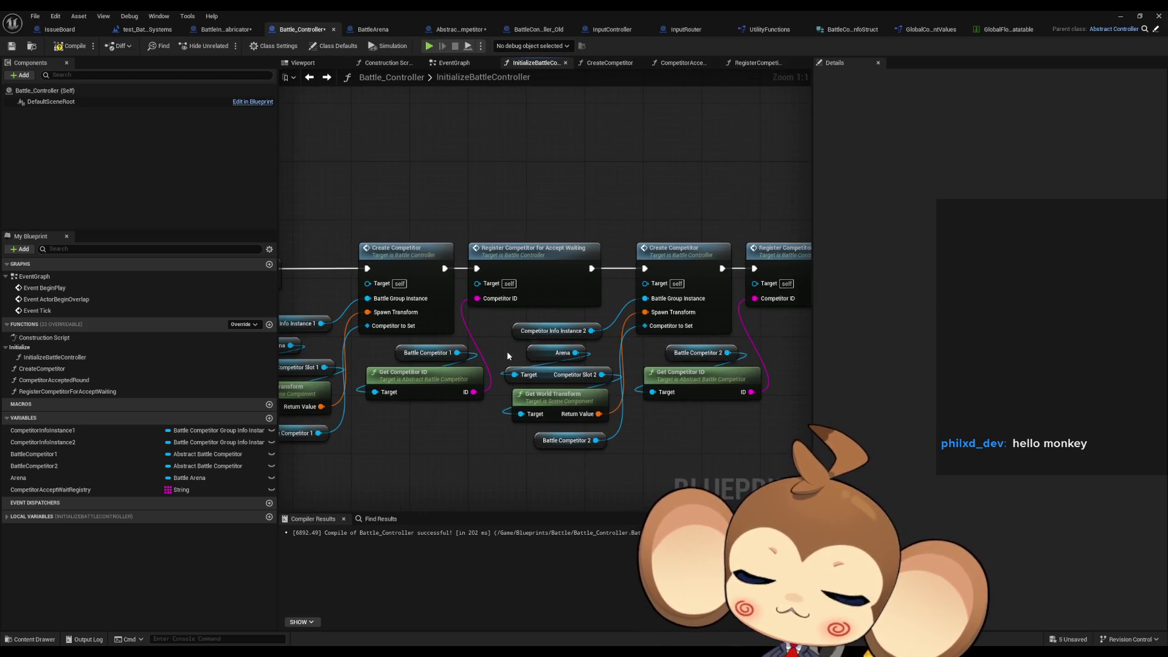
{"action": "left_click_drag", "start_coordinate": [411, 256], "coordinate": [505, 257]}
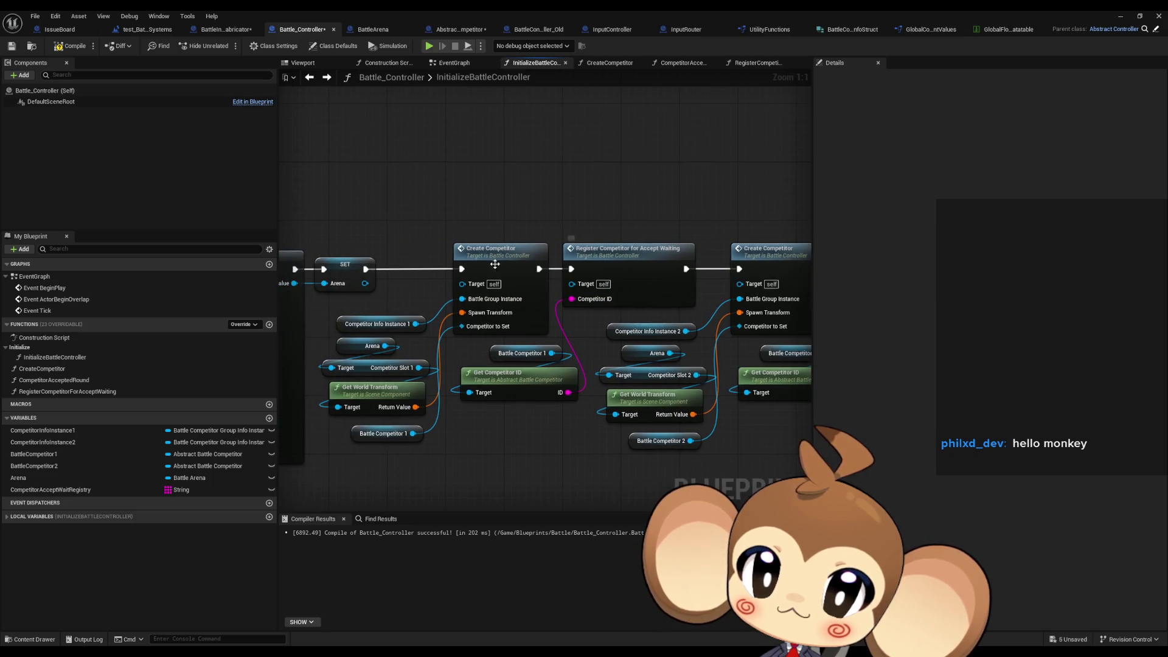
{"action": "double_click", "coordinate": [505, 257]}
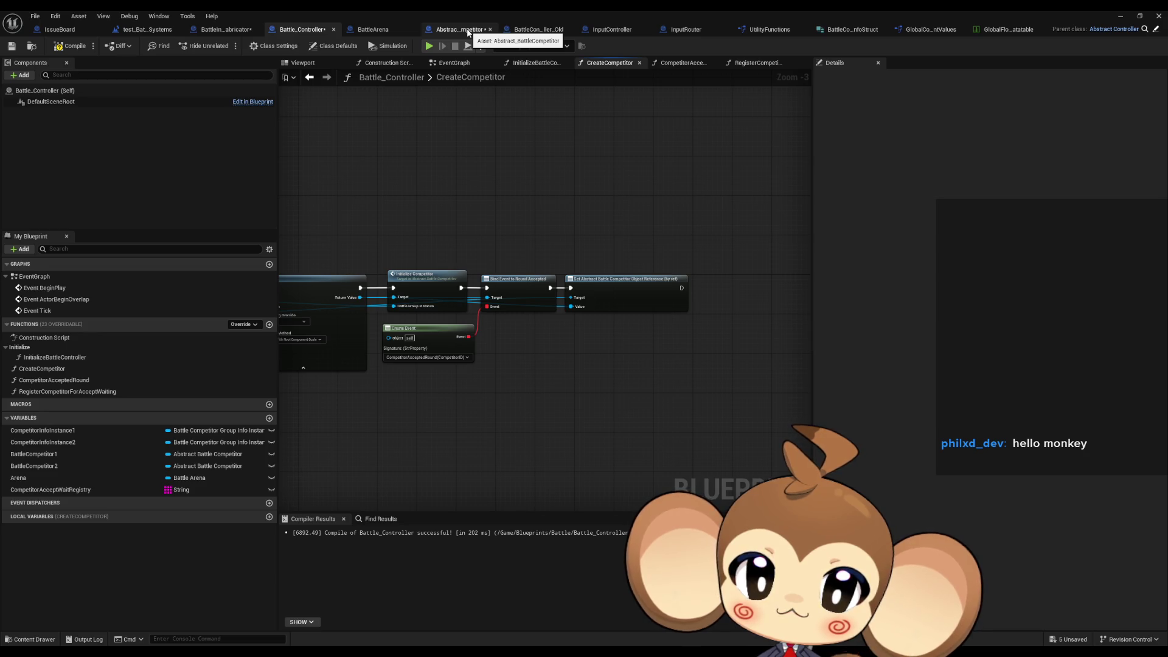
In InitializeCompetitor, add a Calculate Flee Strenght call wired after the SET Battle Group Instance node.
{"action": "scroll", "coordinate": [571, 294], "scroll_direction": "up", "scroll_amount": 3}
{"action": "double_click", "coordinate": [572, 294]}
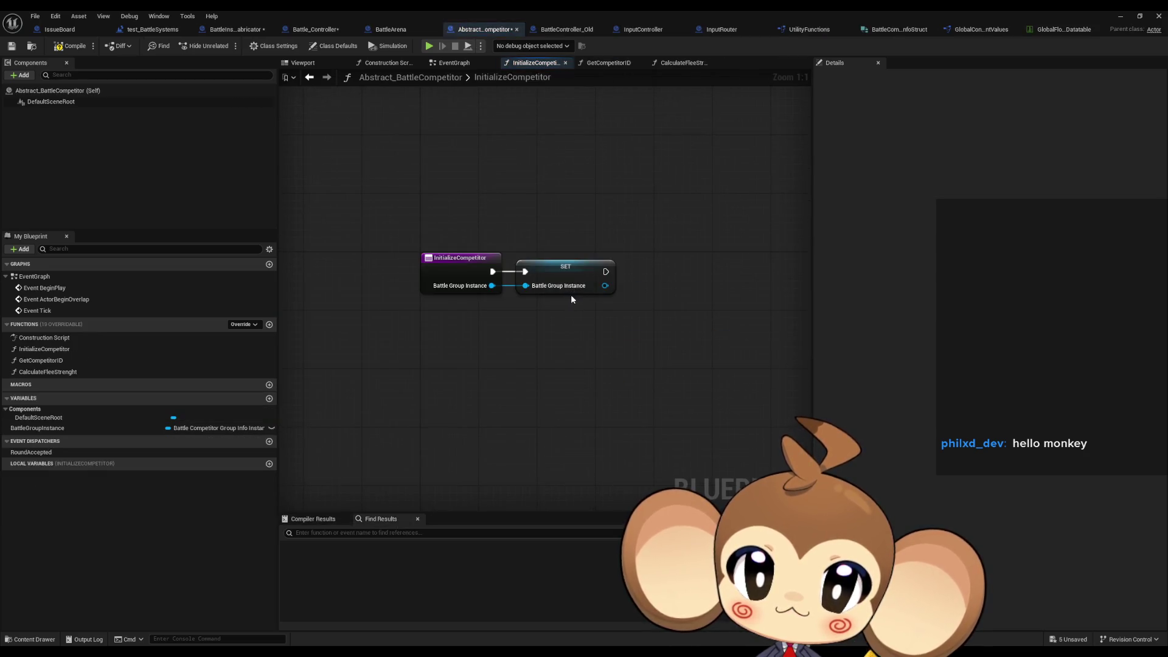
{"action": "mouse_move", "coordinate": [60, 372]}
{"action": "left_mouse_down"}
{"action": "mouse_move", "coordinate": [688, 304]}
{"action": "mouse_move", "coordinate": [681, 247]}
{"action": "mouse_move", "coordinate": [606, 271]}
{"action": "left_mouse_up"}
{"action": "left_click", "coordinate": [630, 329]}
{"action": "left_click_drag", "start_coordinate": [630, 330], "coordinate": [569, 332]}
On the IssueBoard, add a 'calculate flee' comment, delete two finished notes, and move it to the top.
{"action": "left_click", "coordinate": [614, 271]}
{"action": "left_click", "coordinate": [80, 32]}
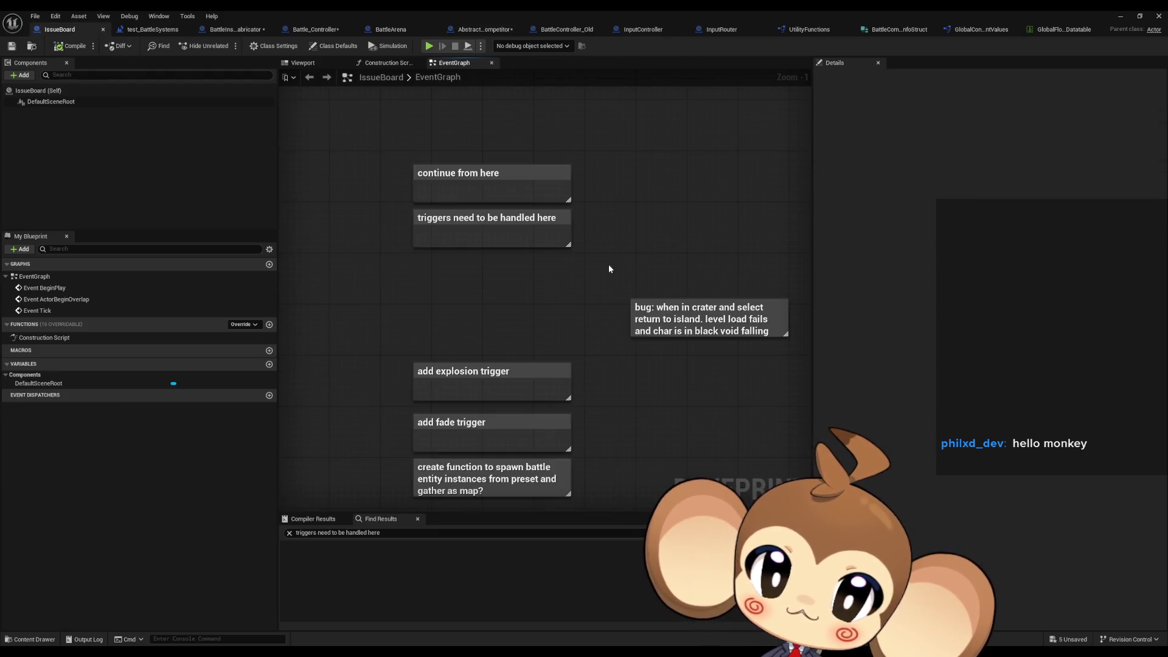
{"action": "key", "text": "c"}
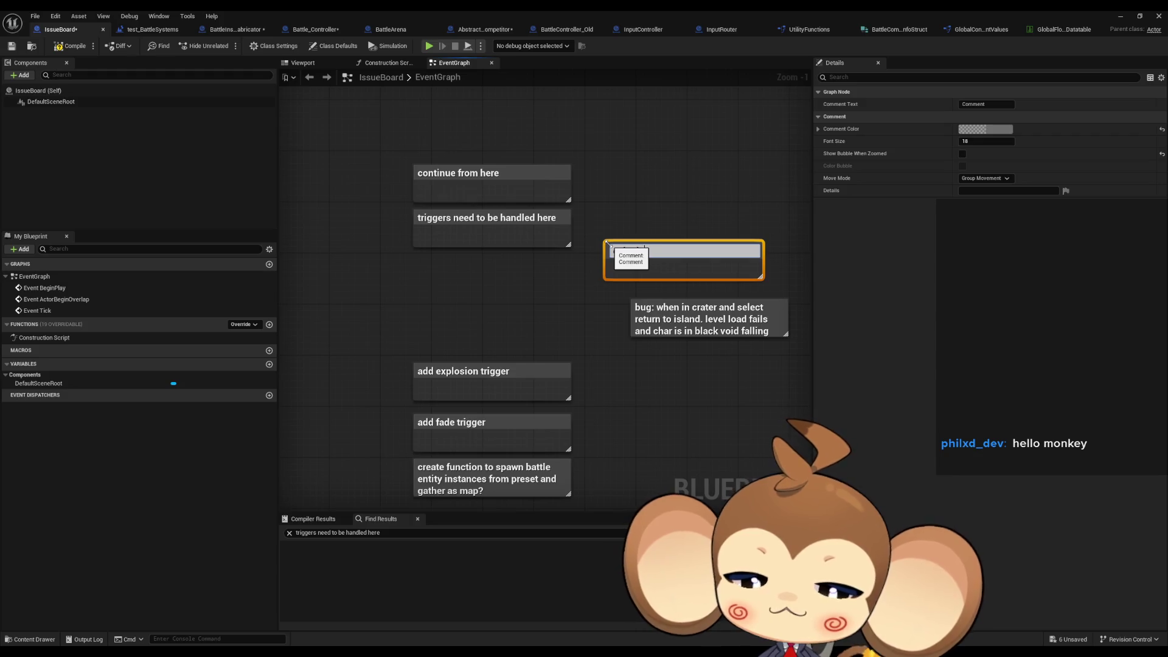
{"action": "type", "text": "e flee"}
{"action": "key", "text": "Return"}
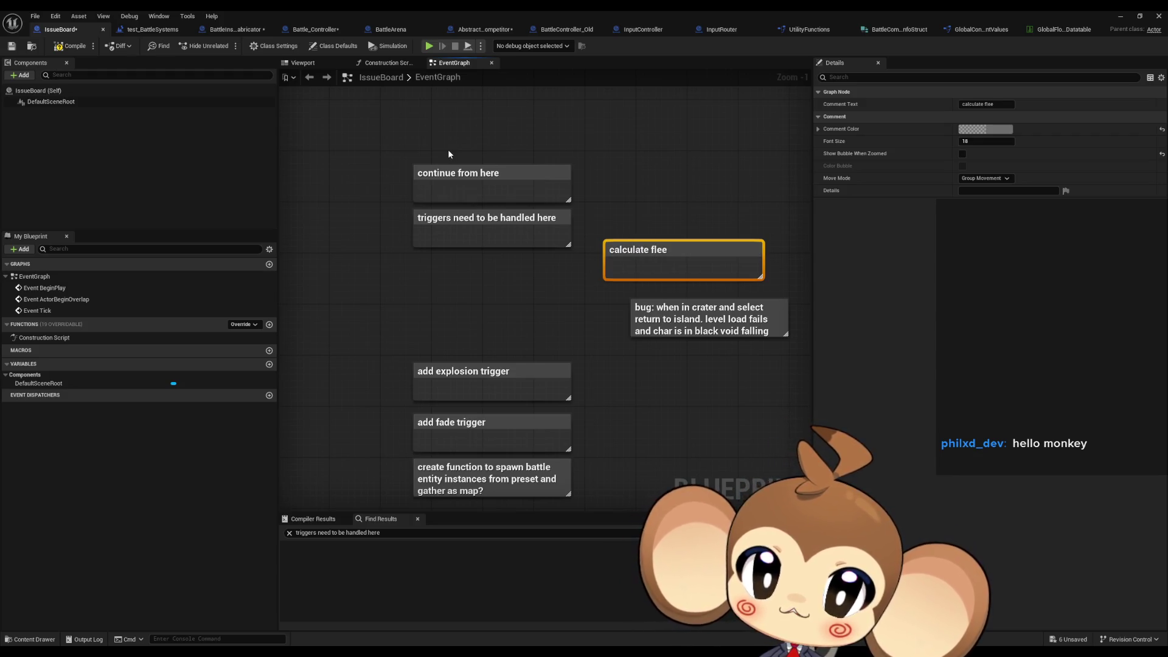
{"action": "left_click_drag", "start_coordinate": [449, 152], "coordinate": [578, 252]}
{"action": "key", "text": "Delete"}
{"action": "left_click_drag", "start_coordinate": [668, 244], "coordinate": [465, 201]}
{"action": "left_click", "coordinate": [505, 236]}
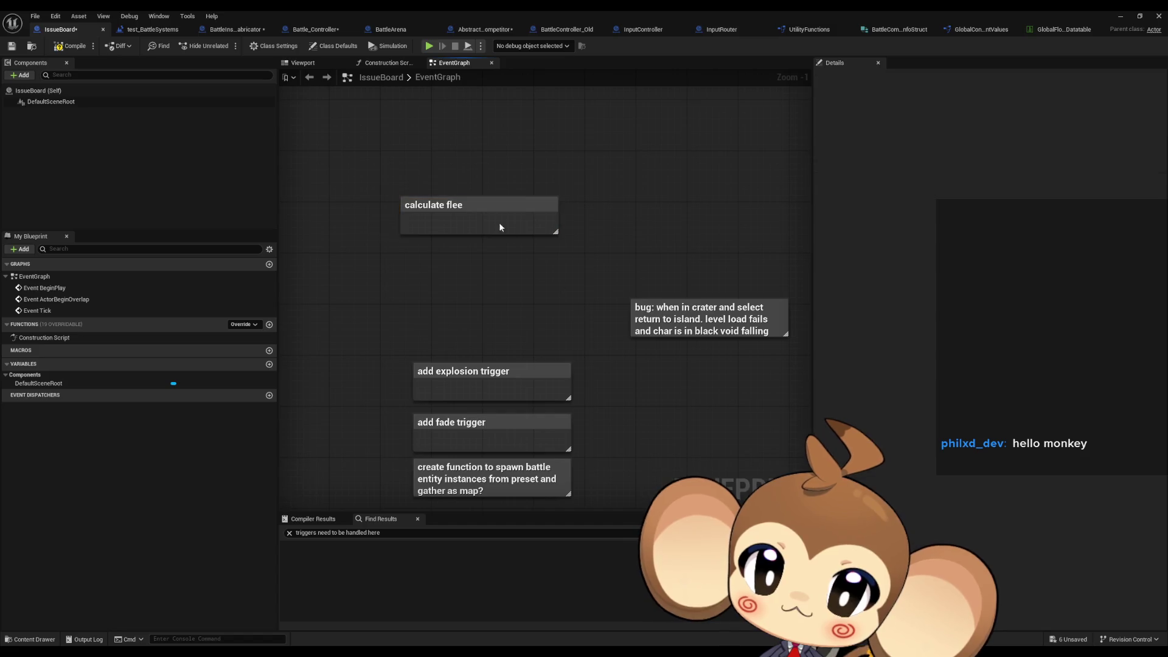
Append 'old way did not look at enemy level' on a new line in the calculate flee comment.
{"action": "double_click", "coordinate": [531, 209]}
{"action": "key", "text": "End"}
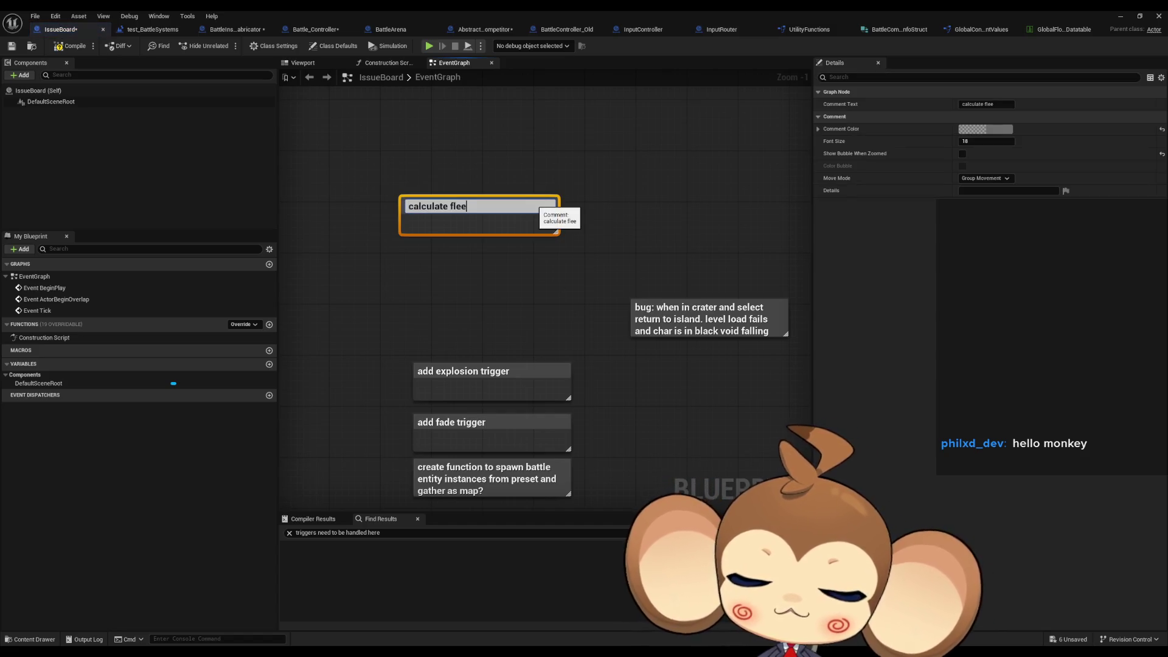
{"action": "key", "text": "shift+Return"}
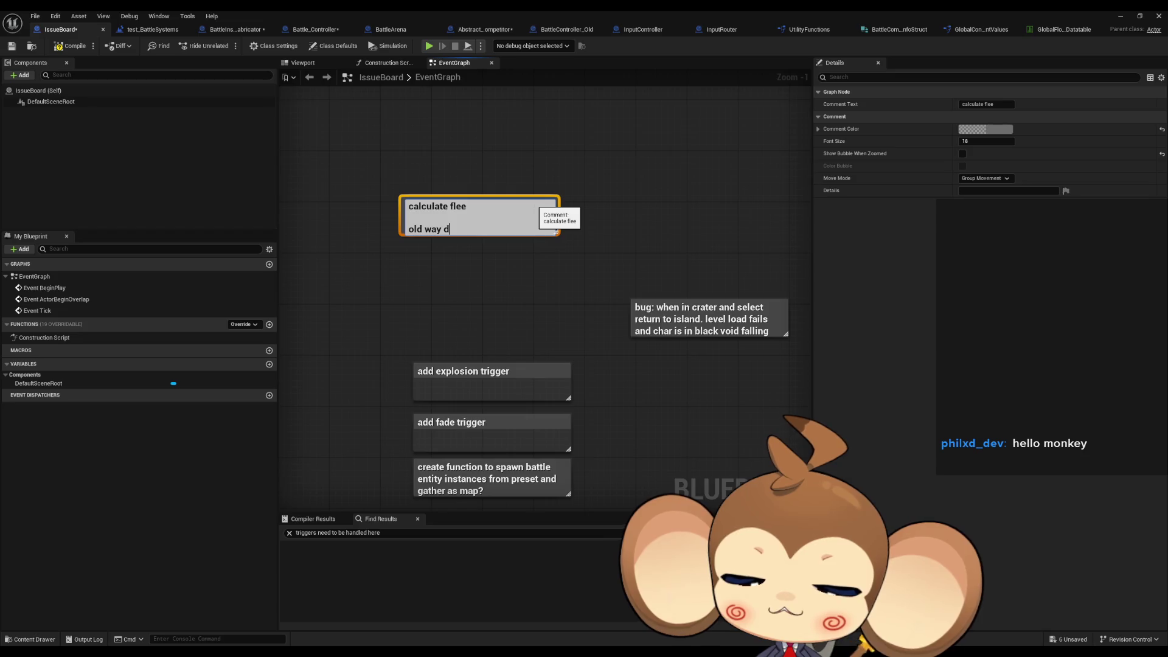
{"action": "type", "text": "old way did not look at enemy"}
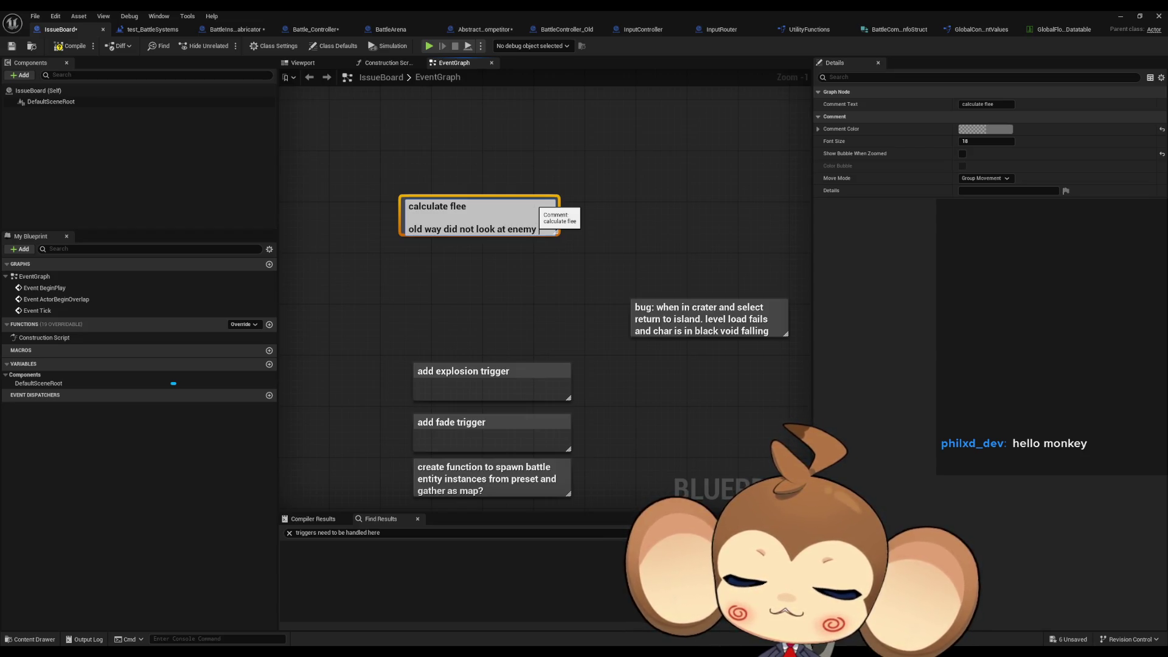
{"action": "type", "text": "level"}
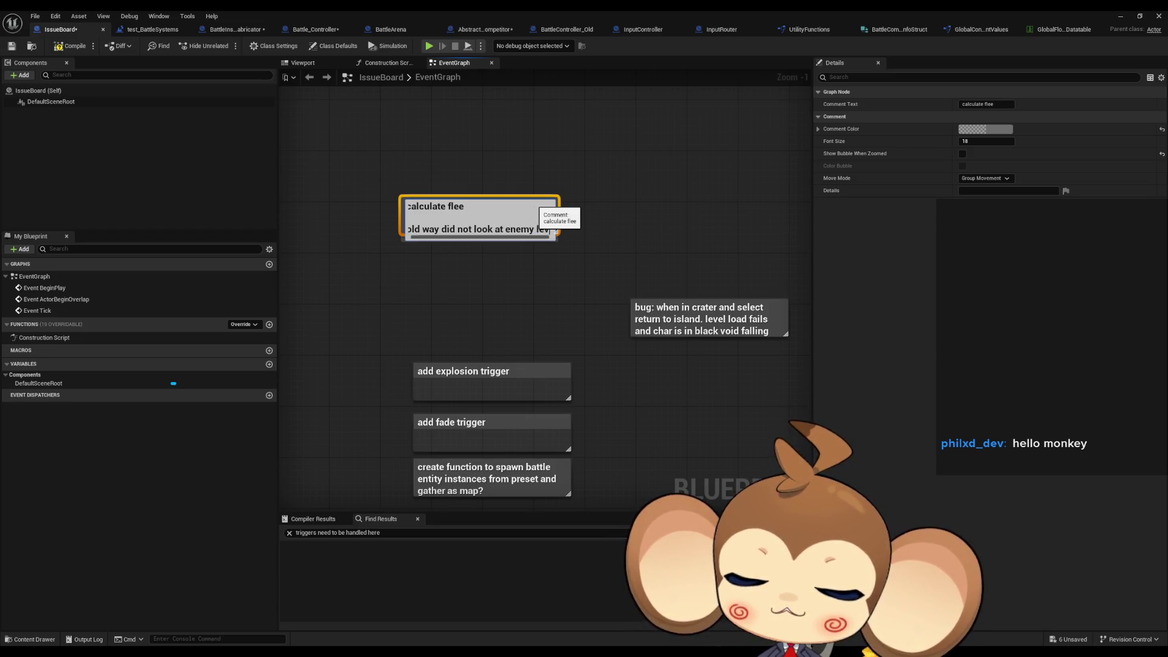
{"action": "left_click", "coordinate": [540, 257]}
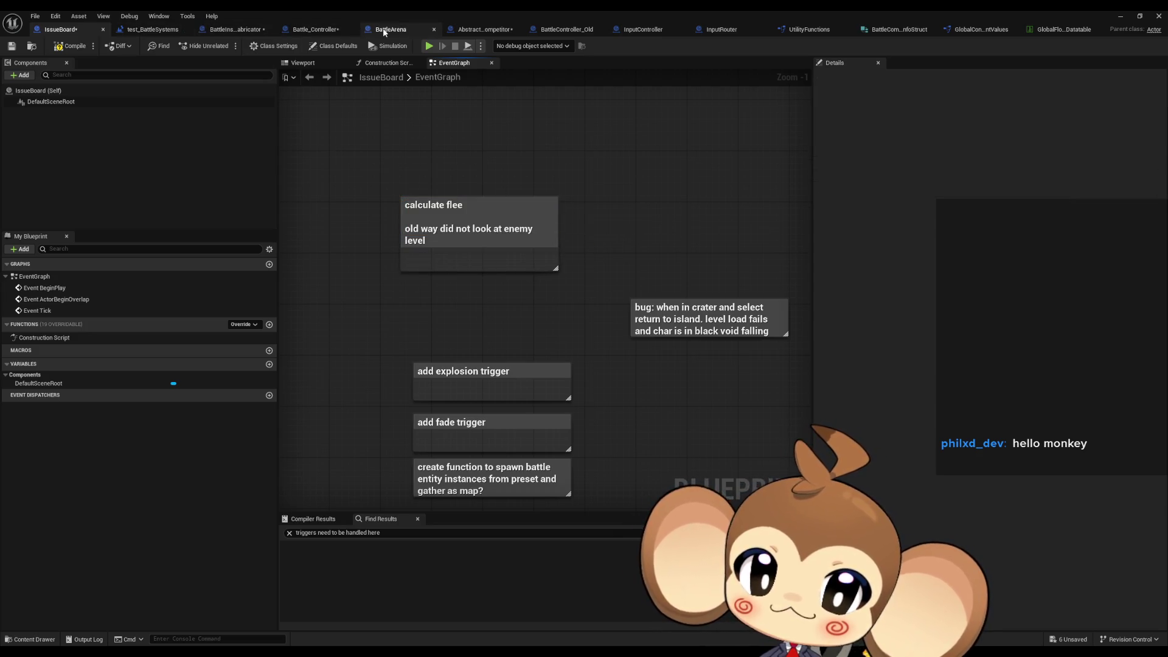
Return to Battle_Controller and pan CreateCompetitor to view its earlier nodes and the SpawnActor node.
{"action": "left_click", "coordinate": [302, 29]}
{"action": "left_click", "coordinate": [651, 203]}
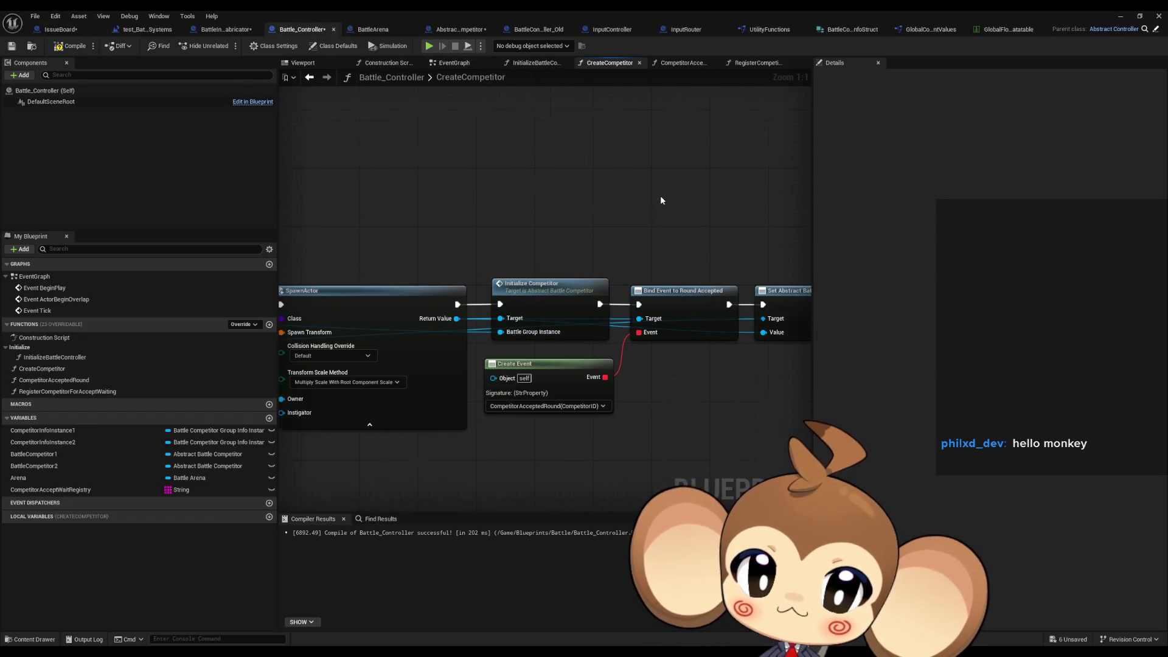
{"action": "scroll", "coordinate": [660, 197], "scroll_direction": "down", "scroll_amount": 3}
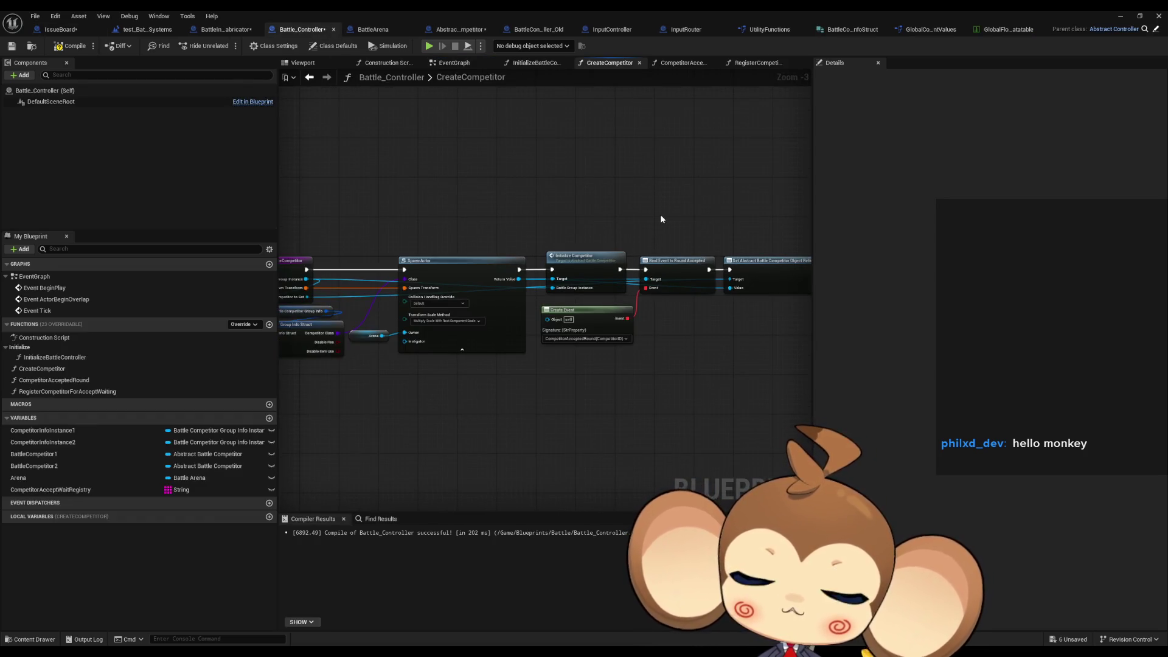
{"action": "scroll", "coordinate": [660, 216], "scroll_direction": "up", "scroll_amount": 4}
{"action": "mouse_move", "coordinate": [419, 219]}
{"action": "left_mouse_down"}
{"action": "mouse_move", "coordinate": [490, 209]}
{"action": "mouse_move", "coordinate": [555, 239]}
{"action": "mouse_move", "coordinate": [768, 239]}
{"action": "mouse_move", "coordinate": [435, 245]}
{"action": "left_mouse_up"}
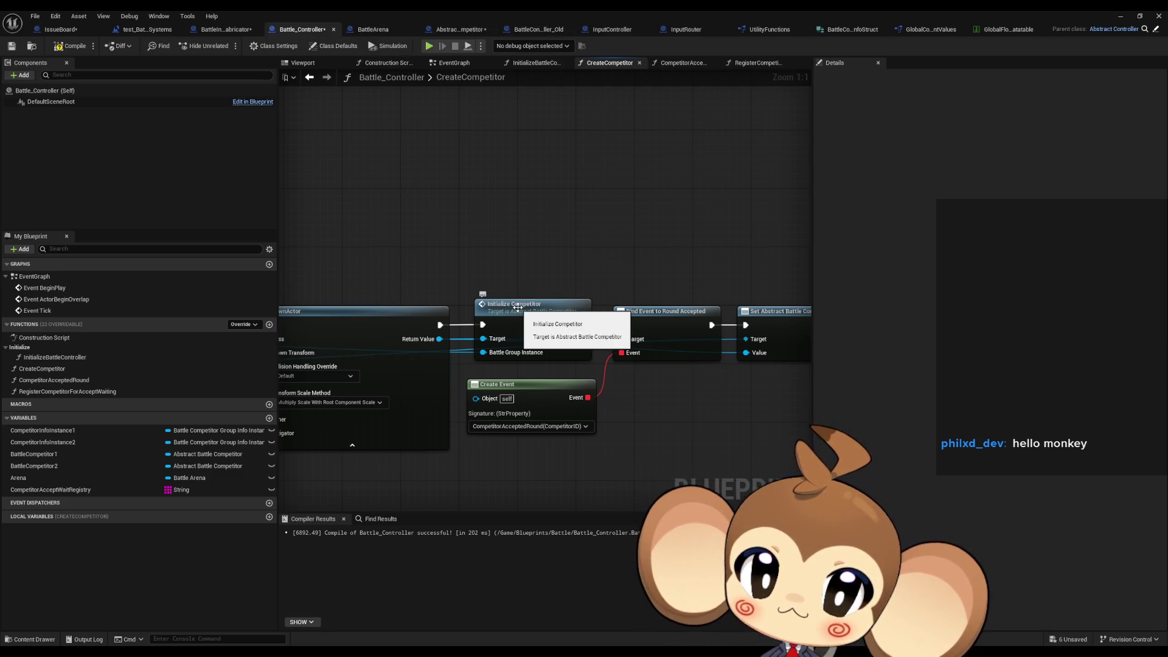
{"action": "left_click_drag", "start_coordinate": [518, 307], "coordinate": [576, 304]}
Step through the CompetitorAcceptedRound and CreateCompetitor graphs, ending on InitializeBattleController.
{"action": "double_click", "coordinate": [67, 379]}
{"action": "double_click", "coordinate": [60, 369]}
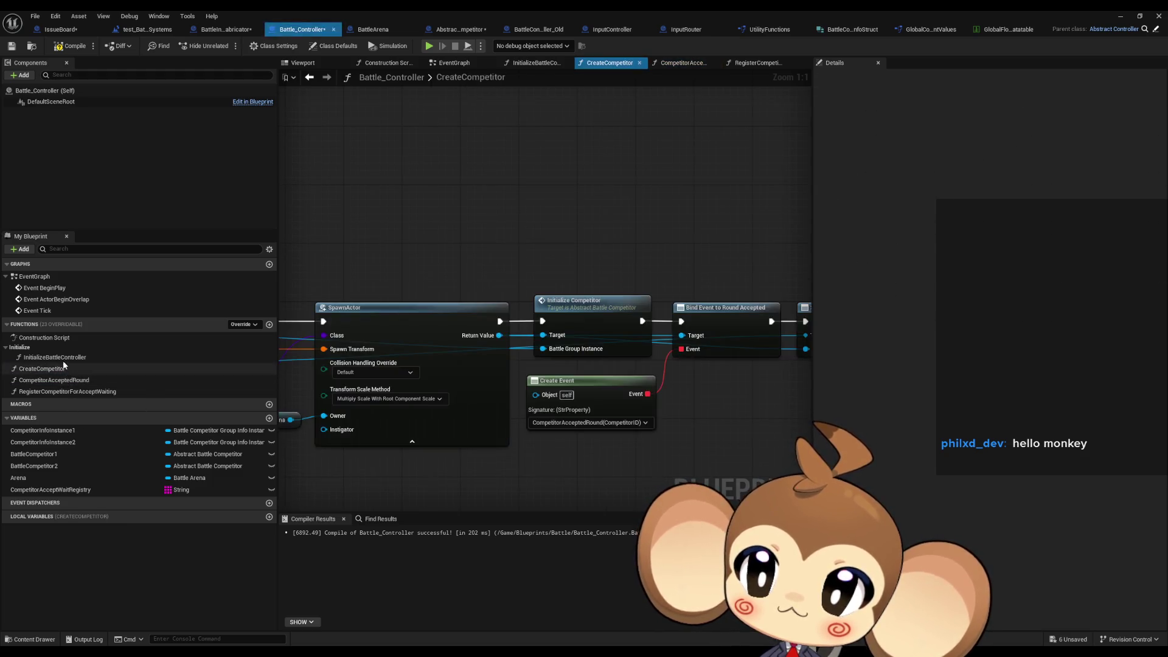
{"action": "double_click", "coordinate": [55, 357]}
{"action": "scroll", "coordinate": [612, 264], "scroll_direction": "down", "scroll_amount": 3}
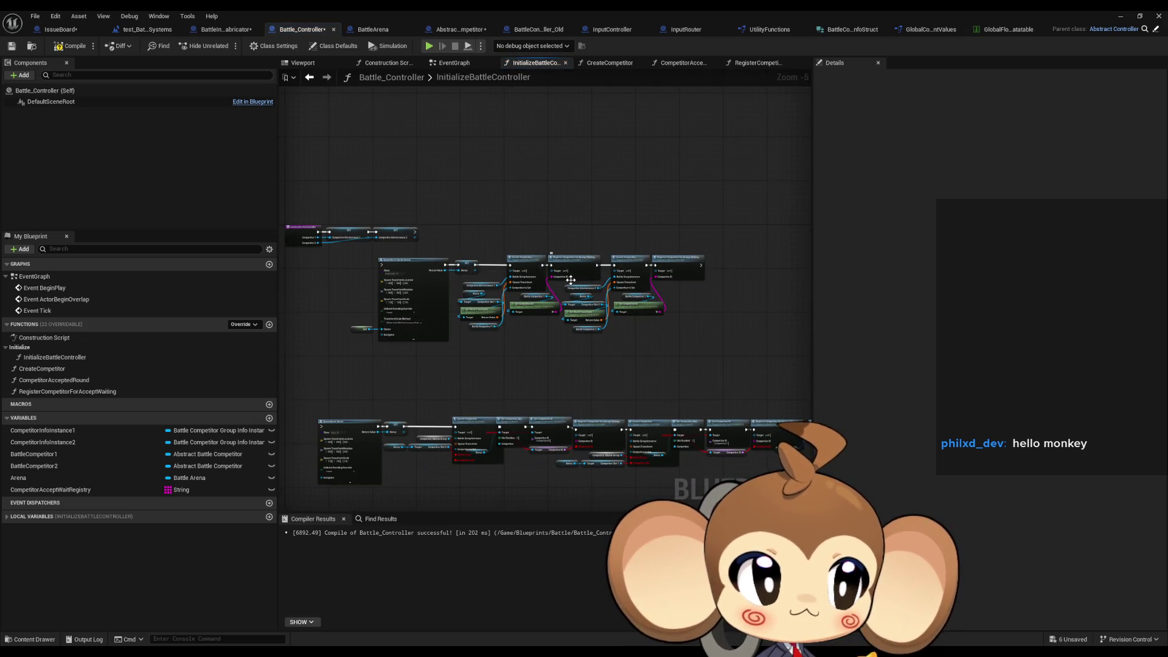
Pan through the Create and Register Competitor for Accept Waiting nodes, then switch to BattleController_Old's TryFlee graph.
{"action": "scroll", "coordinate": [651, 281], "scroll_direction": "up", "scroll_amount": 4}
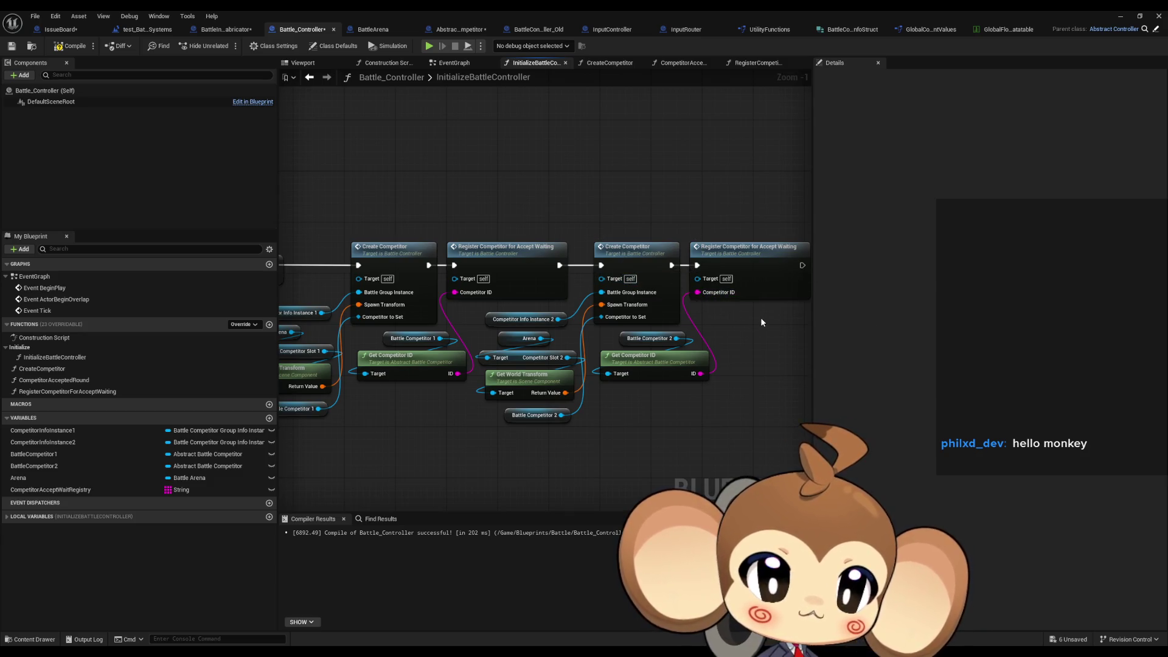
{"action": "scroll", "coordinate": [611, 360], "scroll_direction": "down", "scroll_amount": 2}
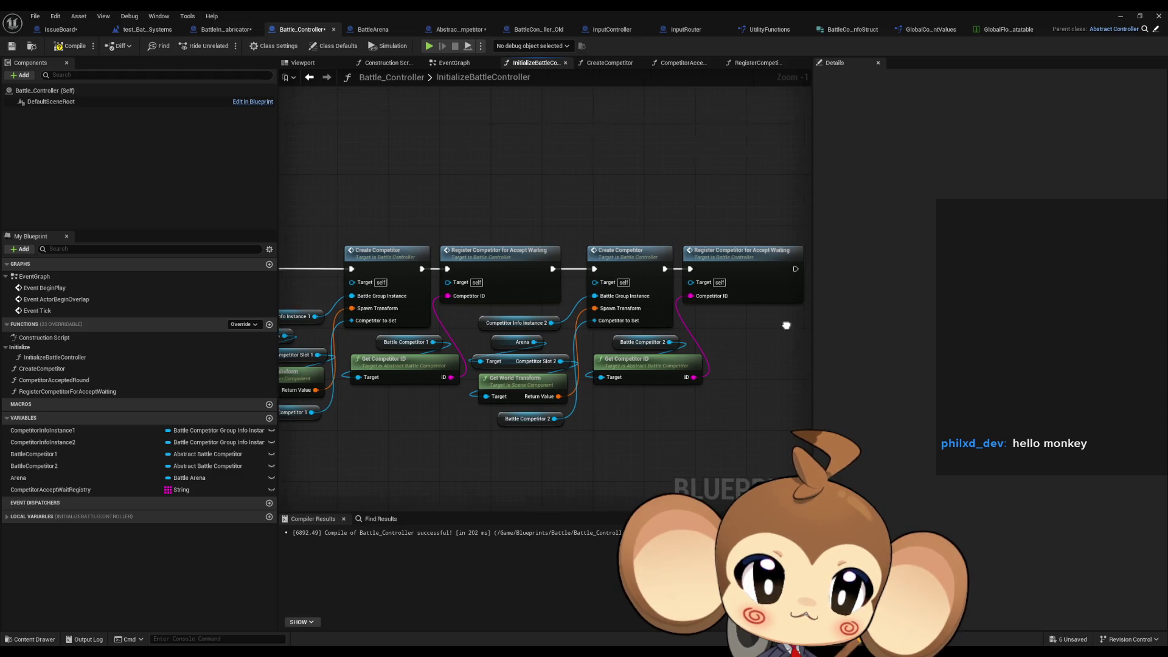
{"action": "scroll", "coordinate": [541, 320], "scroll_direction": "up", "scroll_amount": 2}
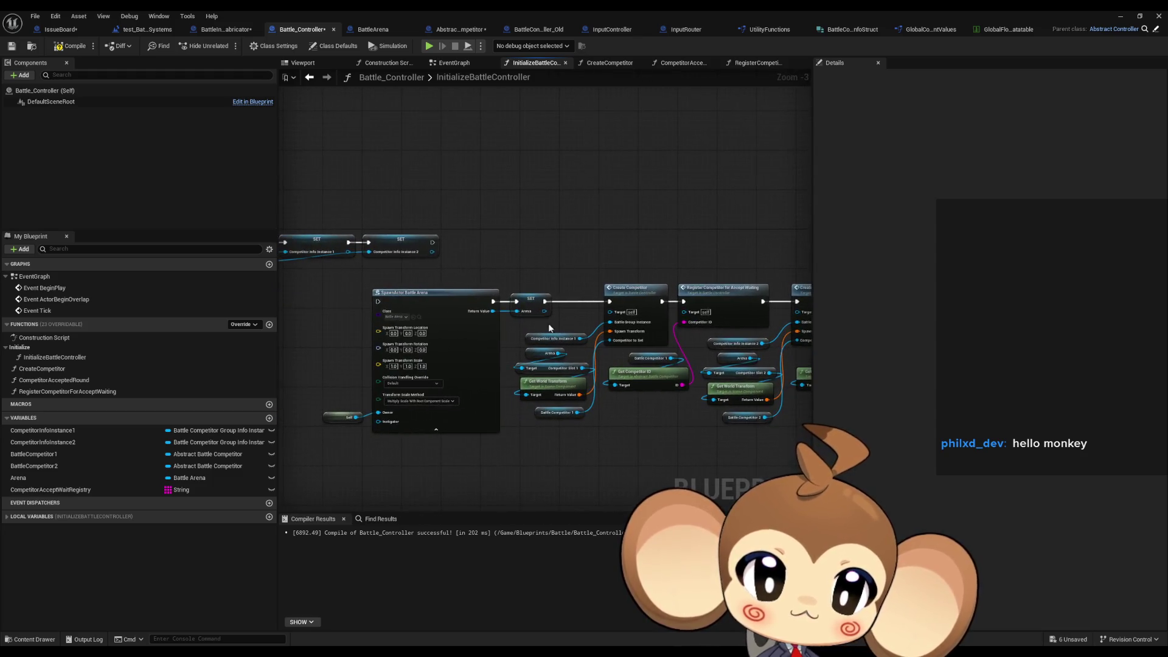
{"action": "left_click_drag", "start_coordinate": [591, 334], "coordinate": [529, 337]}
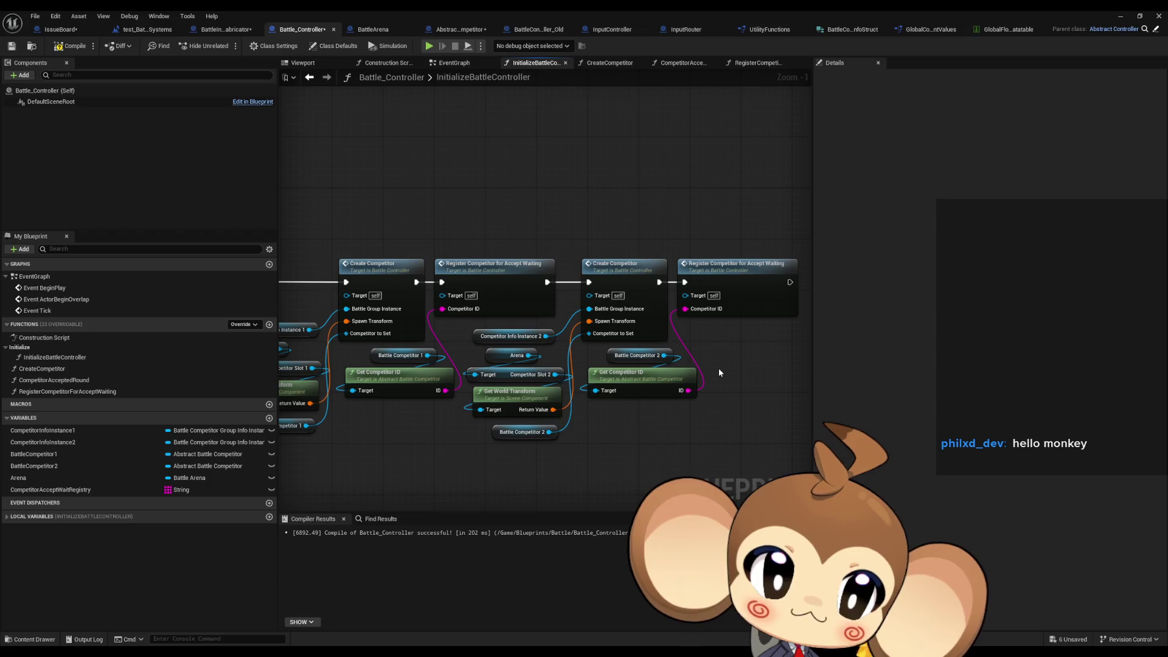
{"action": "left_click_drag", "start_coordinate": [717, 367], "coordinate": [629, 378]}
{"action": "left_click", "coordinate": [651, 304]}
{"action": "left_click_drag", "start_coordinate": [725, 375], "coordinate": [681, 381]}
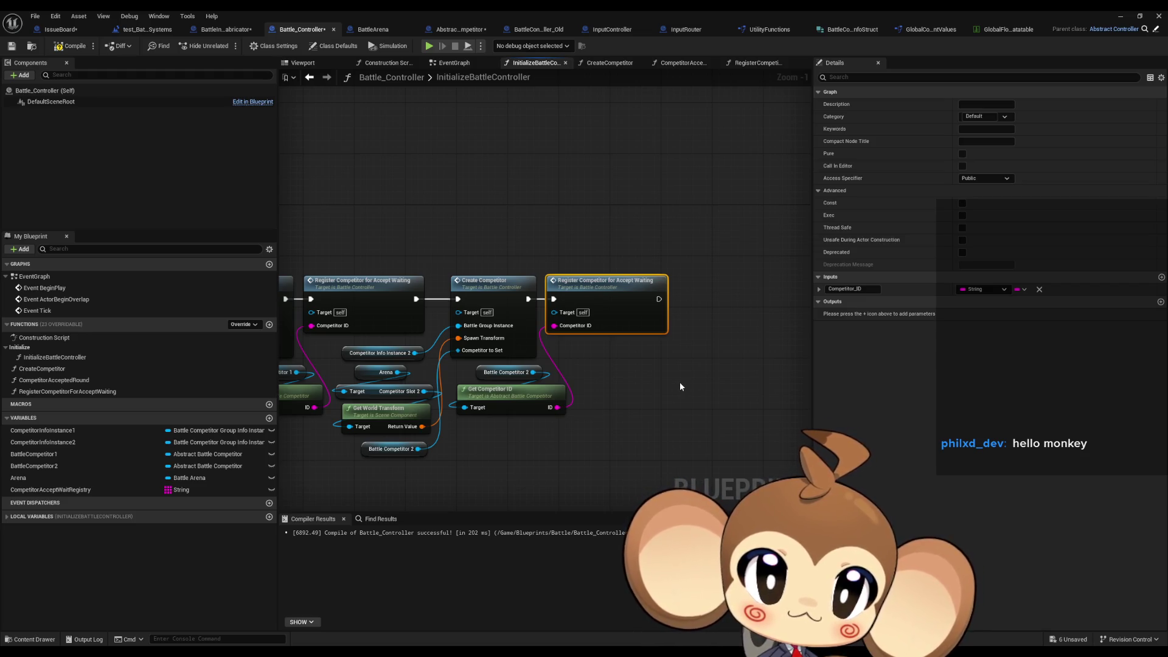
{"action": "left_click", "coordinate": [674, 392]}
{"action": "scroll", "coordinate": [653, 426], "scroll_direction": "down", "scroll_amount": 4}
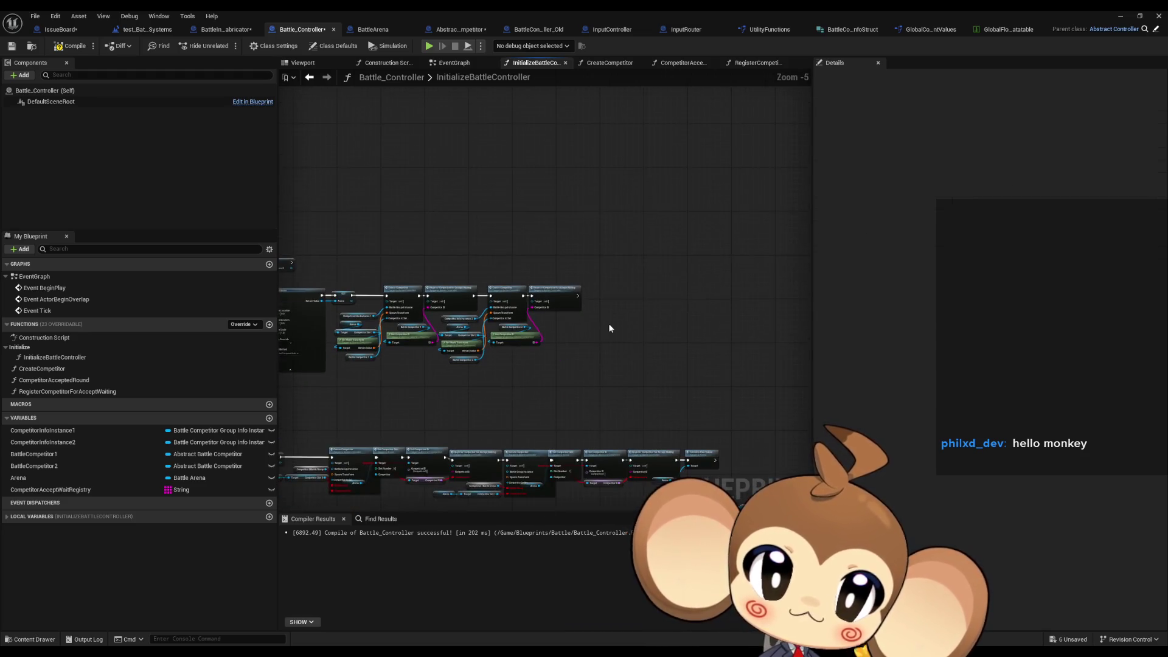
{"action": "left_click", "coordinate": [543, 32]}
{"action": "scroll", "coordinate": [102, 330], "scroll_direction": "down", "scroll_amount": 5}
Open the 1_NextFightInQueue graph, then the 1_ExplosionDoneListener function graph.
{"action": "scroll", "coordinate": [101, 323], "scroll_direction": "up", "scroll_amount": 5}
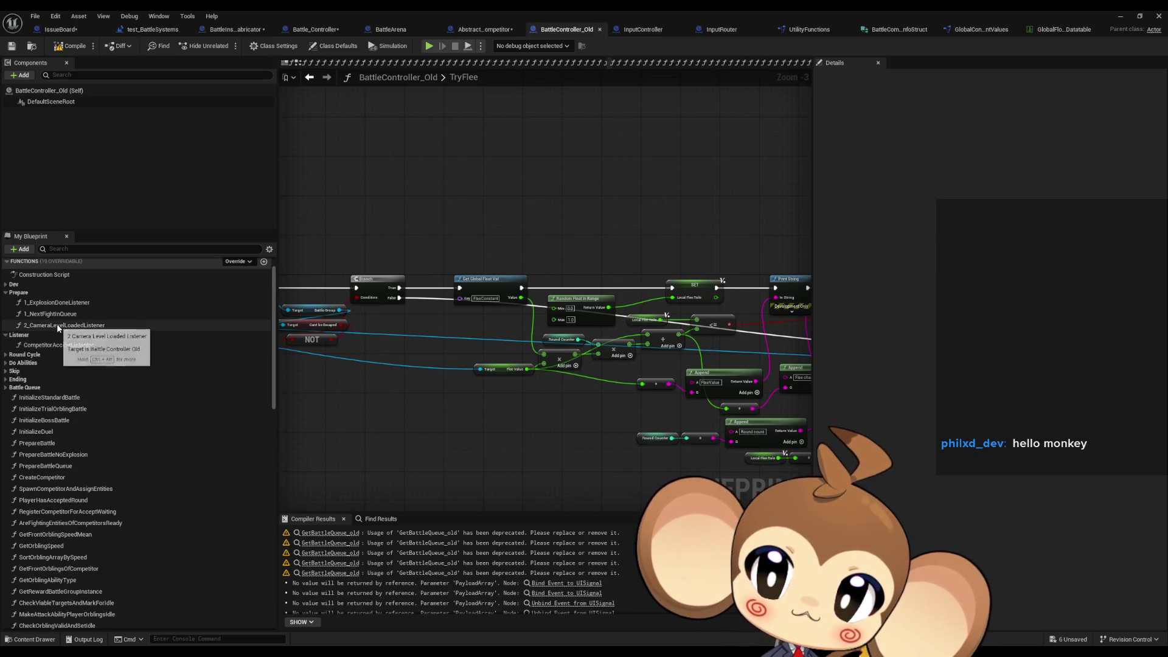
{"action": "double_click", "coordinate": [56, 324]}
{"action": "left_click", "coordinate": [56, 313]}
{"action": "left_click", "coordinate": [56, 308]}
{"action": "double_click", "coordinate": [56, 303]}
{"action": "scroll", "coordinate": [382, 302], "scroll_direction": "down", "scroll_amount": 2}
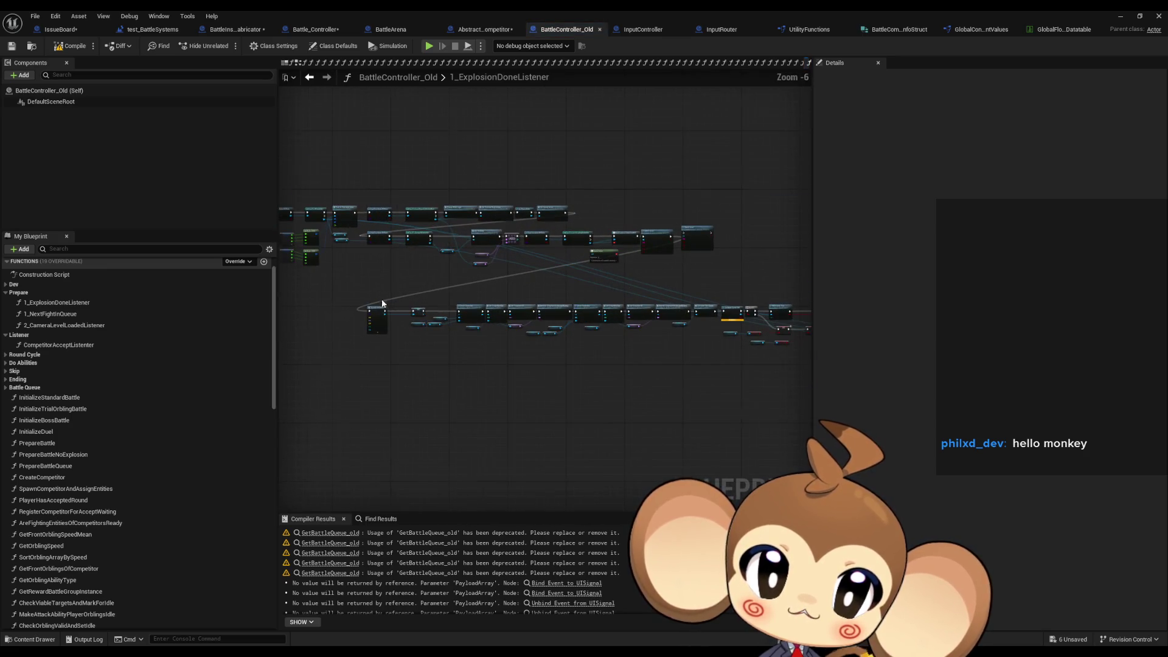
{"action": "scroll", "coordinate": [383, 302], "scroll_direction": "up", "scroll_amount": 4}
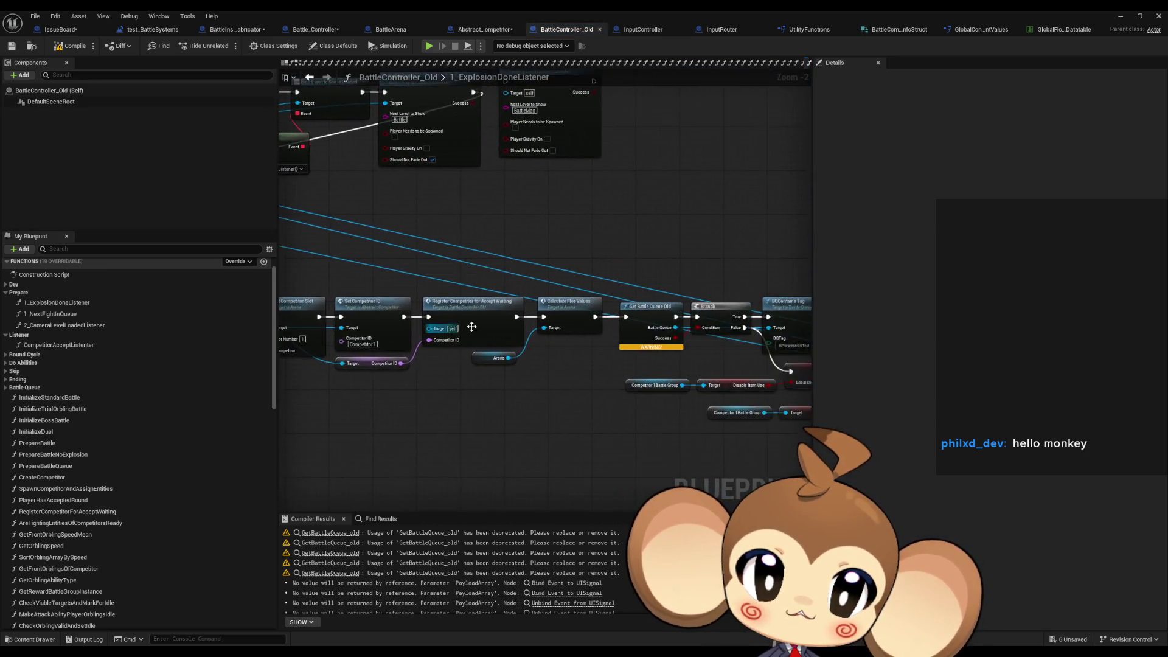
Follow the chain past Calculate Flee Values, Get Battle Queue Old and Open Menu into CreateCompetitorAI.
{"action": "left_click", "coordinate": [569, 304]}
{"action": "scroll", "coordinate": [568, 304], "scroll_direction": "up", "scroll_amount": 2}
{"action": "left_click_drag", "start_coordinate": [445, 237], "coordinate": [494, 325]}
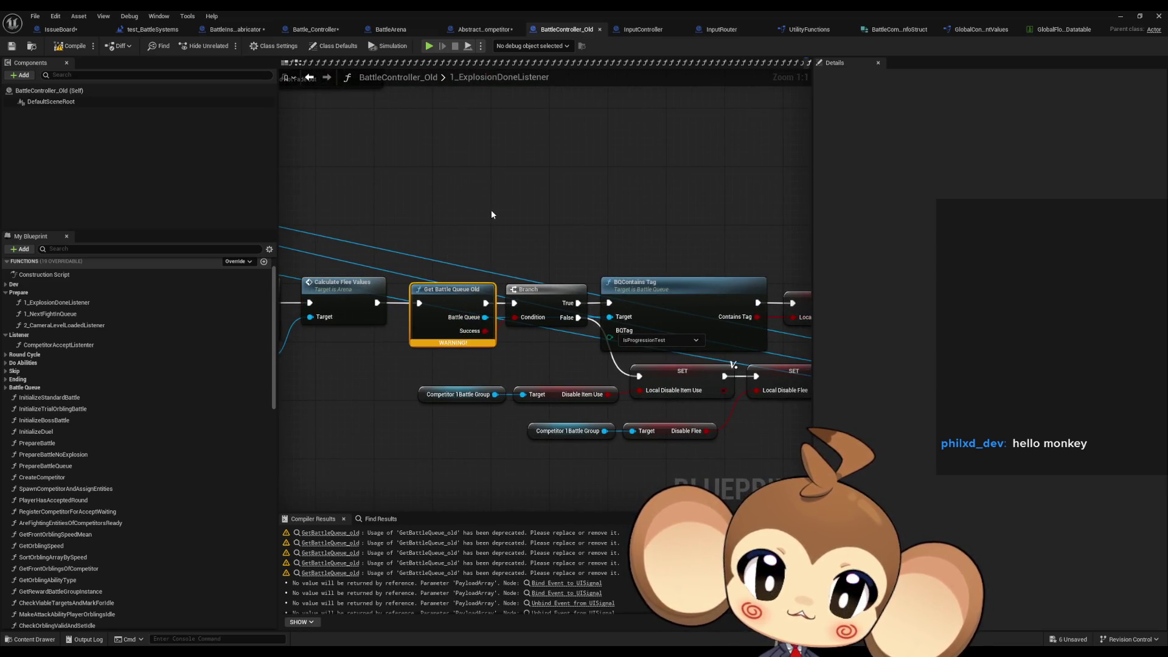
{"action": "left_click_drag", "start_coordinate": [483, 219], "coordinate": [314, 214]}
{"action": "mouse_move", "coordinate": [625, 393]}
{"action": "left_mouse_down"}
{"action": "mouse_move", "coordinate": [520, 400]}
{"action": "mouse_move", "coordinate": [317, 366]}
{"action": "mouse_move", "coordinate": [276, 303]}
{"action": "left_mouse_up"}
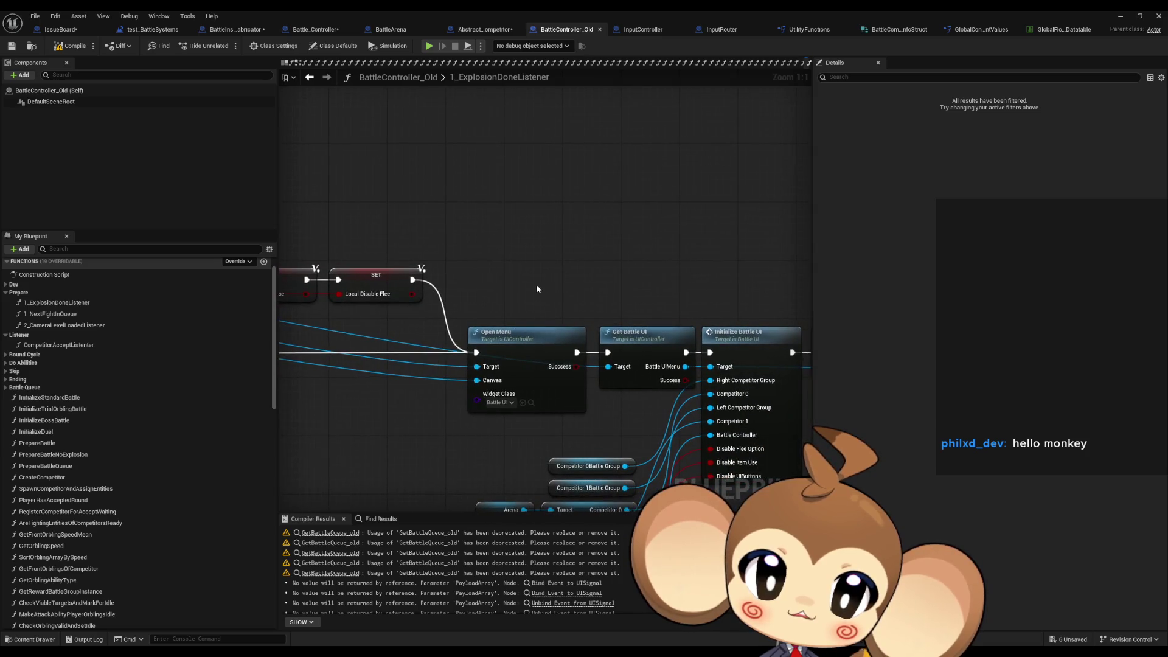
{"action": "left_click", "coordinate": [557, 359]}
{"action": "mouse_move", "coordinate": [657, 282]}
{"action": "left_mouse_down"}
{"action": "mouse_move", "coordinate": [449, 282]}
{"action": "mouse_move", "coordinate": [374, 261]}
{"action": "mouse_move", "coordinate": [620, 382]}
{"action": "left_mouse_up"}
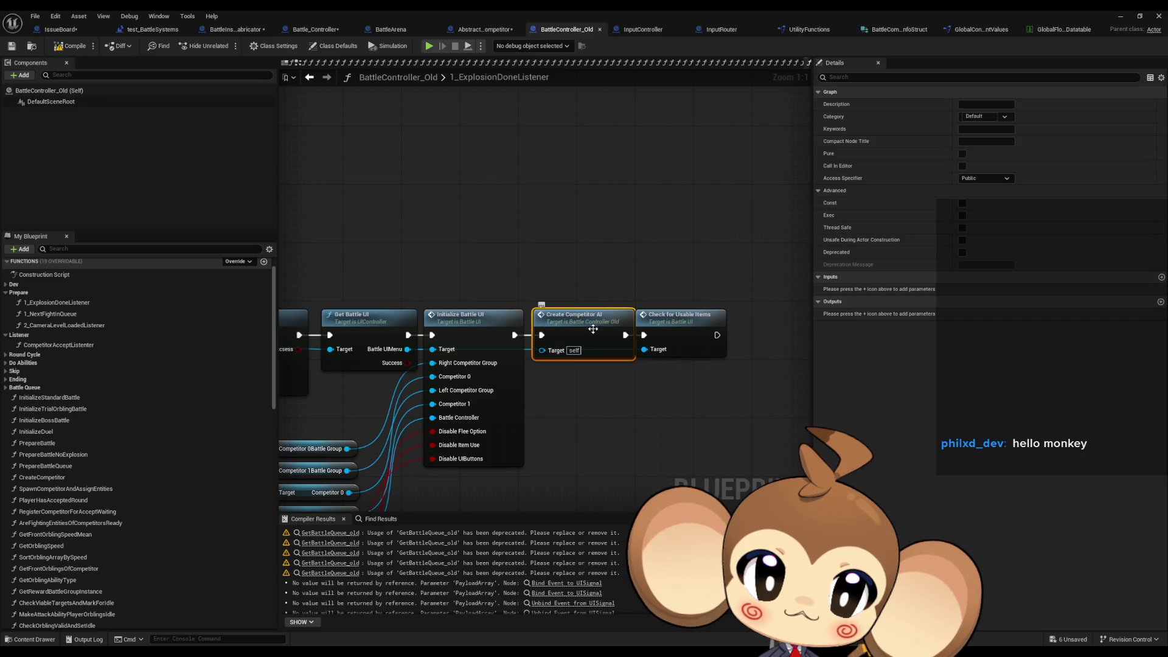
{"action": "left_click", "coordinate": [687, 336]}
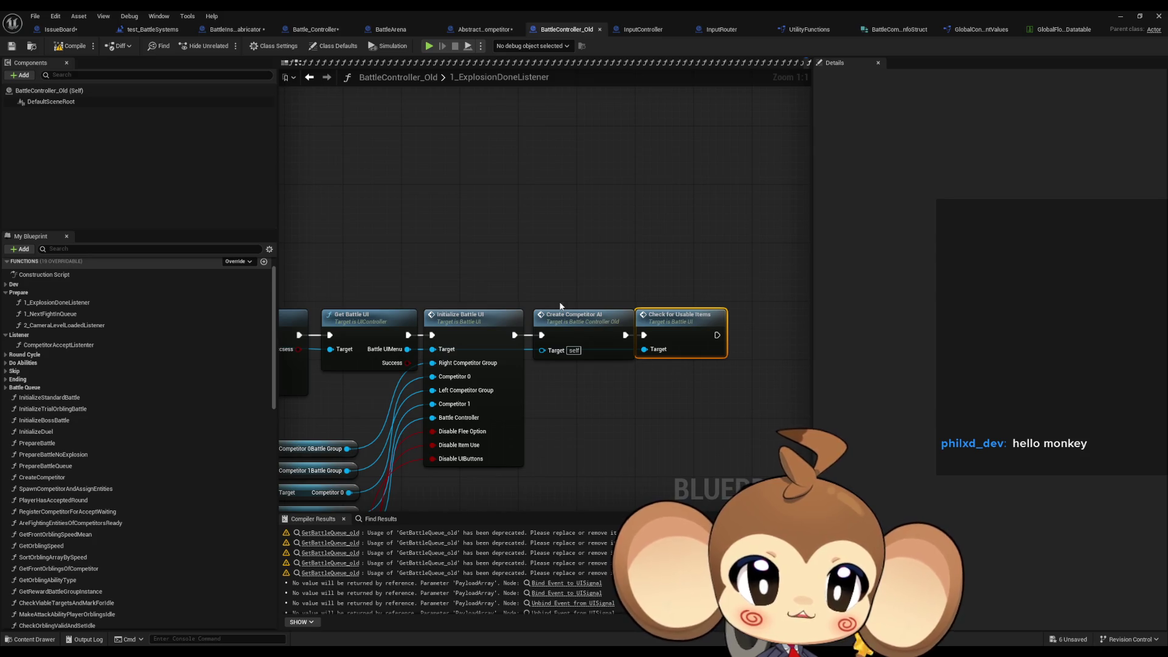
{"action": "double_click", "coordinate": [581, 326]}
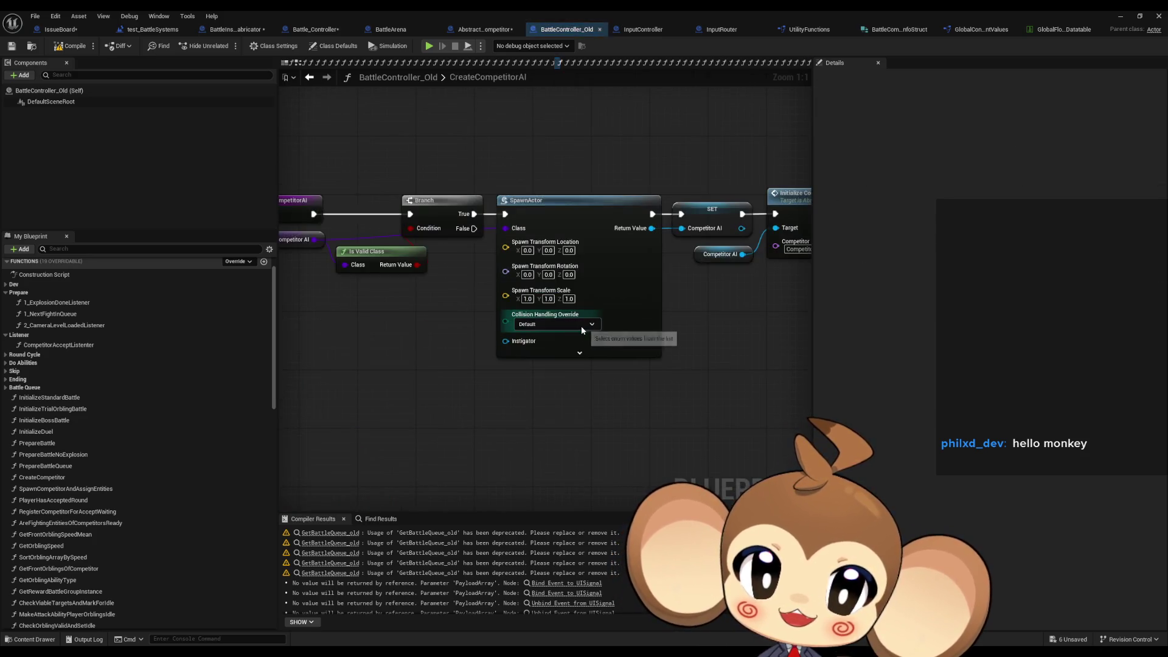
Check the Competitor AI getter node, then shrink the blueprint editor to a floating window moved up-left.
{"action": "scroll", "coordinate": [505, 307], "scroll_direction": "up", "scroll_amount": 5}
{"action": "left_click", "coordinate": [527, 299]}
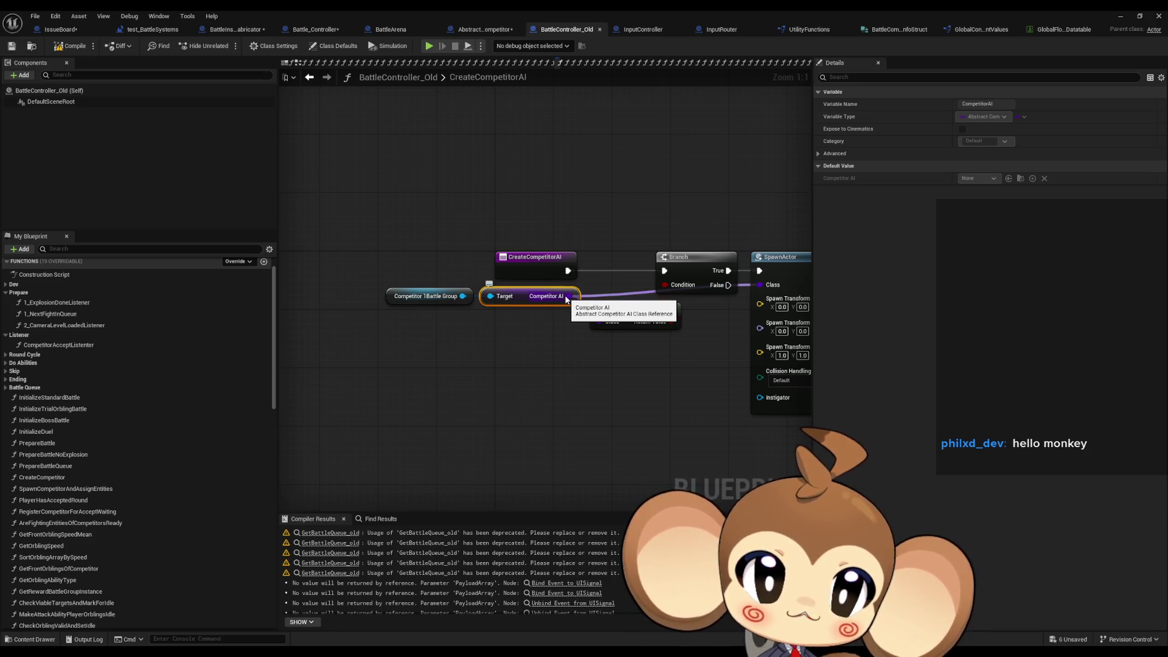
{"action": "left_click_drag", "start_coordinate": [628, 364], "coordinate": [572, 365]}
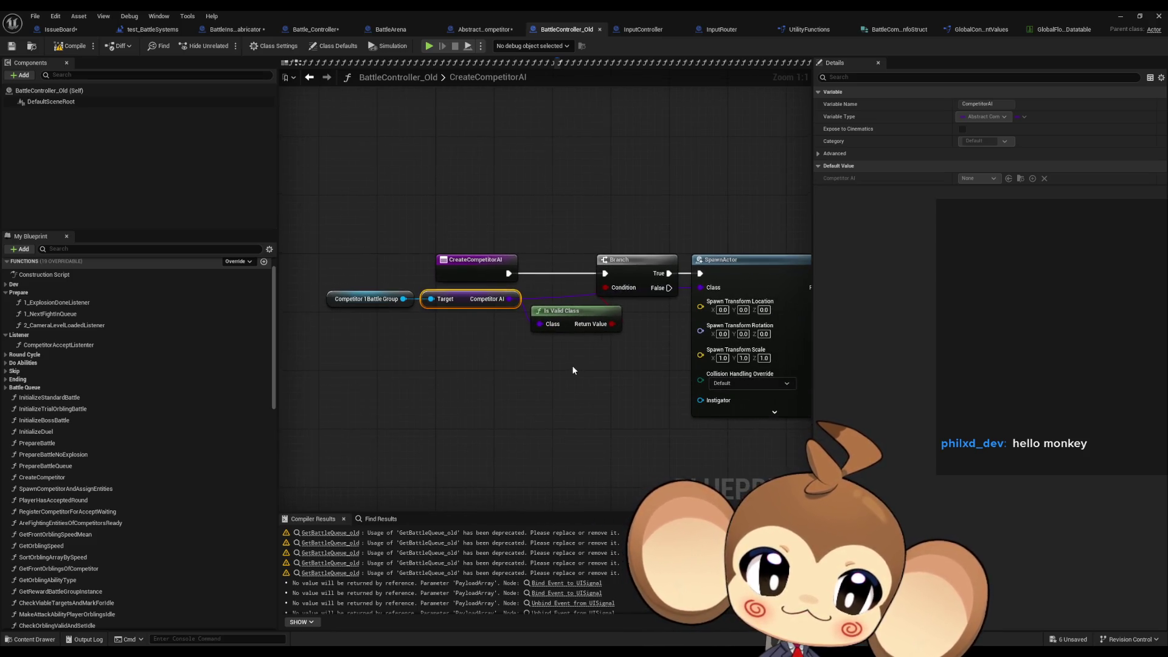
{"action": "double_click", "coordinate": [498, 10]}
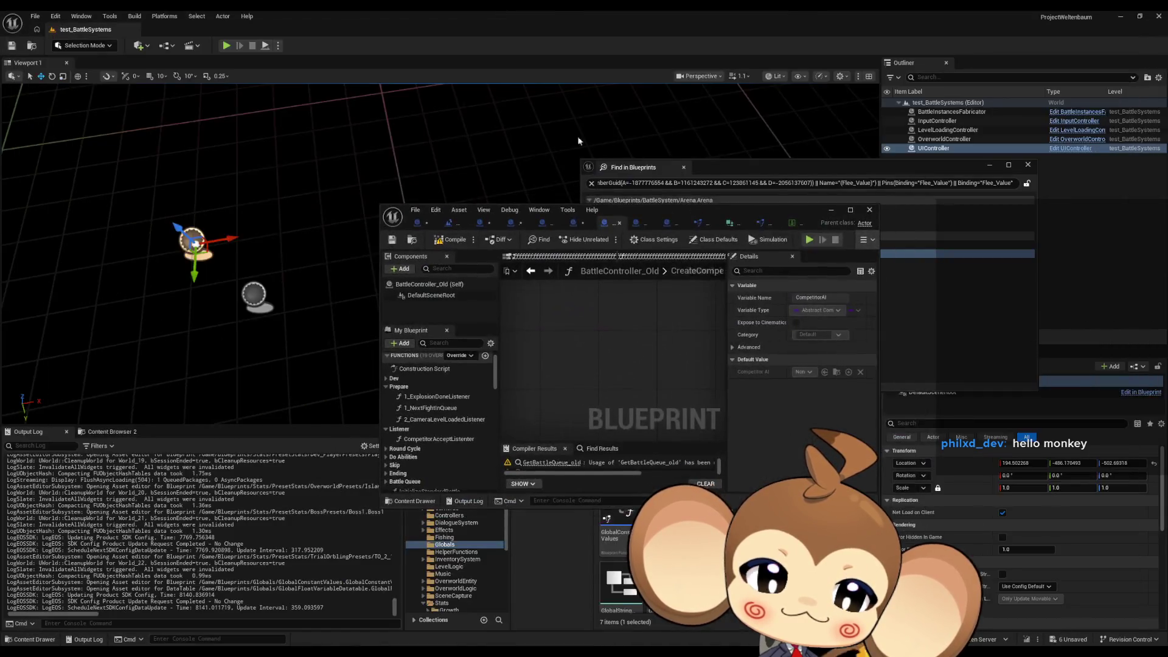
{"action": "left_click_drag", "start_coordinate": [669, 210], "coordinate": [505, 91]}
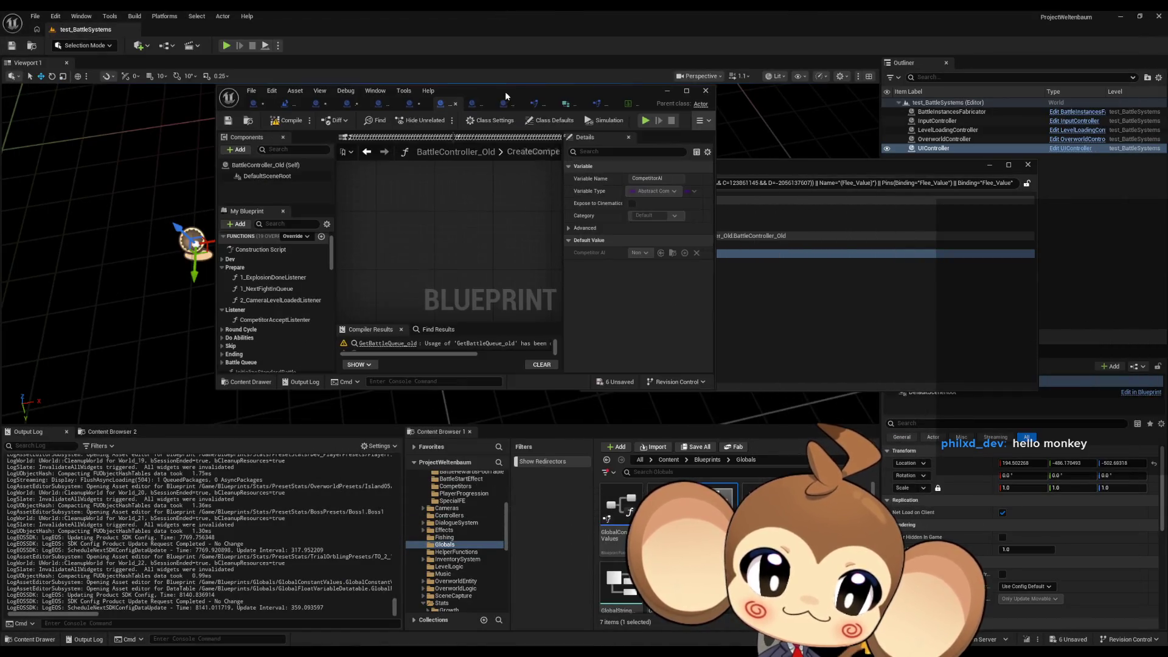
Browse Blueprints > Battle > BattleSystem > BattleAI and open Standard_OrblingBattleAI and its parent Abstract_FightingEntityBattleAI.
{"action": "left_click", "coordinate": [707, 460]}
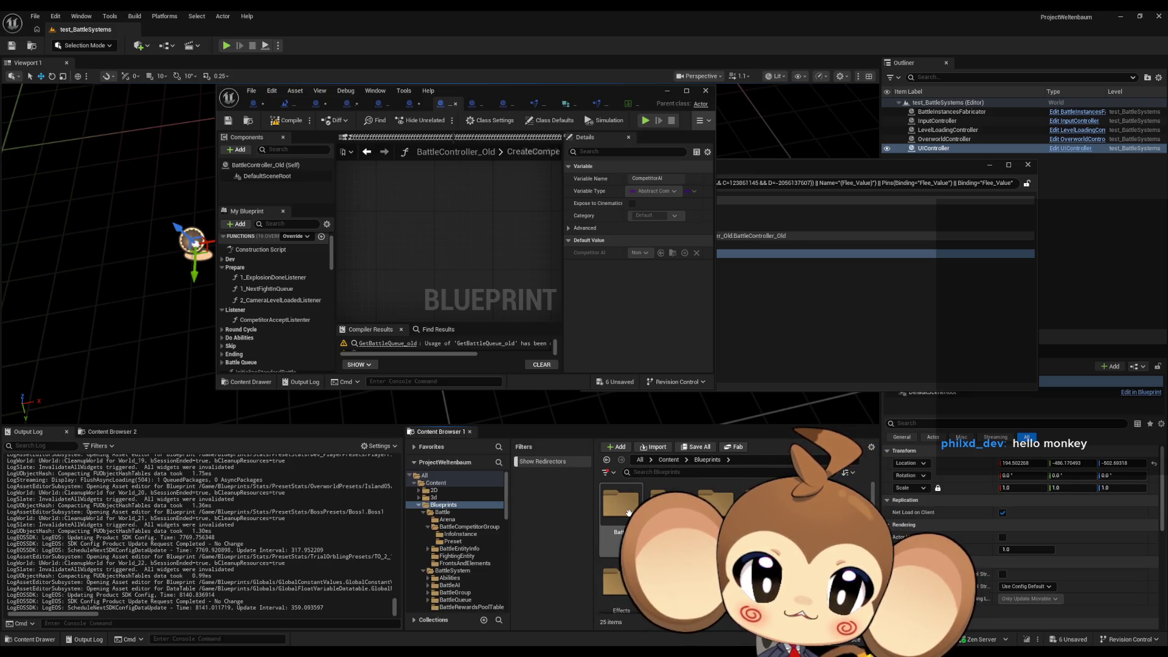
{"action": "double_click", "coordinate": [630, 513]}
{"action": "left_click", "coordinate": [453, 571]}
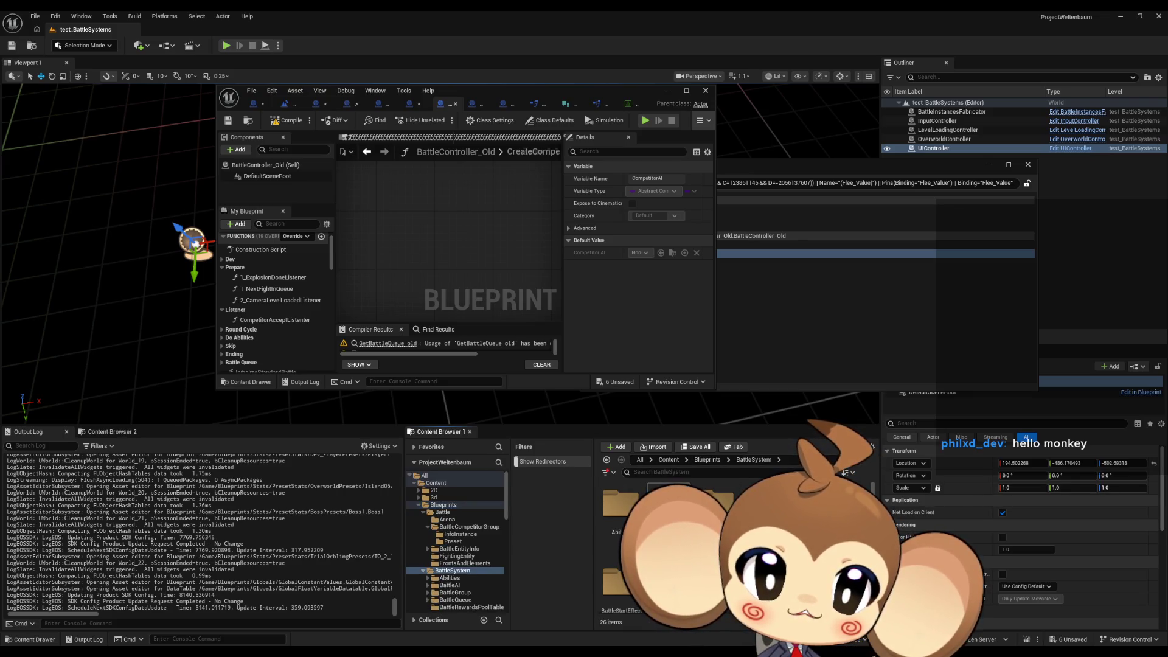
{"action": "double_click", "coordinate": [668, 508]}
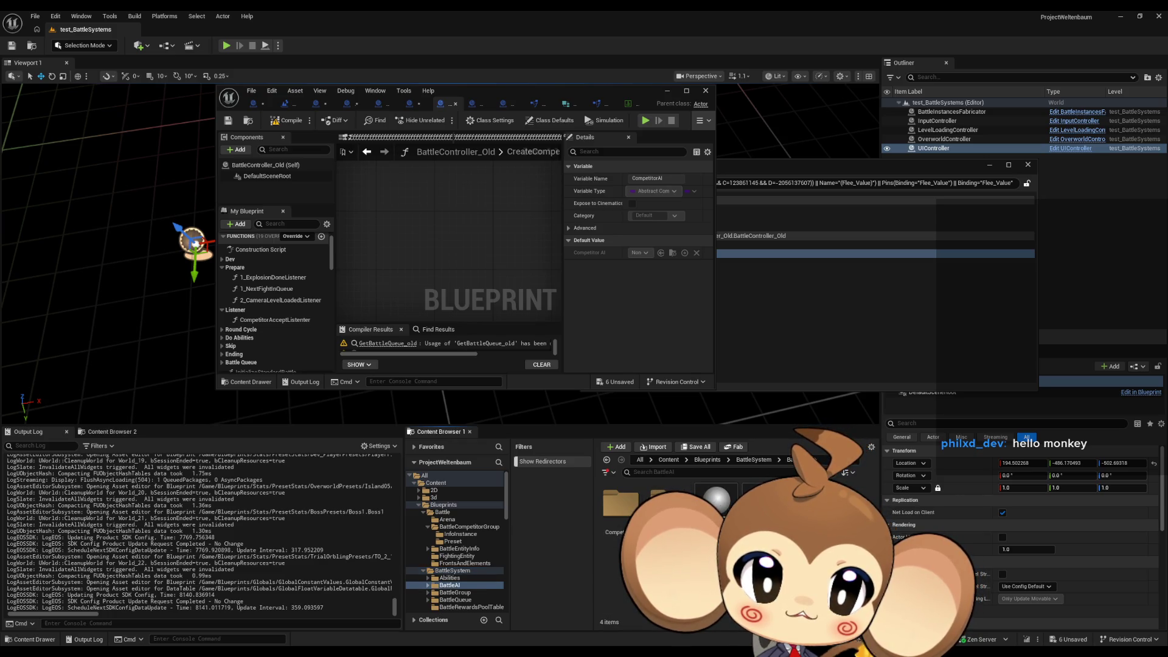
{"action": "left_click", "coordinate": [767, 505]}
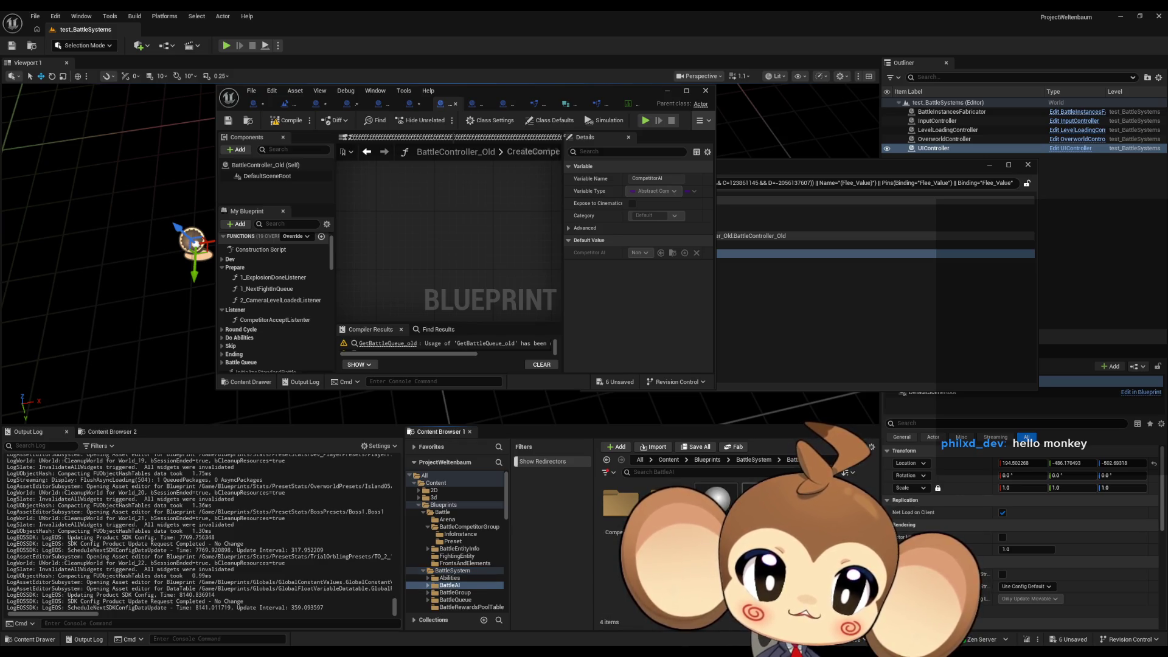
{"action": "double_click", "coordinate": [766, 505]}
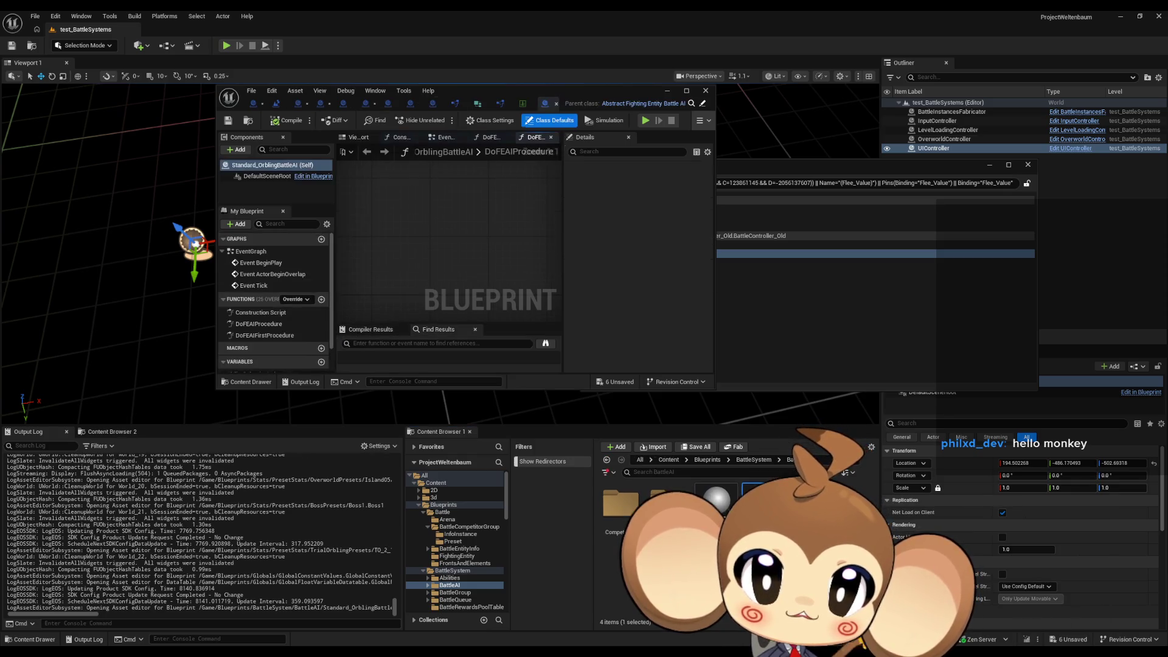
{"action": "left_click", "coordinate": [692, 104]}
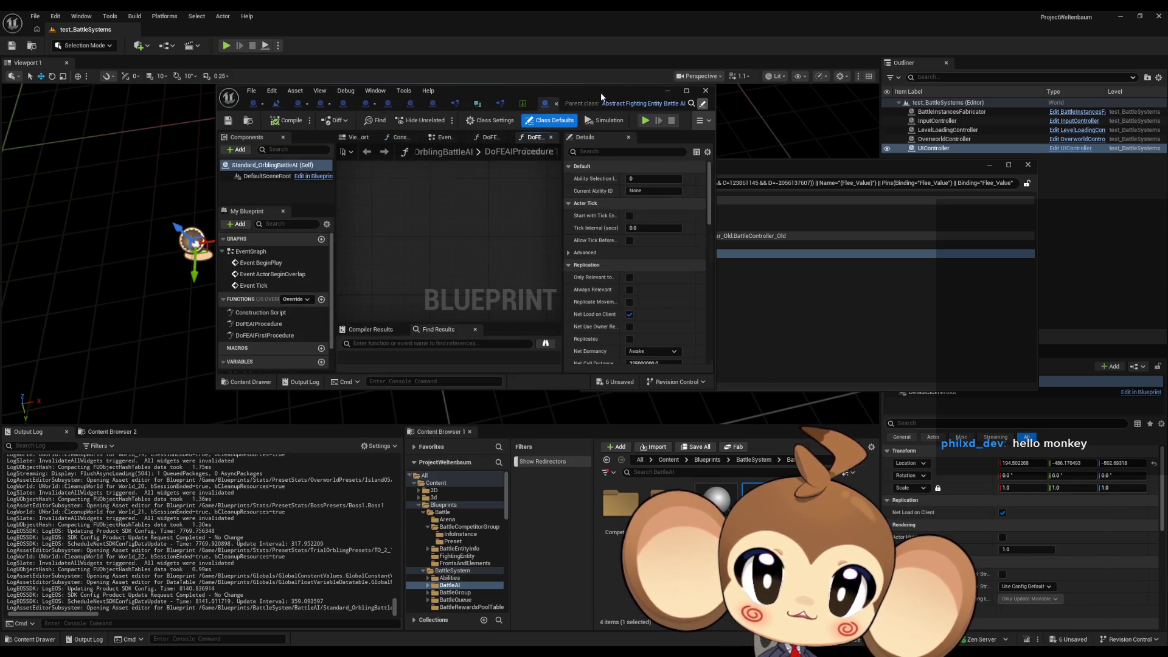
Open Abstract_CompetitorAI, Abstract_SummonerAI, then SummonerAIs > SummonerAI_TestDuel, and maximize its editor.
{"action": "double_click", "coordinate": [621, 505]}
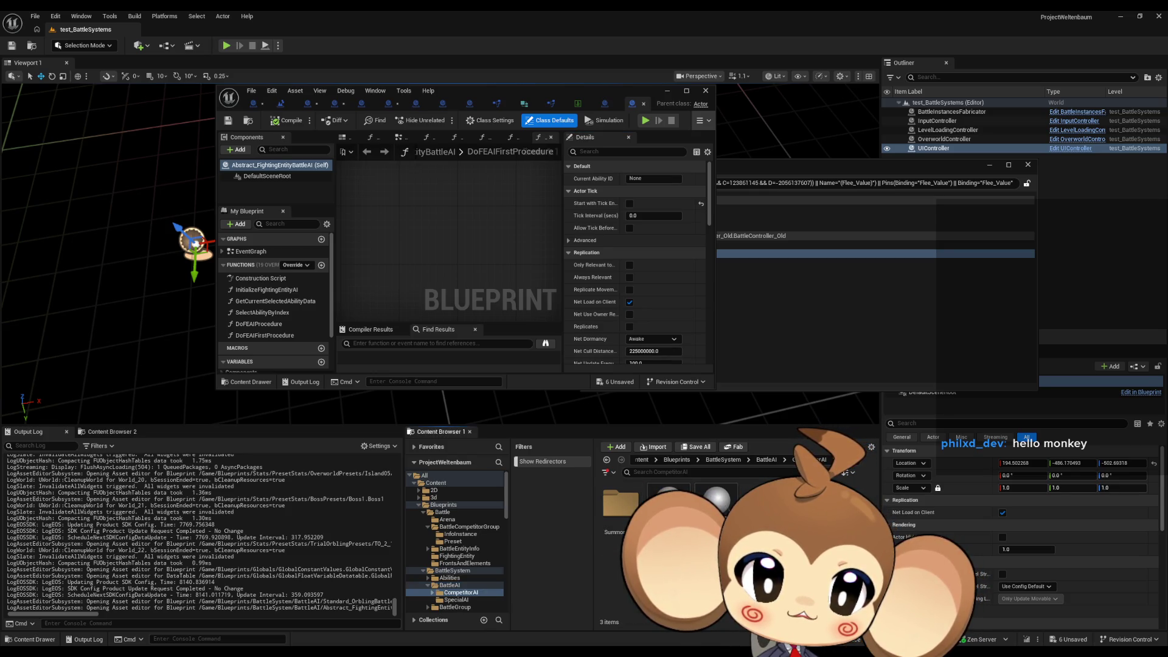
{"action": "left_click", "coordinate": [716, 500]}
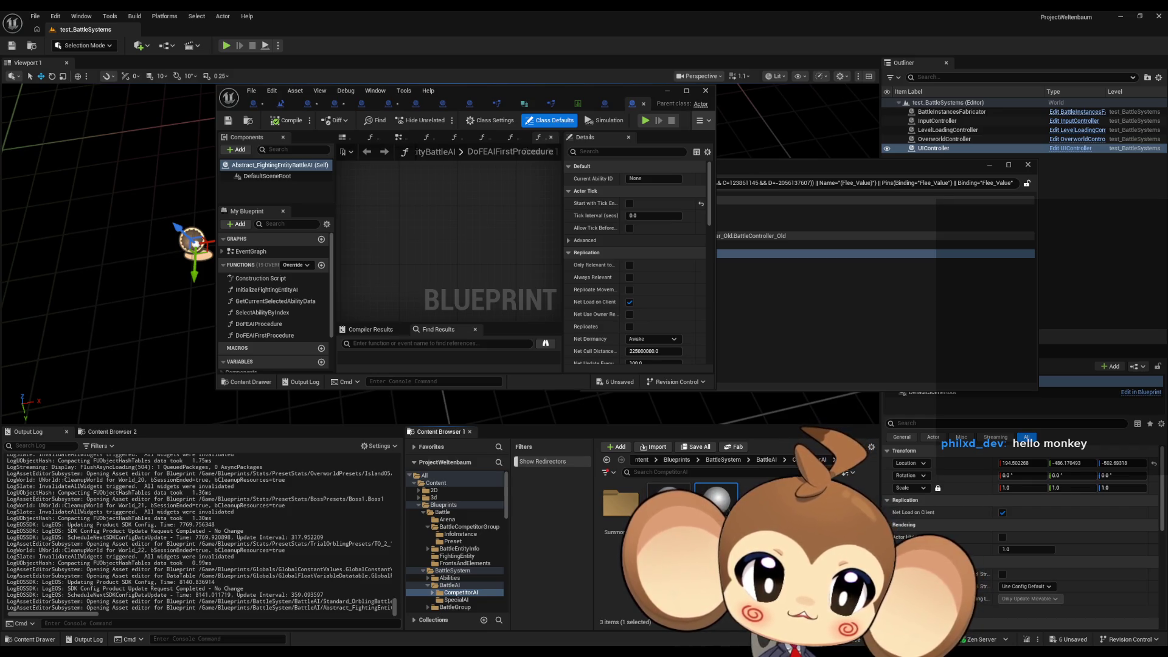
{"action": "double_click", "coordinate": [668, 500]}
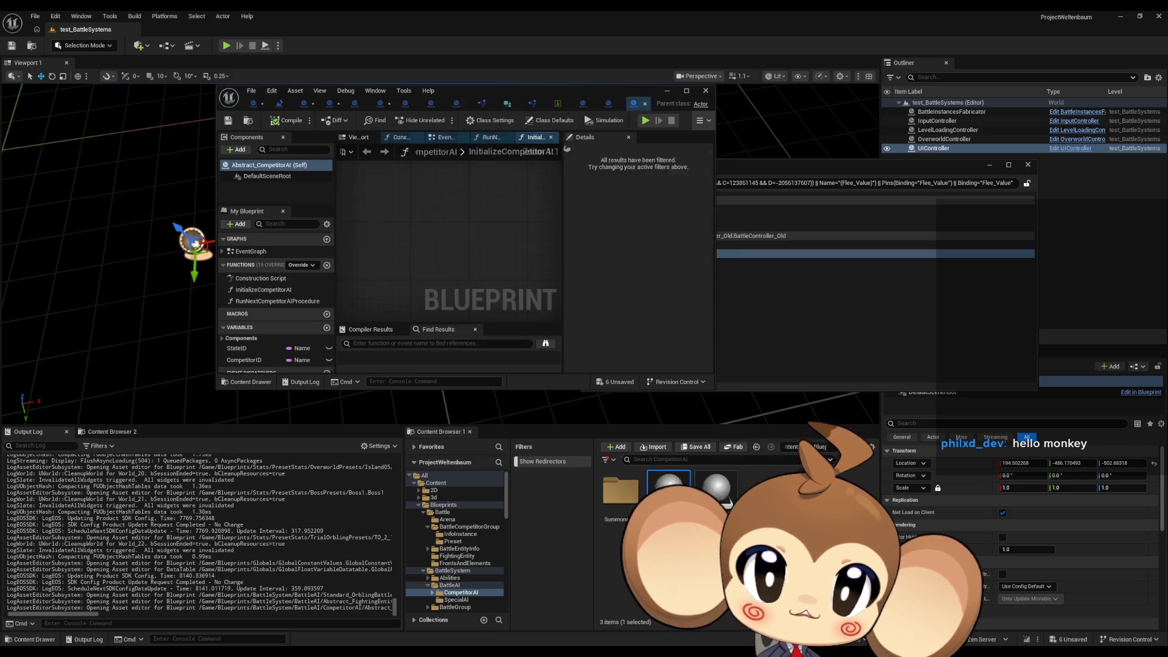
{"action": "double_click", "coordinate": [667, 500]}
{"action": "double_click", "coordinate": [621, 505]}
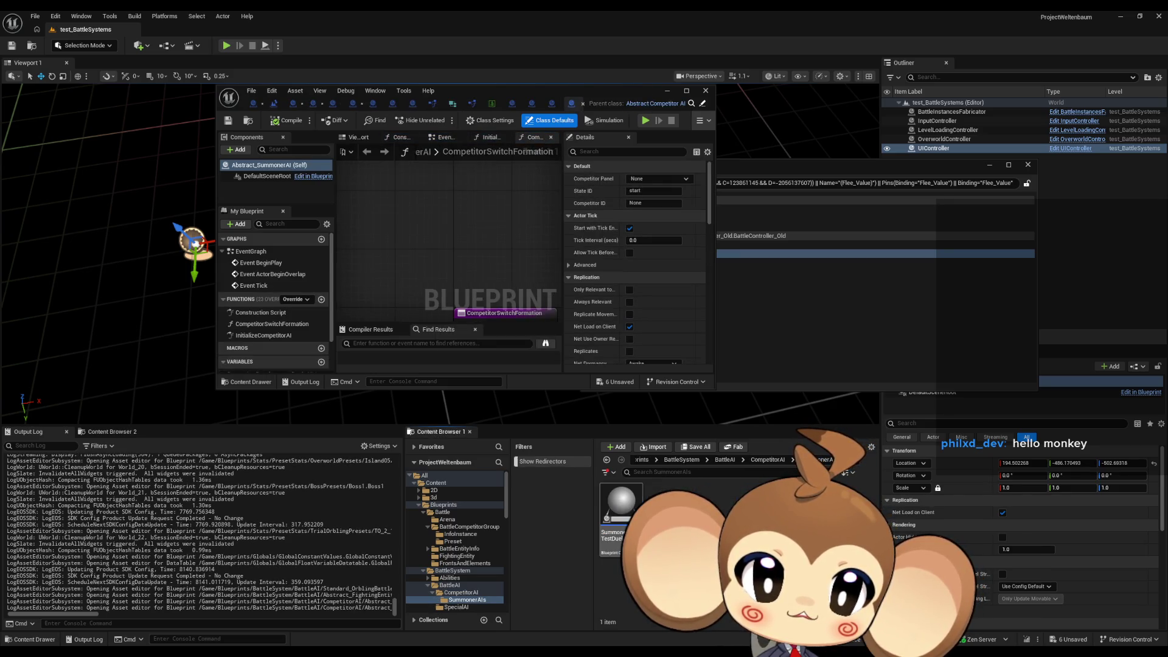
{"action": "double_click", "coordinate": [625, 518]}
{"action": "left_click_drag", "start_coordinate": [496, 94], "coordinate": [586, 193]}
{"action": "double_click", "coordinate": [585, 192]}
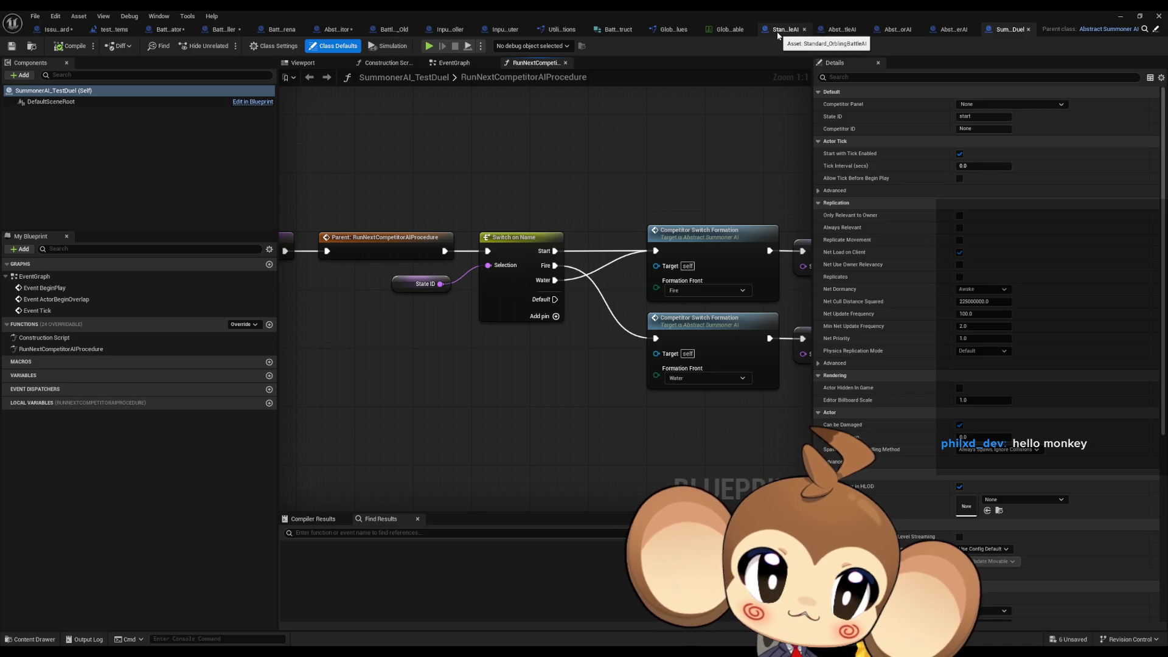
Browse InitializeFightingEntityAI, ability-selection and DoFEAI procedure graphs, then return to the IssueBoard.
{"action": "left_click", "coordinate": [842, 29]}
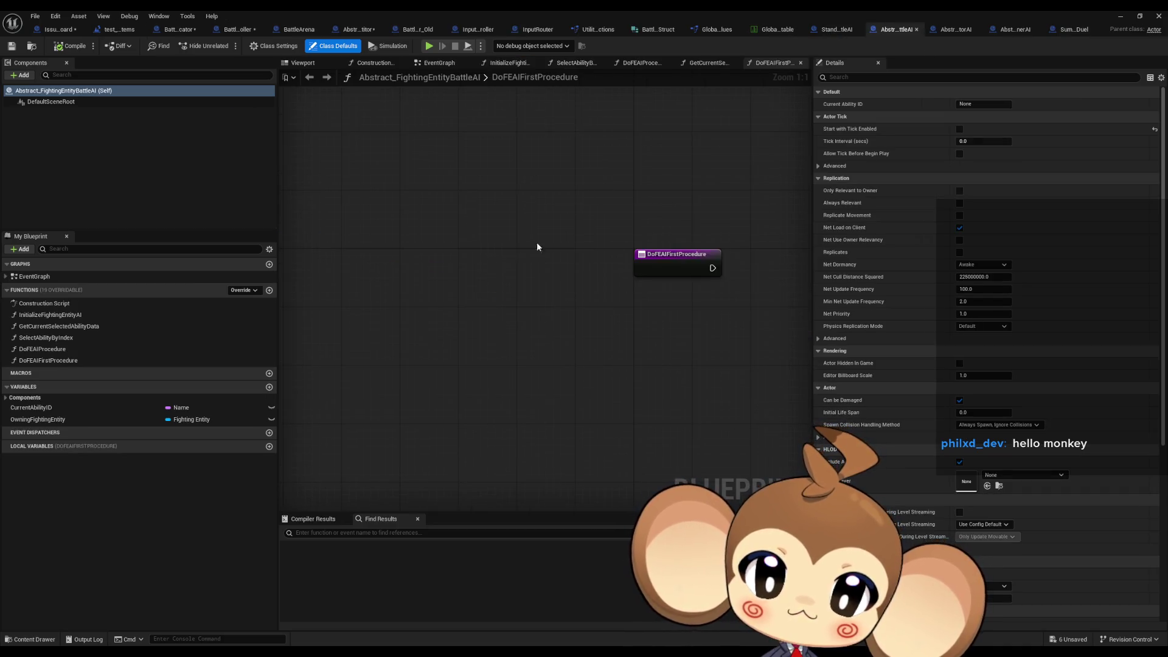
{"action": "double_click", "coordinate": [56, 316]}
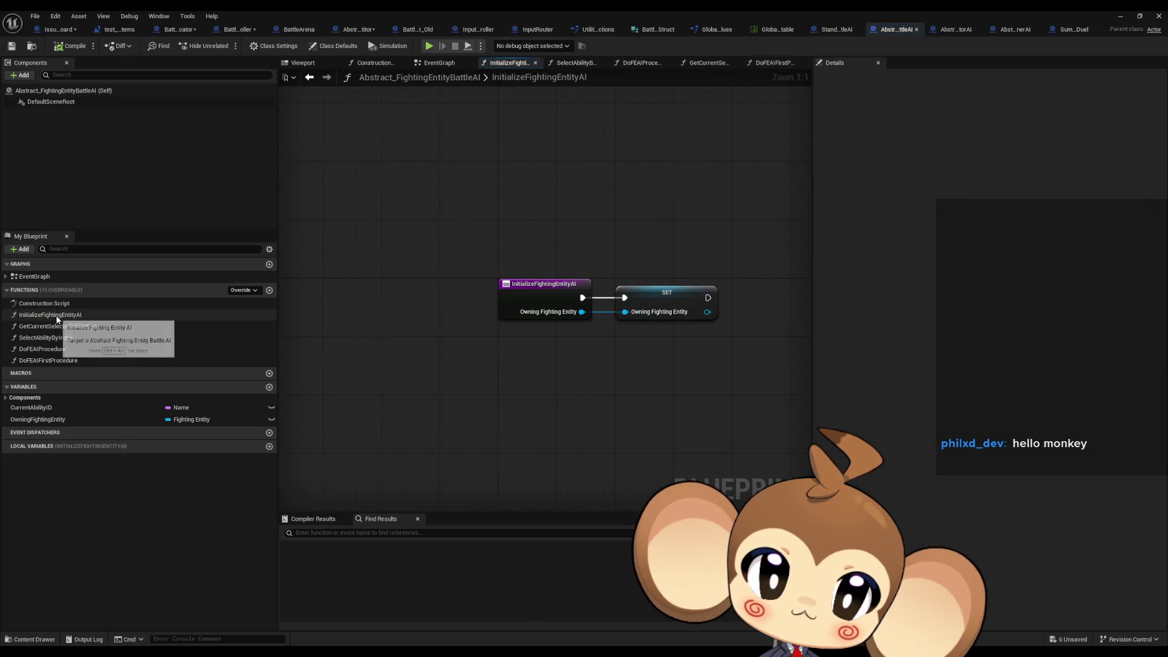
{"action": "left_click_drag", "start_coordinate": [657, 223], "coordinate": [730, 371]}
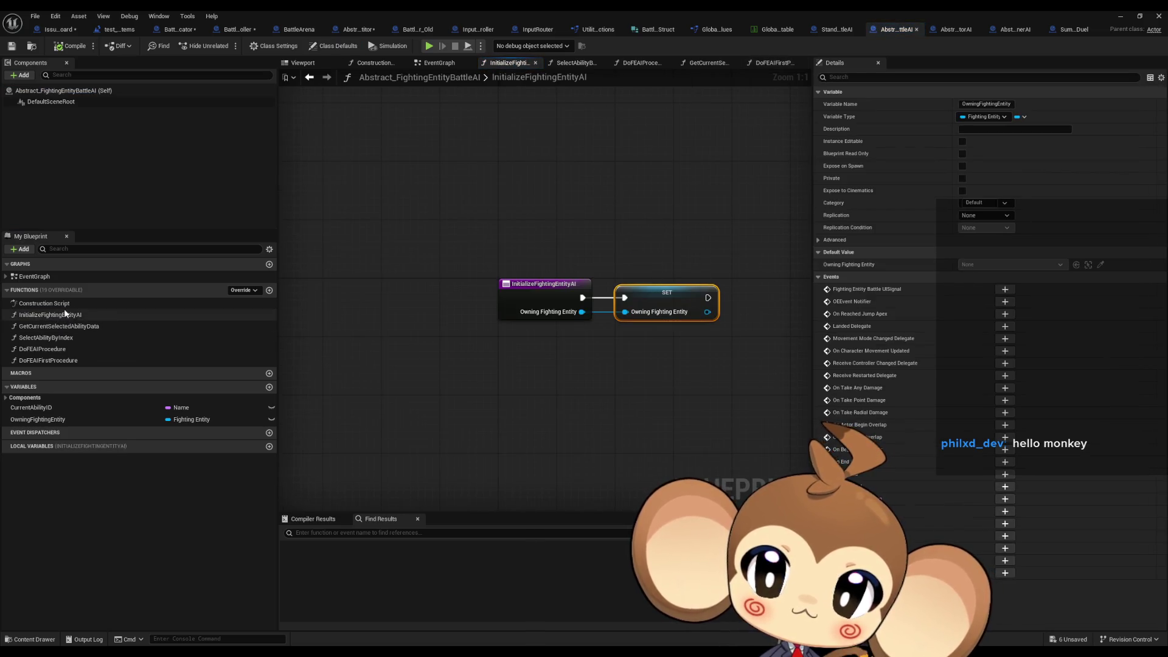
{"action": "double_click", "coordinate": [64, 327]}
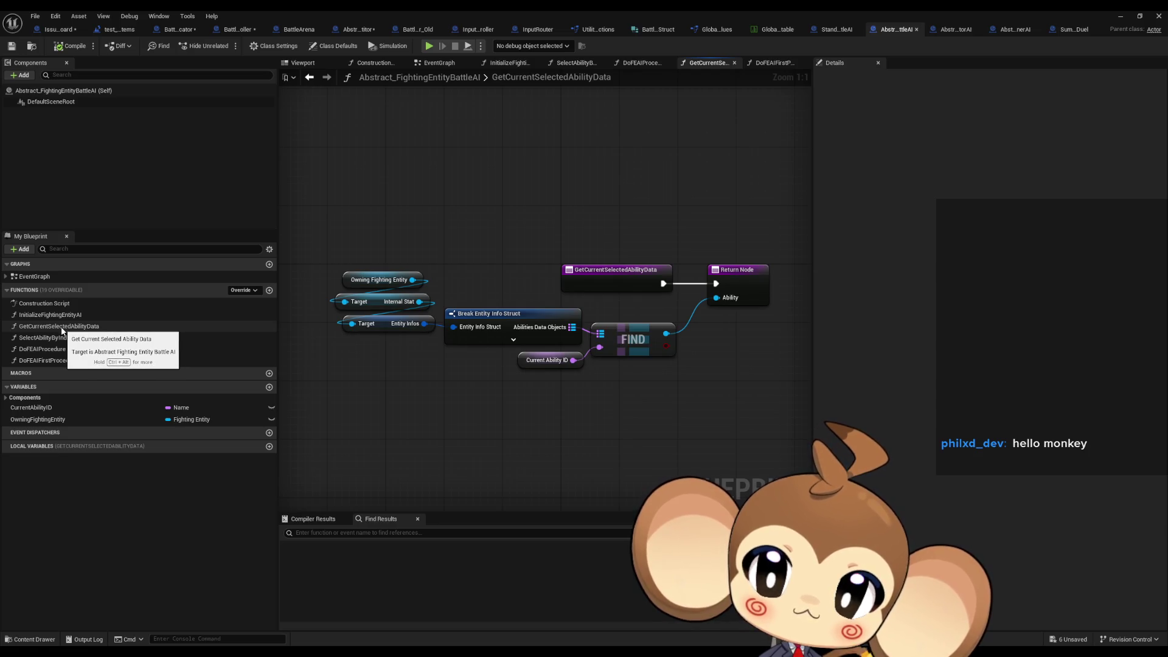
{"action": "double_click", "coordinate": [45, 338]}
{"action": "left_click", "coordinate": [67, 350]}
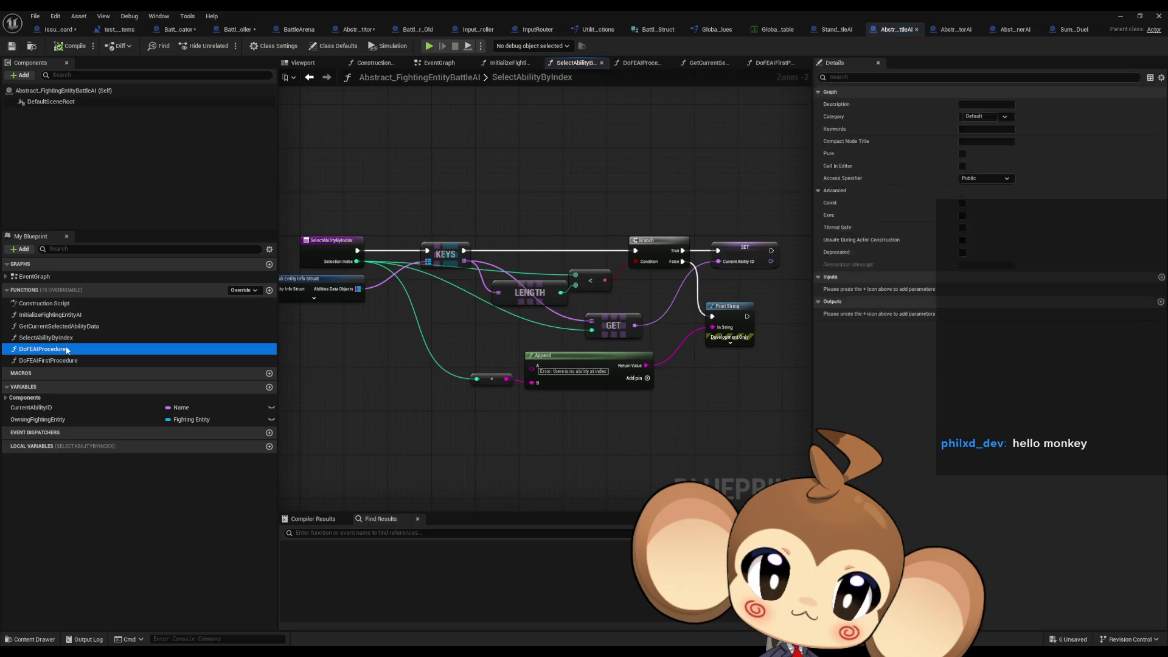
{"action": "double_click", "coordinate": [67, 349]}
{"action": "double_click", "coordinate": [64, 360]}
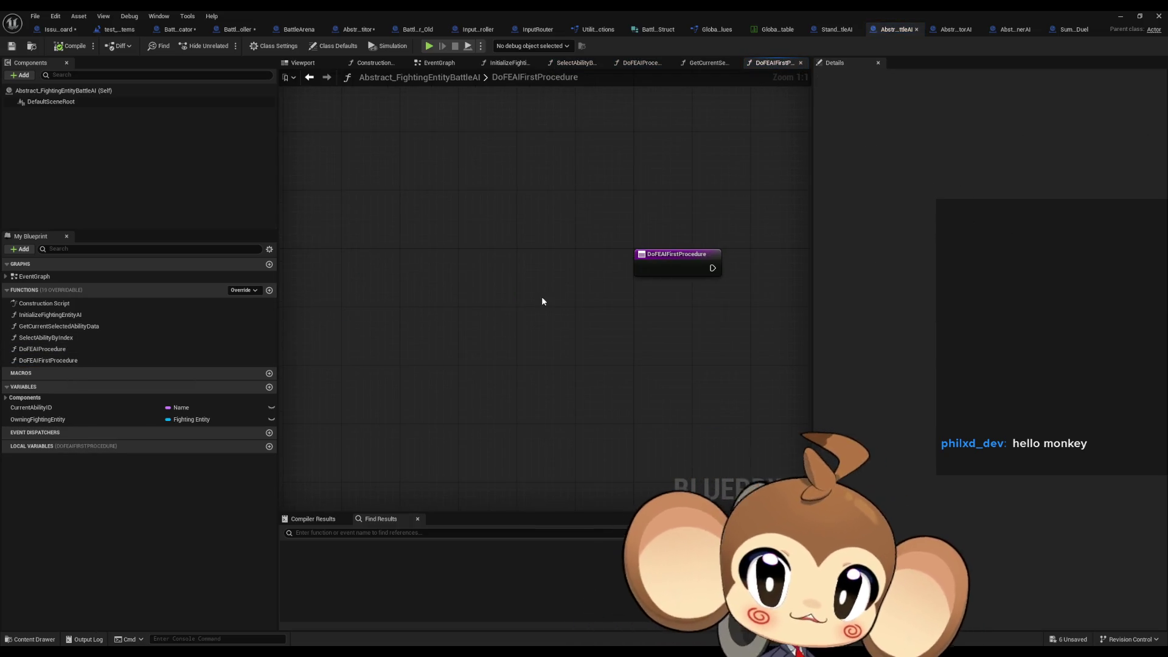
{"action": "left_click", "coordinate": [59, 29]}
{"action": "mouse_move", "coordinate": [666, 229]}
{"action": "left_mouse_down"}
{"action": "mouse_move", "coordinate": [592, 216]}
{"action": "mouse_move", "coordinate": [576, 253]}
{"action": "left_mouse_up"}
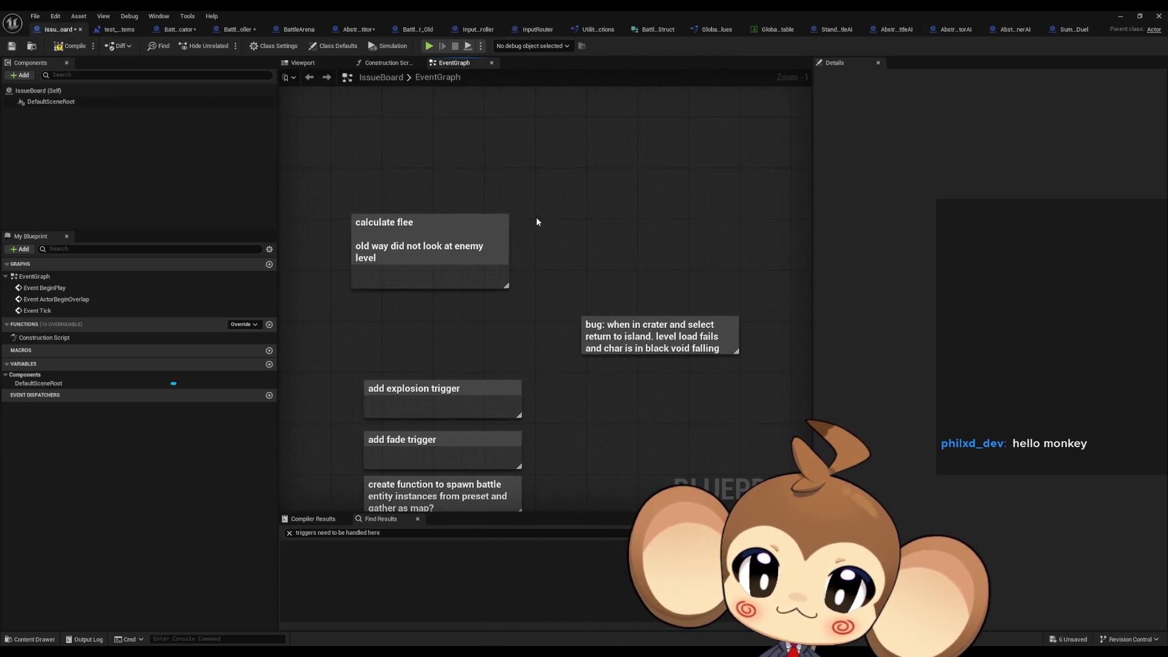
Add an 'AI logic' comment box to the IssueBoard event graph.
{"action": "key", "text": "c"}
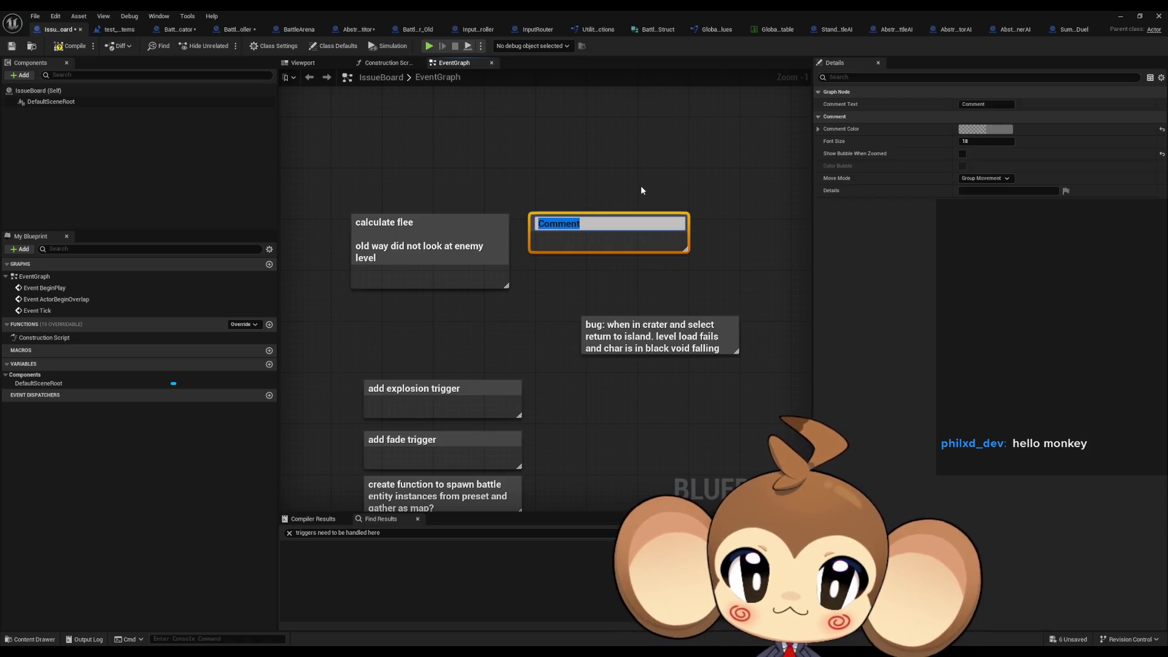
{"action": "type", "text": "AI logi"}
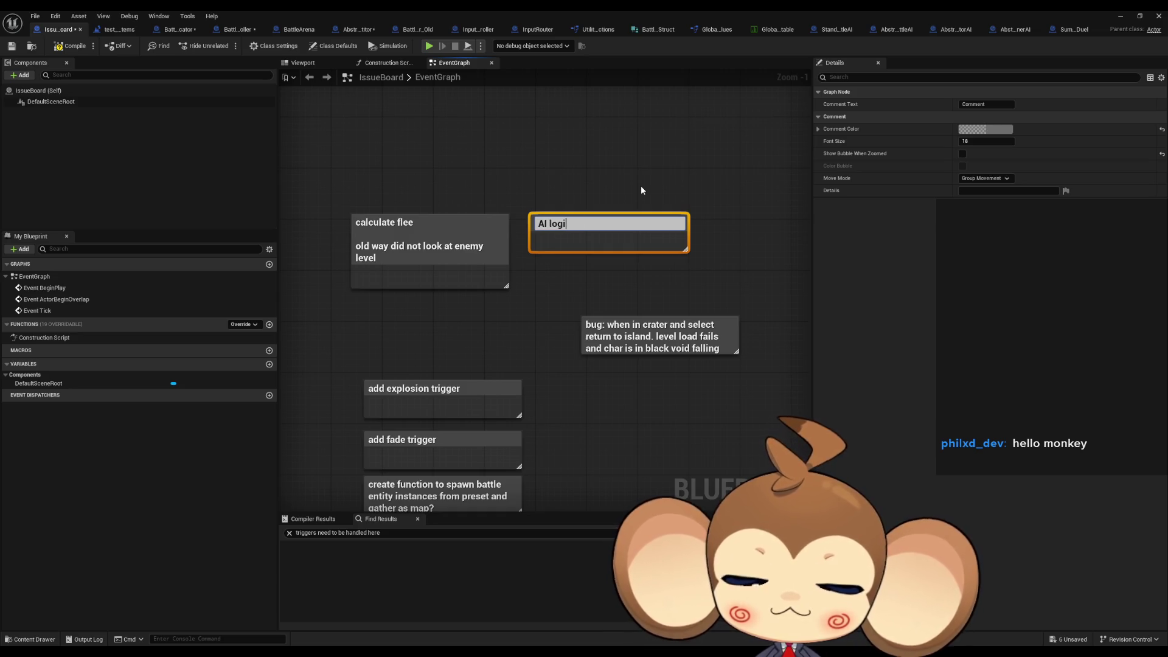
{"action": "type", "text": "c"}
{"action": "key", "text": "Return"}
{"action": "left_click", "coordinate": [634, 181]}
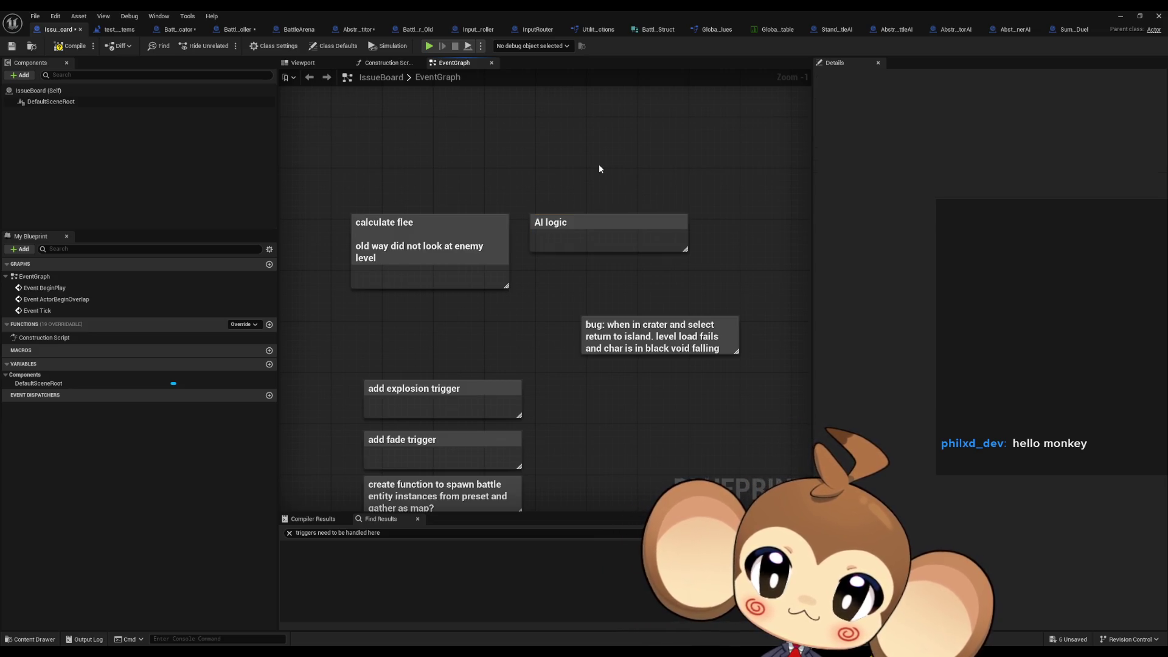
Add a 'UI' comment box beside AI logic, then bring up BattleInstancesFabricator.
{"action": "left_click_drag", "start_coordinate": [684, 188], "coordinate": [641, 210]}
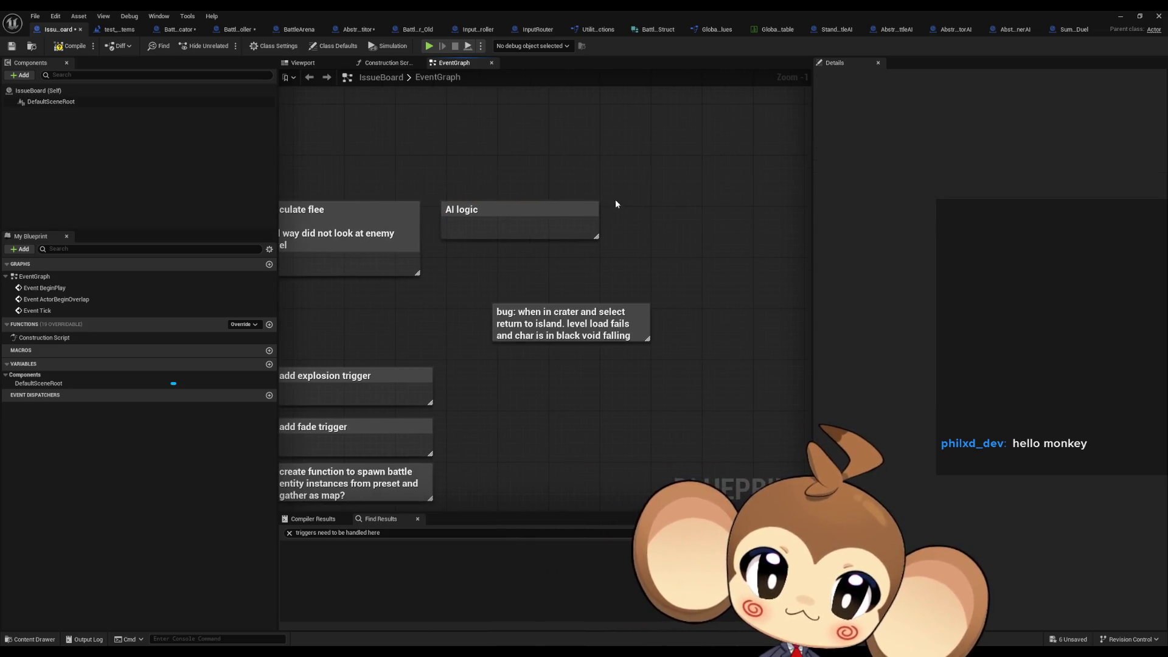
{"action": "key", "text": "c"}
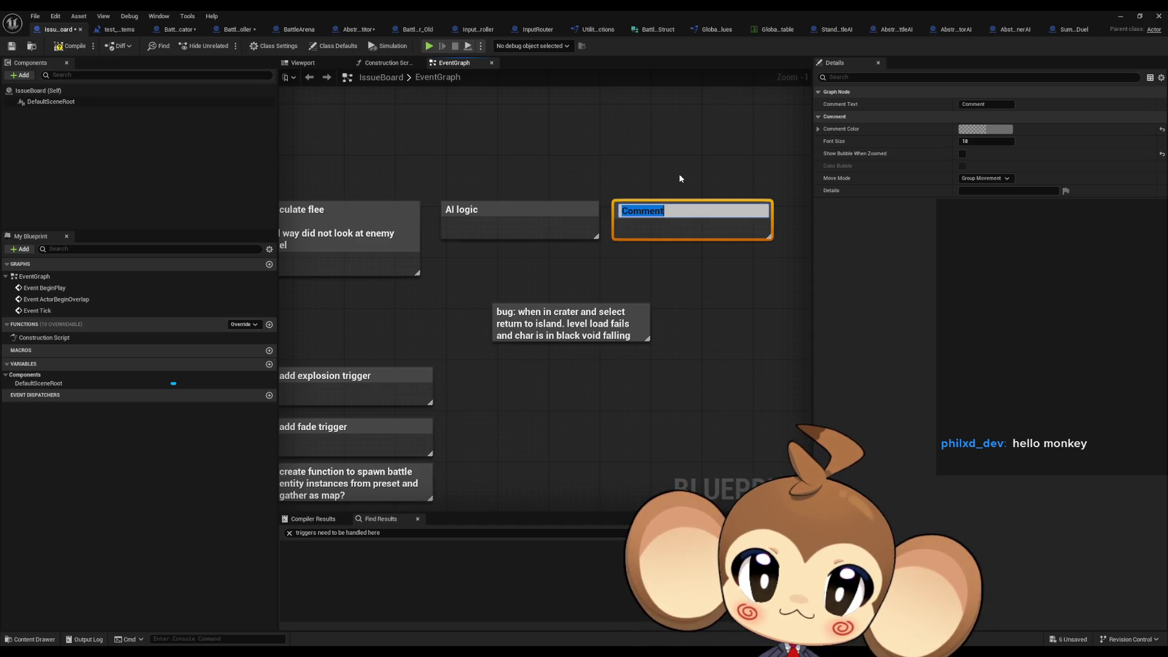
{"action": "type", "text": "UI"}
{"action": "key", "text": "Return"}
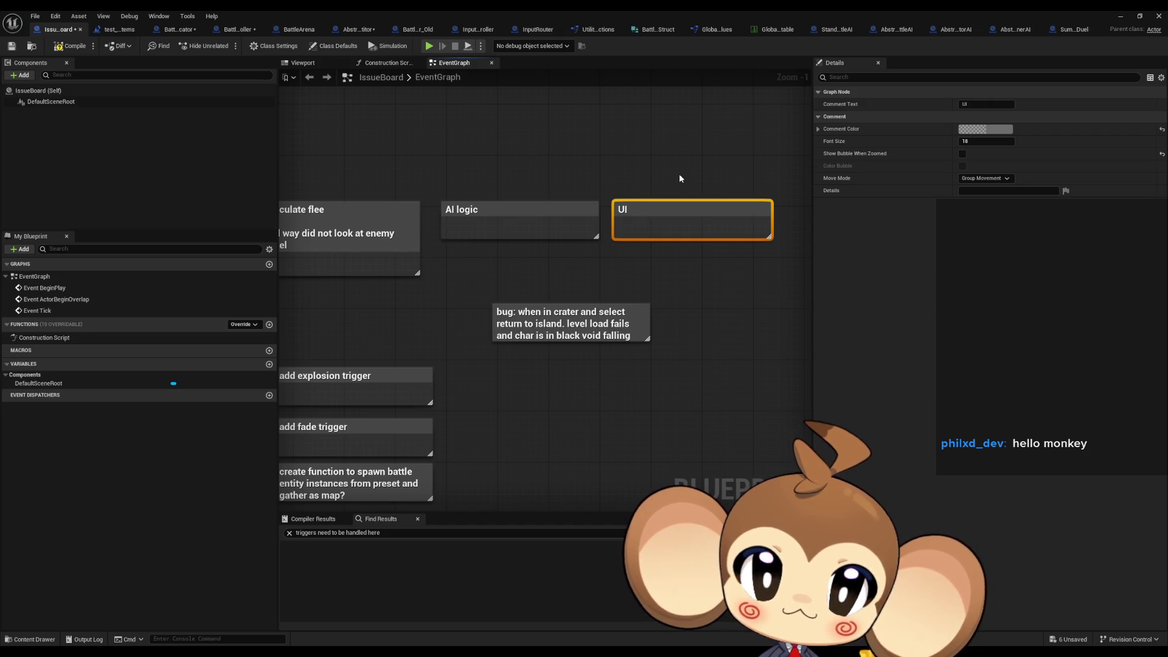
{"action": "left_click", "coordinate": [684, 176]}
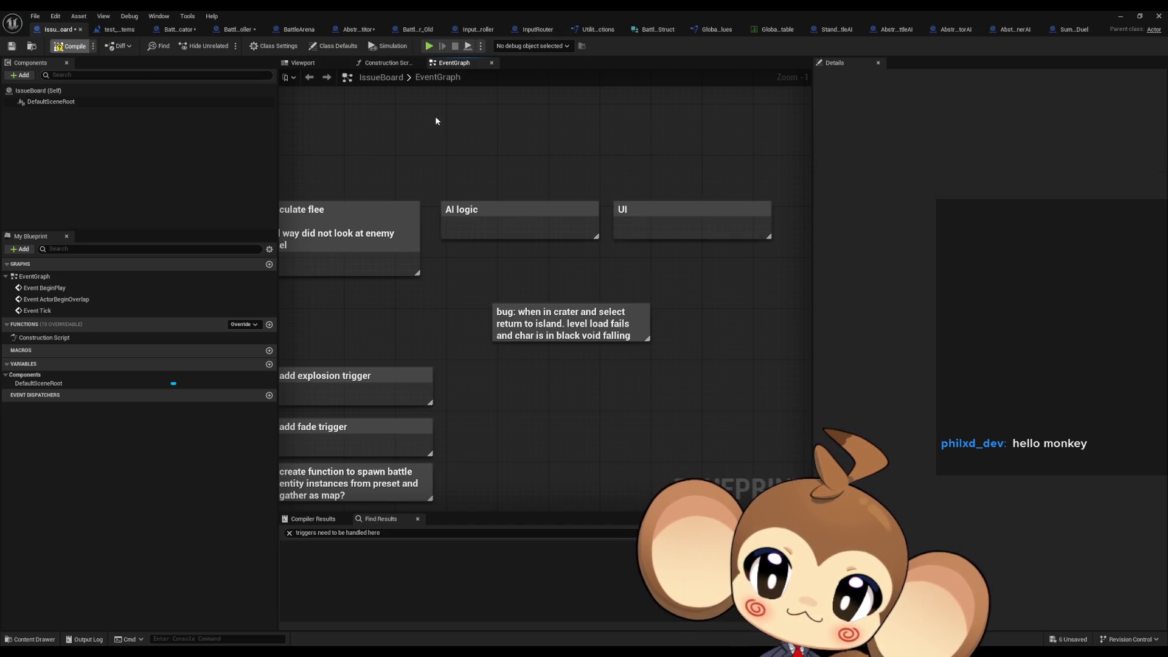
{"action": "left_click", "coordinate": [180, 30]}
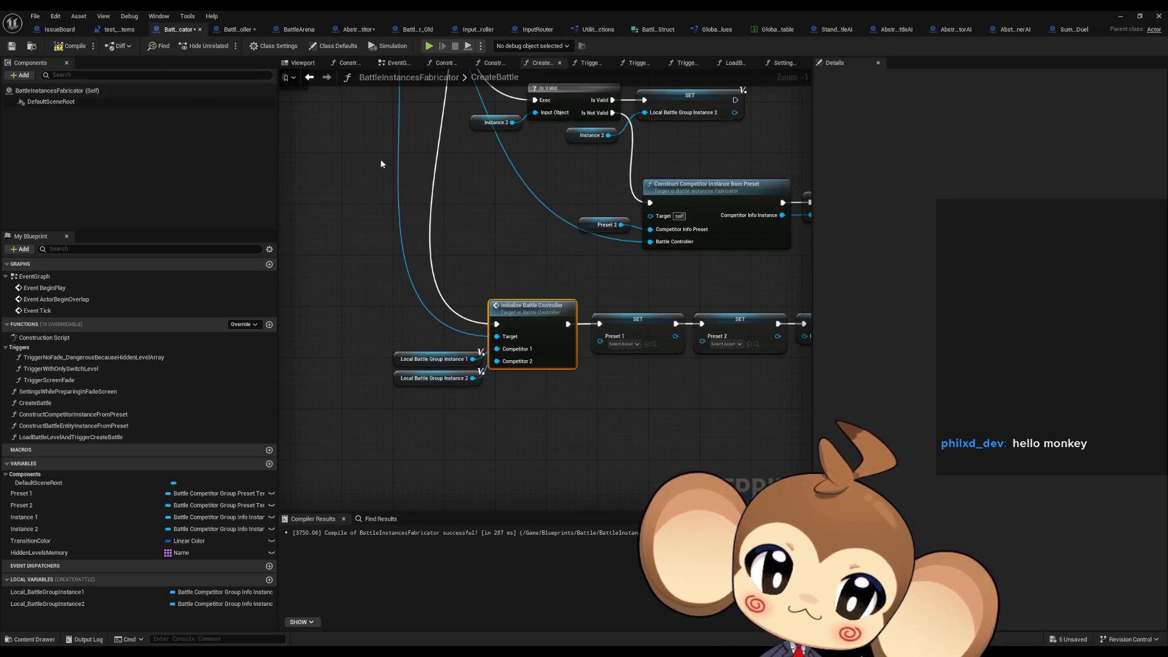
Compile and save BattleInstancesFabricator, then move to Battle_Controller's graph.
{"action": "left_click", "coordinate": [54, 50]}
{"action": "scroll", "coordinate": [459, 315], "scroll_direction": "down", "scroll_amount": 3}
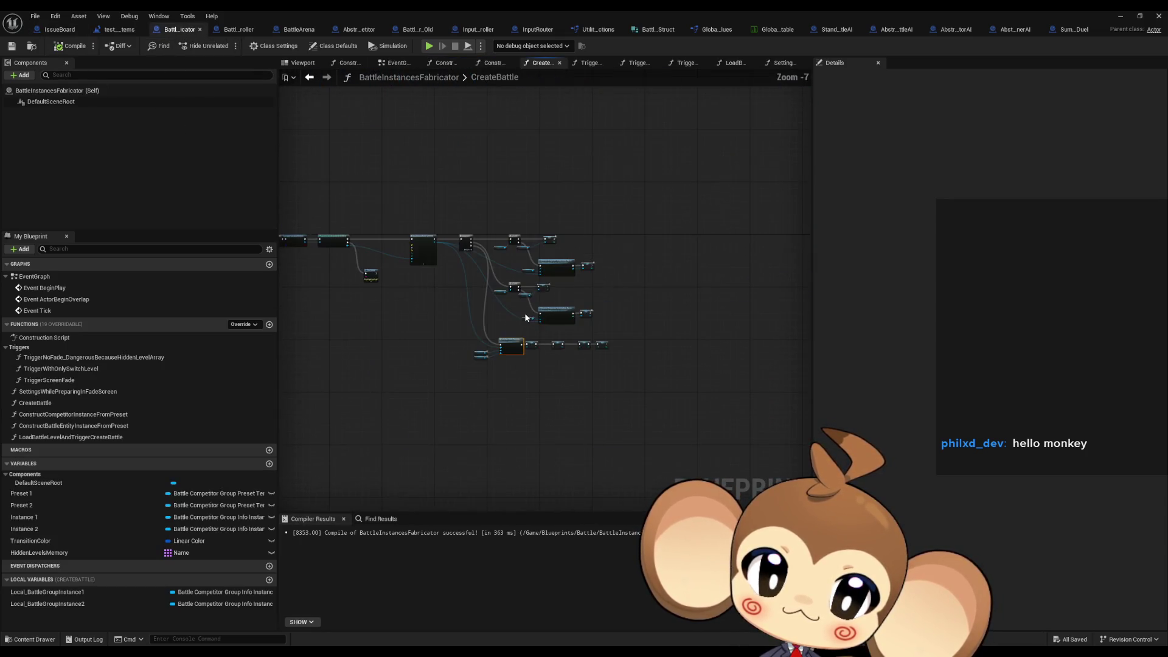
{"action": "left_click", "coordinate": [237, 30]}
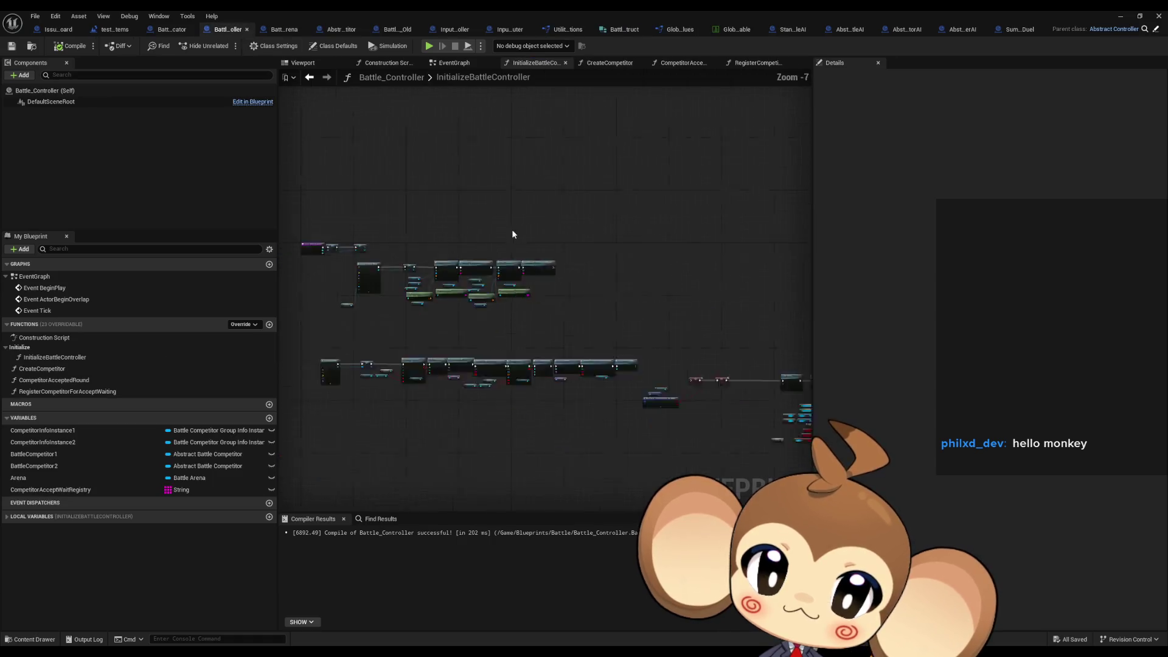
{"action": "scroll", "coordinate": [512, 275], "scroll_direction": "up", "scroll_amount": 5}
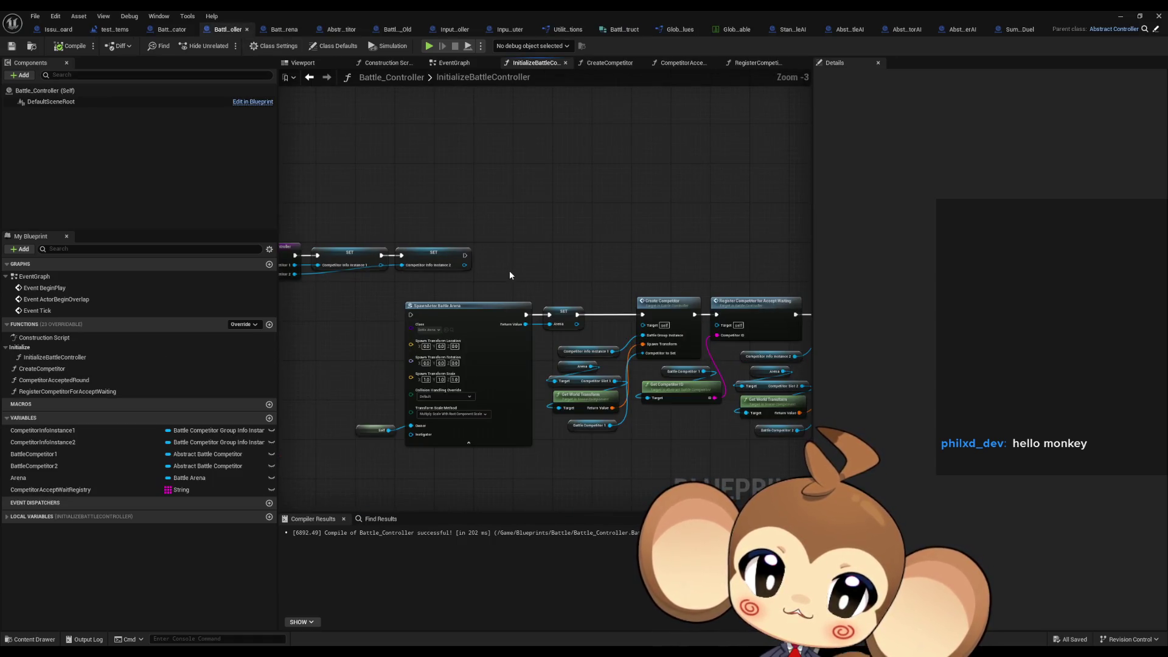
{"action": "left_click_drag", "start_coordinate": [552, 272], "coordinate": [726, 271]}
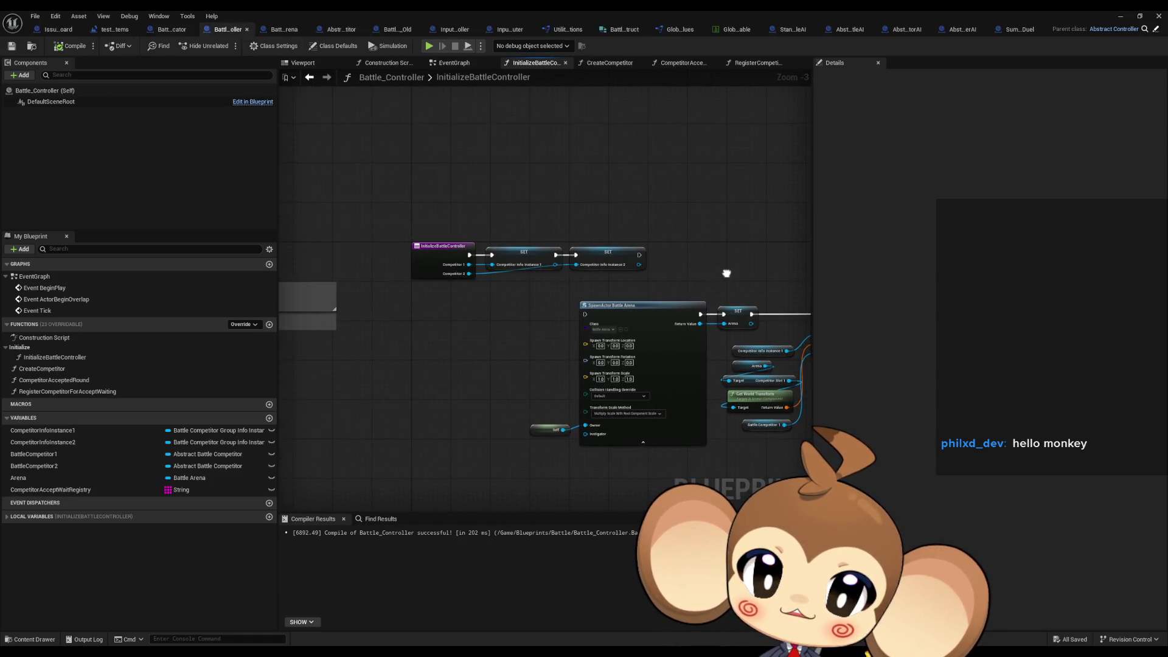
Open the CreateCompetitor, RegisterCompetitorForAcceptWaiting and CompetitorAcceptedRound function graphs, ending on CompetitorAcceptedRound.
{"action": "left_click", "coordinate": [58, 373]}
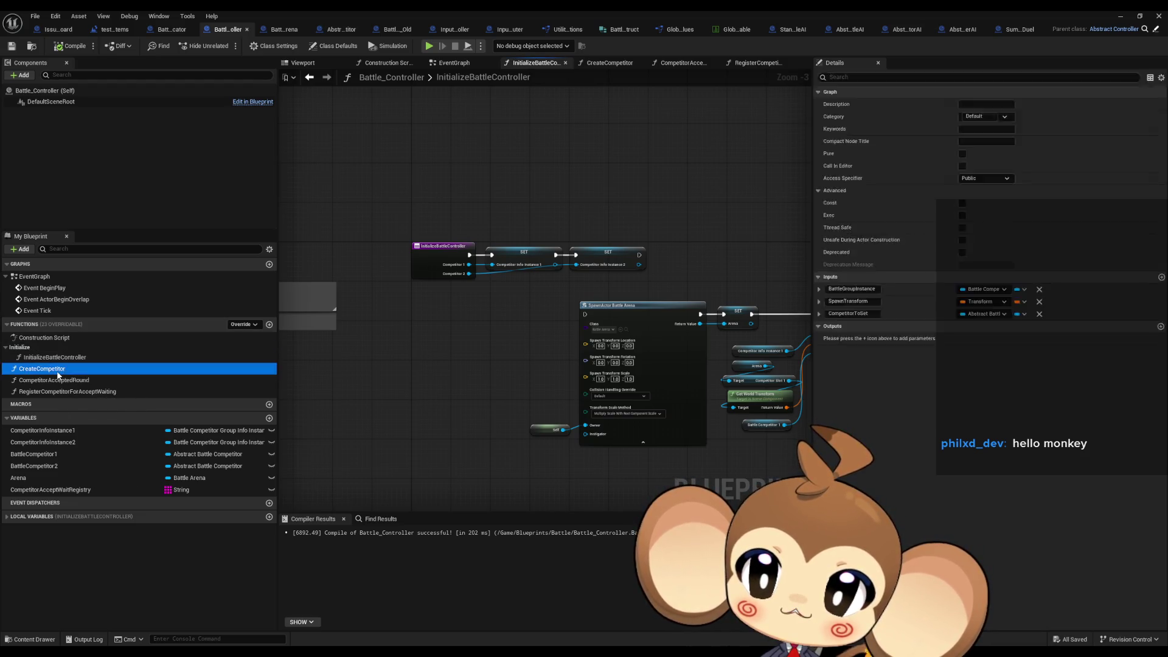
{"action": "double_click", "coordinate": [59, 373]}
{"action": "double_click", "coordinate": [44, 380]}
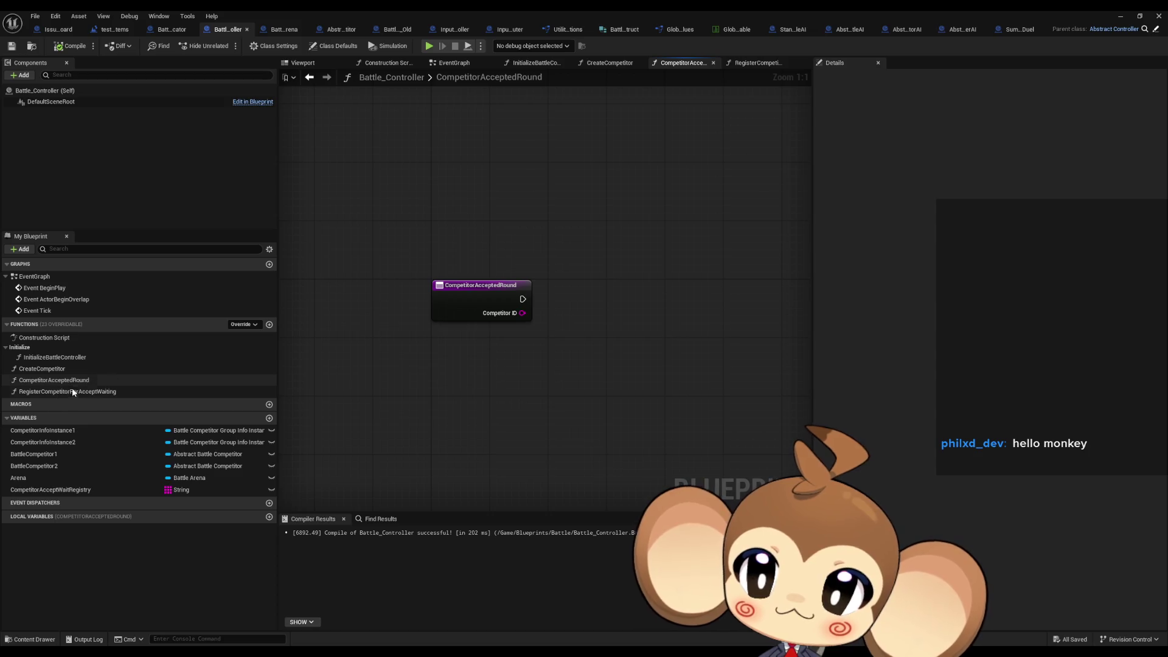
{"action": "double_click", "coordinate": [72, 392]}
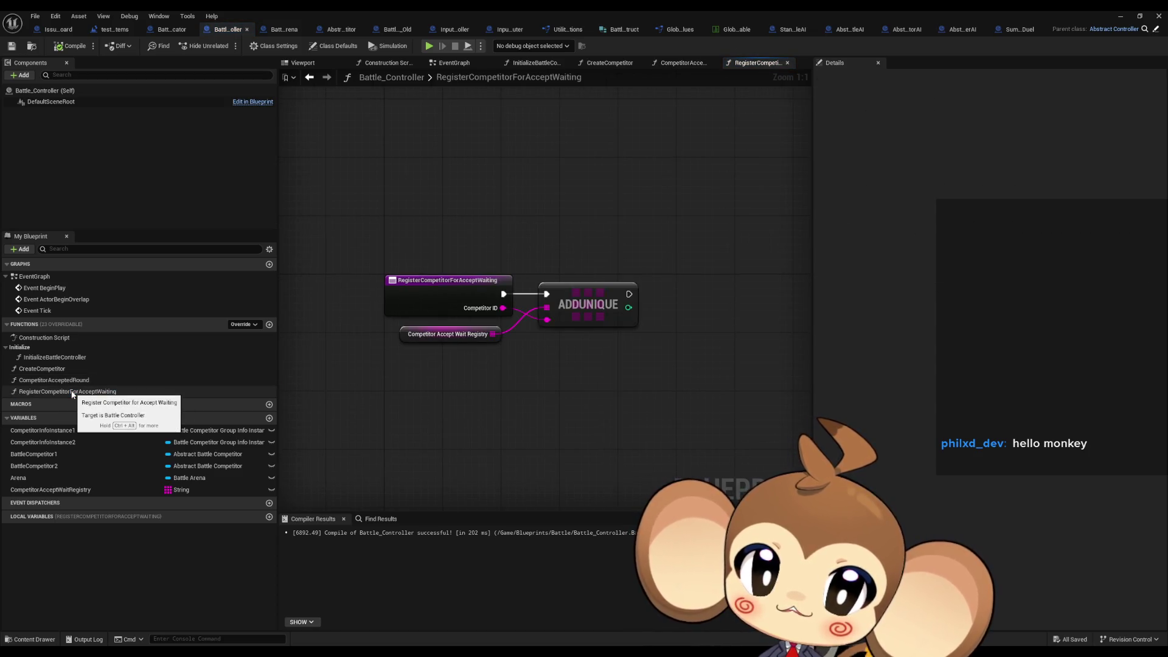
{"action": "double_click", "coordinate": [54, 380]}
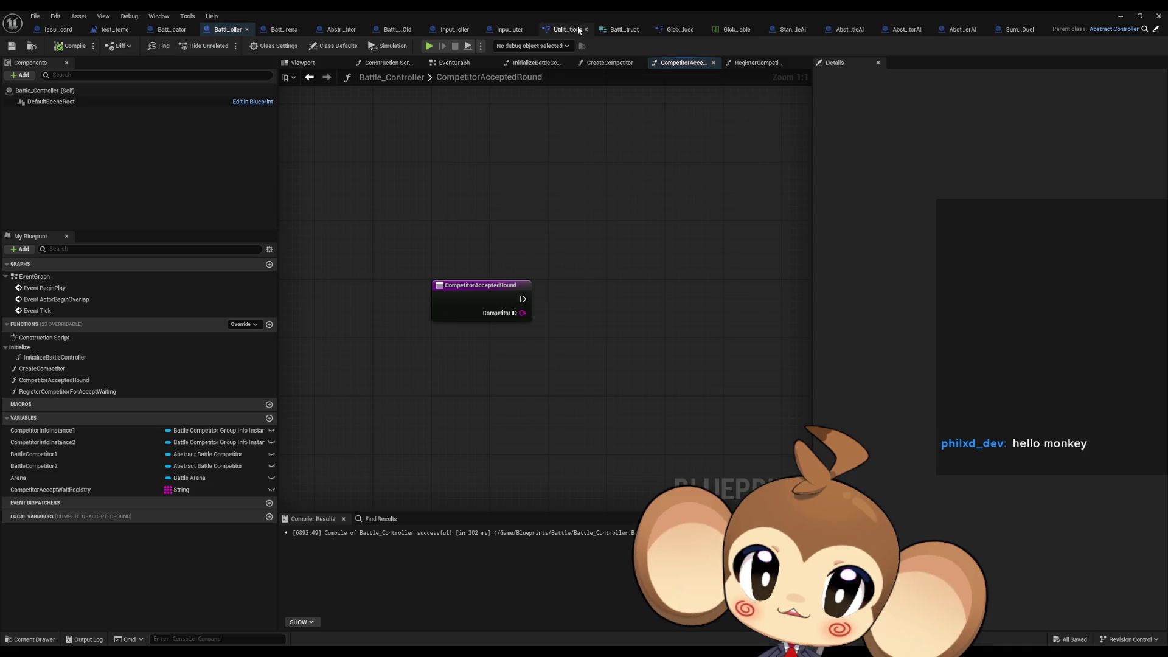
In BattleController_Old, browse 1_NextFightInQueue and 1_ExplosionDoneListener, then open Register Competitor For Accept Waiting.
{"action": "left_click", "coordinate": [396, 31]}
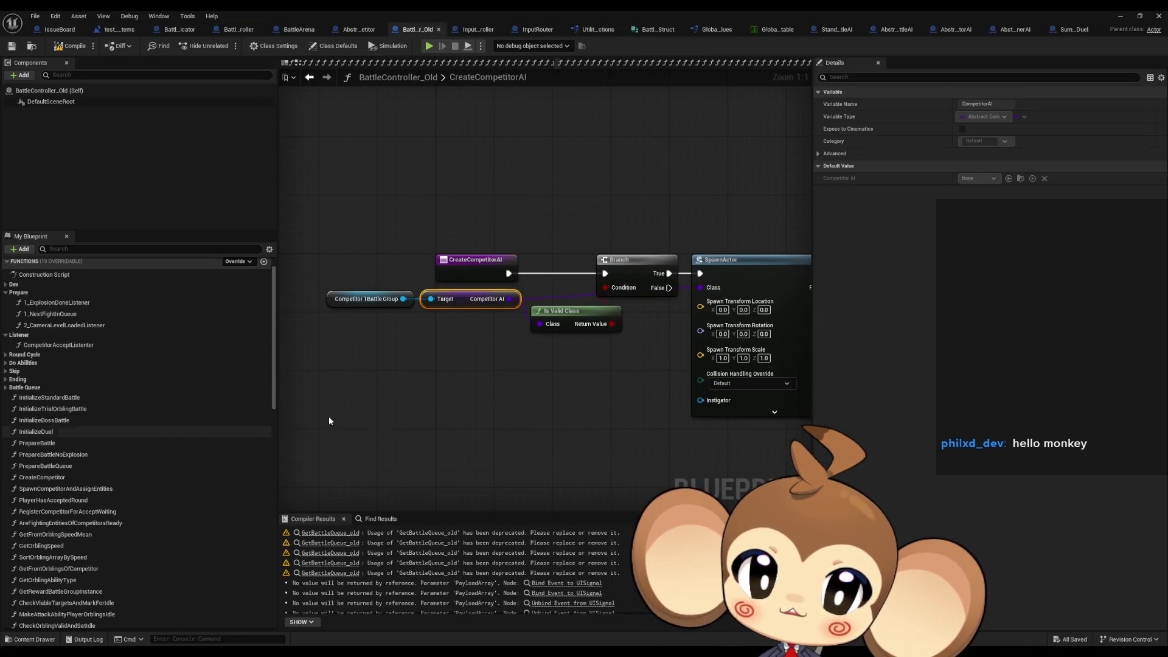
{"action": "mouse_move", "coordinate": [551, 395]}
{"action": "left_mouse_down"}
{"action": "mouse_move", "coordinate": [386, 430]}
{"action": "mouse_move", "coordinate": [475, 425]}
{"action": "left_mouse_up"}
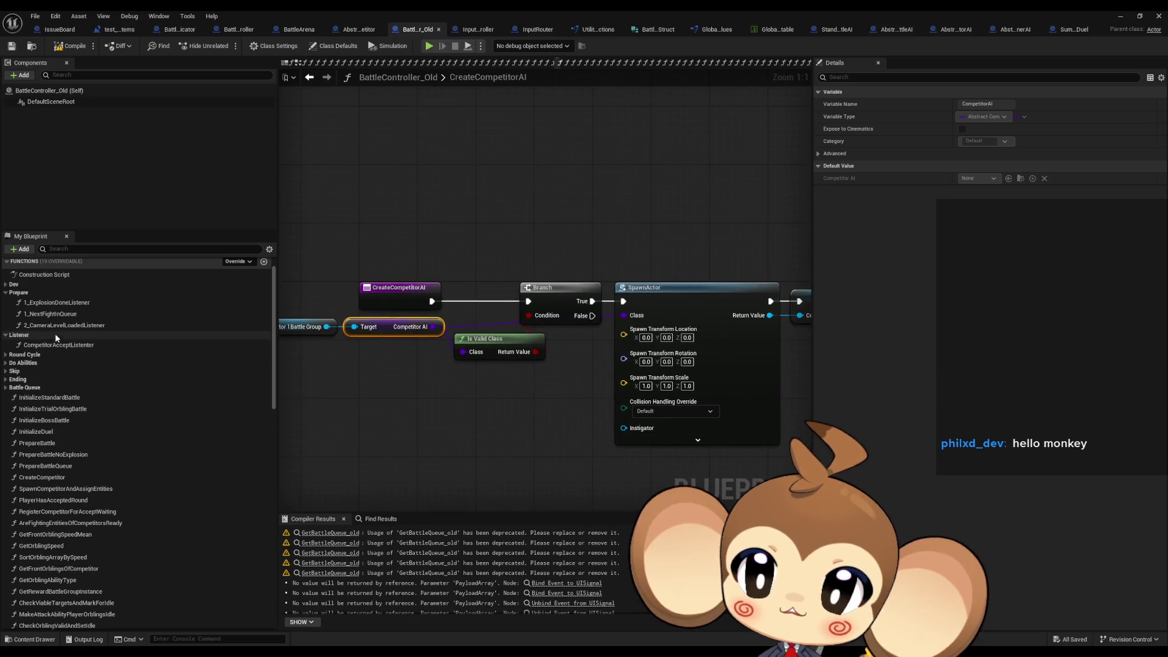
{"action": "double_click", "coordinate": [50, 314]}
{"action": "left_click", "coordinate": [53, 302]}
{"action": "double_click", "coordinate": [53, 304]}
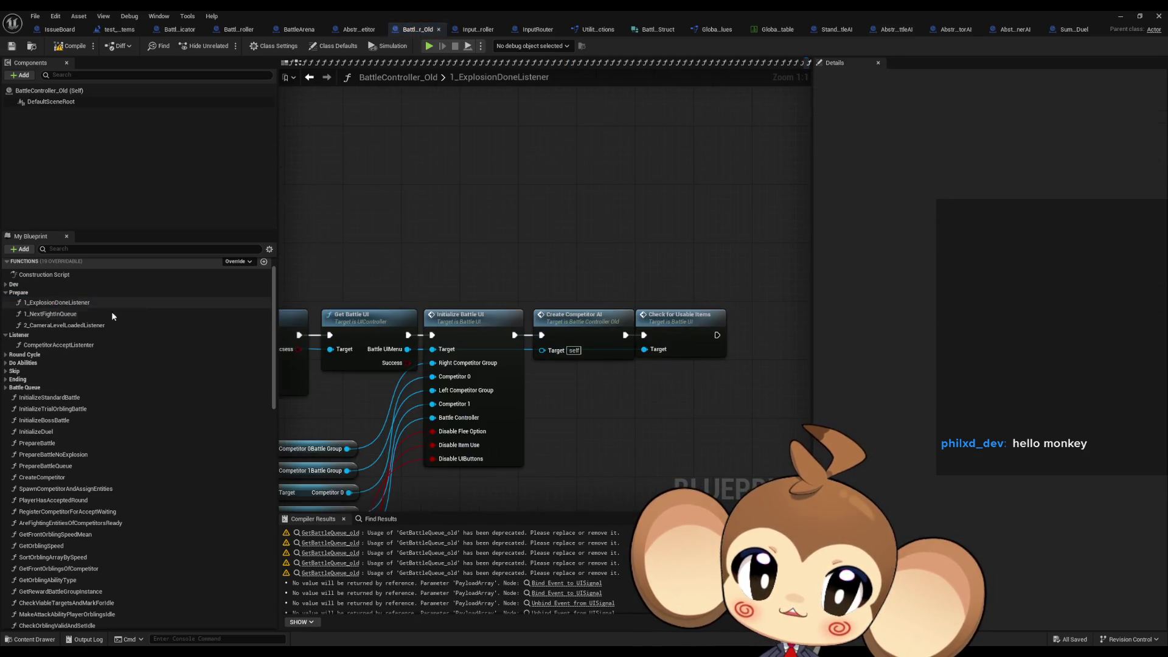
{"action": "mouse_move", "coordinate": [587, 414]}
{"action": "left_mouse_down"}
{"action": "mouse_move", "coordinate": [441, 384]}
{"action": "mouse_move", "coordinate": [485, 404]}
{"action": "mouse_move", "coordinate": [803, 402]}
{"action": "left_mouse_up"}
{"action": "scroll", "coordinate": [622, 356], "scroll_direction": "up", "scroll_amount": 4}
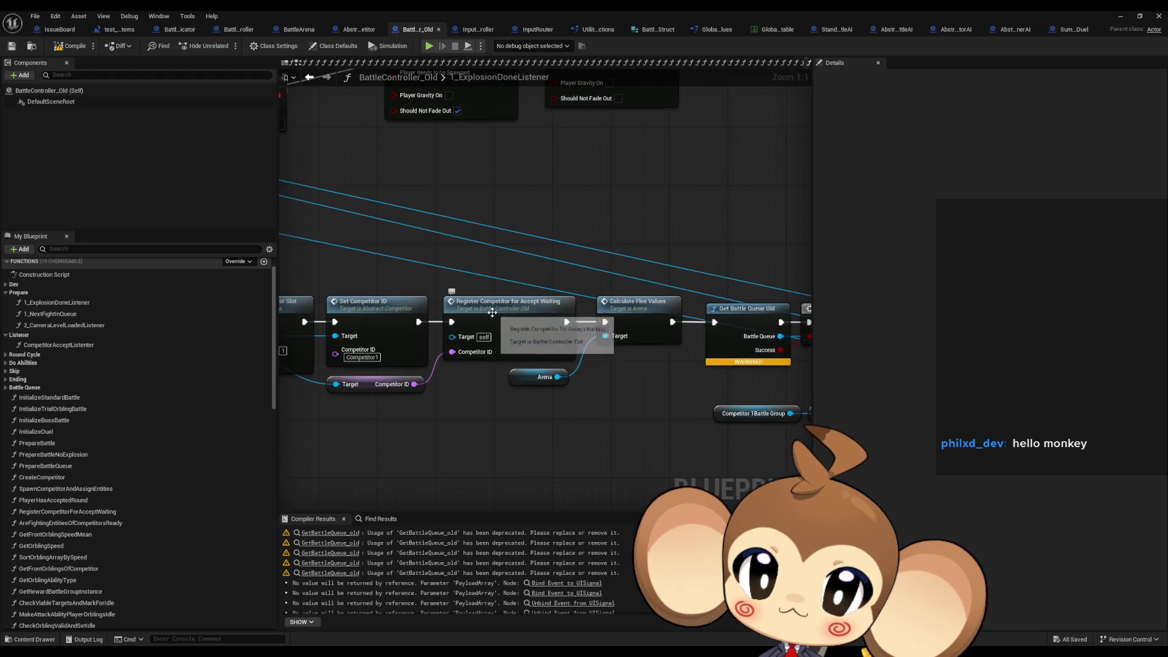
{"action": "double_click", "coordinate": [492, 312]}
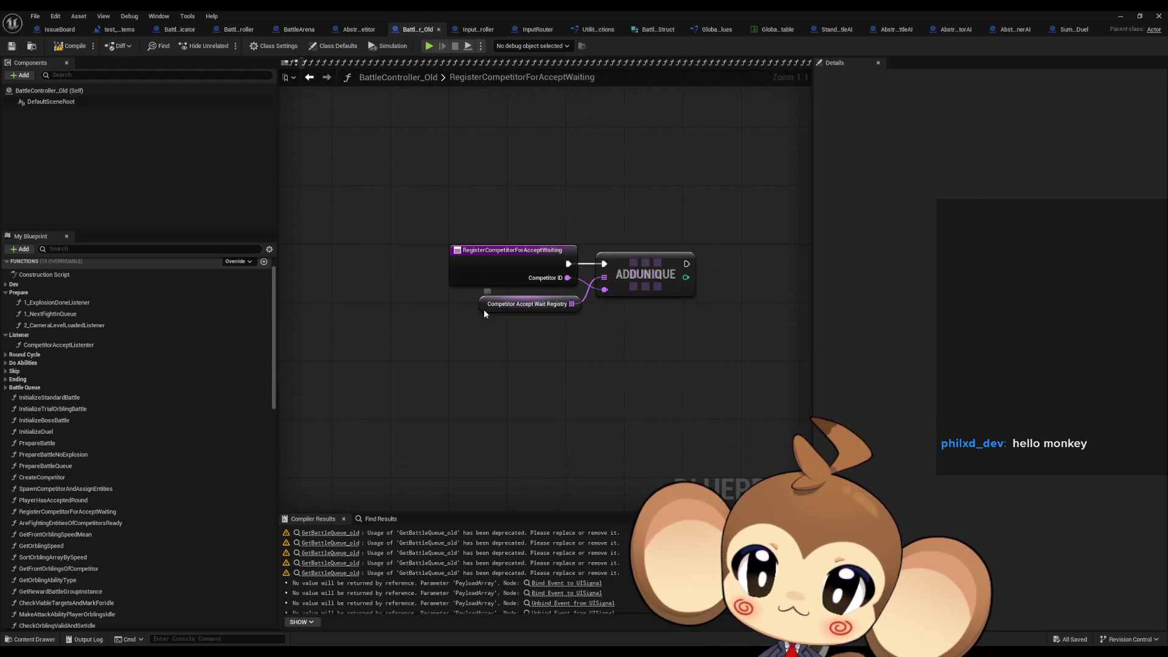
Find references to CompetitorAcceptWaitRegistry, jump to CompetitorAcceptListener, and select its nodes to copy.
{"action": "right_click", "coordinate": [487, 306]}
{"action": "mouse_move", "coordinate": [608, 398]}
{"action": "left_click", "coordinate": [684, 403]}
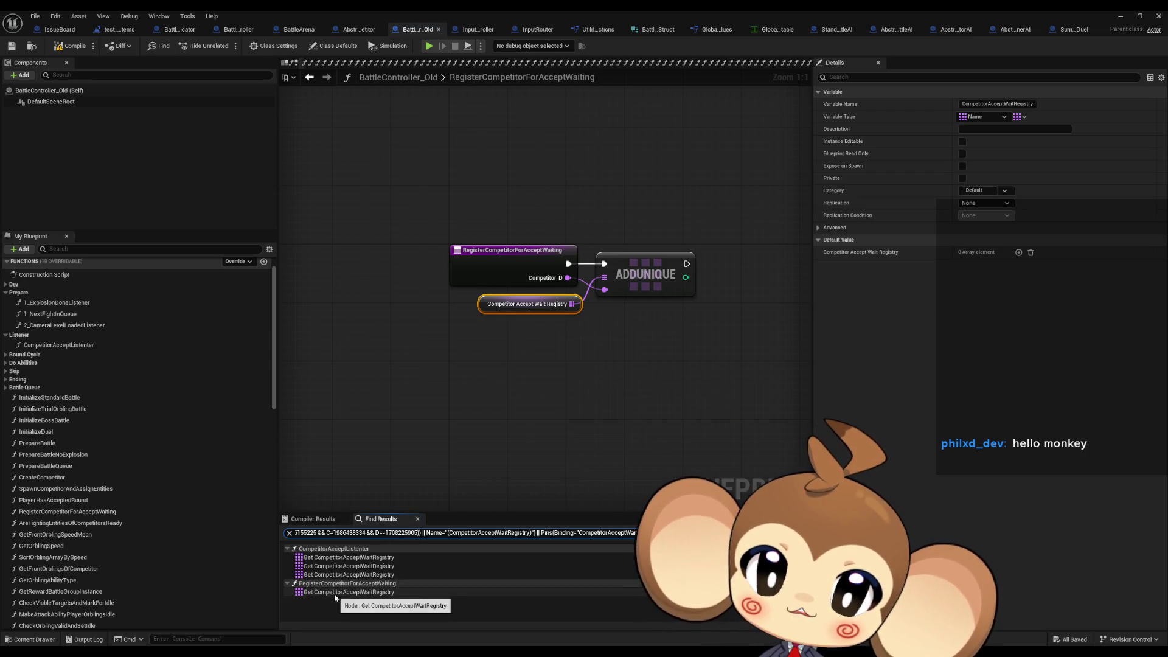
{"action": "left_click", "coordinate": [323, 558]}
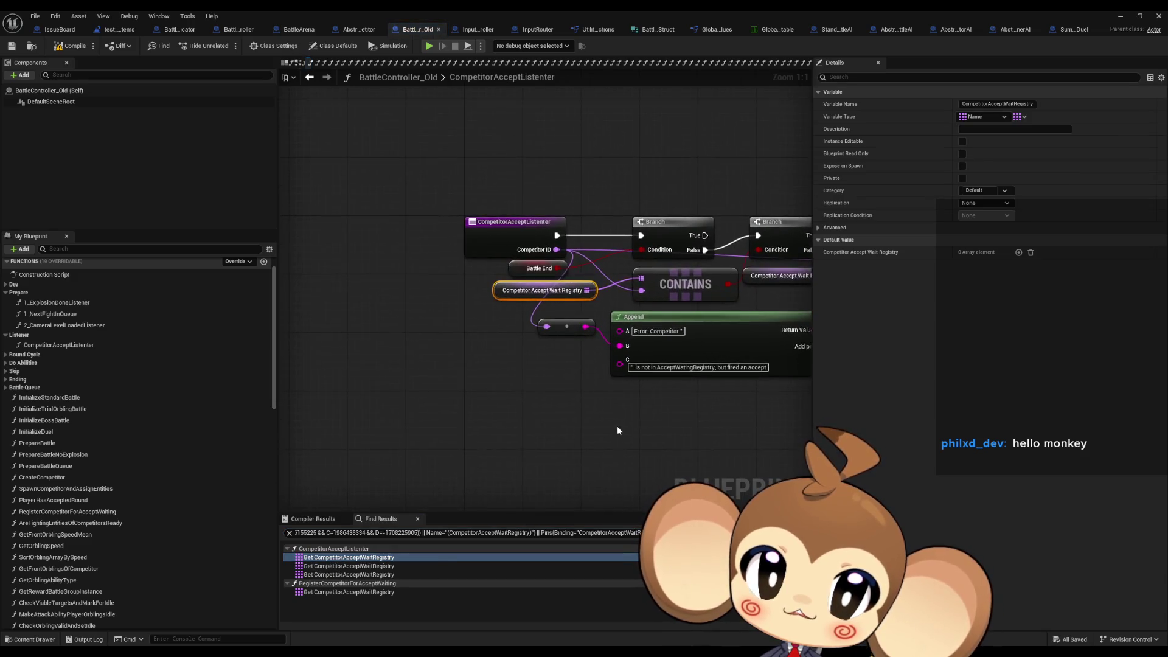
{"action": "scroll", "coordinate": [446, 409], "scroll_direction": "down", "scroll_amount": 4}
{"action": "left_click", "coordinate": [304, 306]}
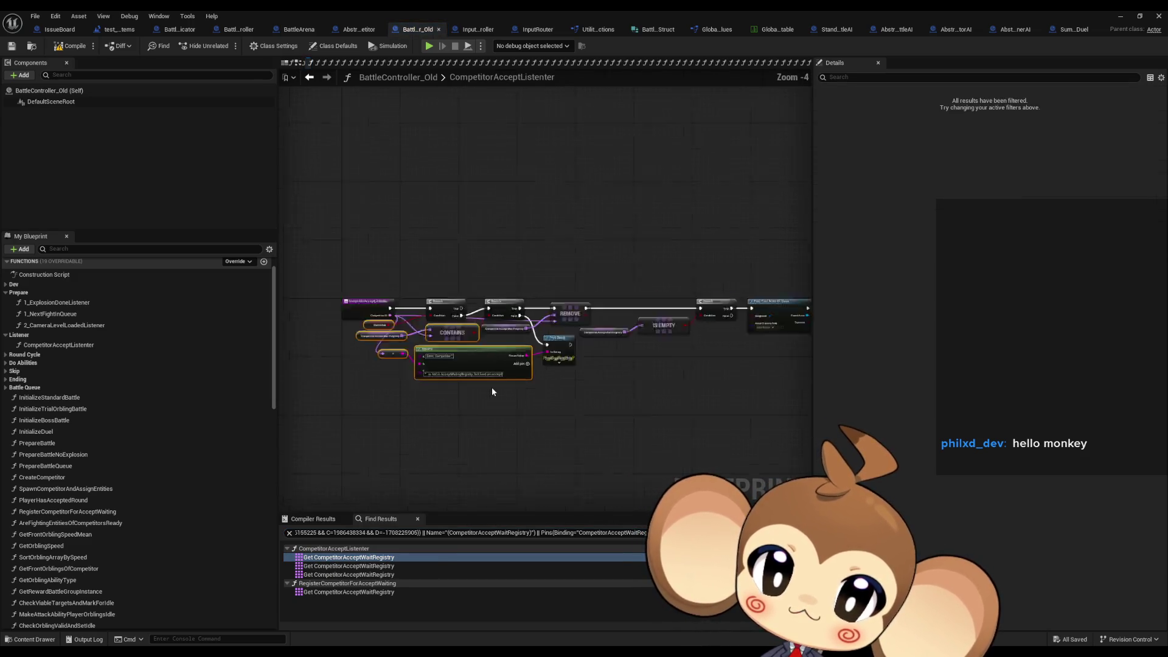
{"action": "scroll", "coordinate": [454, 301], "scroll_direction": "down", "scroll_amount": 3}
{"action": "left_click_drag", "start_coordinate": [426, 307], "coordinate": [709, 417]}
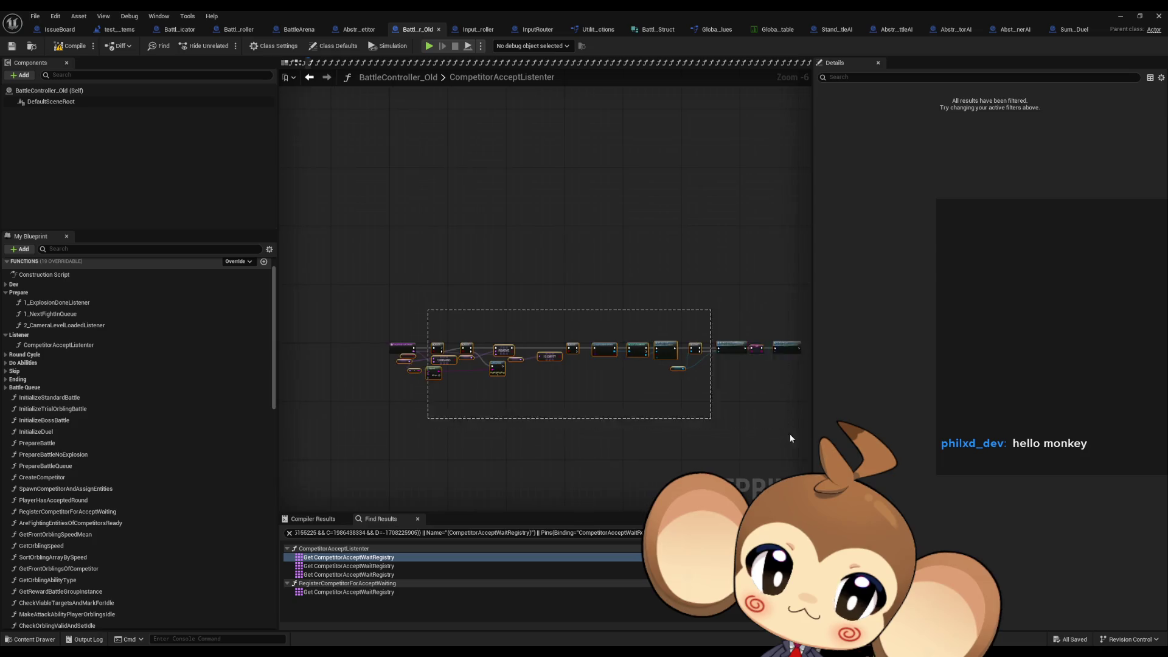
{"action": "left_click", "coordinate": [484, 417]}
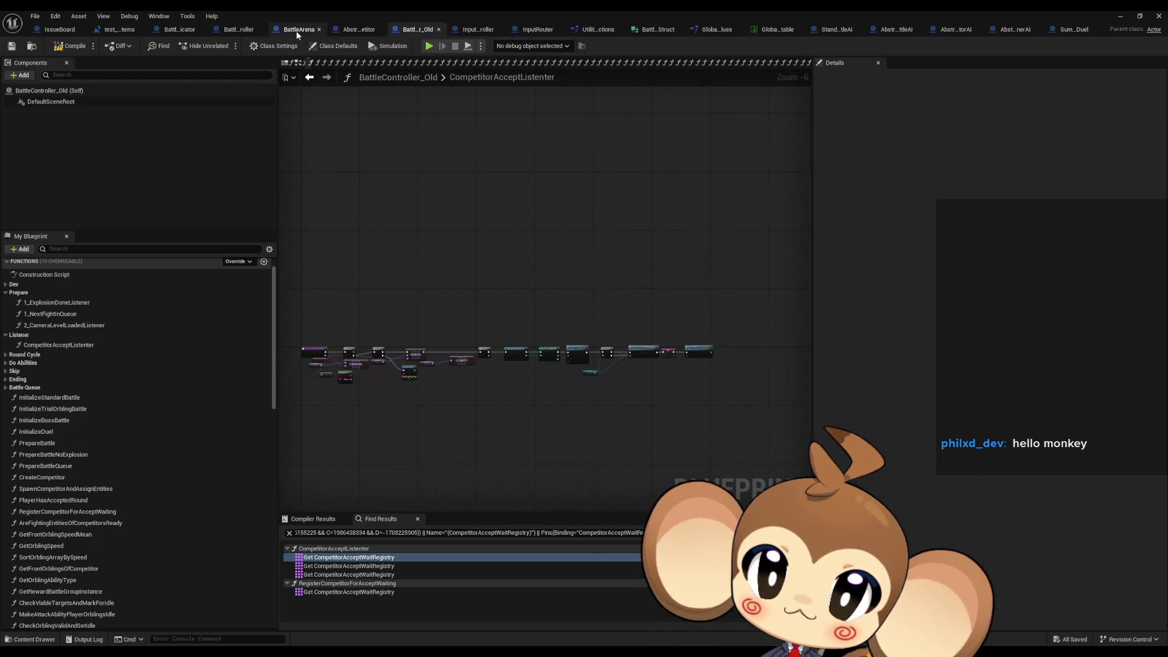
{"action": "left_click", "coordinate": [241, 32]}
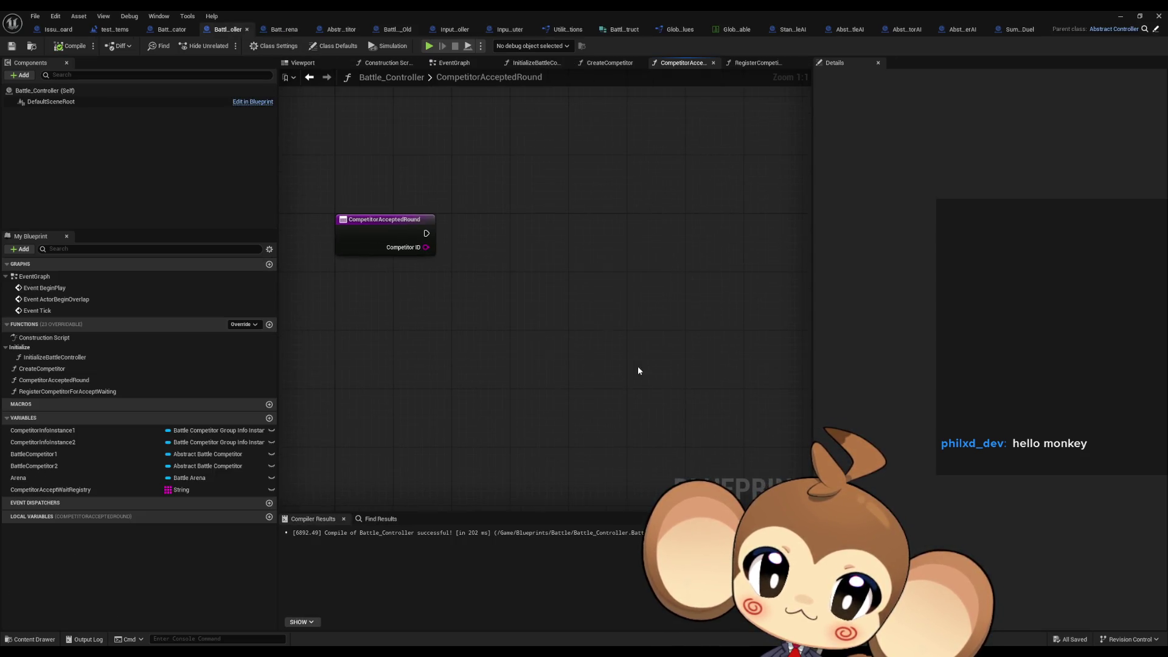
Paste the listener nodes into CompetitorAcceptedRound, confirm the self-context fix, and place them beside the entry.
{"action": "key", "text": "ctrl+v"}
{"action": "left_click", "coordinate": [653, 397]}
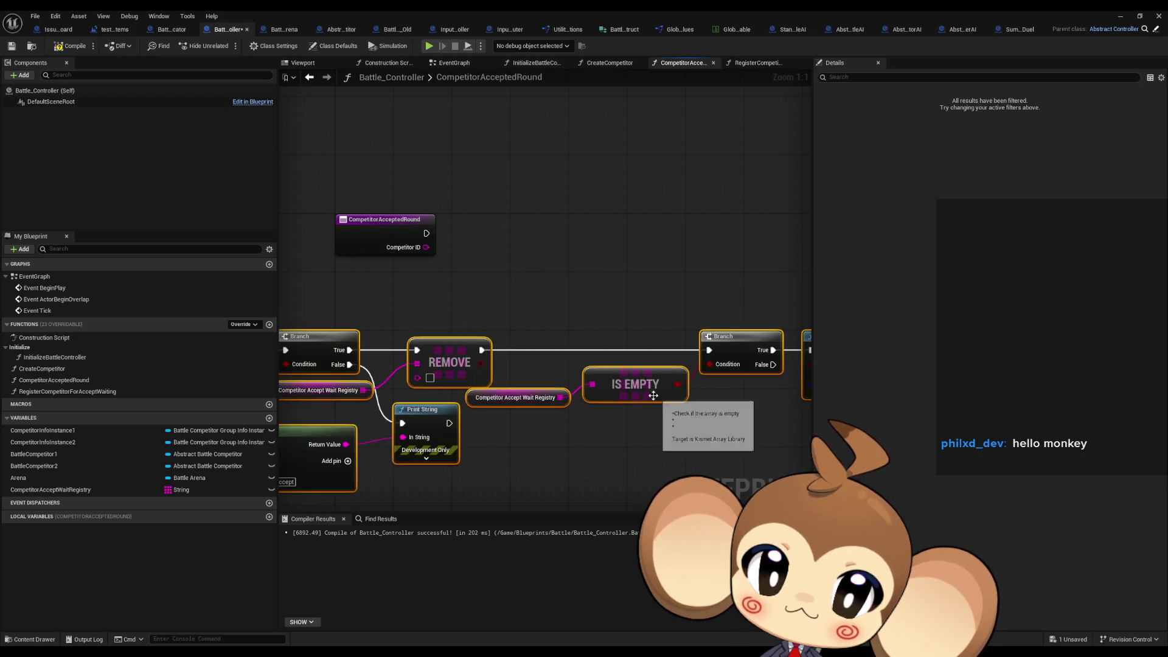
{"action": "mouse_move", "coordinate": [444, 360]}
{"action": "left_mouse_down"}
{"action": "mouse_move", "coordinate": [779, 271]}
{"action": "mouse_move", "coordinate": [748, 310]}
{"action": "mouse_move", "coordinate": [727, 310]}
{"action": "left_mouse_up"}
{"action": "left_click", "coordinate": [539, 164]}
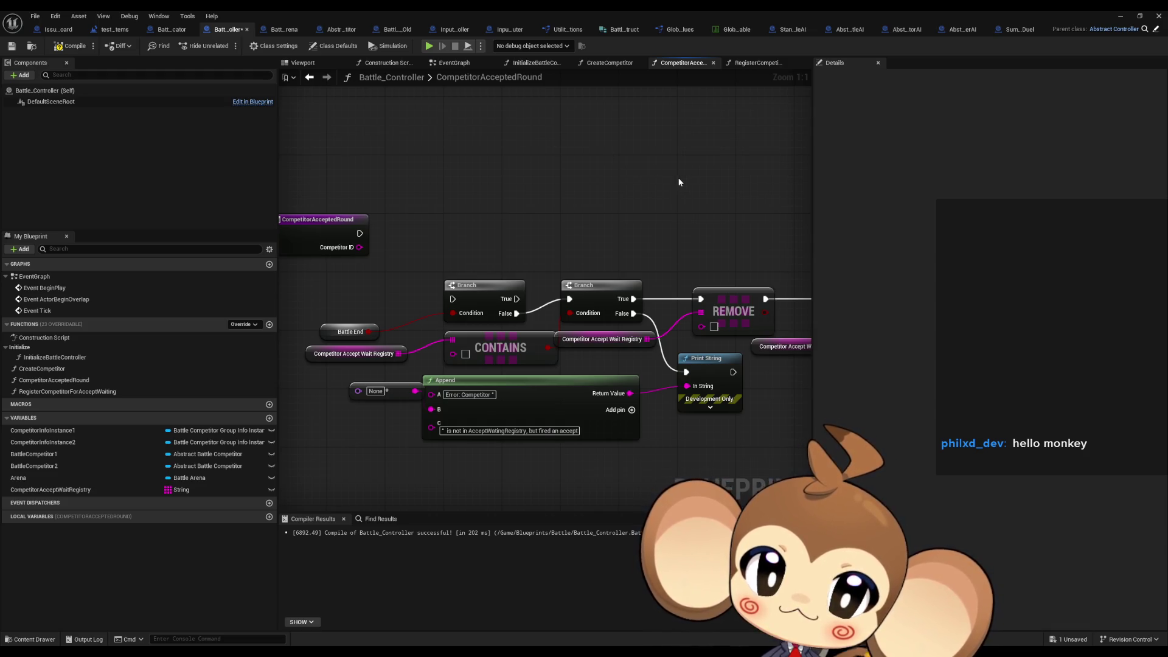
Follow the pasted chain through Set Input Lock to Try Start Round, then return to BattleController_Old.
{"action": "left_click_drag", "start_coordinate": [671, 178], "coordinate": [622, 158]}
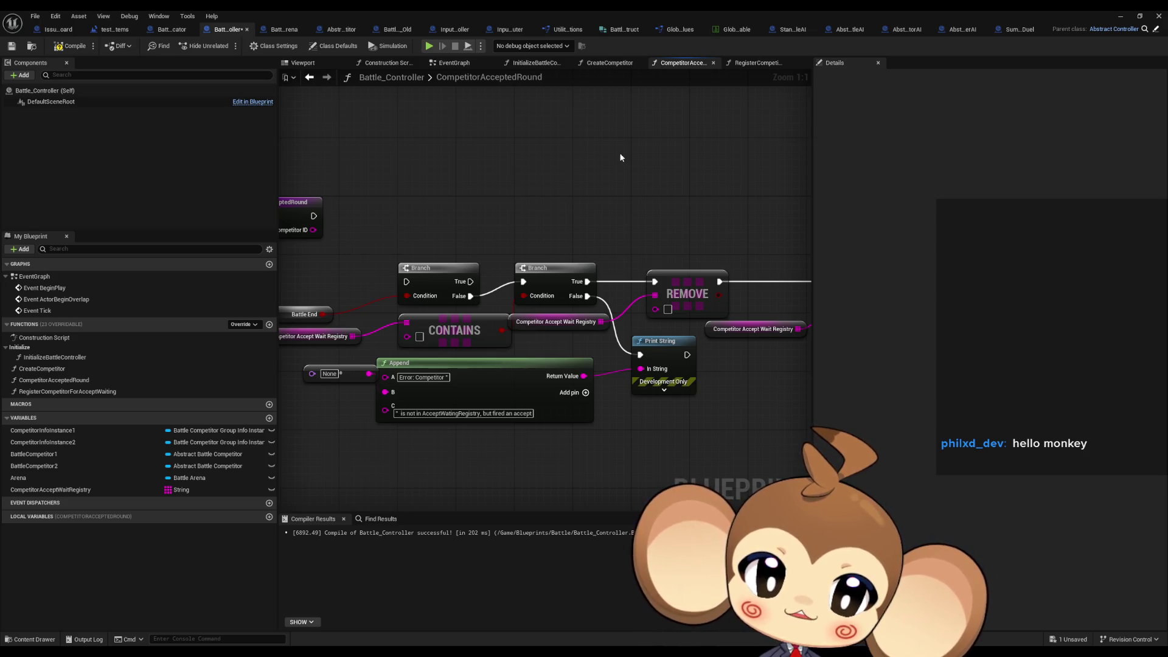
{"action": "mouse_move", "coordinate": [616, 158]}
{"action": "left_mouse_down"}
{"action": "mouse_move", "coordinate": [686, 162]}
{"action": "mouse_move", "coordinate": [591, 152]}
{"action": "mouse_move", "coordinate": [631, 146]}
{"action": "mouse_move", "coordinate": [140, 152]}
{"action": "left_mouse_up"}
{"action": "left_click_drag", "start_coordinate": [602, 188], "coordinate": [197, 189]}
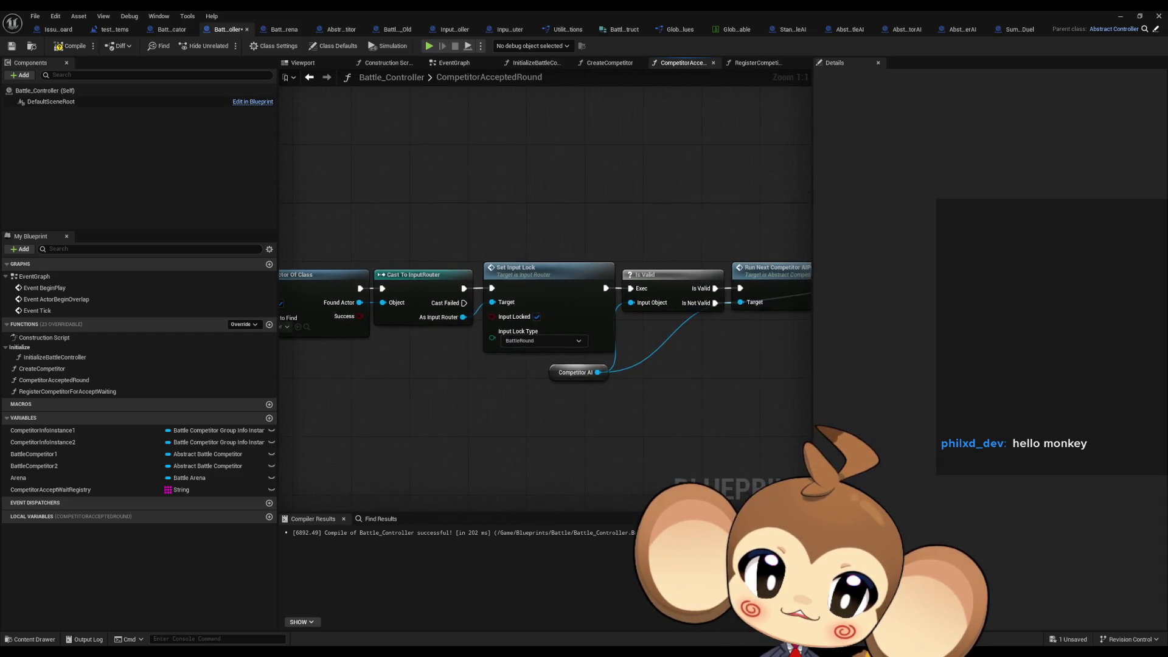
{"action": "left_click_drag", "start_coordinate": [529, 203], "coordinate": [355, 206]}
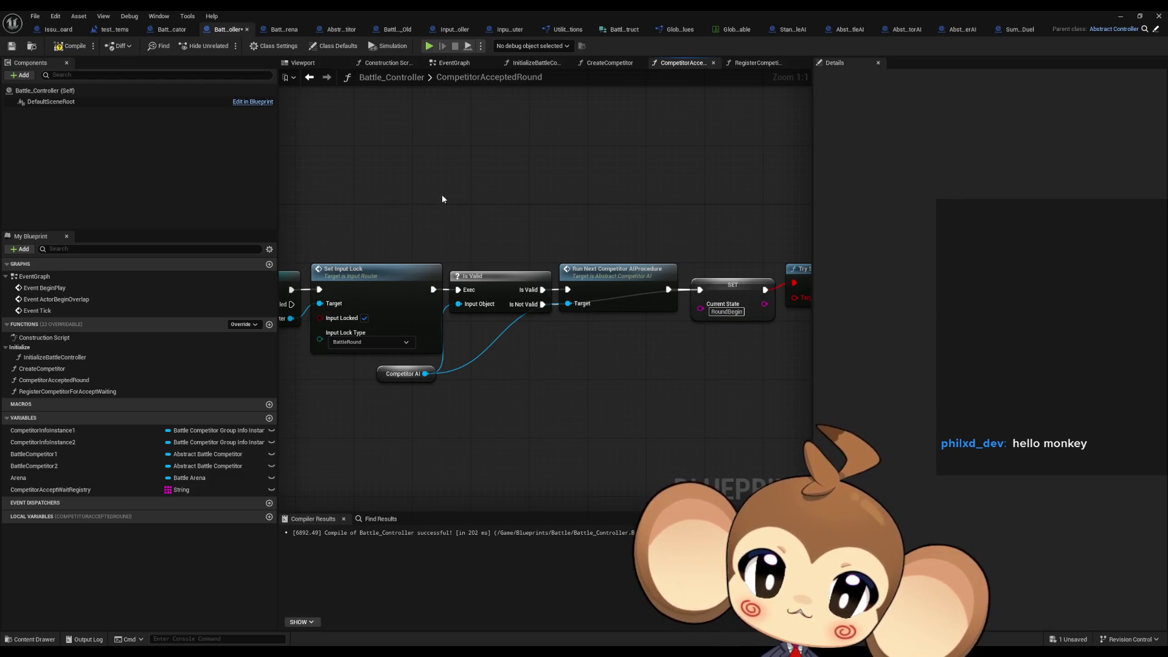
{"action": "left_click_drag", "start_coordinate": [476, 196], "coordinate": [399, 204]}
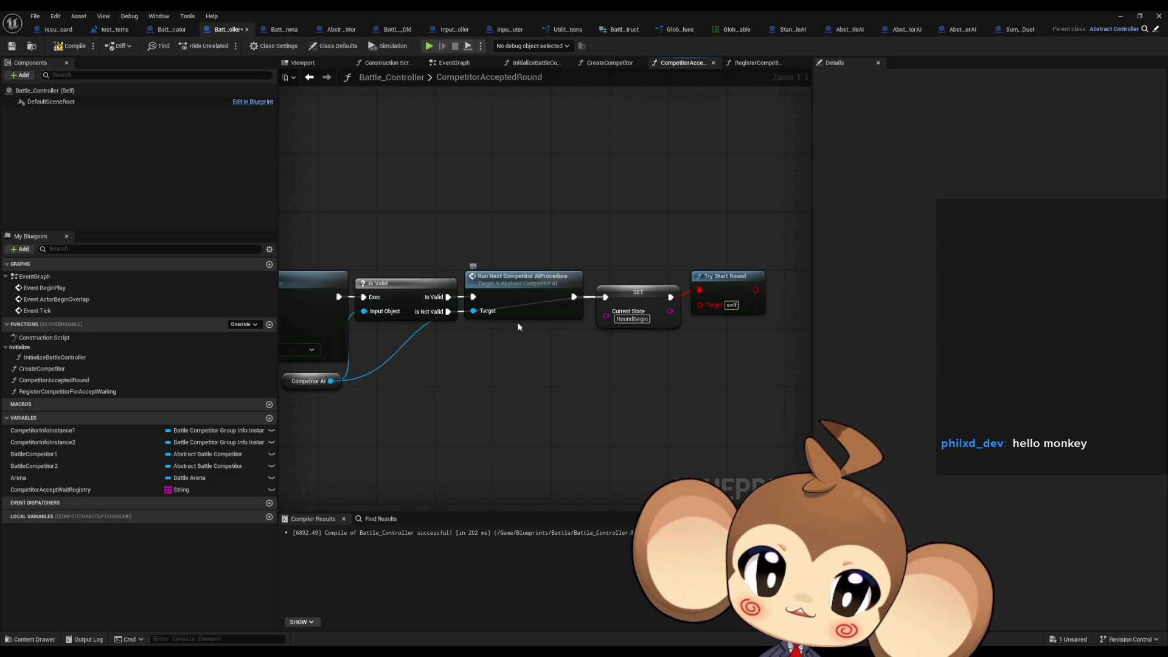
{"action": "left_click", "coordinate": [724, 304]}
{"action": "left_click_drag", "start_coordinate": [724, 304], "coordinate": [538, 315]}
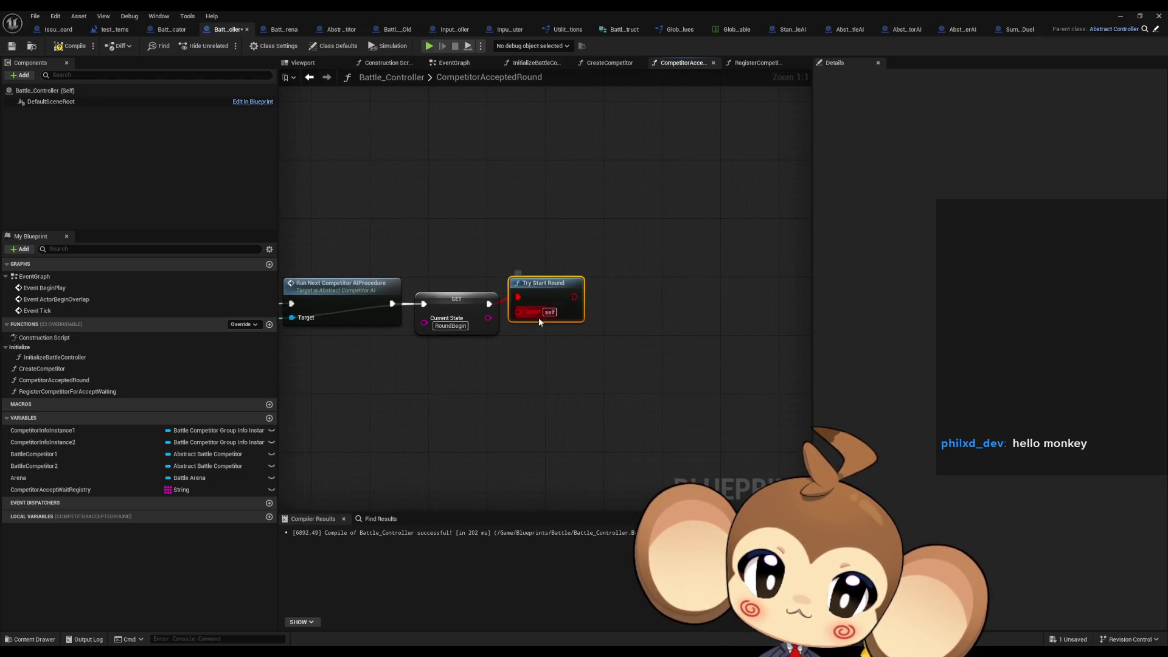
{"action": "left_click", "coordinate": [398, 31]}
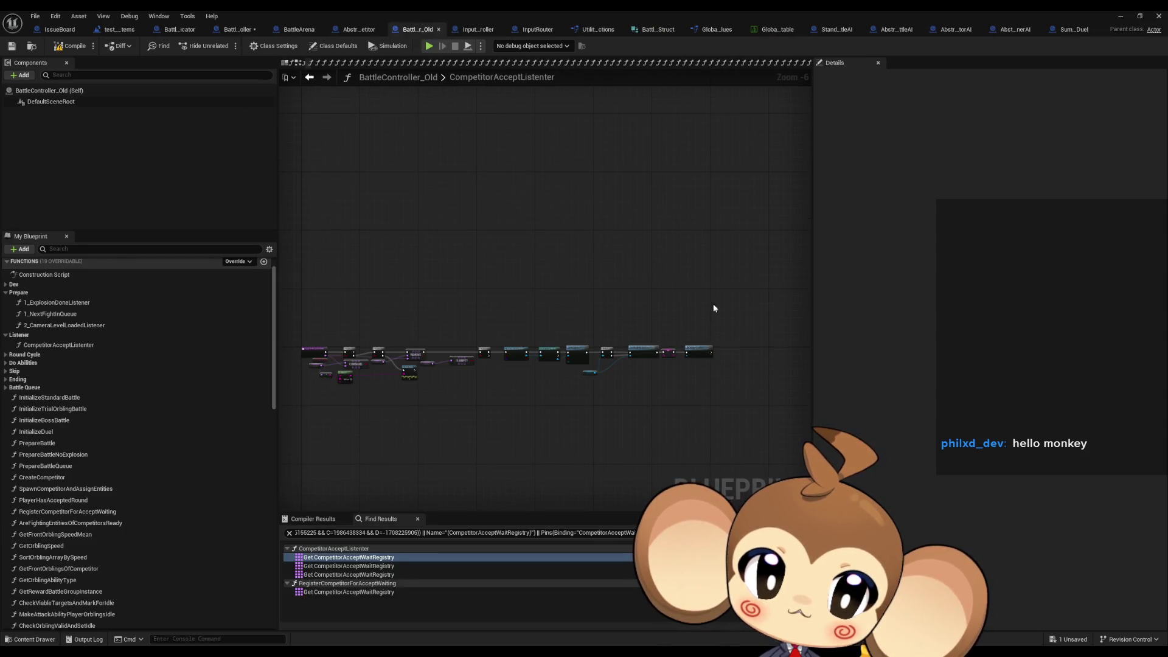
Inspect the TryStartRound function in BattleController_Old.
{"action": "scroll", "coordinate": [711, 307], "scroll_direction": "up", "scroll_amount": 7}
{"action": "double_click", "coordinate": [704, 361]}
{"action": "left_click_drag", "start_coordinate": [584, 329], "coordinate": [497, 322]}
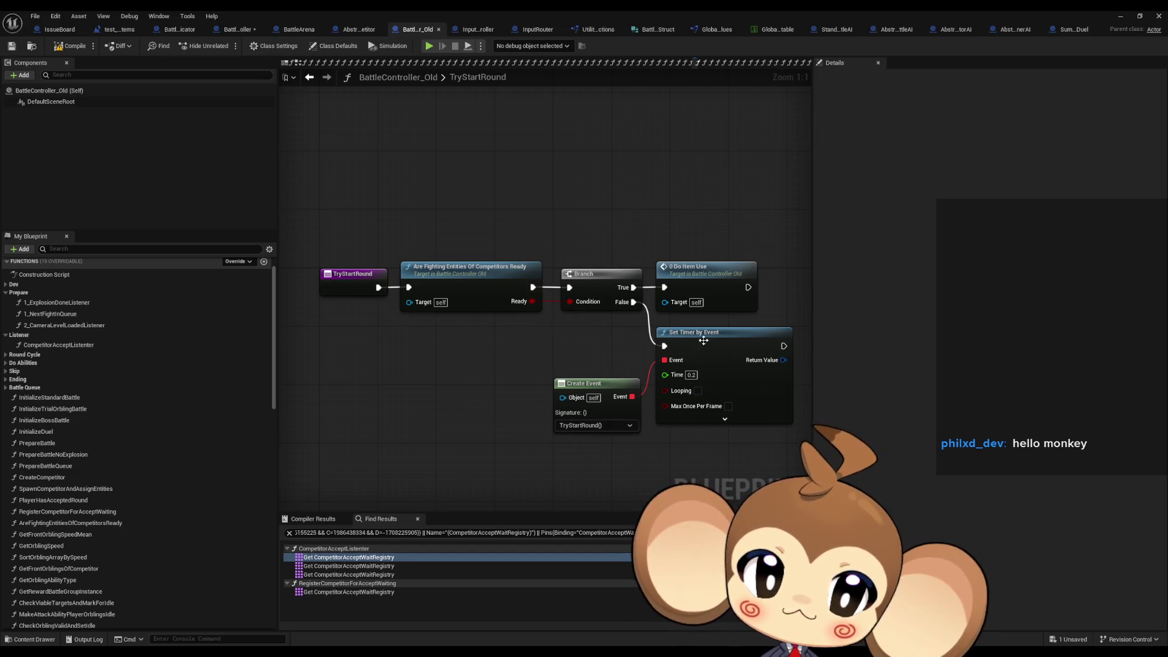
Back in Battle_Controller, review the pasted node chain and compile and save the blueprint.
{"action": "left_click", "coordinate": [229, 29]}
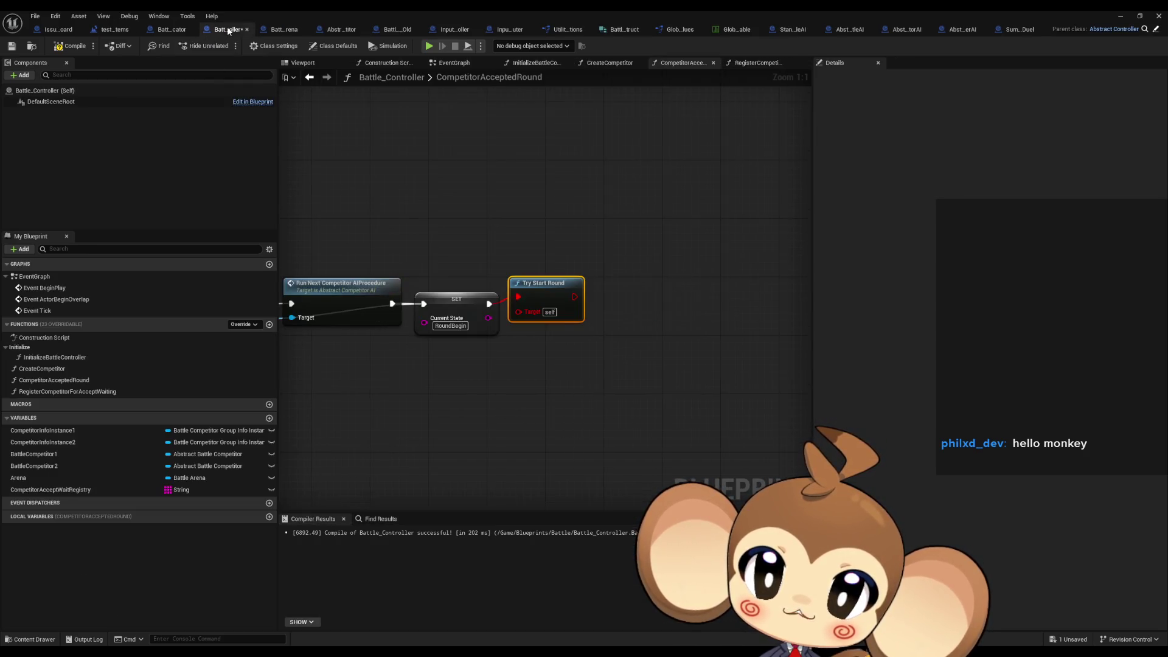
{"action": "scroll", "coordinate": [564, 216], "scroll_direction": "down", "scroll_amount": 3}
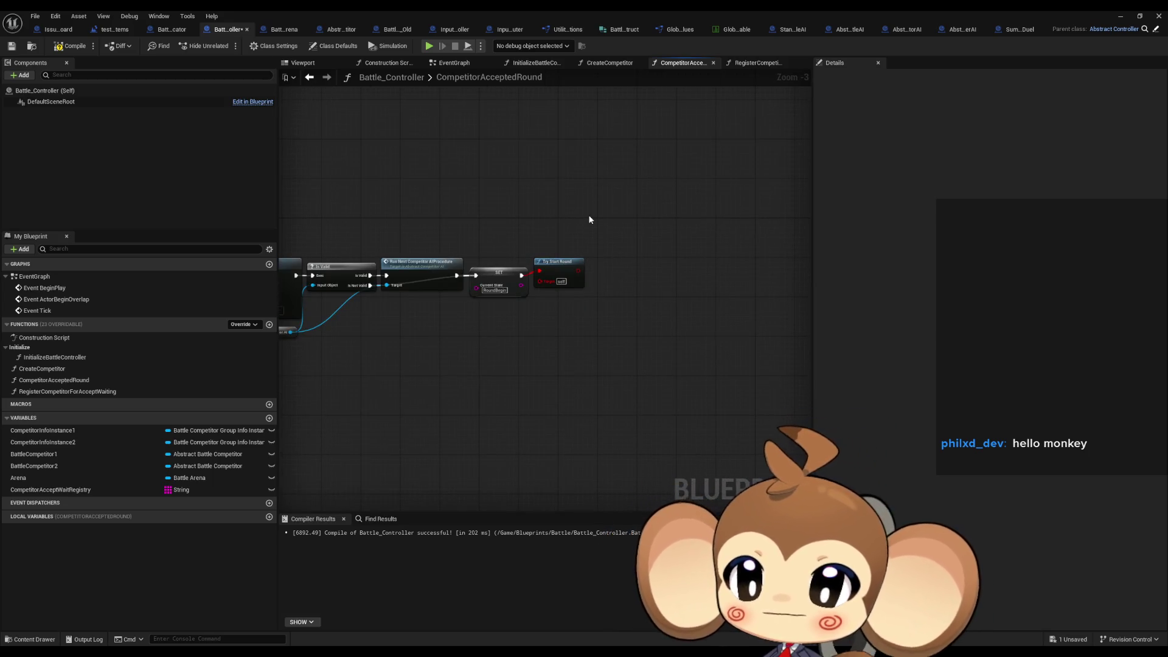
{"action": "left_click_drag", "start_coordinate": [566, 215], "coordinate": [606, 227]}
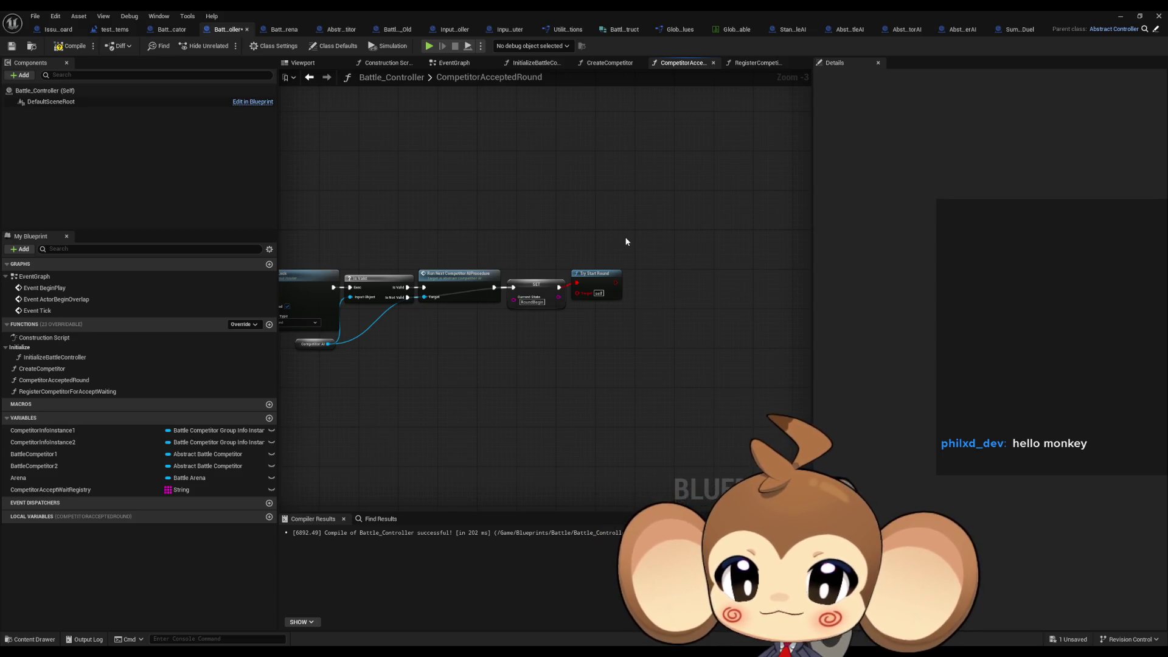
{"action": "left_click_drag", "start_coordinate": [643, 238], "coordinate": [706, 233]}
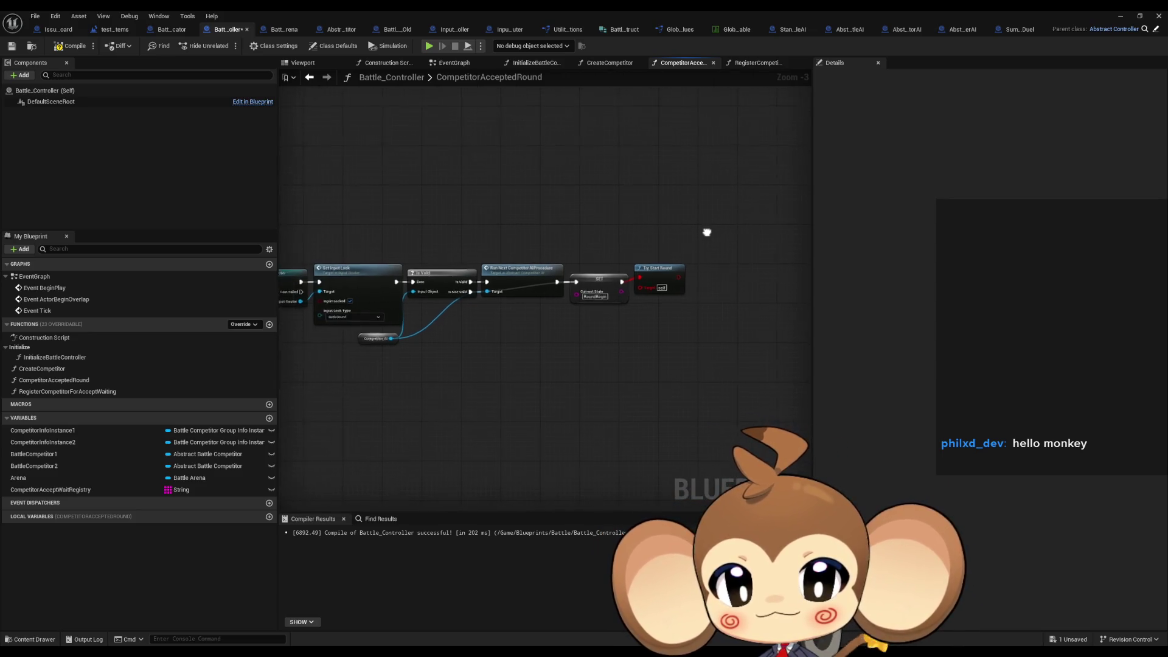
{"action": "scroll", "coordinate": [714, 374], "scroll_direction": "down", "scroll_amount": 2}
{"action": "left_click_drag", "start_coordinate": [462, 341], "coordinate": [716, 319]}
{"action": "left_click", "coordinate": [71, 46]}
Open the InitializeBattleController function graph and survey its node rows.
{"action": "double_click", "coordinate": [61, 357]}
{"action": "mouse_move", "coordinate": [440, 370]}
{"action": "left_mouse_down"}
{"action": "mouse_move", "coordinate": [514, 384]}
{"action": "mouse_move", "coordinate": [639, 373]}
{"action": "mouse_move", "coordinate": [357, 342]}
{"action": "left_mouse_up"}
{"action": "scroll", "coordinate": [515, 381], "scroll_direction": "up", "scroll_amount": 3}
{"action": "scroll", "coordinate": [615, 370], "scroll_direction": "down", "scroll_amount": 2}
{"action": "mouse_move", "coordinate": [657, 218]}
{"action": "left_mouse_down"}
{"action": "mouse_move", "coordinate": [602, 234]}
{"action": "mouse_move", "coordinate": [551, 231]}
{"action": "left_mouse_up"}
{"action": "mouse_move", "coordinate": [682, 305]}
{"action": "left_mouse_down"}
{"action": "mouse_move", "coordinate": [591, 305]}
{"action": "mouse_move", "coordinate": [725, 262]}
{"action": "left_mouse_up"}
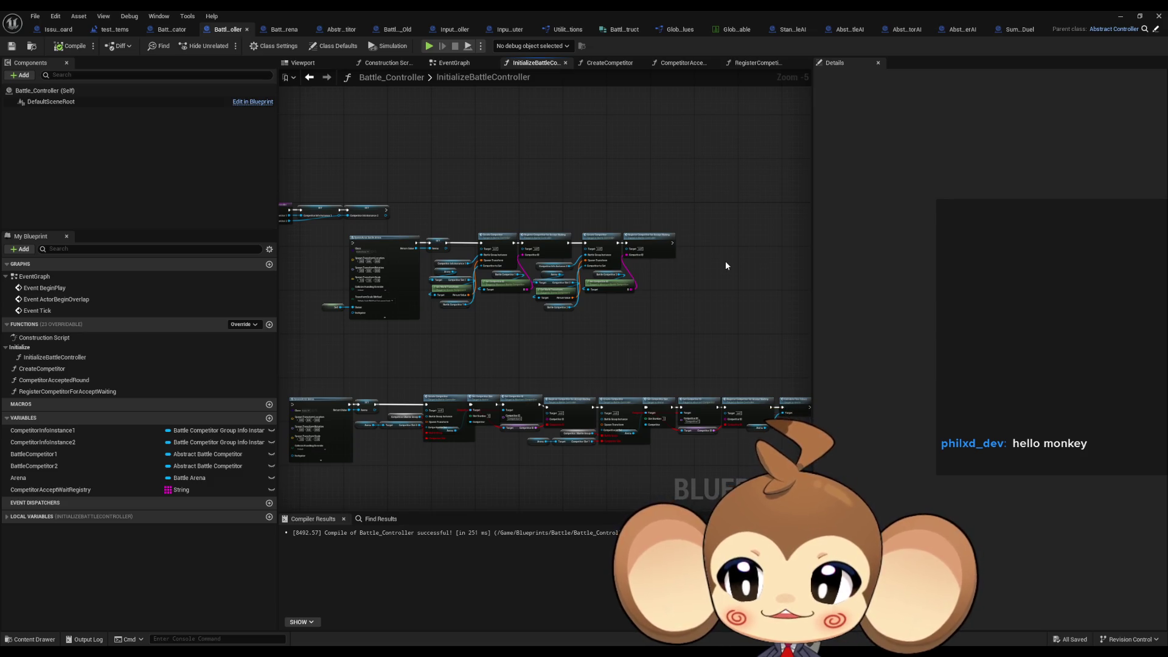
Pan and zoom across both rows of InitializeBattleController initialization nodes.
{"action": "scroll", "coordinate": [505, 233], "scroll_direction": "up", "scroll_amount": 2}
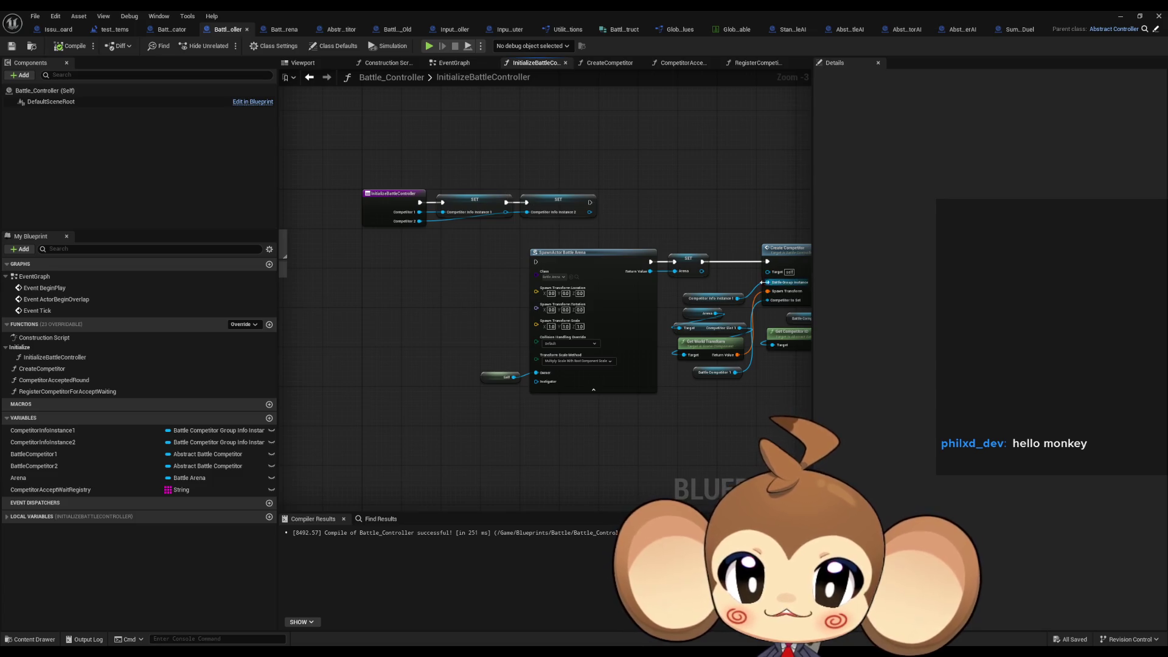
{"action": "scroll", "coordinate": [509, 277], "scroll_direction": "down", "scroll_amount": 2}
{"action": "left_click_drag", "start_coordinate": [508, 277], "coordinate": [374, 253]}
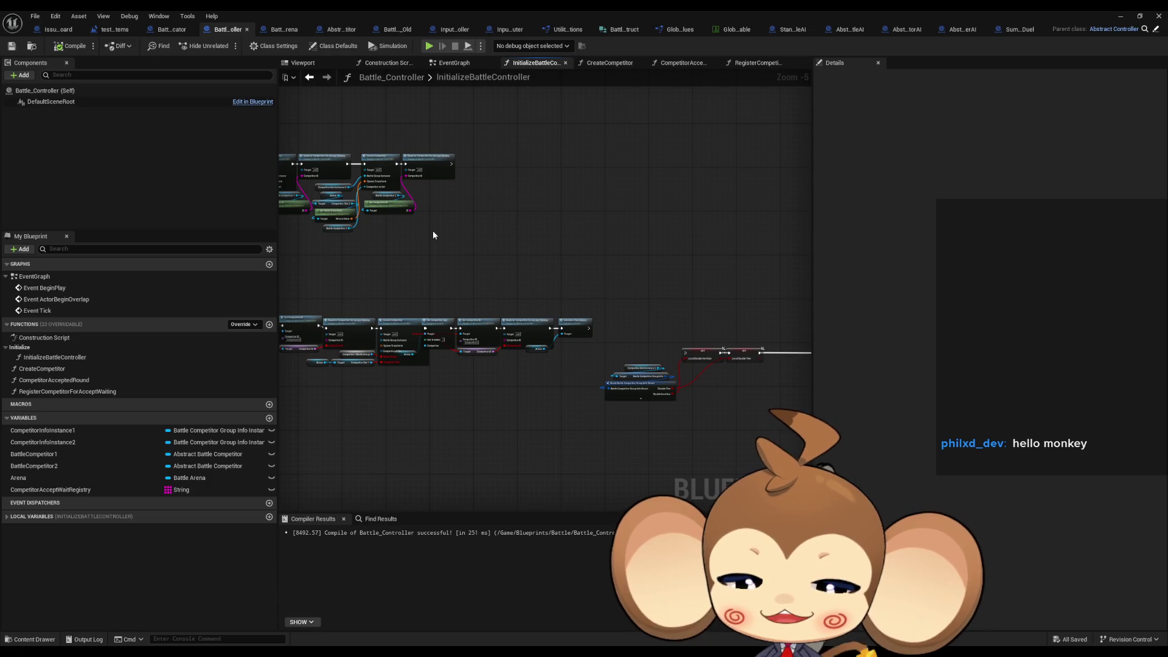
{"action": "left_click_drag", "start_coordinate": [433, 234], "coordinate": [564, 245]}
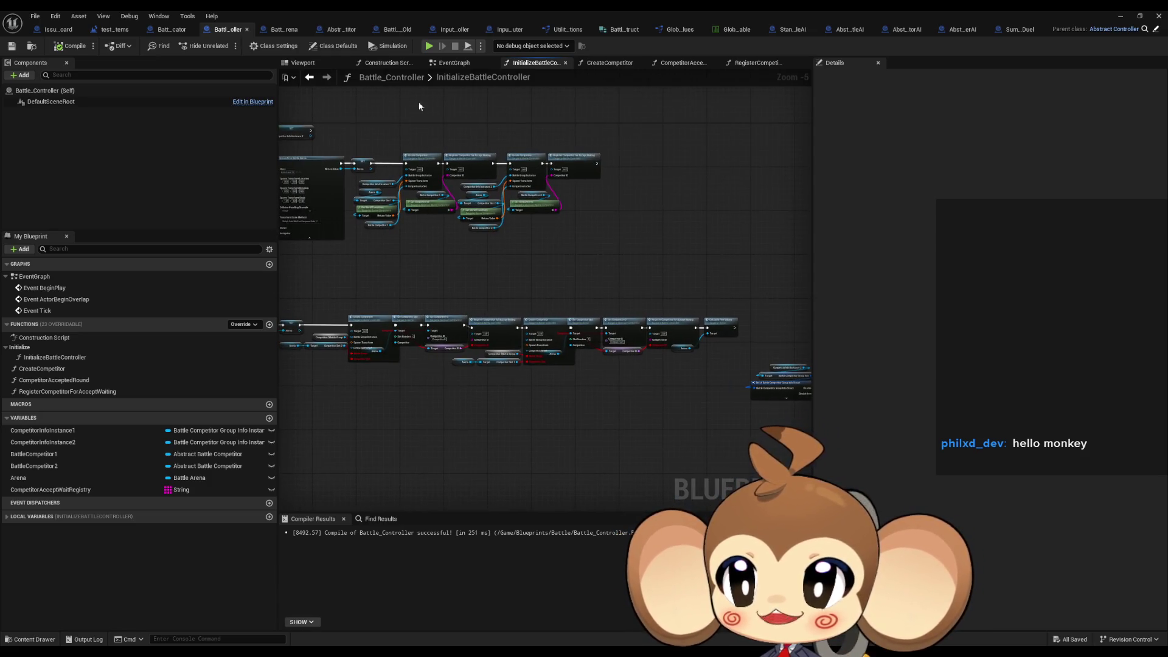
{"action": "left_click_drag", "start_coordinate": [471, 231], "coordinate": [600, 231]}
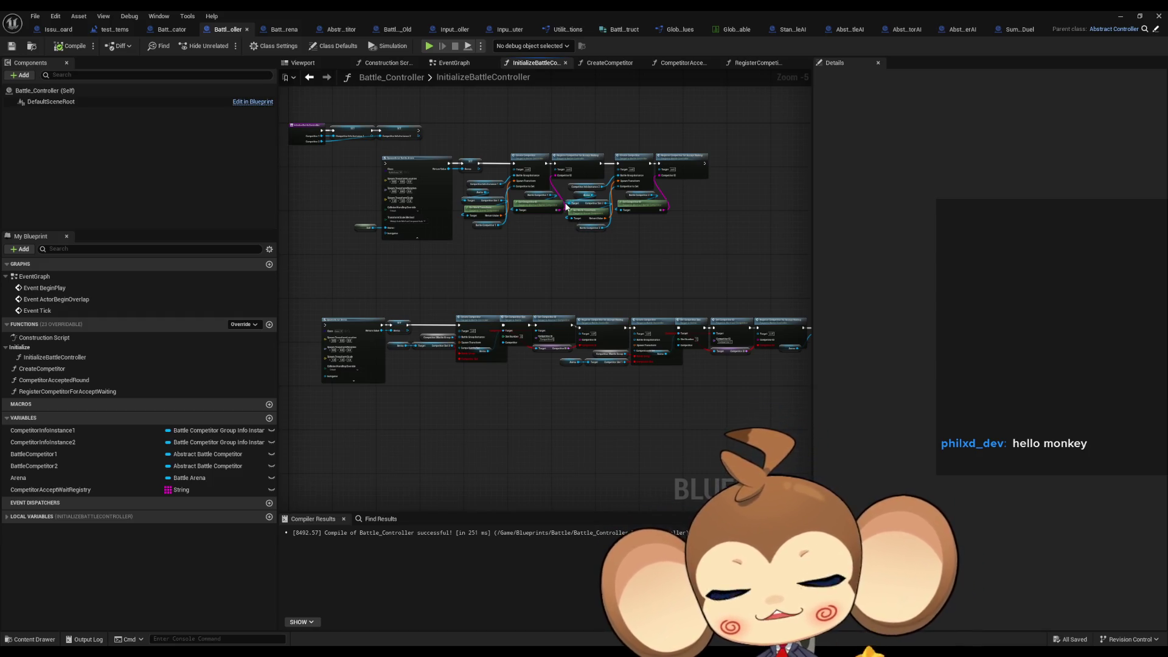
{"action": "left_click_drag", "start_coordinate": [600, 231], "coordinate": [616, 269]}
{"action": "scroll", "coordinate": [607, 228], "scroll_direction": "up", "scroll_amount": 3}
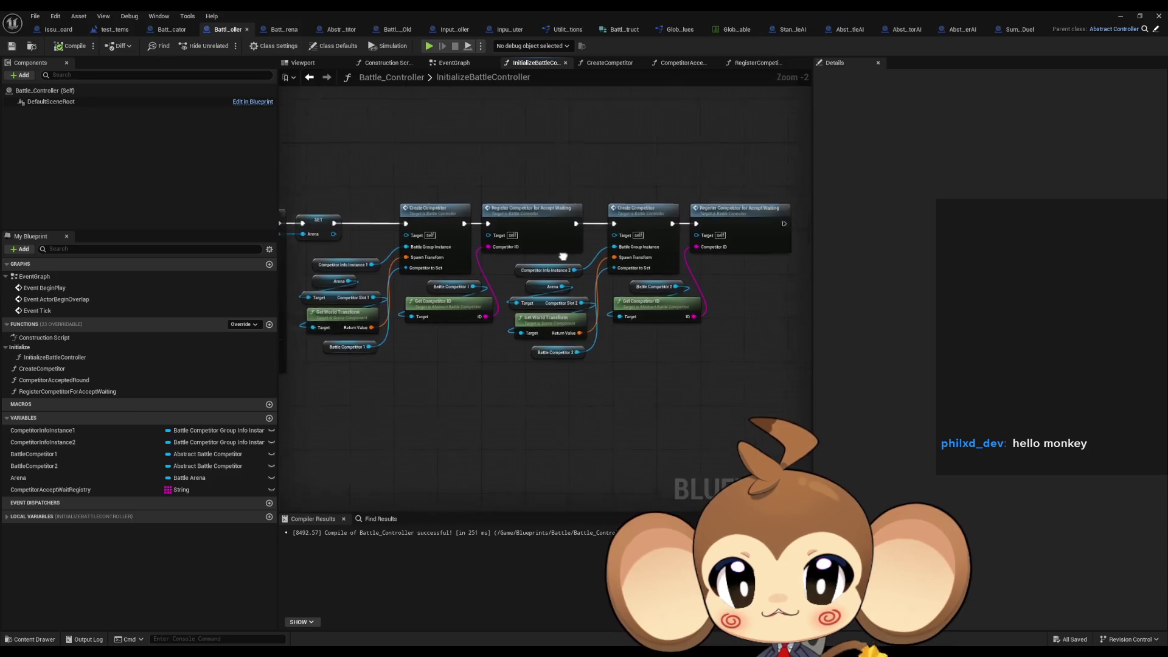
{"action": "scroll", "coordinate": [568, 201], "scroll_direction": "down", "scroll_amount": 1}
{"action": "left_click_drag", "start_coordinate": [644, 272], "coordinate": [476, 201]}
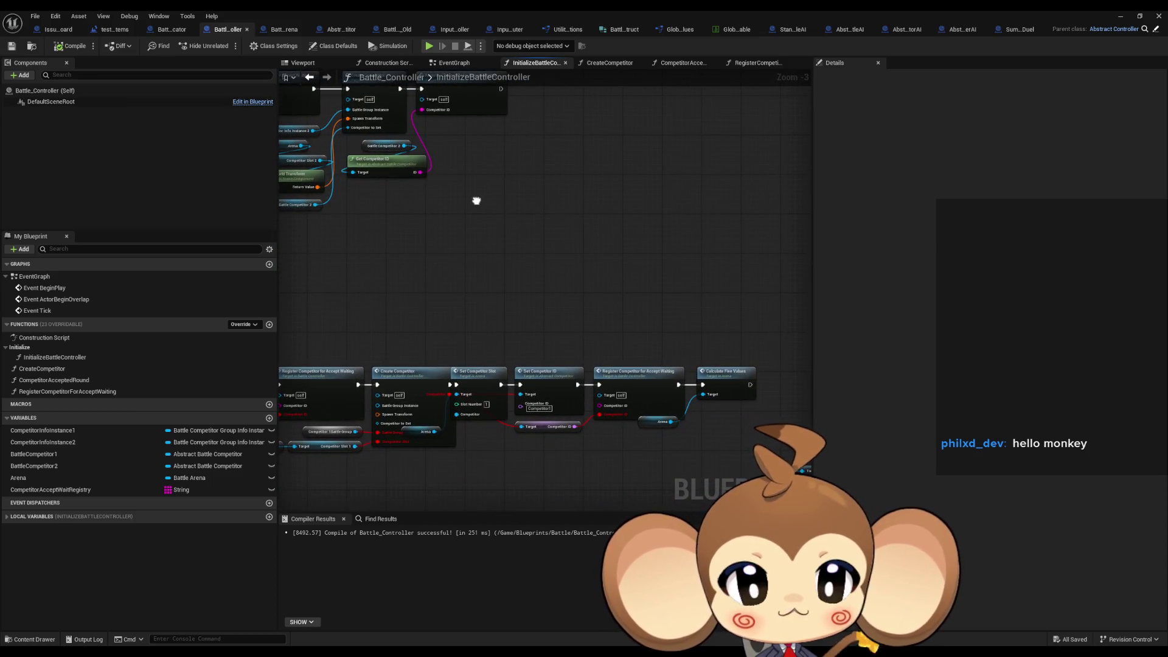
{"action": "mouse_move", "coordinate": [711, 287]}
{"action": "left_mouse_down"}
{"action": "mouse_move", "coordinate": [664, 339]}
{"action": "mouse_move", "coordinate": [584, 231]}
{"action": "mouse_move", "coordinate": [519, 172]}
{"action": "mouse_move", "coordinate": [573, 291]}
{"action": "left_mouse_up"}
Inspect the Register Competitor and Battle UI initialisation nodes, then minimize the Blueprint editor.
{"action": "scroll", "coordinate": [517, 170], "scroll_direction": "down", "scroll_amount": 1}
{"action": "left_click_drag", "start_coordinate": [481, 177], "coordinate": [550, 271]}
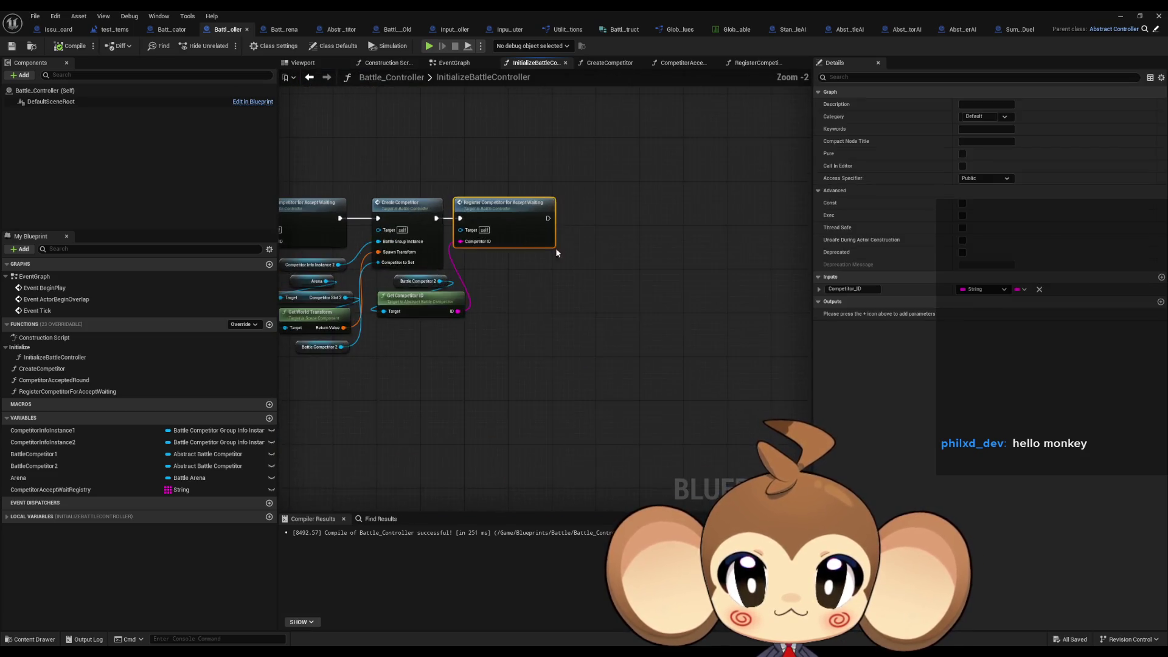
{"action": "scroll", "coordinate": [455, 271], "scroll_direction": "down", "scroll_amount": 3}
{"action": "scroll", "coordinate": [462, 274], "scroll_direction": "up", "scroll_amount": 6}
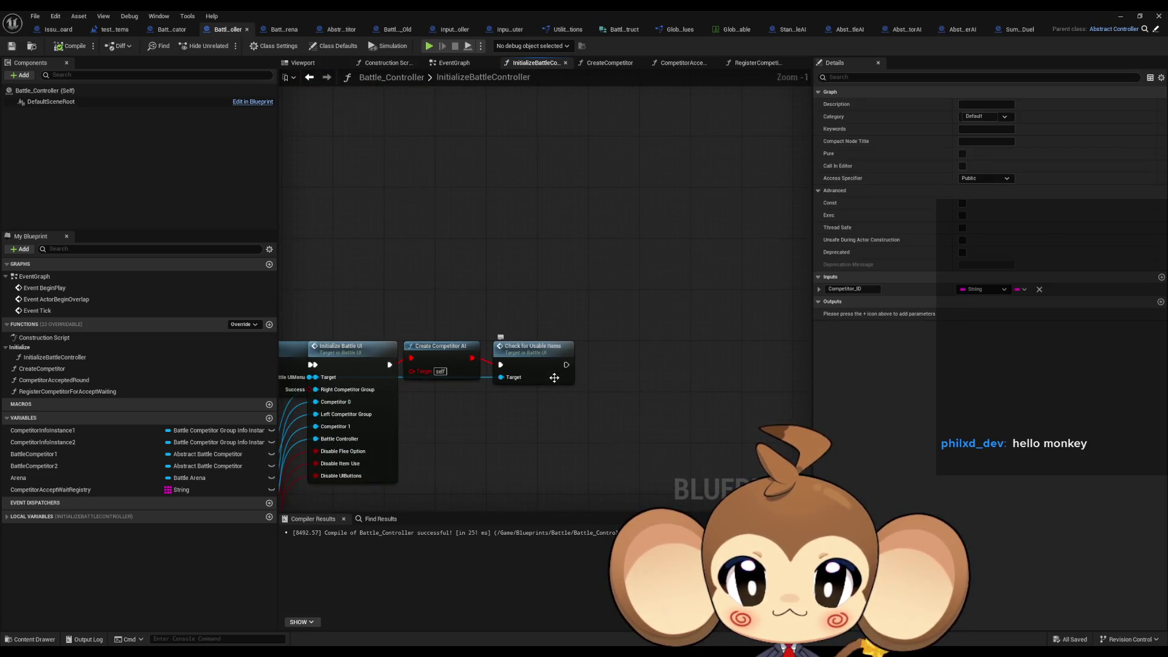
{"action": "left_click_drag", "start_coordinate": [554, 377], "coordinate": [695, 359]}
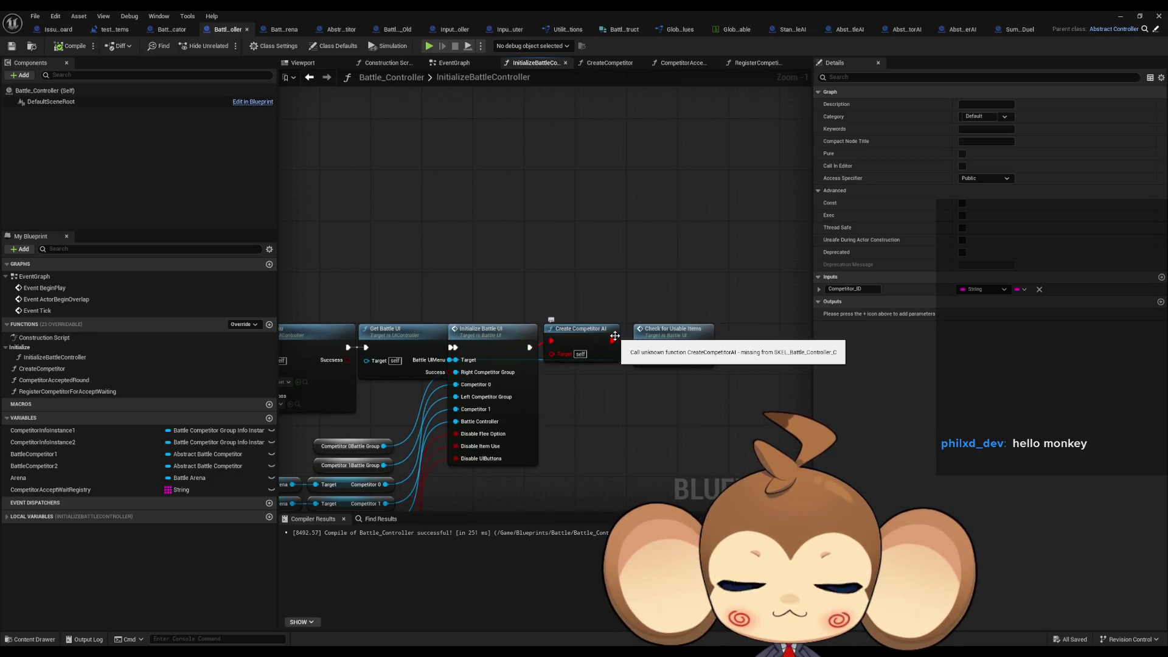
{"action": "scroll", "coordinate": [615, 336], "scroll_direction": "down", "scroll_amount": 4}
{"action": "scroll", "coordinate": [505, 286], "scroll_direction": "up", "scroll_amount": 3}
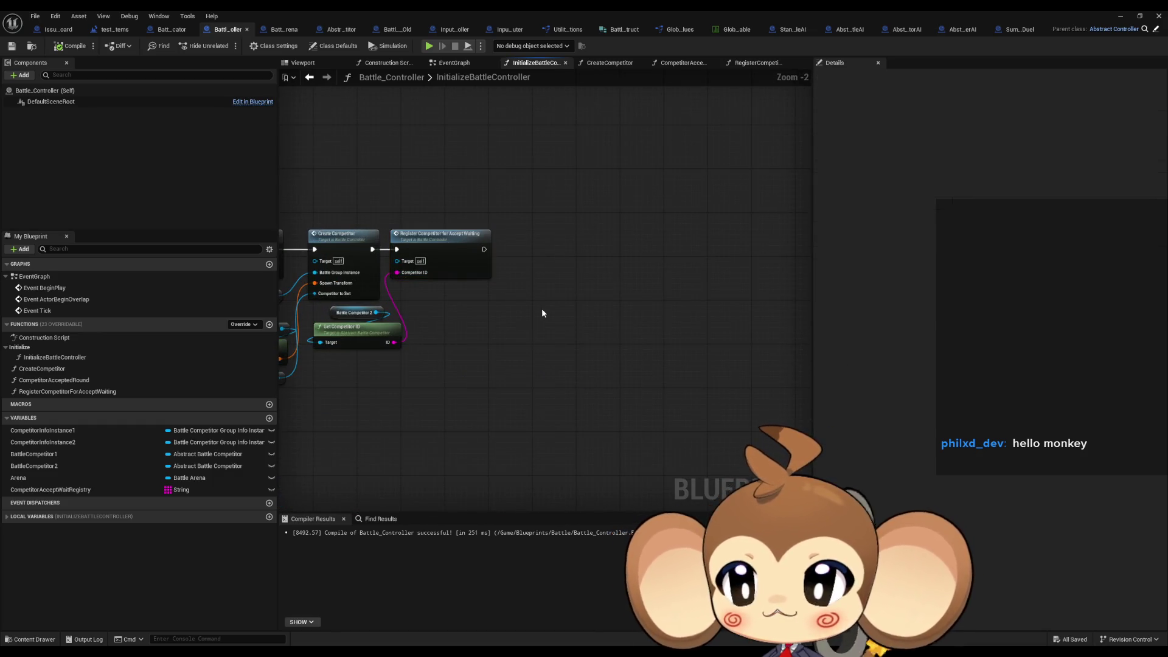
{"action": "left_click", "coordinate": [1121, 16]}
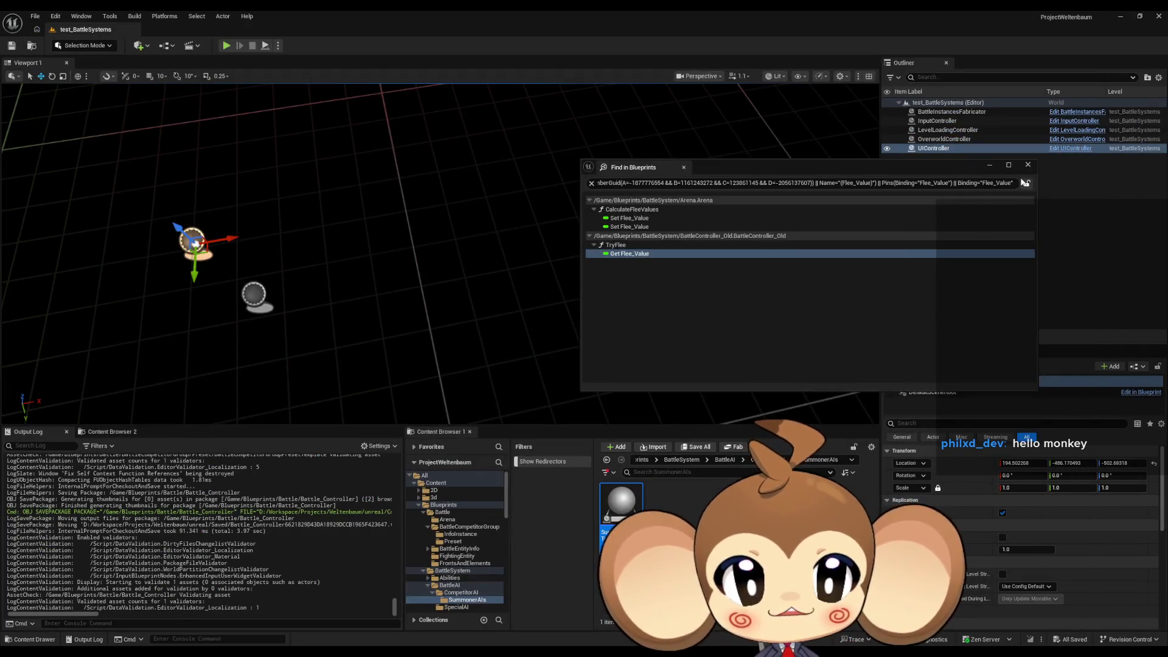
Close the Flee_Value search results and briefly play and stop the test level.
{"action": "left_click", "coordinate": [1028, 165]}
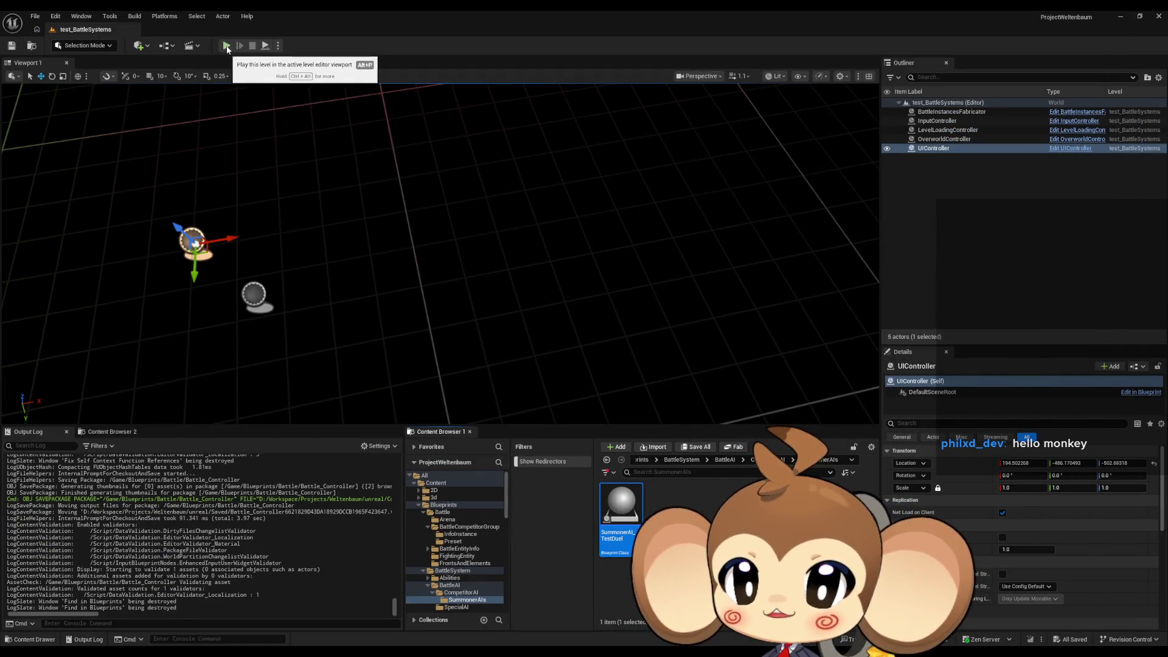
{"action": "left_click", "coordinate": [226, 46]}
{"action": "left_click", "coordinate": [253, 48]}
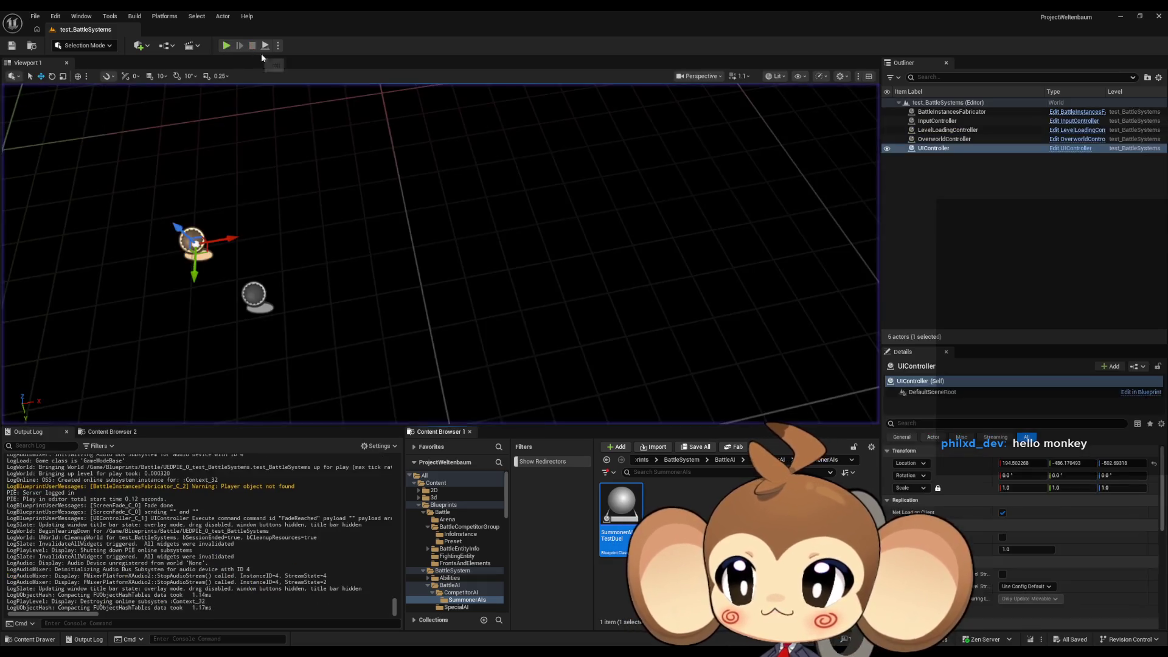
Open the Main level from the Content folder, play it, and bring up the in-game menu.
{"action": "left_click", "coordinate": [652, 460]}
{"action": "scroll", "coordinate": [695, 490], "scroll_direction": "down", "scroll_amount": 5}
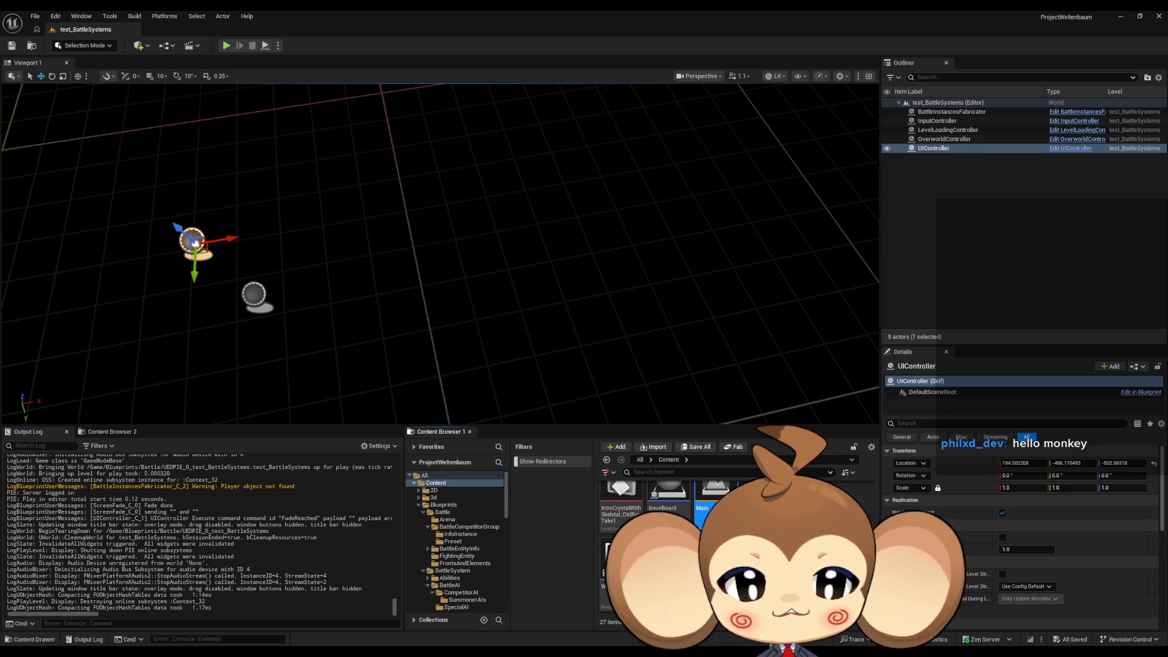
{"action": "double_click", "coordinate": [709, 496]}
{"action": "left_click", "coordinate": [230, 47]}
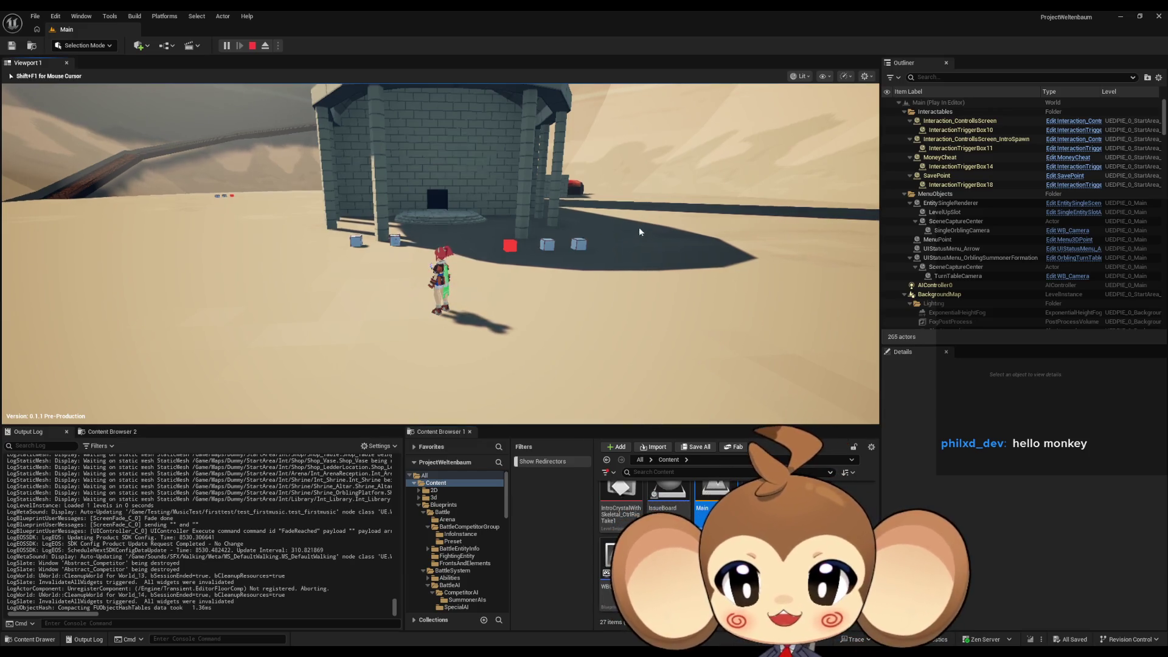
{"action": "key", "text": "Tab"}
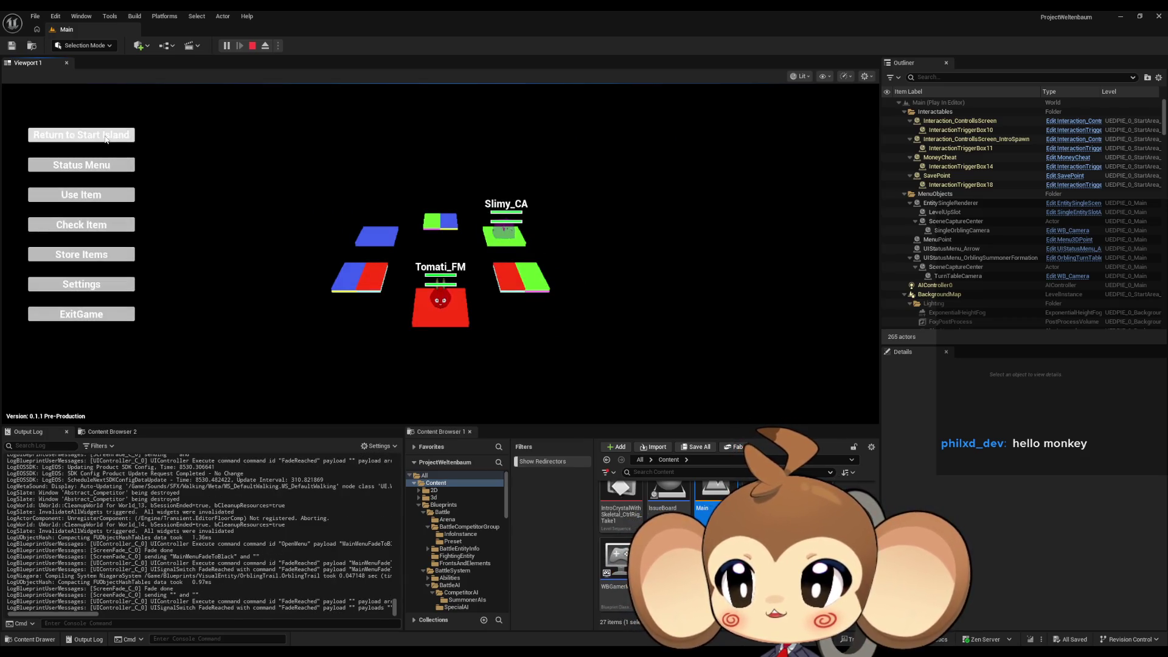
Choose Return to Start Island, collapse the Outliner's play-session entries, and stop the session.
{"action": "left_click", "coordinate": [106, 139]}
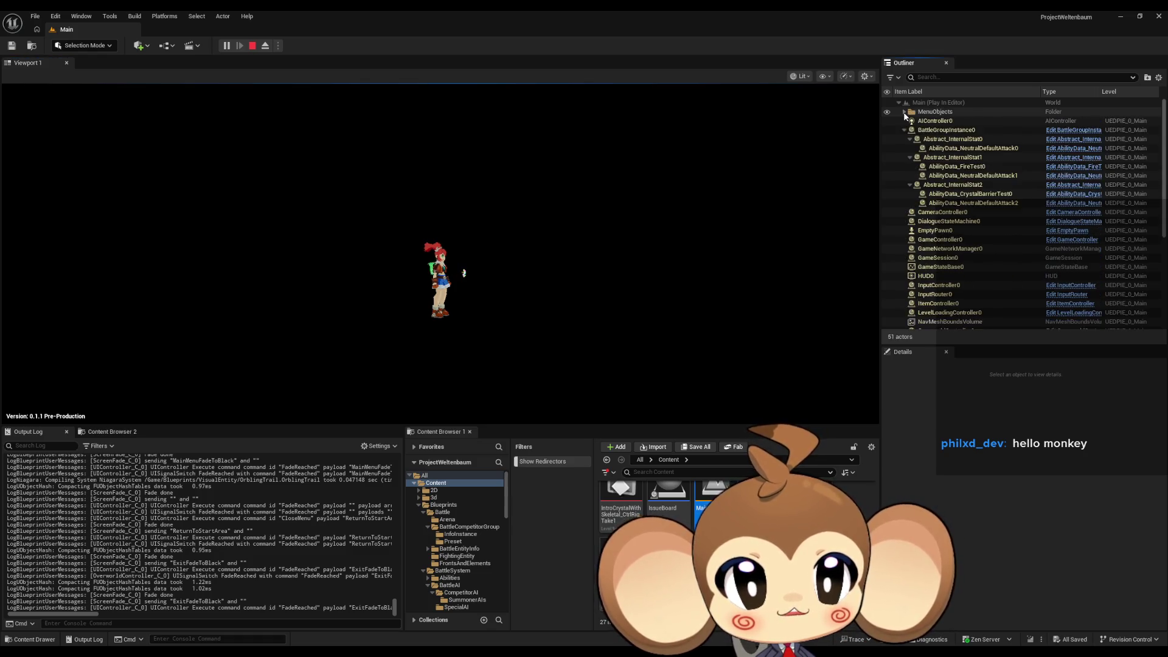
{"action": "left_click", "coordinate": [904, 112]}
{"action": "left_click", "coordinate": [904, 130]}
{"action": "scroll", "coordinate": [922, 140], "scroll_direction": "down", "scroll_amount": 3}
{"action": "left_click", "coordinate": [904, 204]}
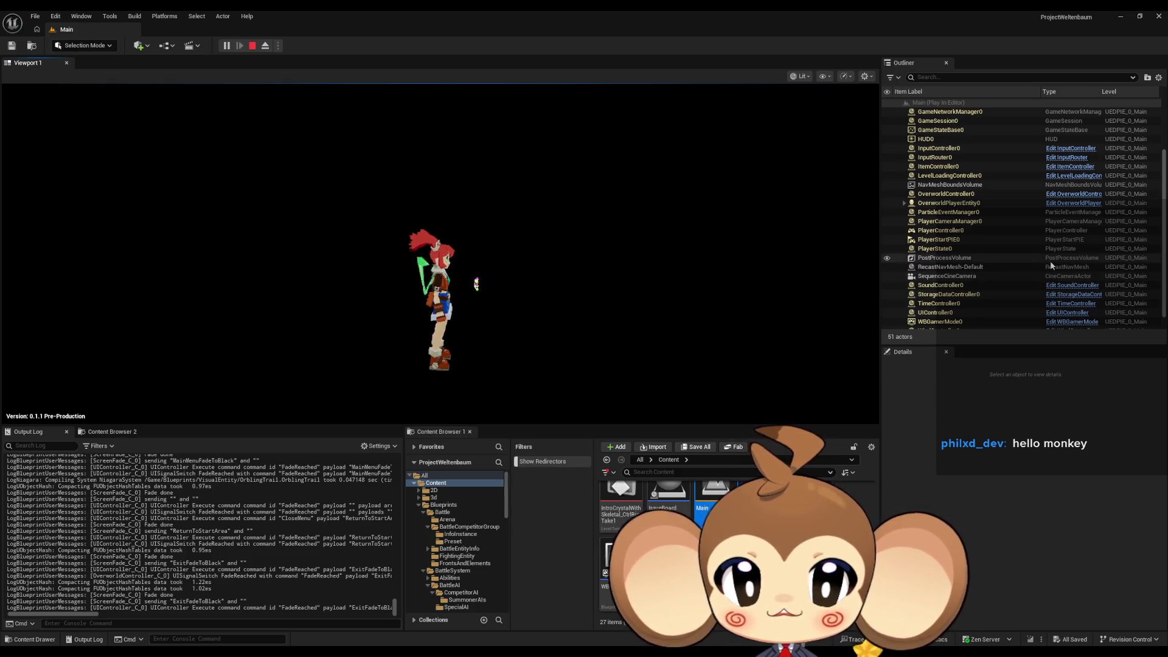
{"action": "scroll", "coordinate": [1053, 261], "scroll_direction": "up", "scroll_amount": 3}
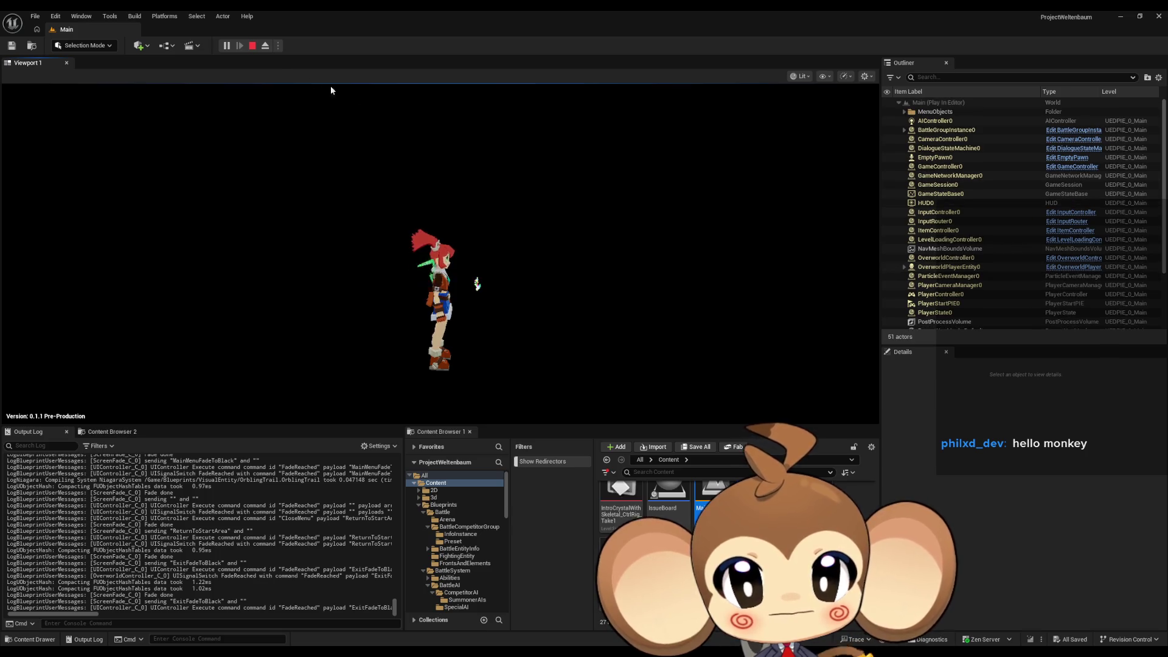
{"action": "left_click", "coordinate": [253, 46]}
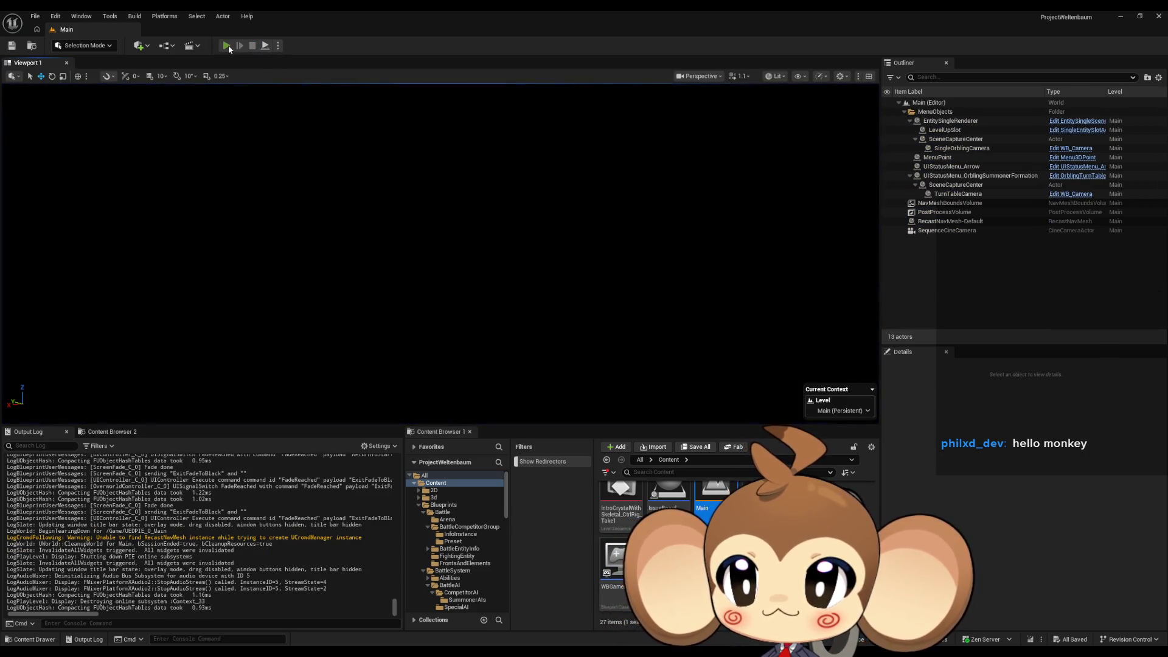
Replay Main, choose Return to Start Island from the Tab menu again, then stop.
{"action": "left_click", "coordinate": [226, 46]}
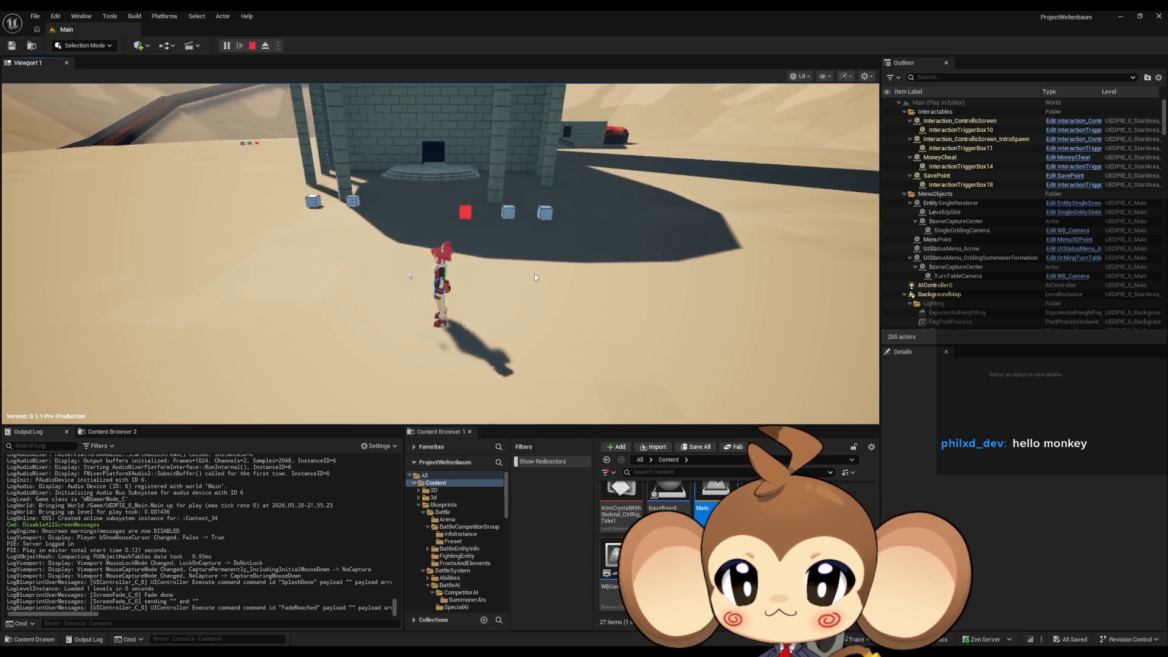
{"action": "left_click", "coordinate": [538, 303]}
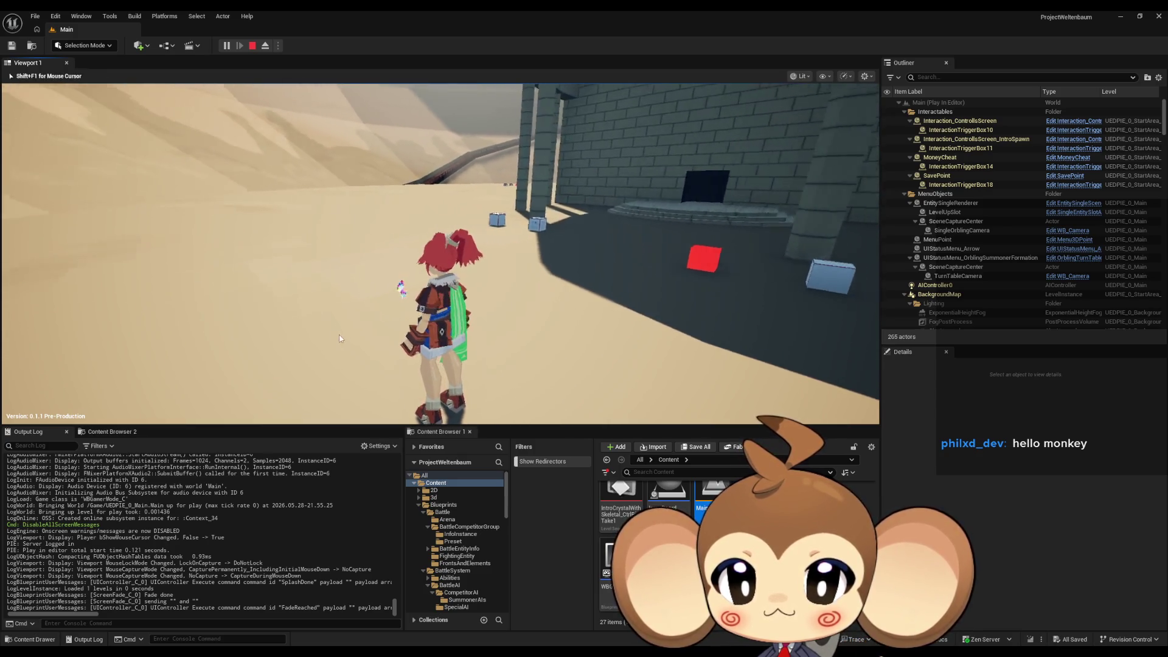
{"action": "key", "text": "Tab"}
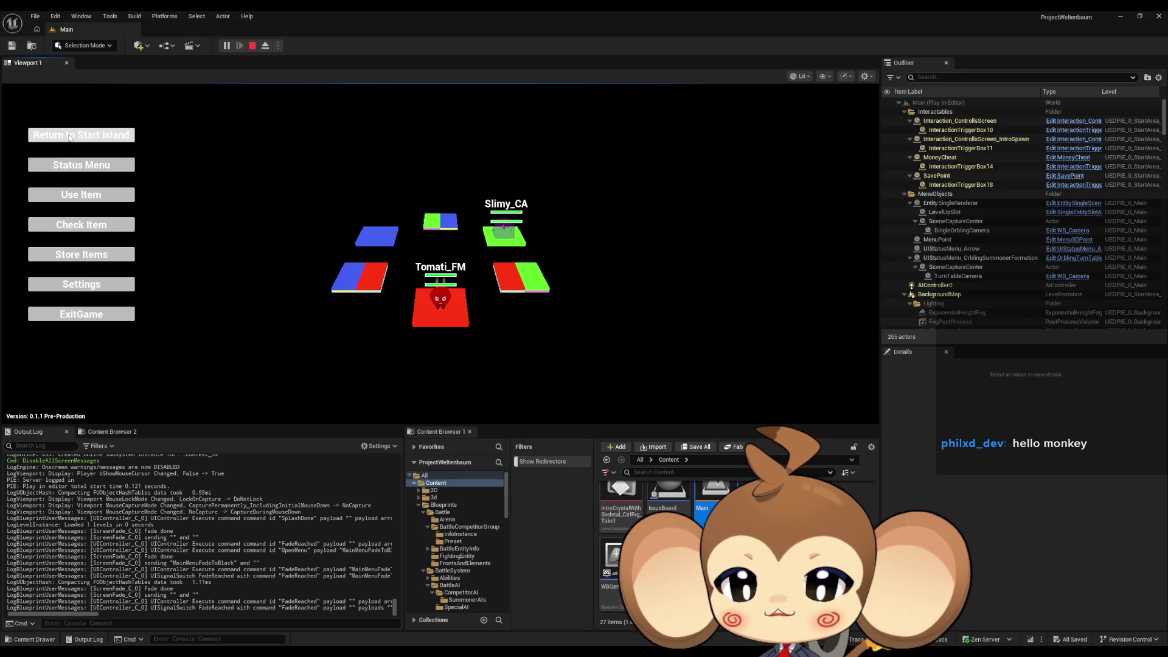
{"action": "left_click", "coordinate": [70, 138]}
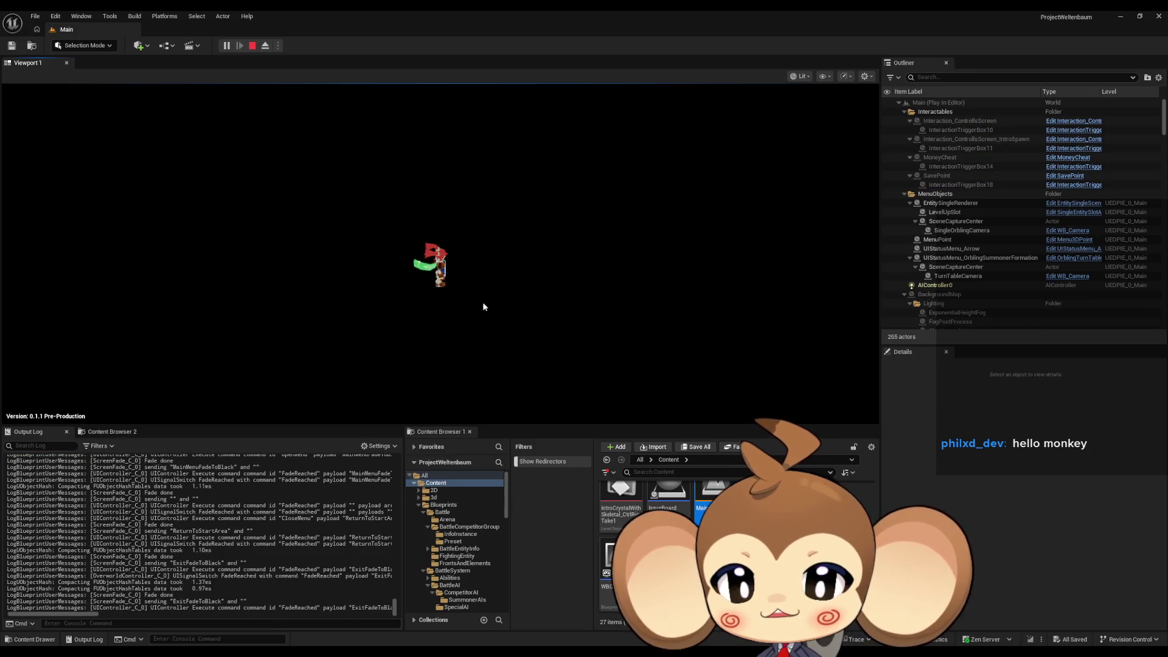
{"action": "left_click", "coordinate": [252, 45]}
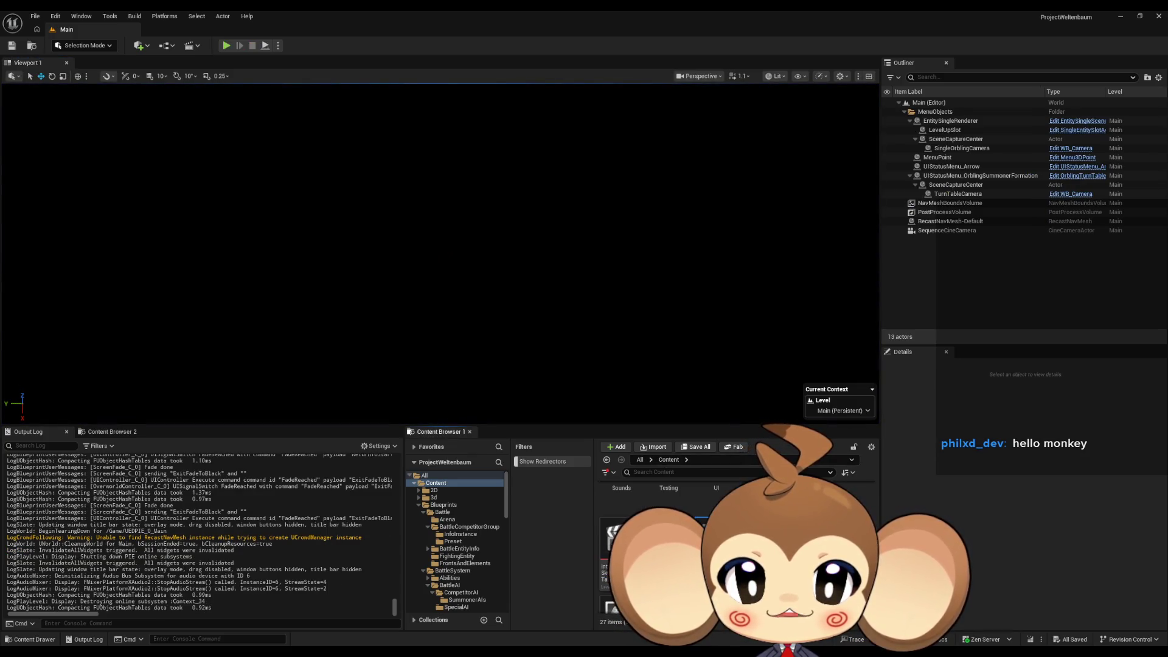
{"action": "left_click", "coordinate": [433, 586]}
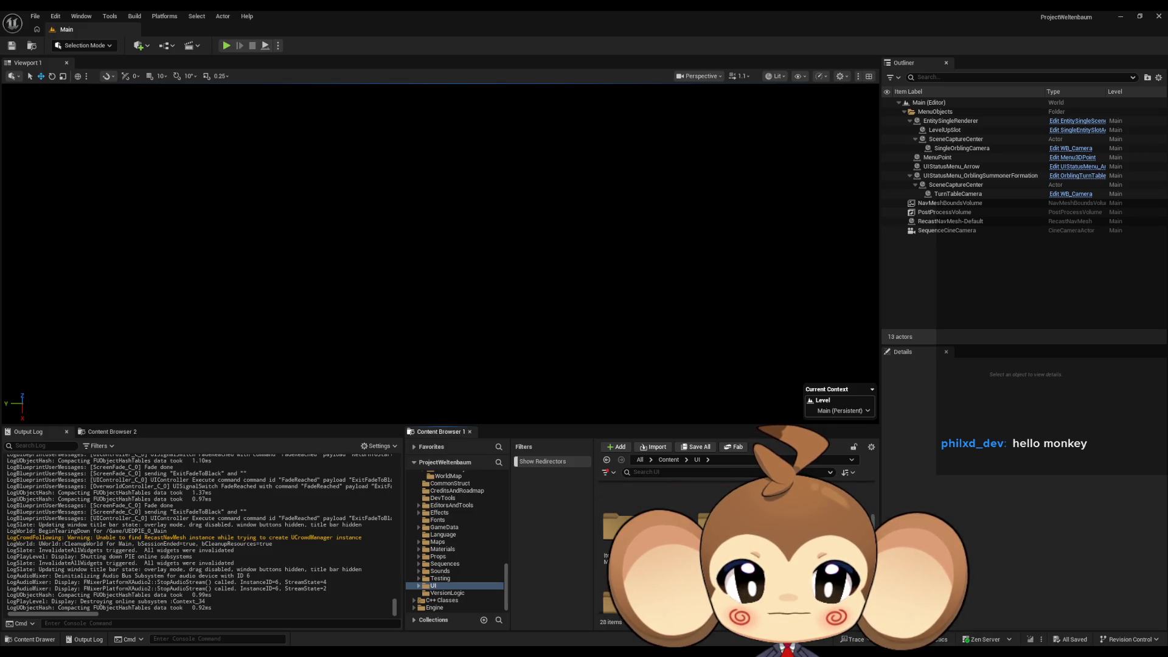
Open the MainMenu folder under UI to reach the MainMenu widget blueprint.
{"action": "left_click", "coordinate": [448, 545]}
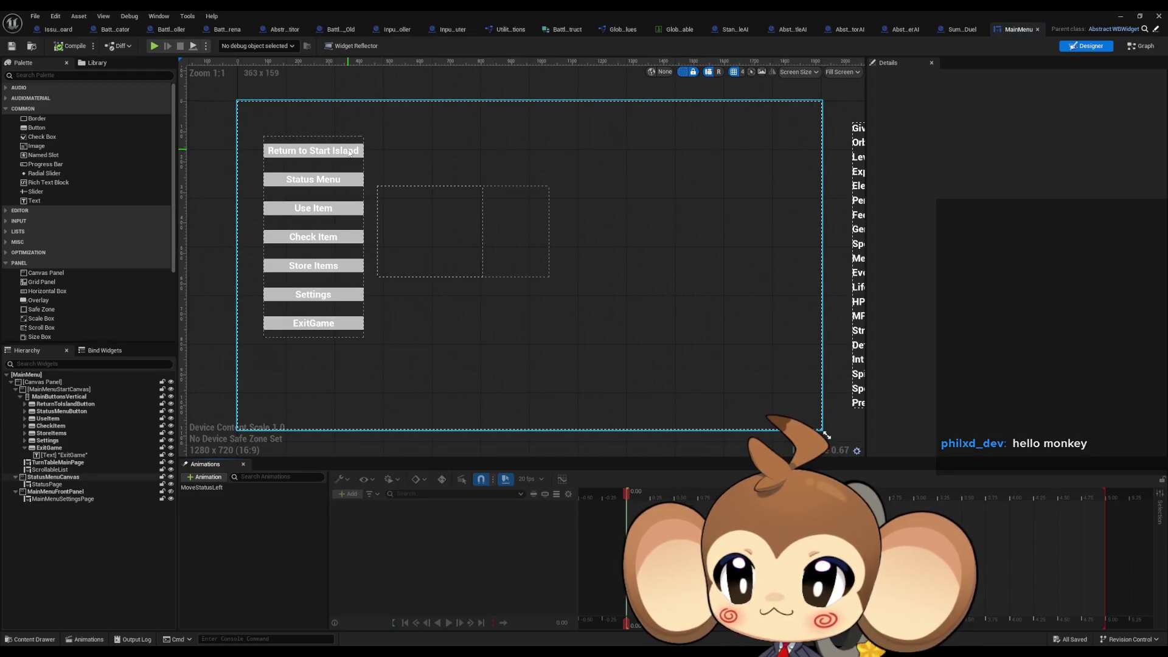
Switch MainMenu to its EventGraph and locate the Call Widget Command Dispatcher node.
{"action": "left_click", "coordinate": [1141, 46]}
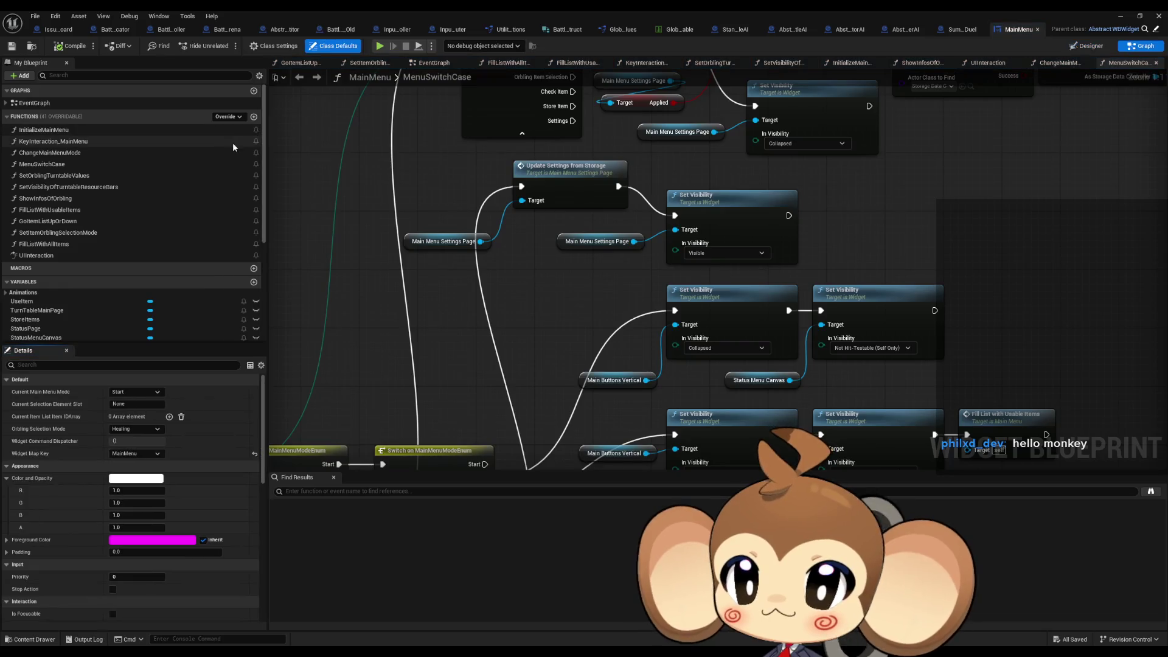
{"action": "double_click", "coordinate": [34, 103]}
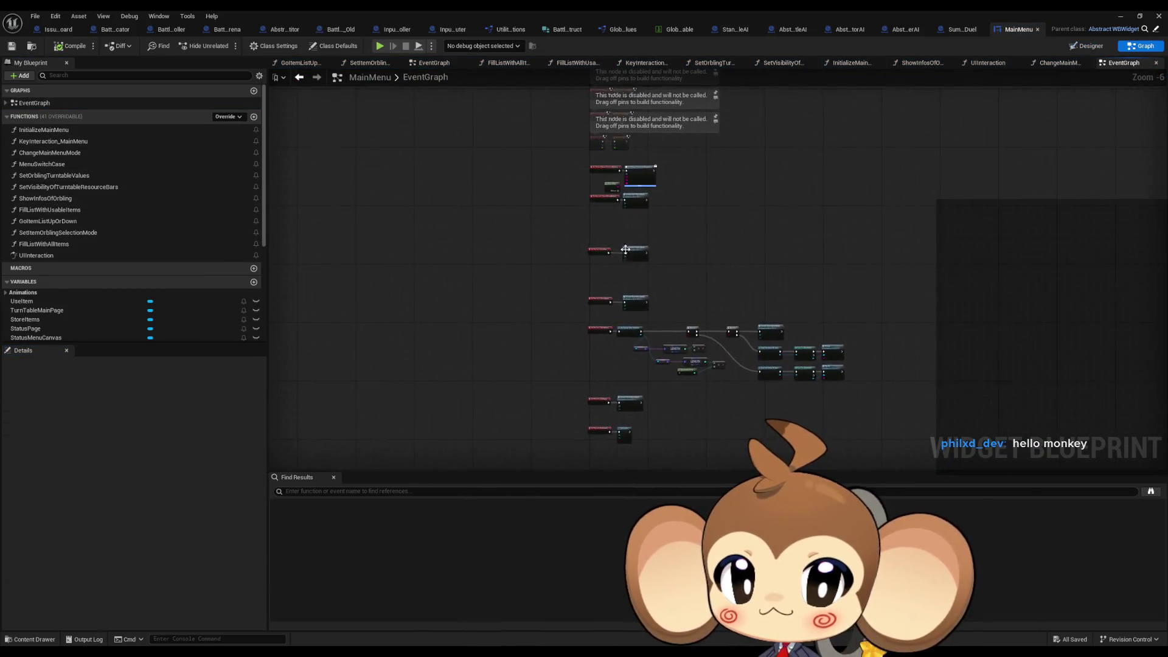
{"action": "scroll", "coordinate": [628, 250], "scroll_direction": "up", "scroll_amount": 6}
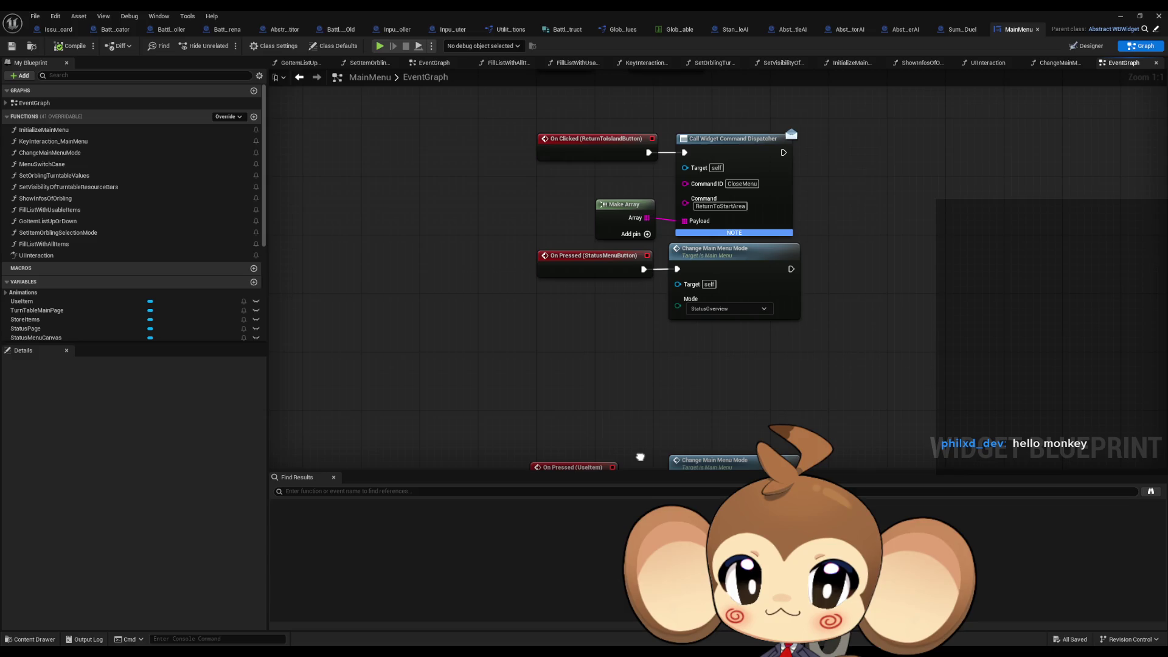
{"action": "left_click_drag", "start_coordinate": [640, 457], "coordinate": [564, 586]}
{"action": "left_click", "coordinate": [711, 294]}
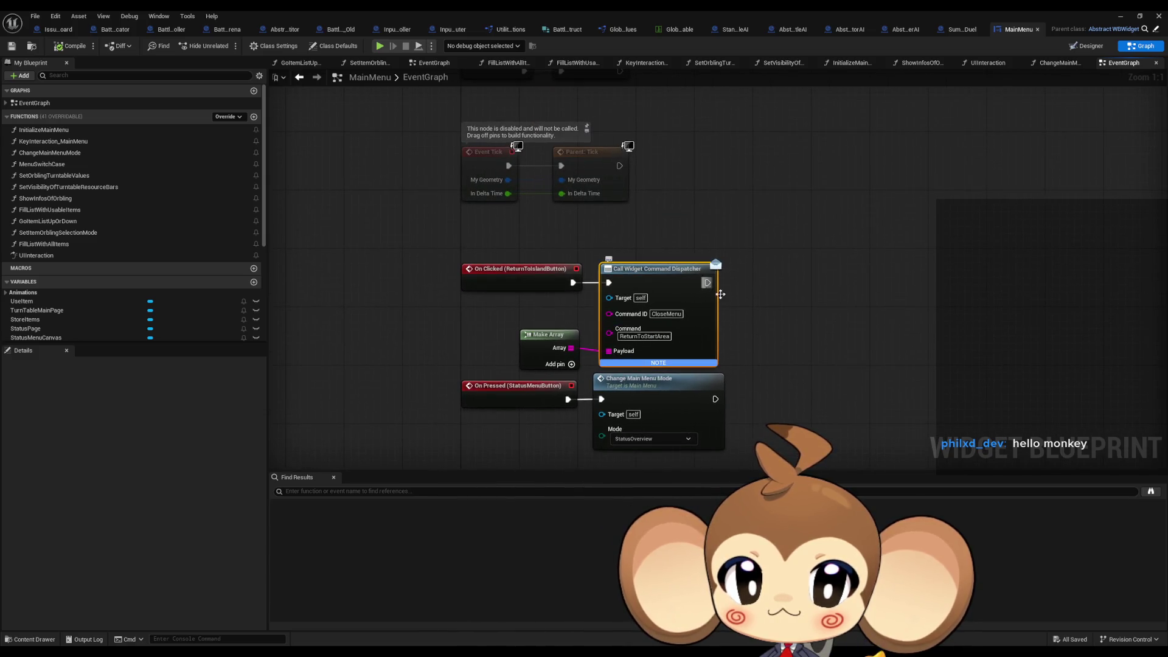
Search all blueprints for ReturnToStartArea, then open UIController's UISignalSwitch from the dispatcher node.
{"action": "left_click", "coordinate": [644, 335]}
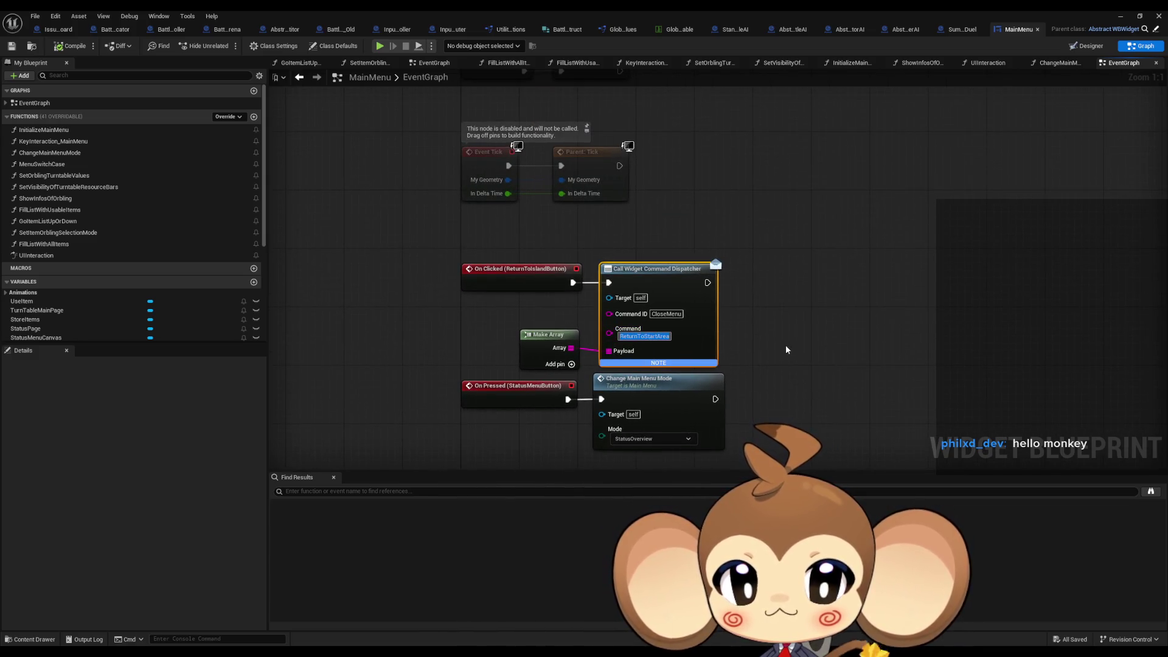
{"action": "key", "text": "ctrl+c"}
{"action": "left_click", "coordinate": [611, 490]}
{"action": "key", "text": "ctrl+v"}
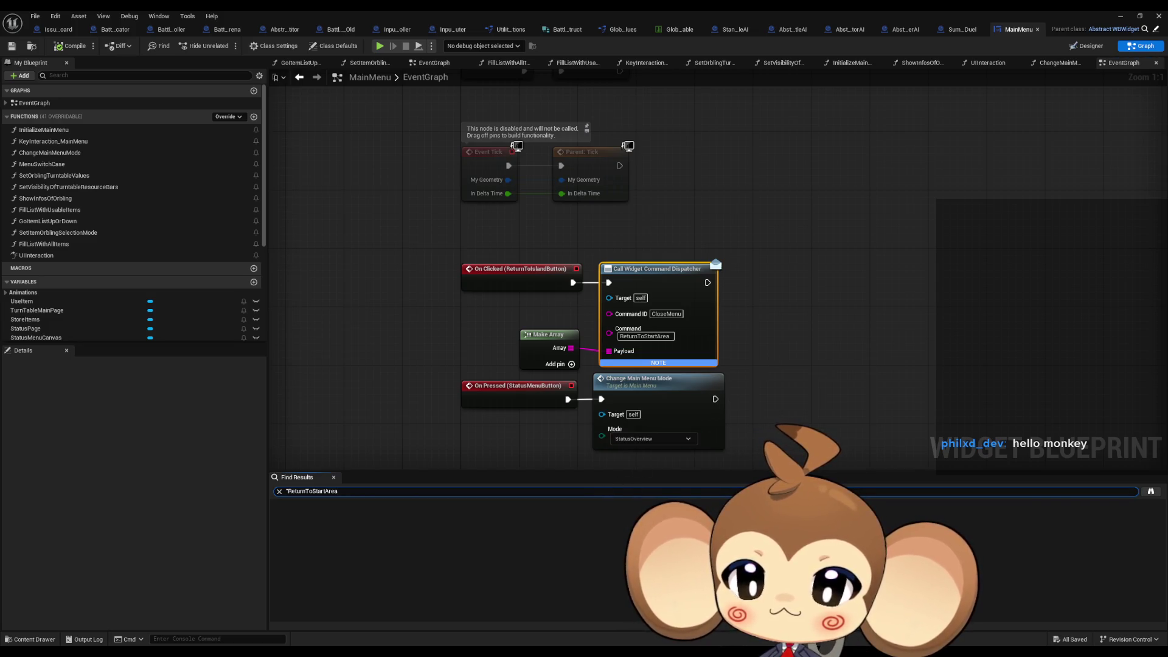
{"action": "left_click", "coordinate": [1150, 491]}
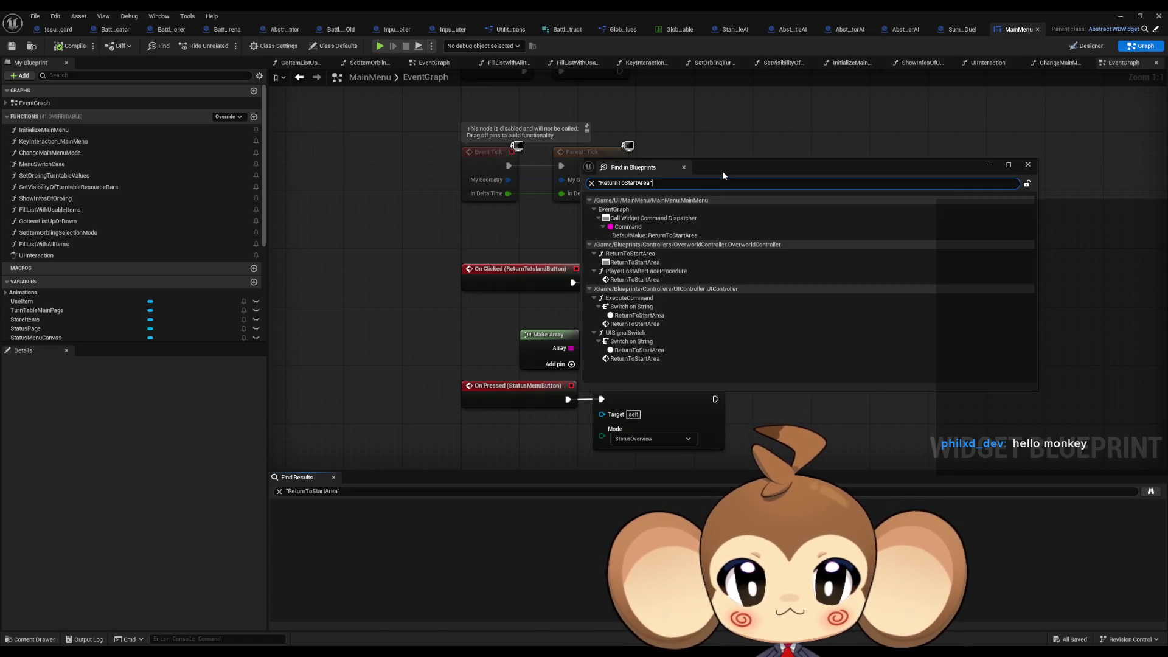
{"action": "left_click", "coordinate": [684, 167]}
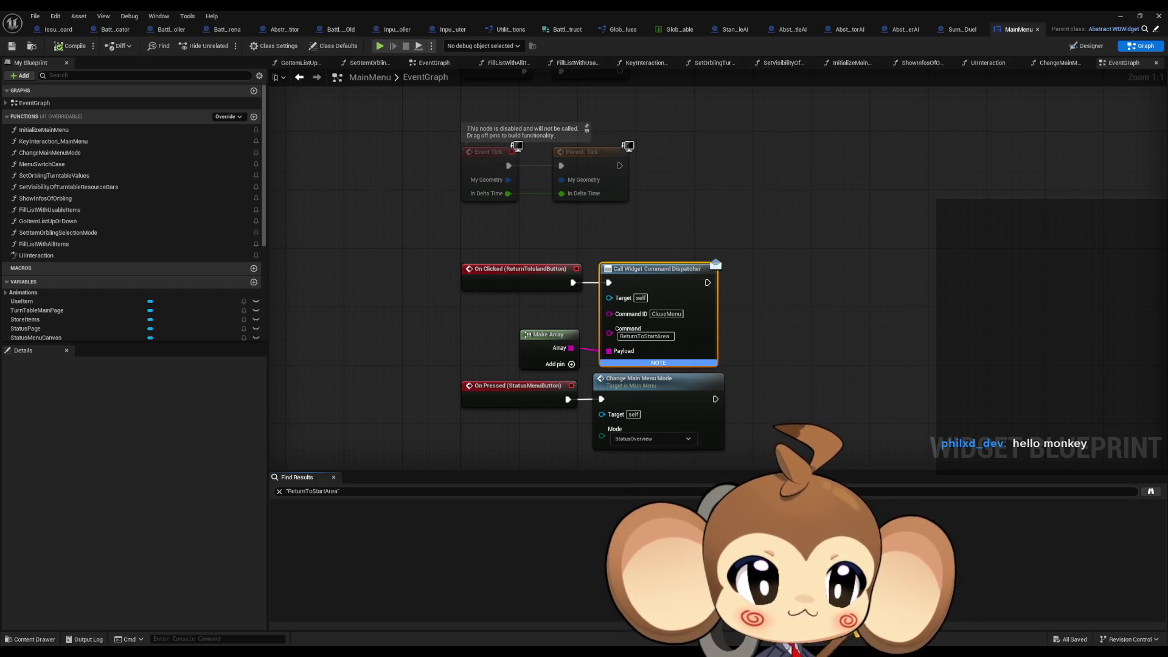
{"action": "double_click", "coordinate": [657, 268]}
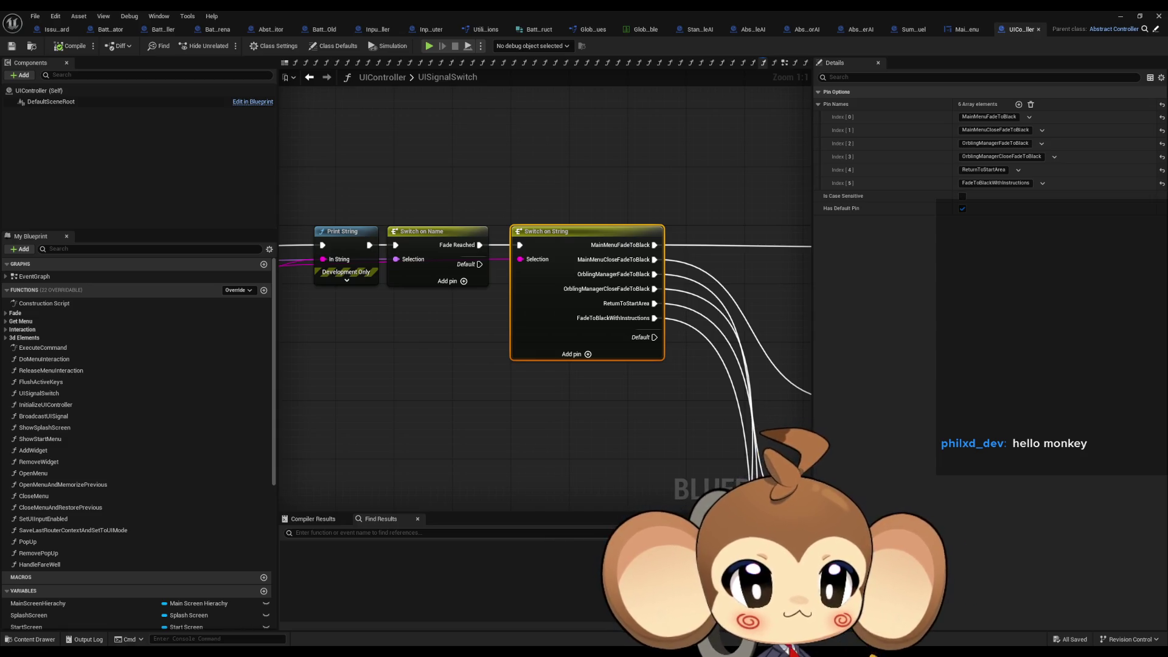
Trace the ReturnToStartArea output to the Return to Start Area node, then go back to UISignalSwitch.
{"action": "left_click_drag", "start_coordinate": [612, 228], "coordinate": [409, 160]}
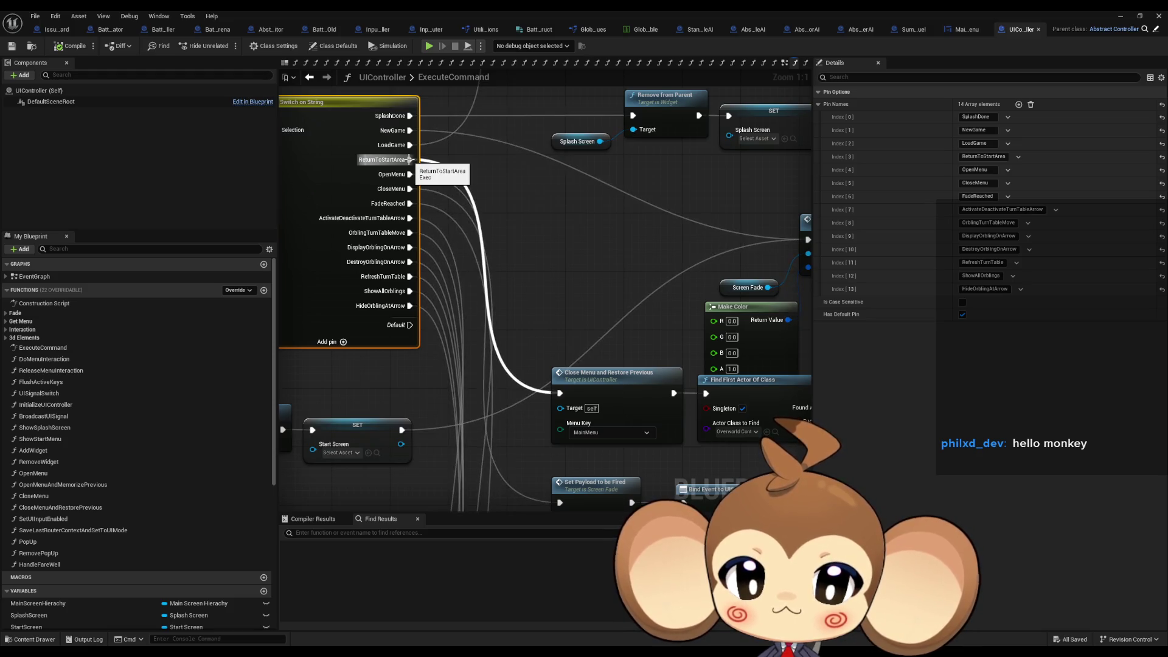
{"action": "double_click", "coordinate": [409, 159]}
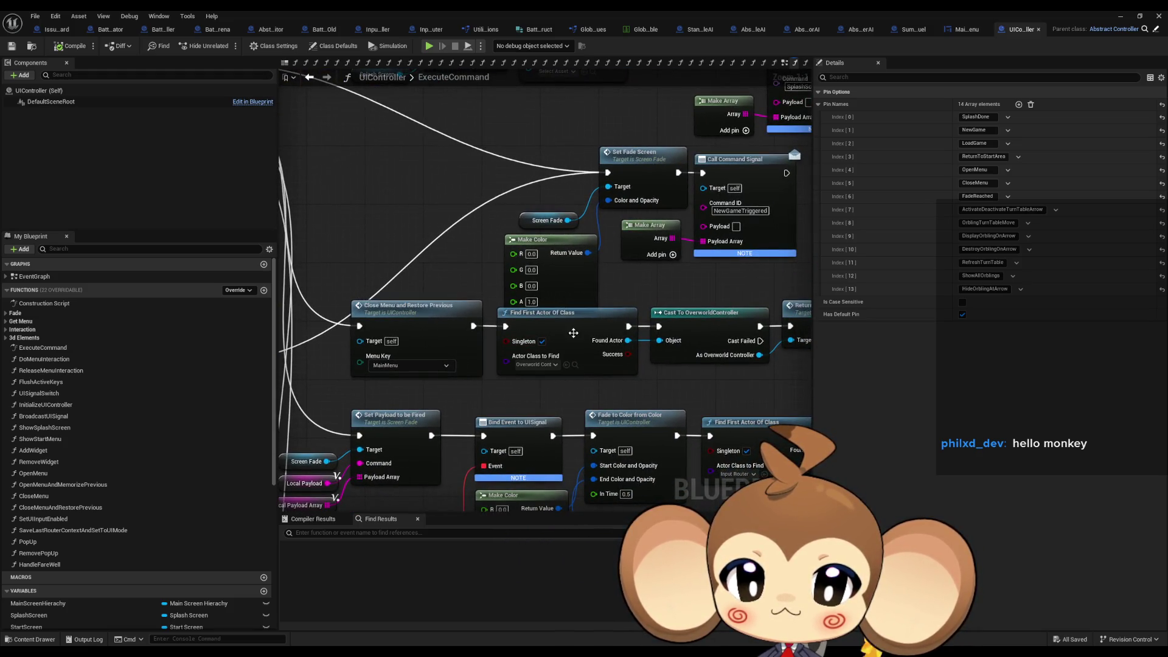
{"action": "left_click_drag", "start_coordinate": [578, 337], "coordinate": [396, 337]}
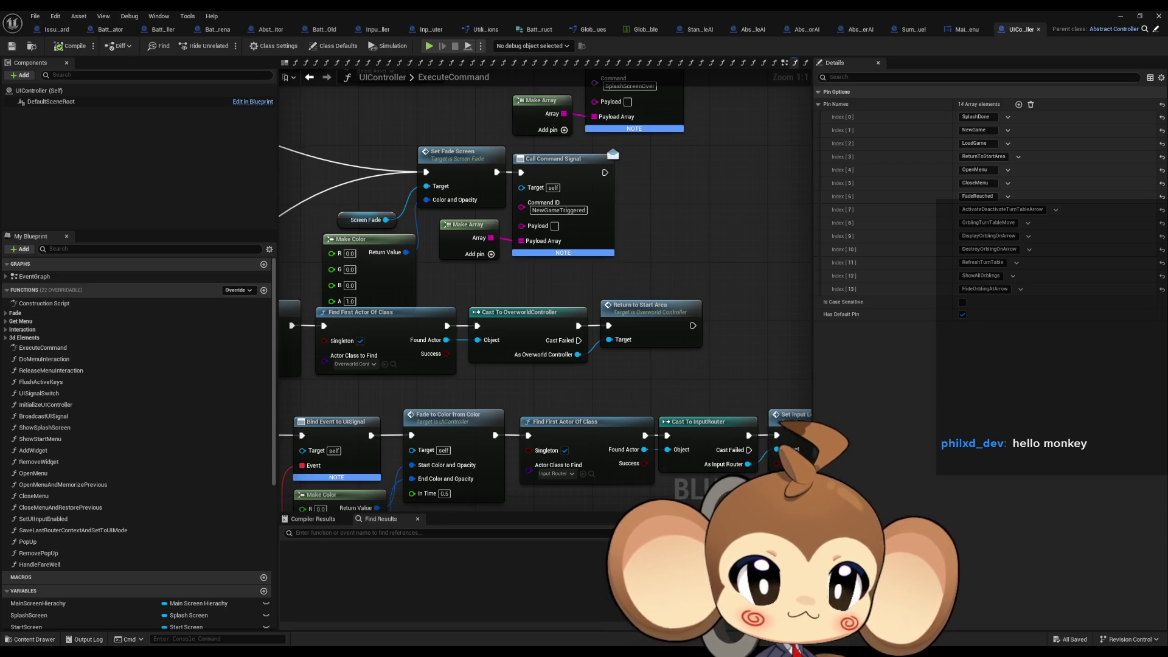
{"action": "left_click", "coordinate": [651, 307]}
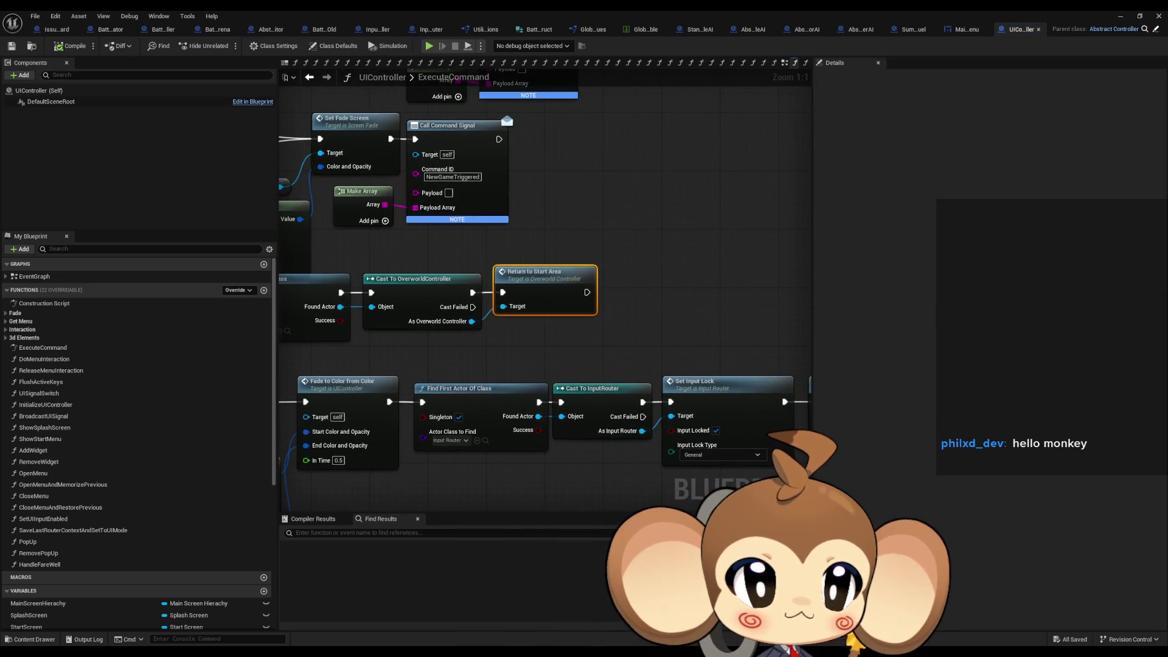
{"action": "key", "text": "alt+Left"}
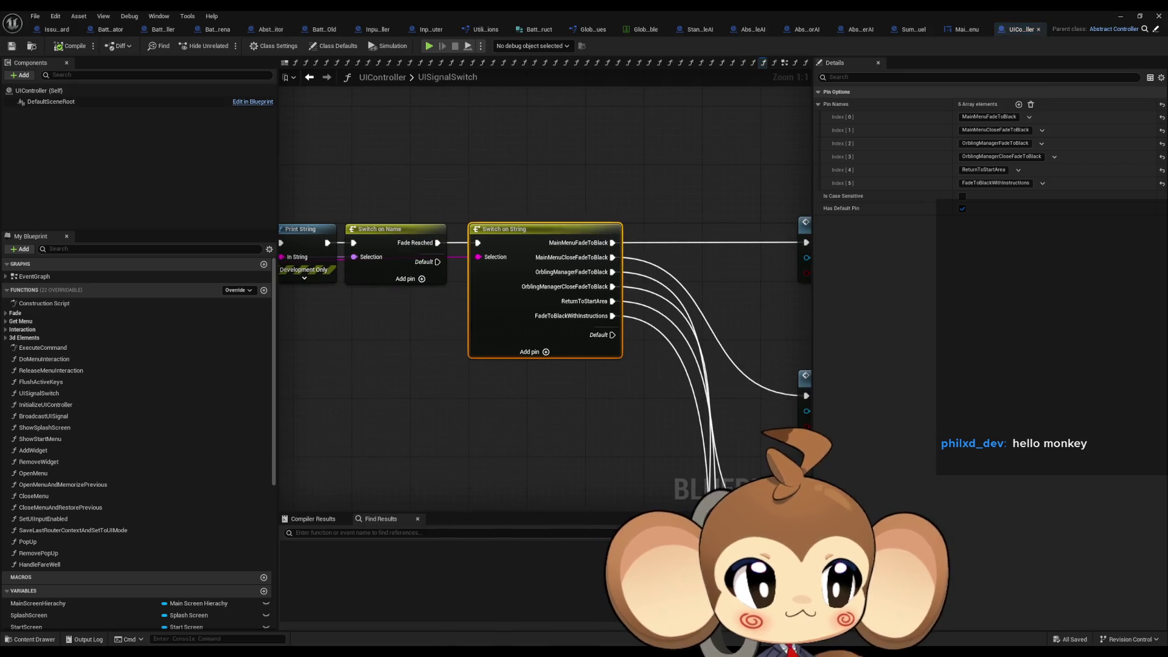
{"action": "mouse_move", "coordinate": [390, 294]}
{"action": "left_mouse_down"}
{"action": "mouse_move", "coordinate": [618, 341]}
{"action": "mouse_move", "coordinate": [812, 359]}
{"action": "left_mouse_up"}
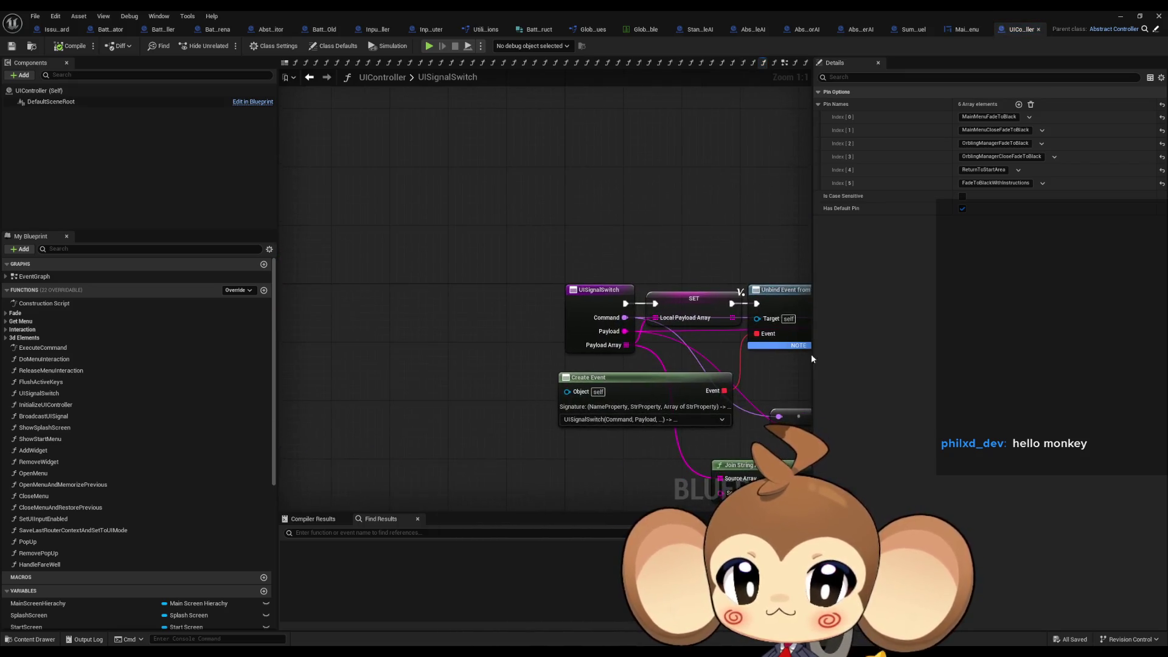
{"action": "left_click_drag", "start_coordinate": [633, 322], "coordinate": [456, 343]}
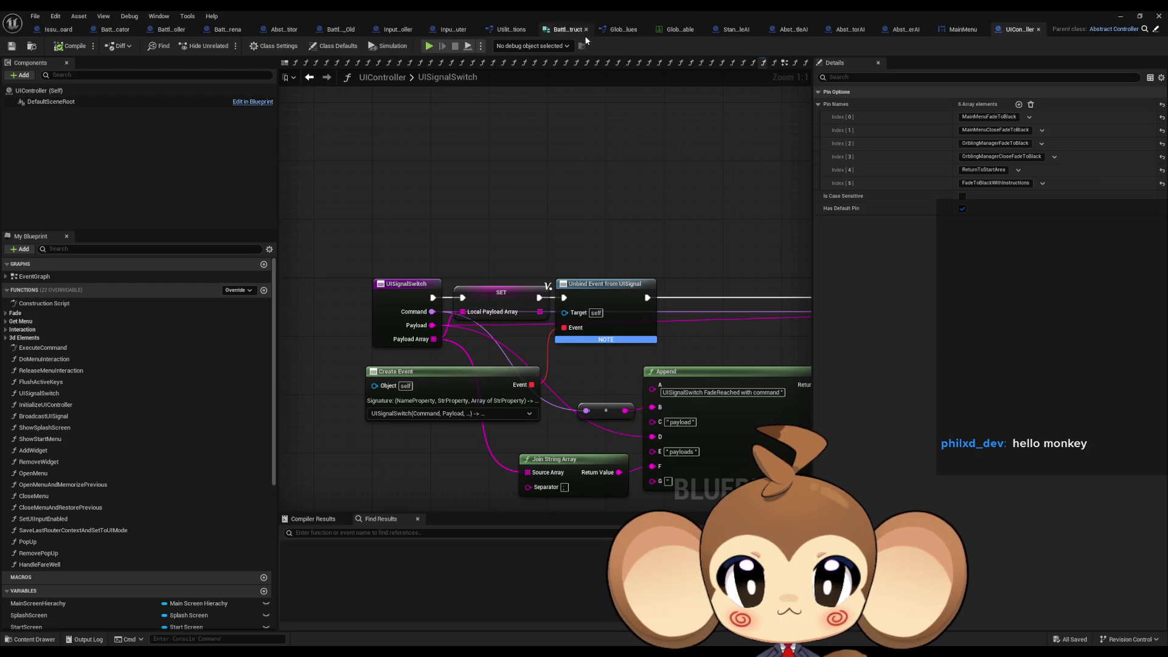
Close the unneeded blueprint tabs, including Abstract_SummonerAI, and return to the MainMenu widget blueprint.
{"action": "middle_click", "coordinate": [480, 29]}
{"action": "middle_click", "coordinate": [429, 31]}
{"action": "middle_click", "coordinate": [402, 32]}
{"action": "middle_click", "coordinate": [402, 31]}
{"action": "middle_click", "coordinate": [409, 31]}
{"action": "middle_click", "coordinate": [409, 31]}
{"action": "middle_click", "coordinate": [411, 31]}
{"action": "middle_click", "coordinate": [412, 31]}
{"action": "middle_click", "coordinate": [410, 31]}
{"action": "middle_click", "coordinate": [393, 32]}
{"action": "middle_click", "coordinate": [391, 32]}
{"action": "left_click", "coordinate": [389, 31]}
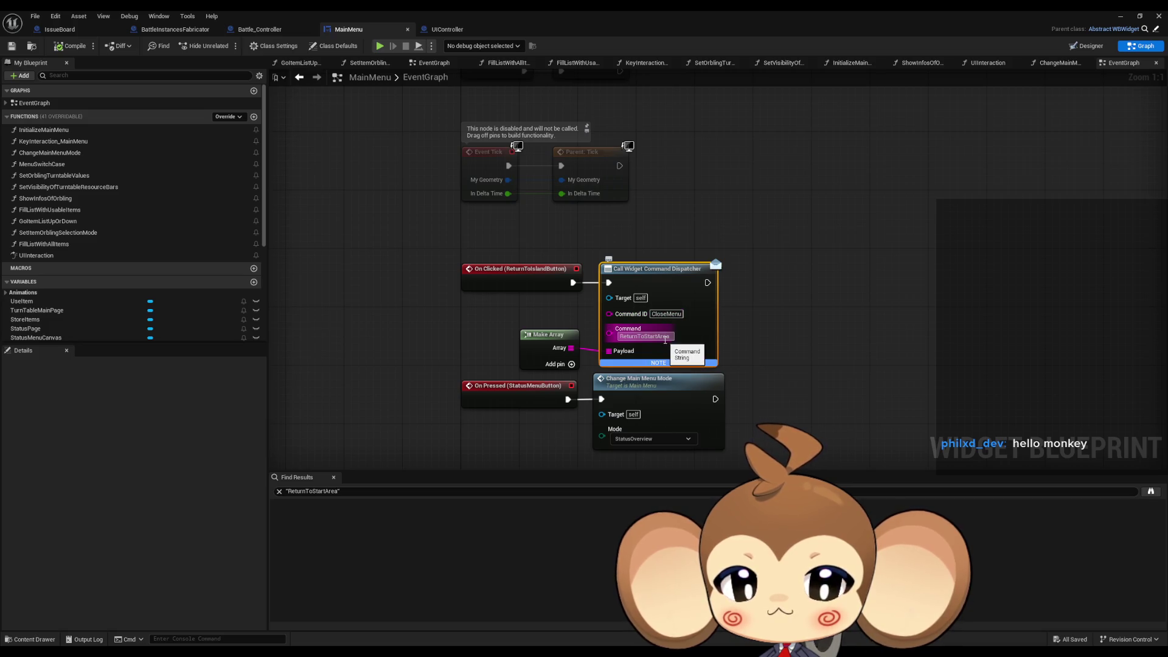
Switch to the UIController blueprint and view all Switch on String outputs.
{"action": "left_click", "coordinate": [449, 31]}
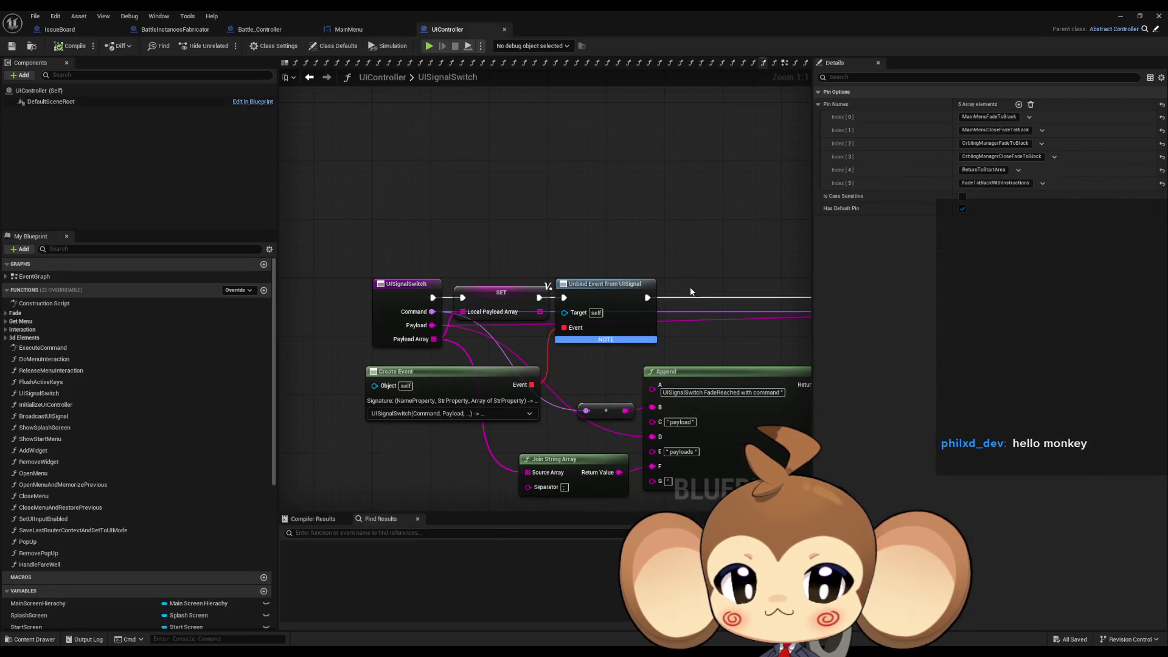
{"action": "scroll", "coordinate": [413, 305], "scroll_direction": "up", "scroll_amount": 3}
{"action": "left_click_drag", "start_coordinate": [413, 304], "coordinate": [250, 303]}
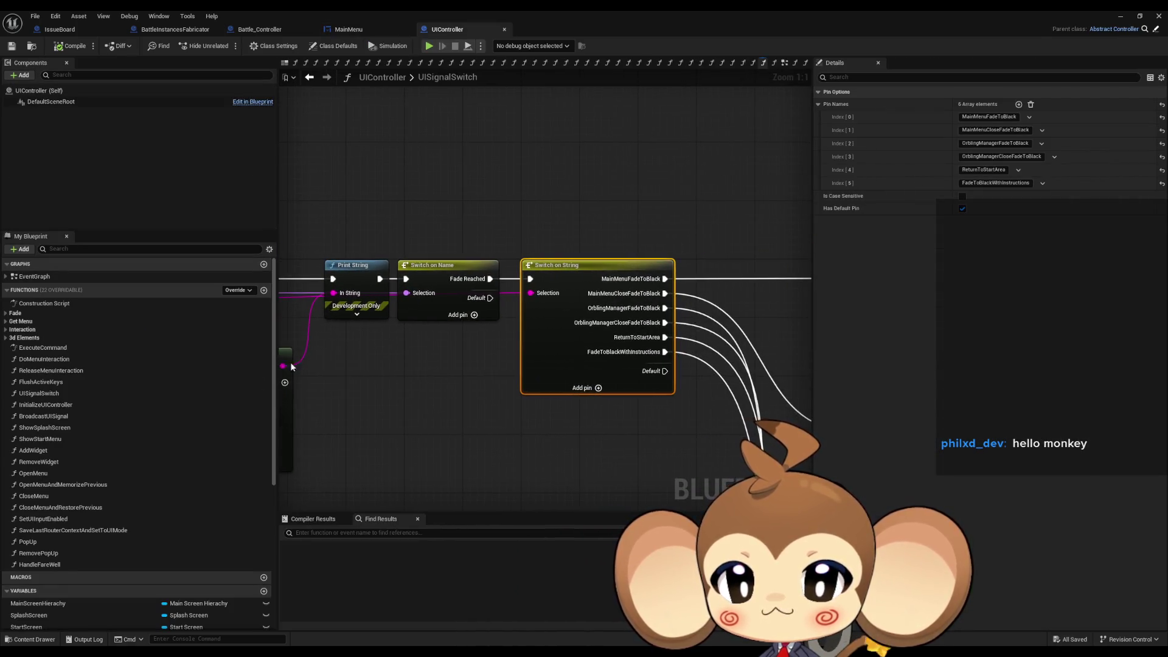
Open the ExecuteCommand graph and frame the Set Payload to be Fired and Create Event nodes.
{"action": "double_click", "coordinate": [55, 349]}
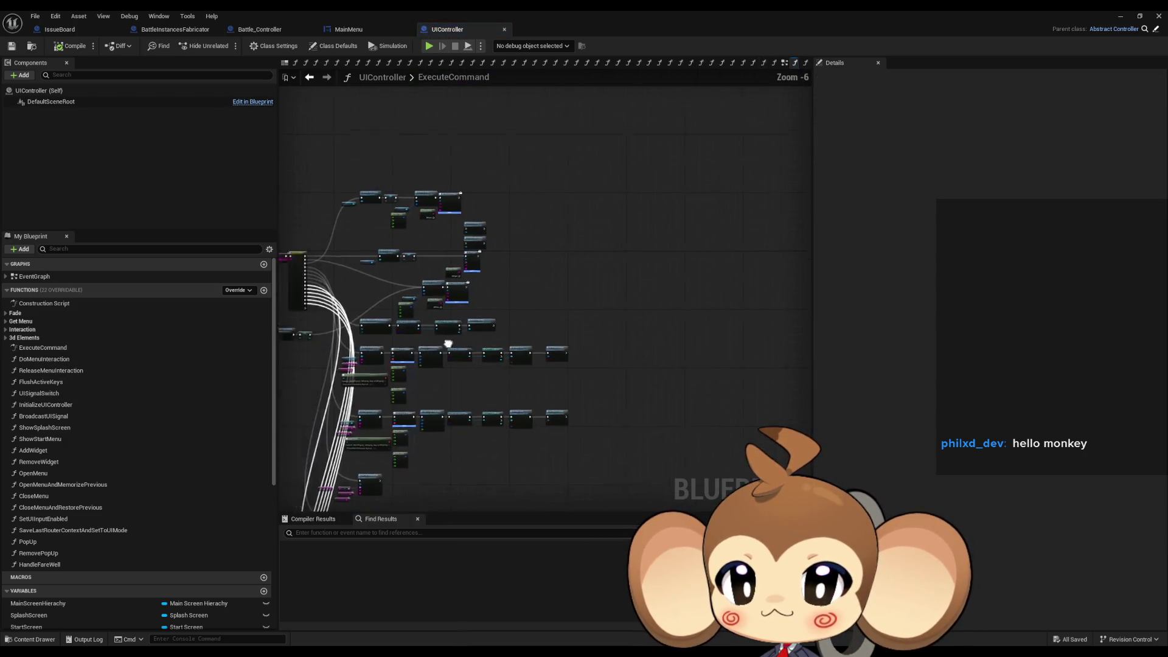
{"action": "scroll", "coordinate": [558, 327], "scroll_direction": "up", "scroll_amount": 6}
{"action": "scroll", "coordinate": [574, 239], "scroll_direction": "down", "scroll_amount": 1}
{"action": "left_click_drag", "start_coordinate": [574, 239], "coordinate": [341, 195]}
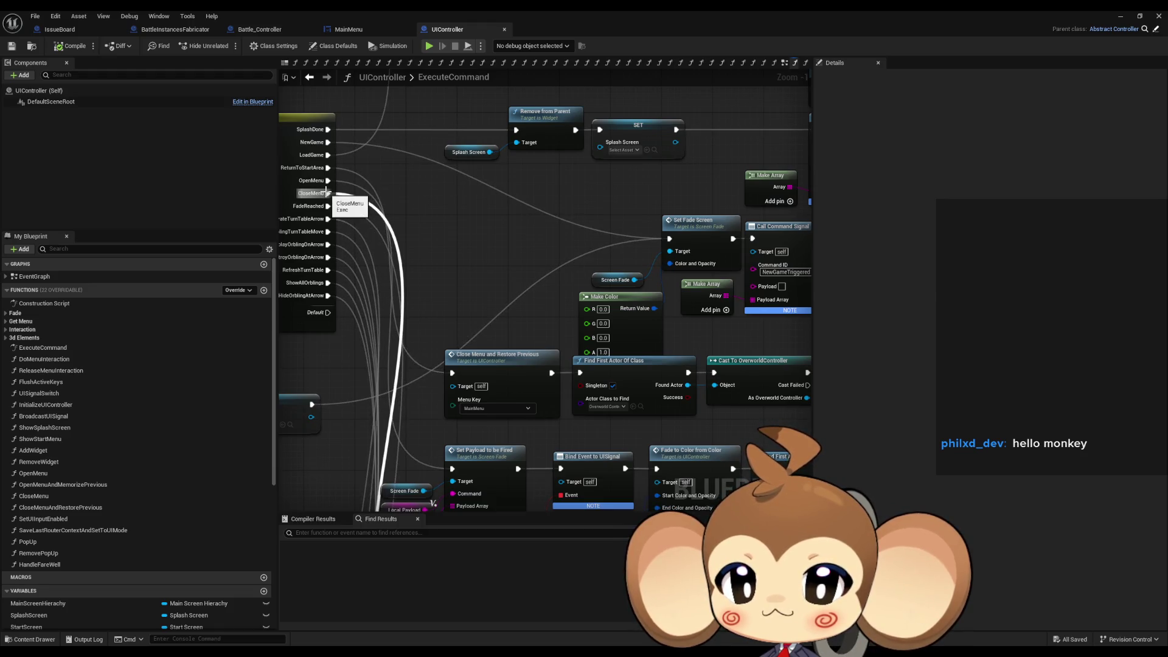
{"action": "left_click_drag", "start_coordinate": [489, 386], "coordinate": [499, 297]}
{"action": "scroll", "coordinate": [499, 296], "scroll_direction": "down", "scroll_amount": 4}
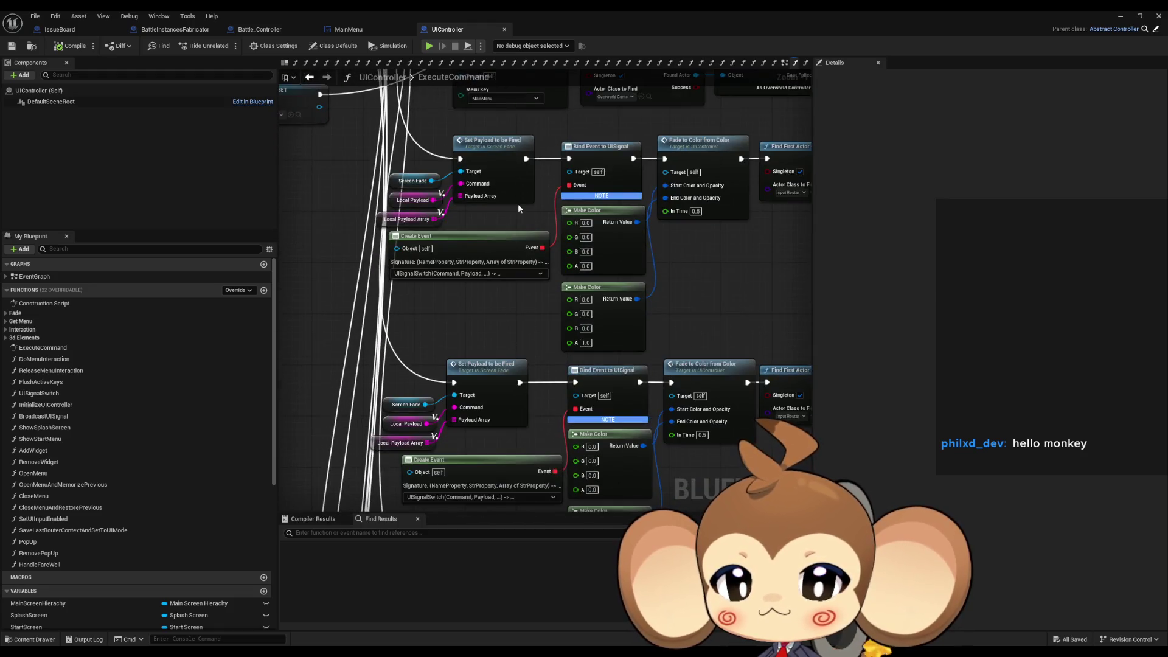
{"action": "left_click_drag", "start_coordinate": [510, 192], "coordinate": [510, 247]}
{"action": "scroll", "coordinate": [432, 133], "scroll_direction": "up", "scroll_amount": 1}
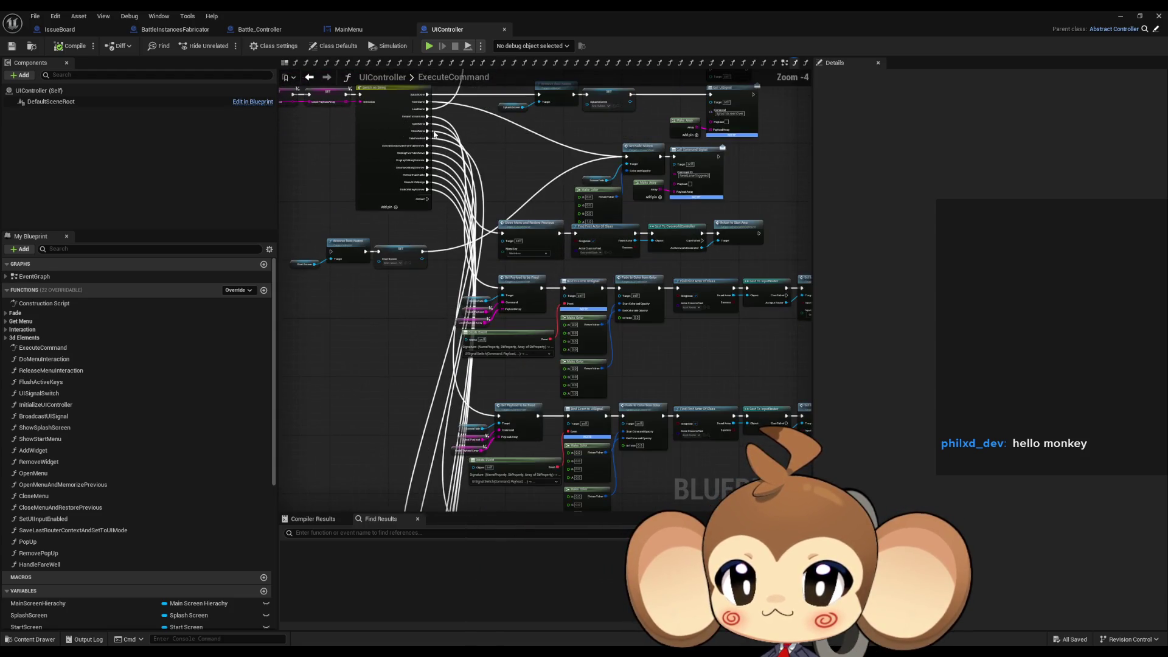
{"action": "scroll", "coordinate": [429, 136], "scroll_direction": "up", "scroll_amount": 1}
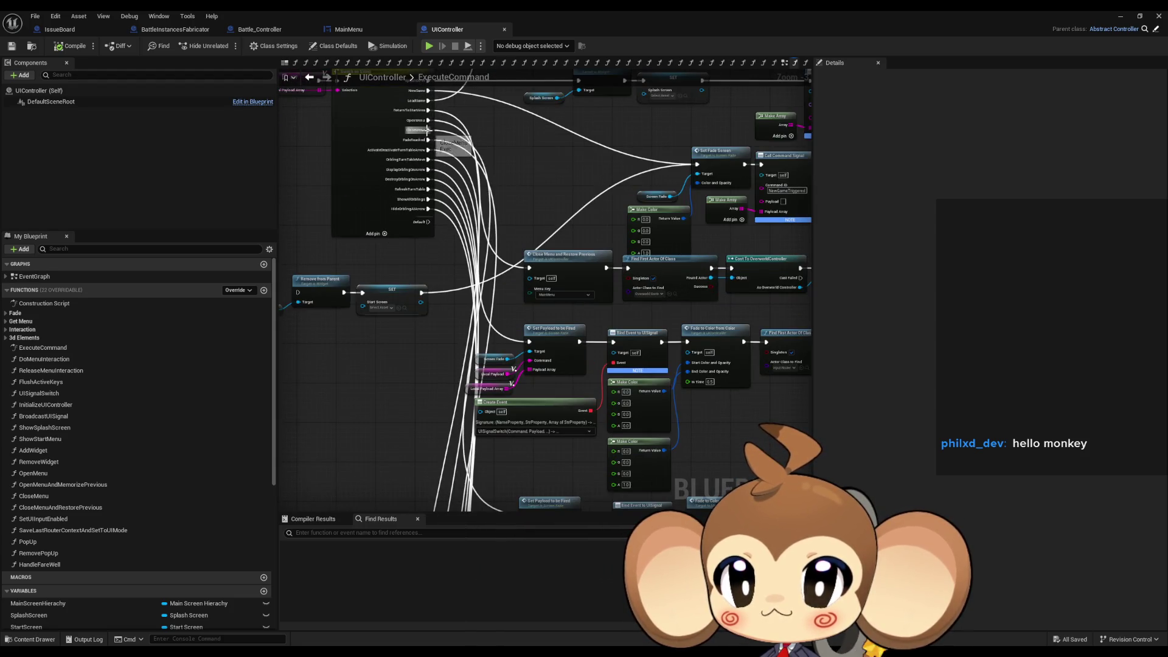
{"action": "mouse_move", "coordinate": [428, 130]}
{"action": "left_mouse_down"}
{"action": "mouse_move", "coordinate": [461, 331]}
{"action": "mouse_move", "coordinate": [502, 341]}
{"action": "mouse_move", "coordinate": [374, 332]}
{"action": "left_mouse_up"}
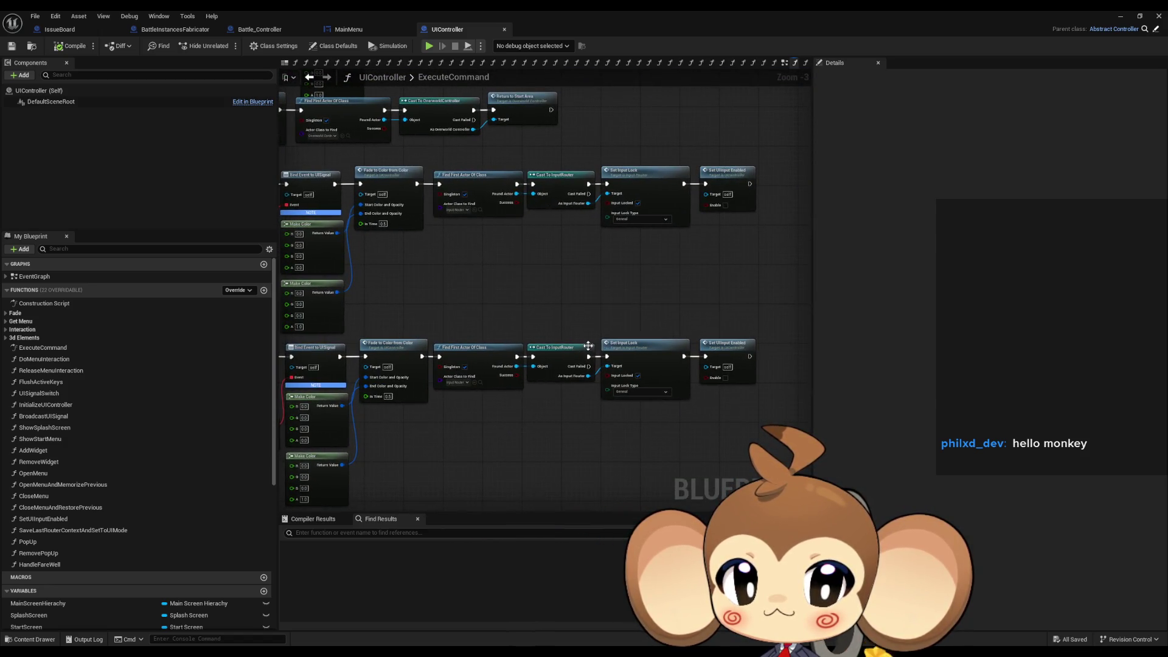
{"action": "left_click_drag", "start_coordinate": [622, 414], "coordinate": [781, 407]}
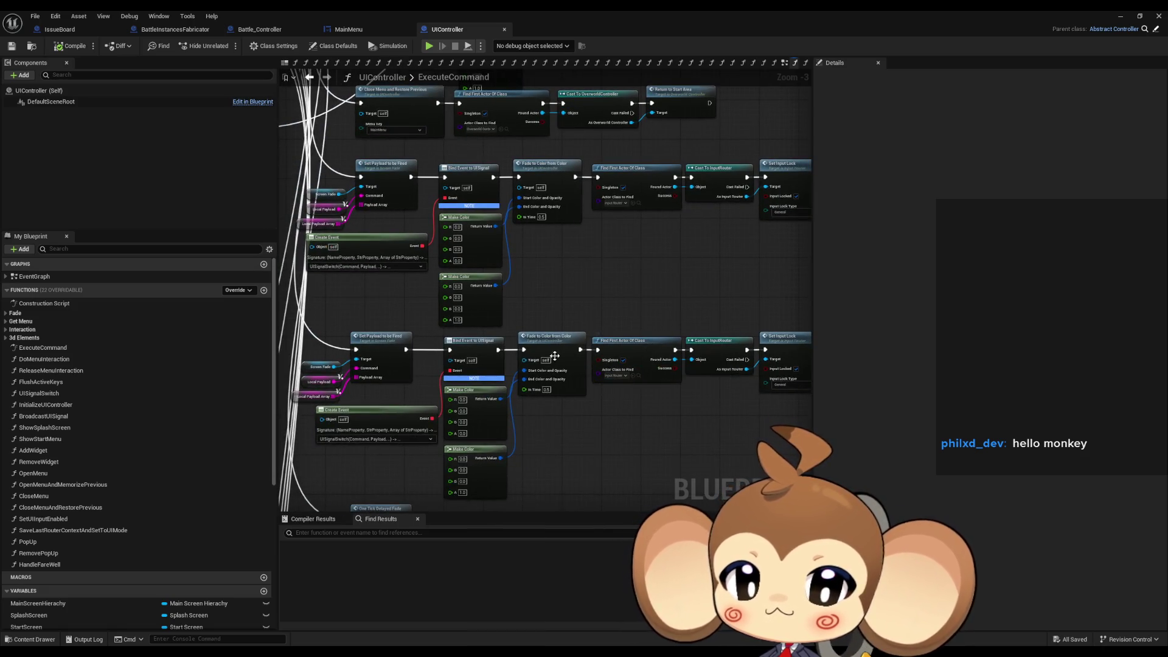
{"action": "scroll", "coordinate": [355, 381], "scroll_direction": "up", "scroll_amount": 3}
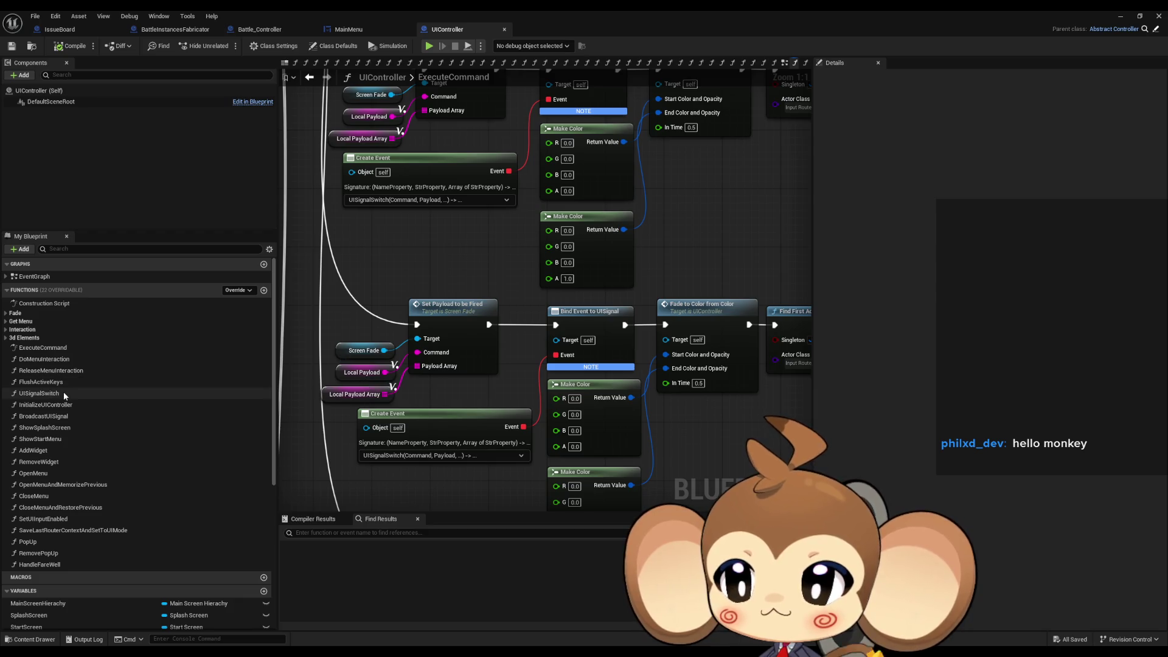
Open the UISignalSwitch graph and frame the switch's ReturnToStartArea branch.
{"action": "double_click", "coordinate": [39, 394]}
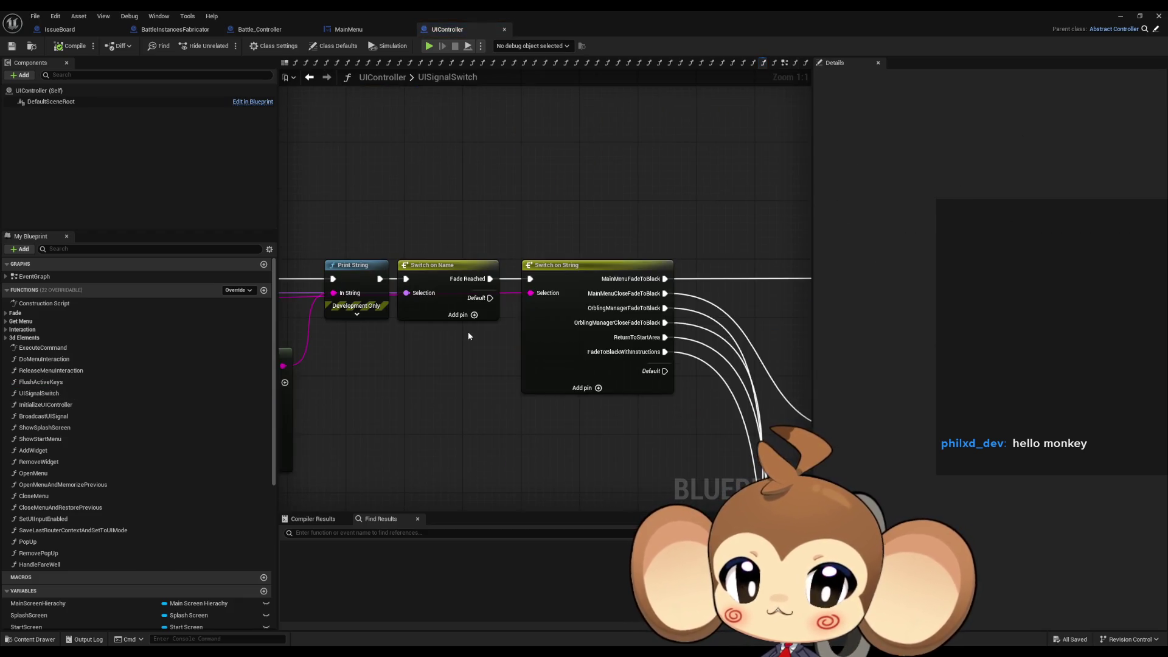
{"action": "left_click_drag", "start_coordinate": [528, 330], "coordinate": [471, 328]}
{"action": "scroll", "coordinate": [471, 328], "scroll_direction": "down", "scroll_amount": 2}
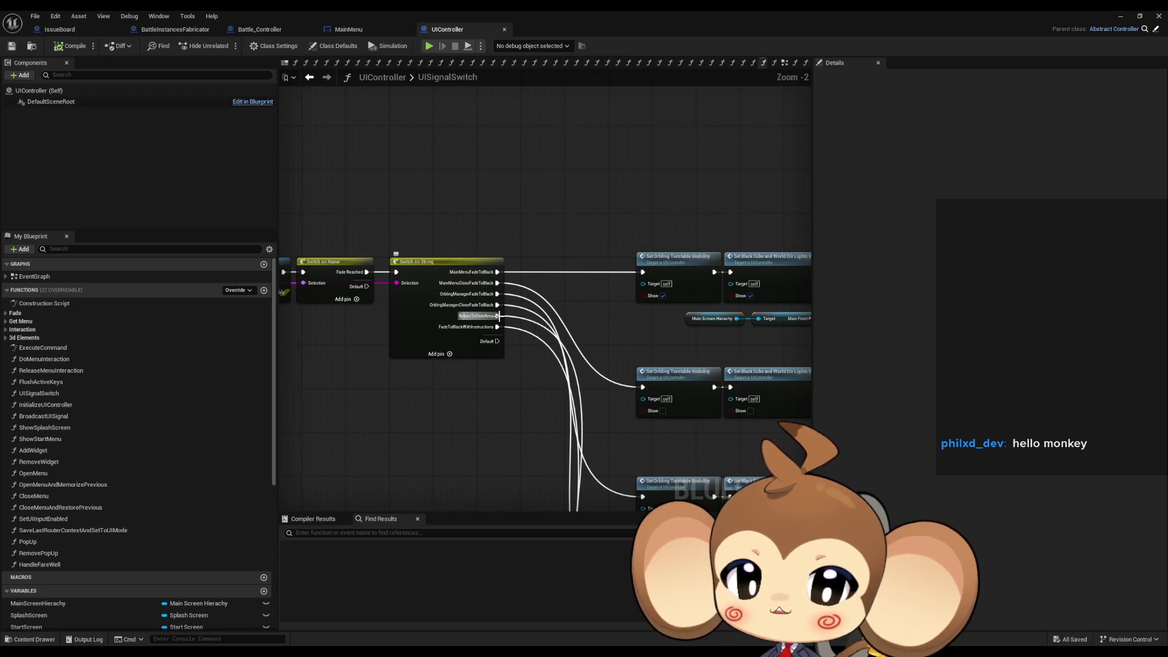
{"action": "scroll", "coordinate": [498, 315], "scroll_direction": "down", "scroll_amount": 2}
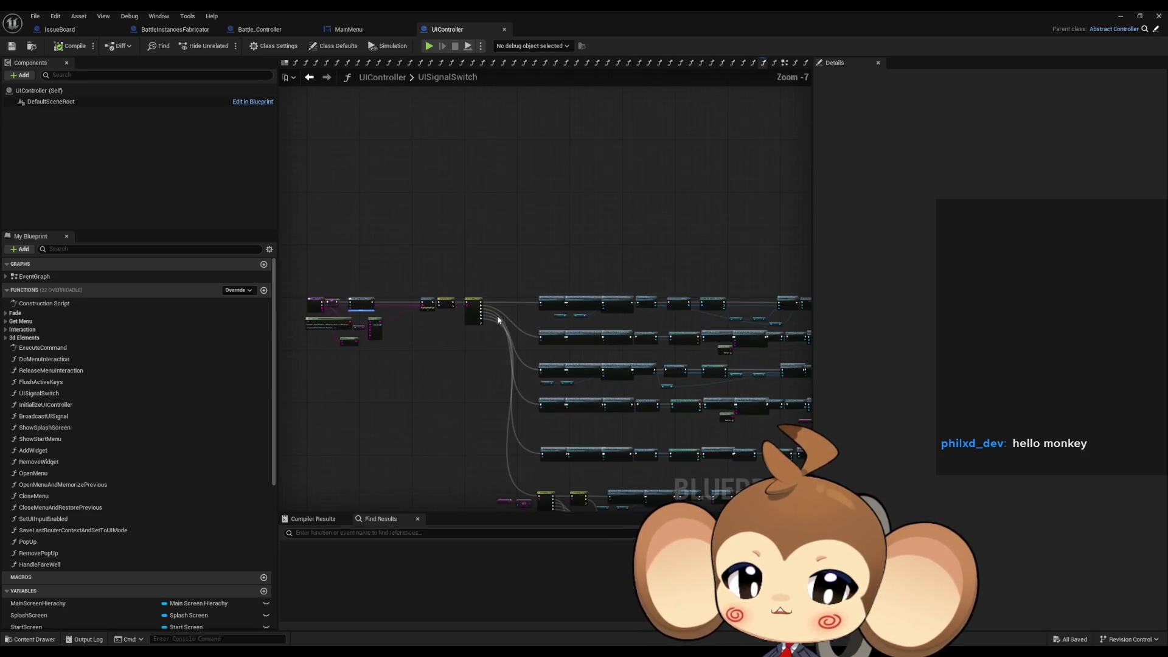
{"action": "left_click_drag", "start_coordinate": [513, 324], "coordinate": [424, 221]}
{"action": "scroll", "coordinate": [424, 221], "scroll_direction": "up", "scroll_amount": 1}
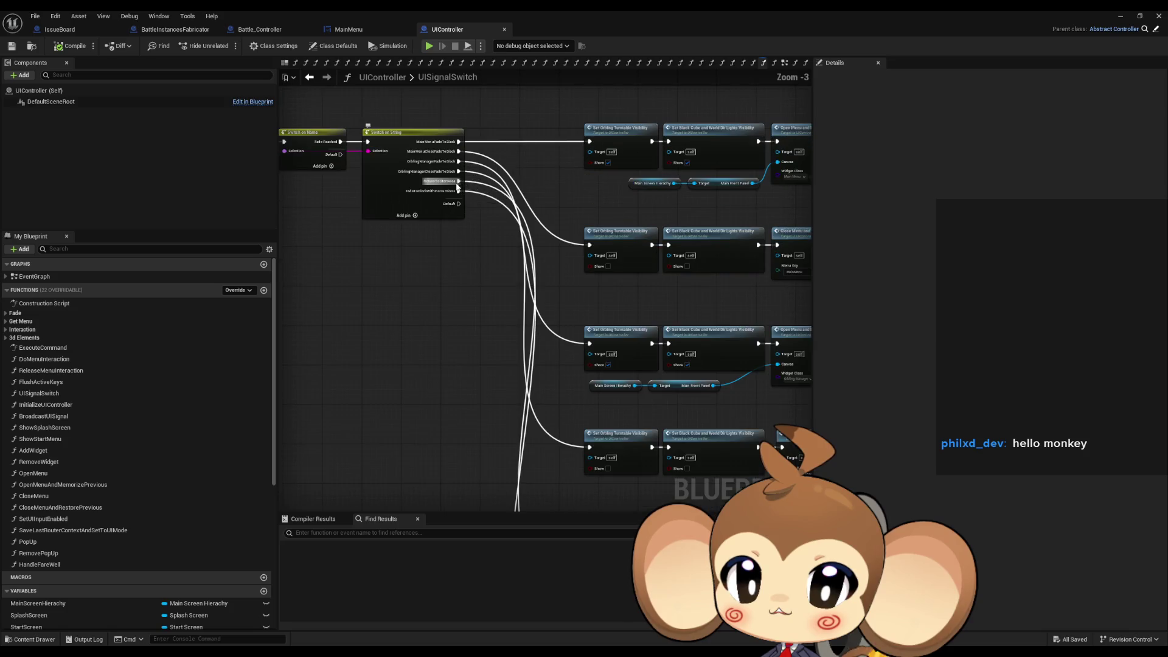
{"action": "scroll", "coordinate": [483, 259], "scroll_direction": "up", "scroll_amount": 3}
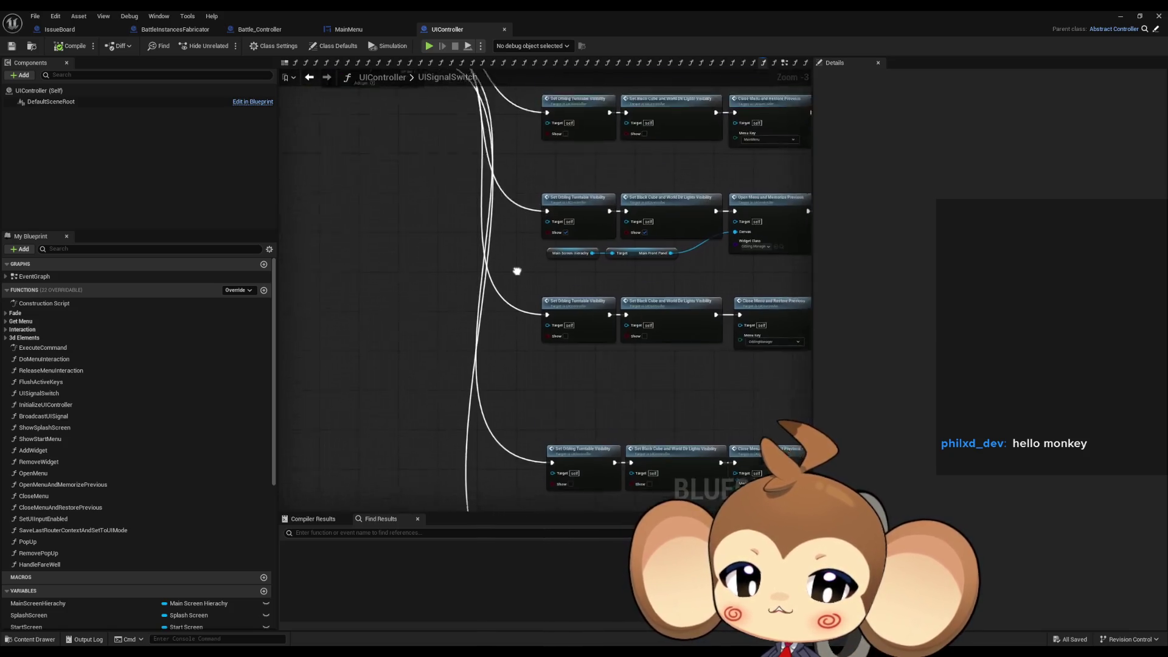
Follow the branch through the visibility nodes to Close Menu and Restore Previous.
{"action": "left_click", "coordinate": [566, 327]}
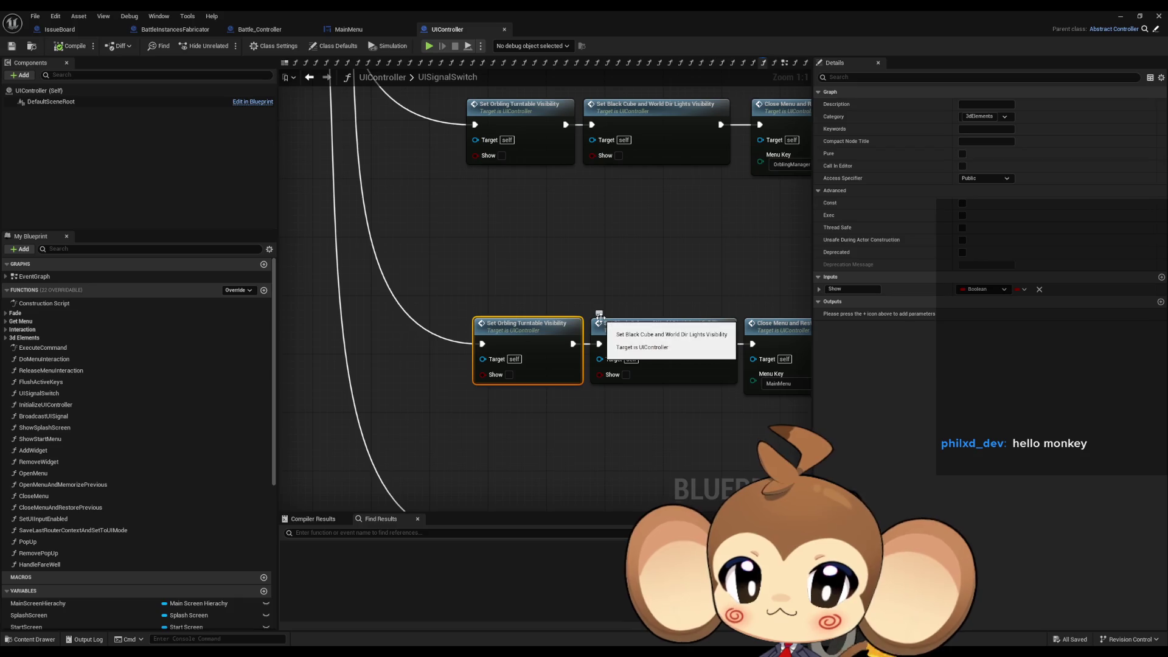
{"action": "left_click_drag", "start_coordinate": [477, 259], "coordinate": [518, 361]}
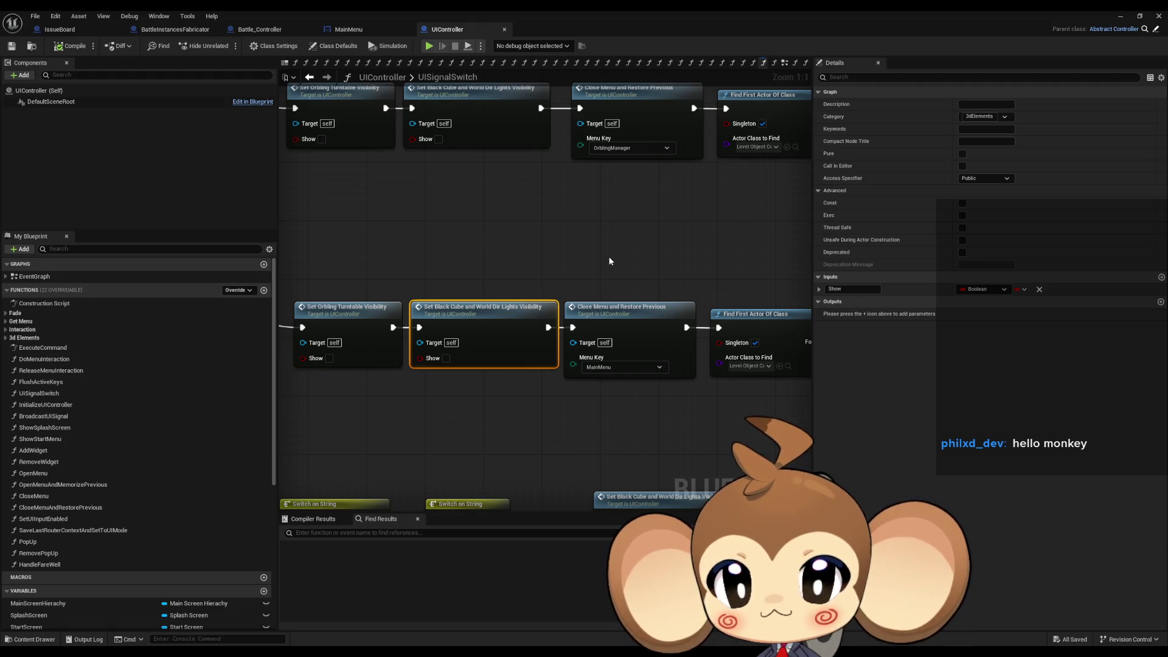
{"action": "left_click_drag", "start_coordinate": [610, 261], "coordinate": [466, 237]}
{"action": "left_click", "coordinate": [515, 305]}
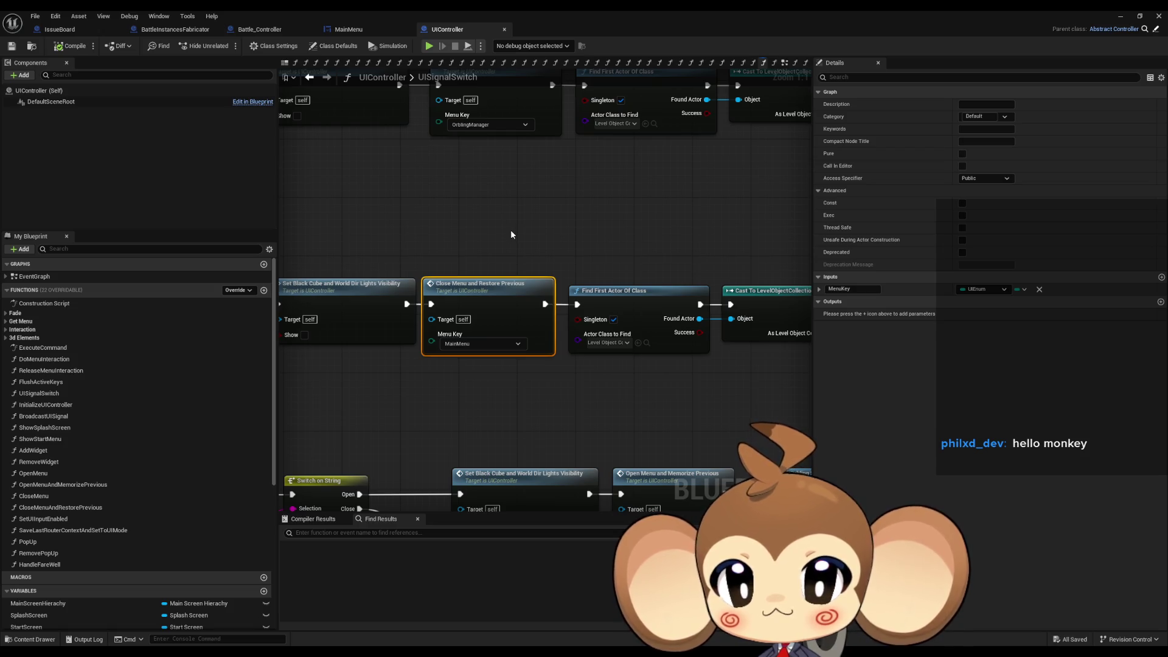
{"action": "left_click_drag", "start_coordinate": [512, 233], "coordinate": [501, 233]}
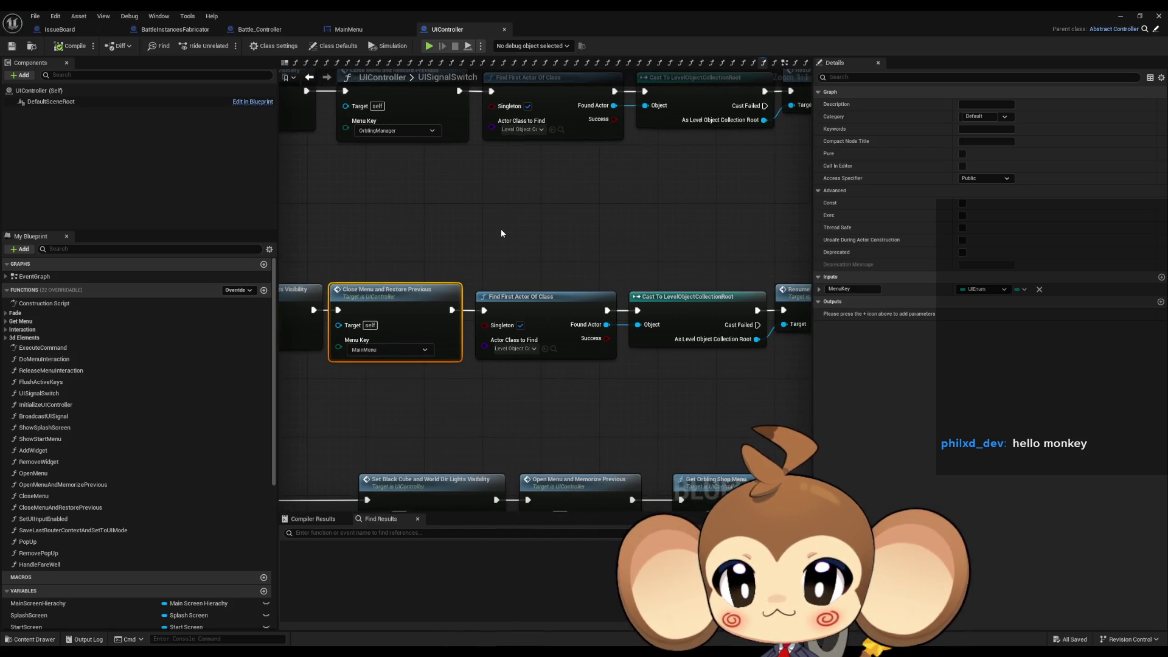
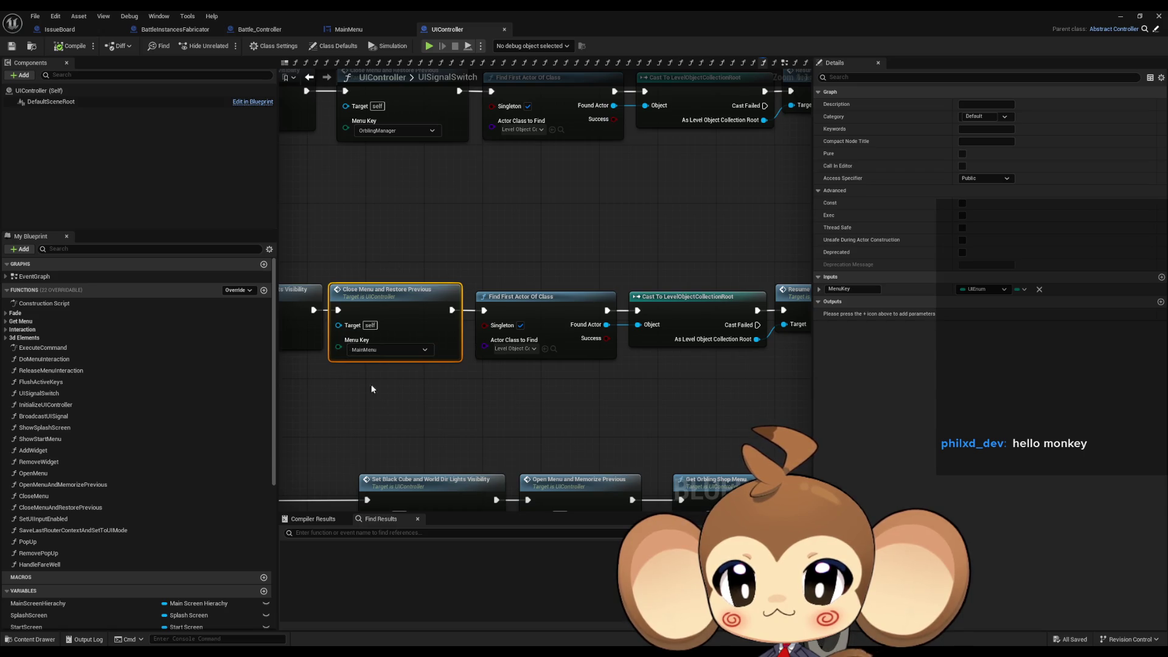
Follow the first switch branch through Find First Actor Of Class, Cast To LevelObjectCollectionRoot and Resume World Logic.
{"action": "left_click_drag", "start_coordinate": [563, 227], "coordinate": [383, 229]}
{"action": "left_click", "coordinate": [396, 322]}
{"action": "left_click", "coordinate": [490, 320]}
{"action": "left_click", "coordinate": [645, 319]}
Trace the next branch through the overworld cast and select the Return to Start Area call.
{"action": "left_click_drag", "start_coordinate": [619, 302], "coordinate": [259, 292]}
{"action": "left_click", "coordinate": [426, 290]}
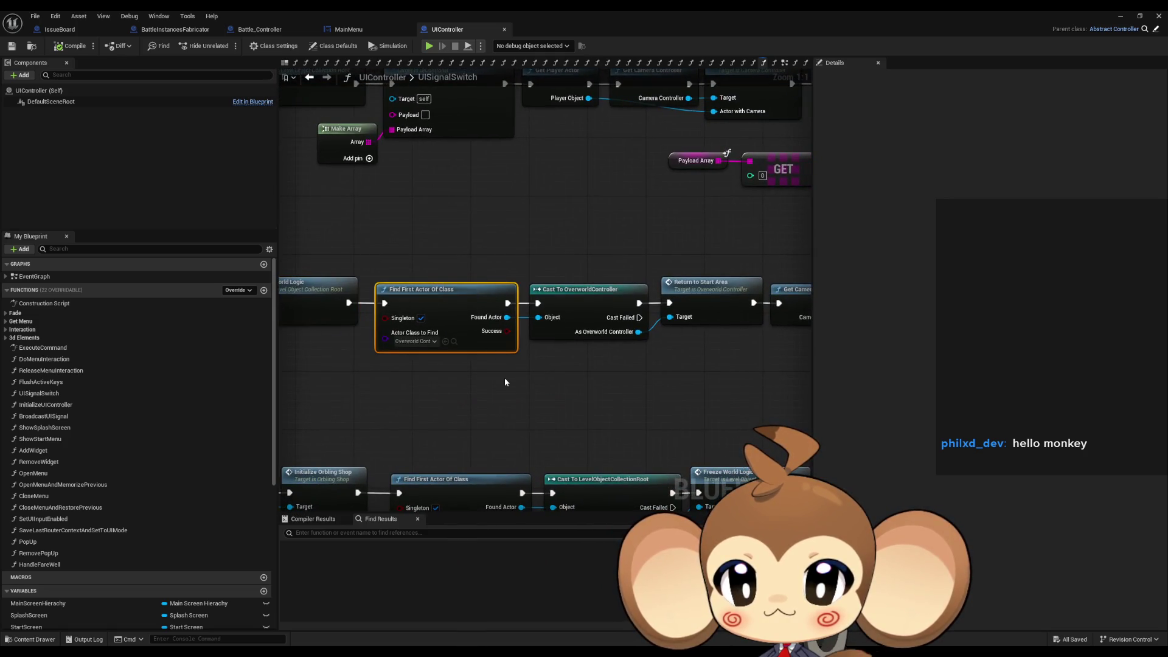
{"action": "left_click_drag", "start_coordinate": [505, 380], "coordinate": [392, 379]}
{"action": "left_click", "coordinate": [550, 295]}
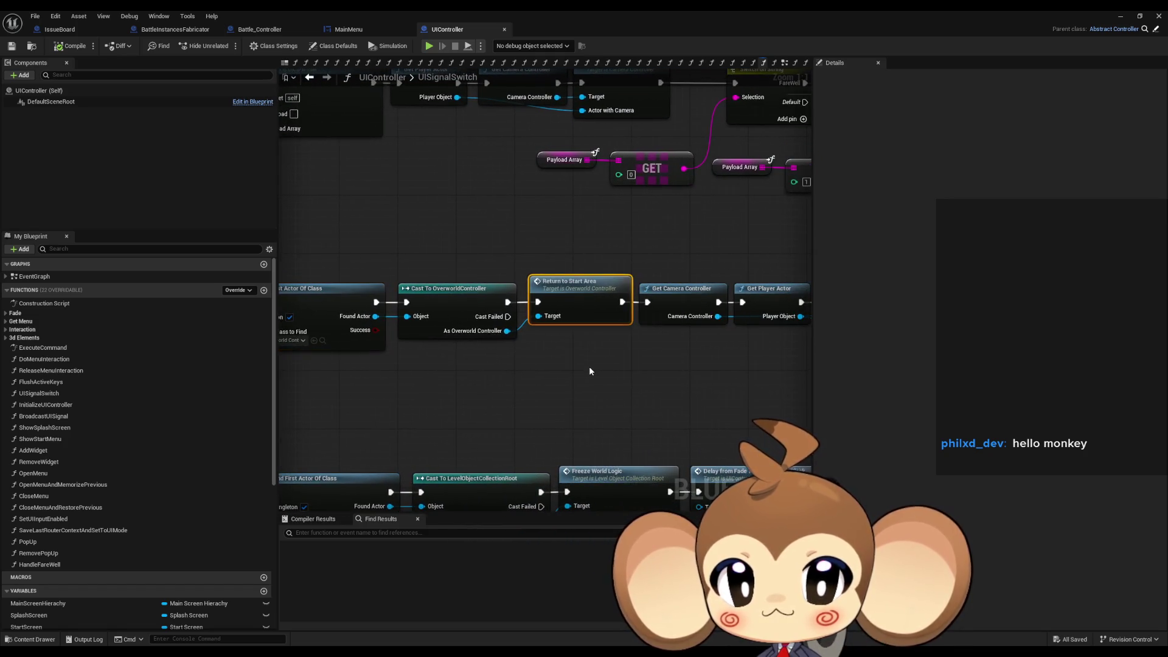
{"action": "mouse_move", "coordinate": [588, 368]}
{"action": "left_mouse_down"}
{"action": "mouse_move", "coordinate": [310, 369]}
{"action": "mouse_move", "coordinate": [556, 367]}
{"action": "left_mouse_up"}
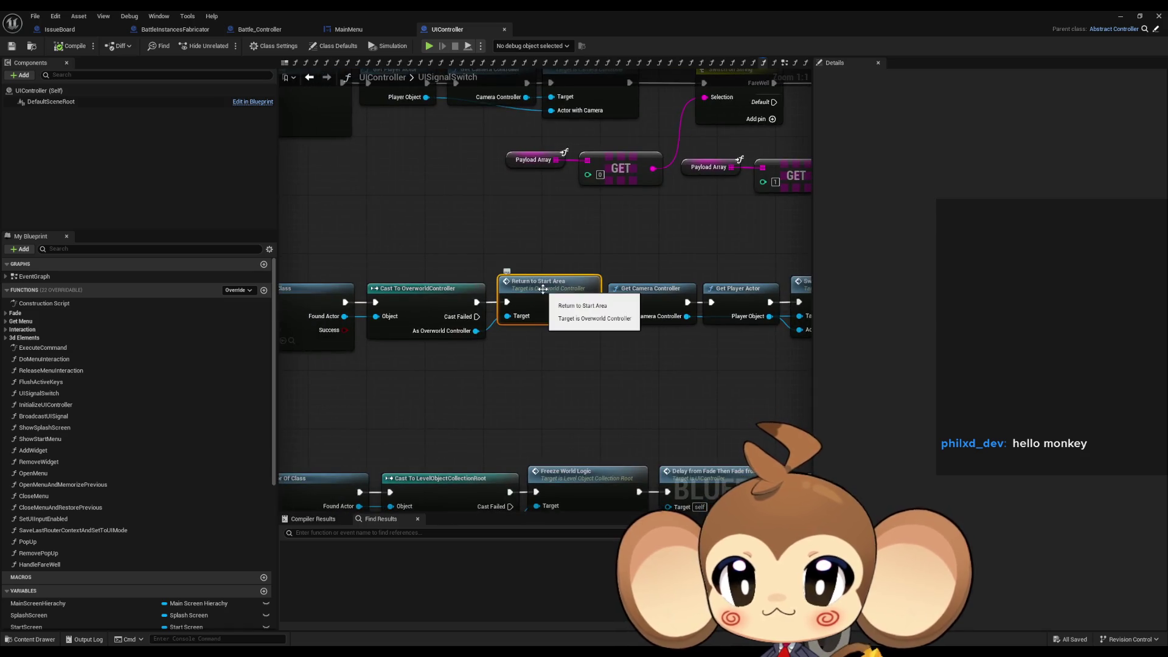
Open Return to Start Area and check that Switch to Island uses Exit Key MenuStartArea.
{"action": "double_click", "coordinate": [543, 289]}
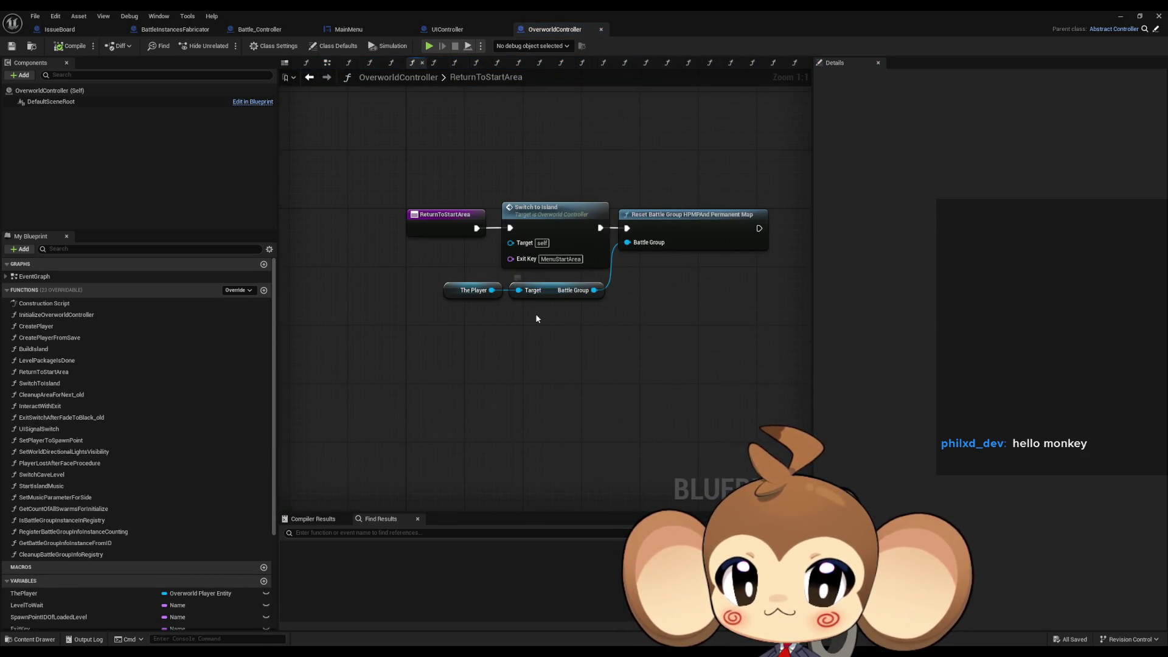
{"action": "left_click", "coordinate": [550, 222]}
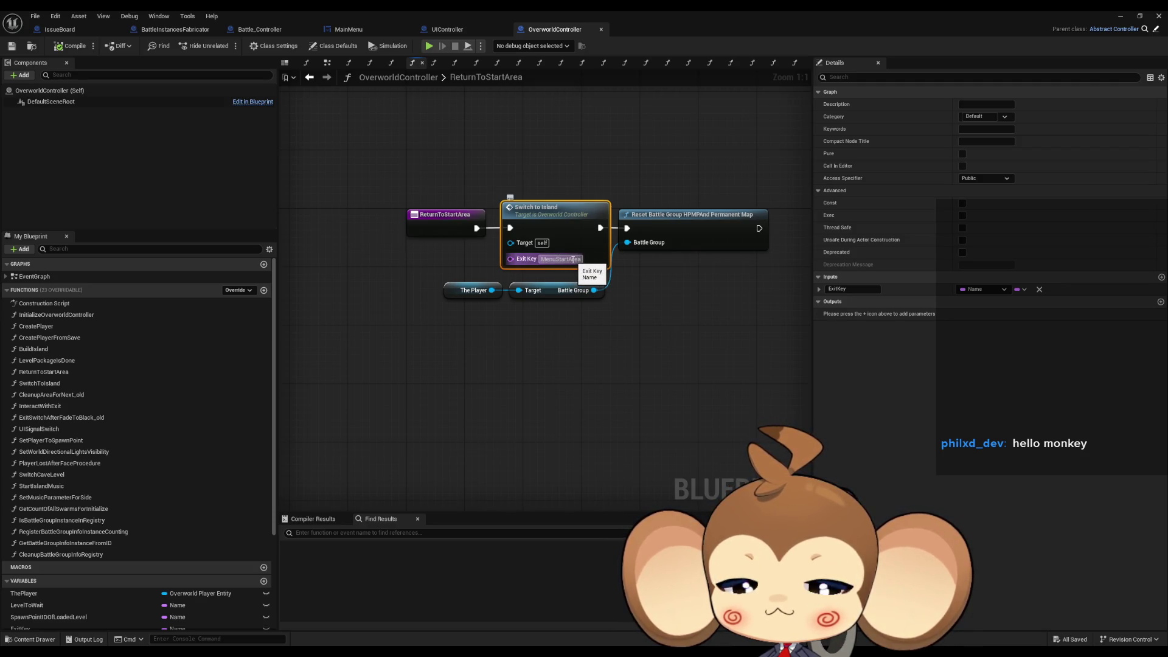
{"action": "left_click", "coordinate": [573, 259]}
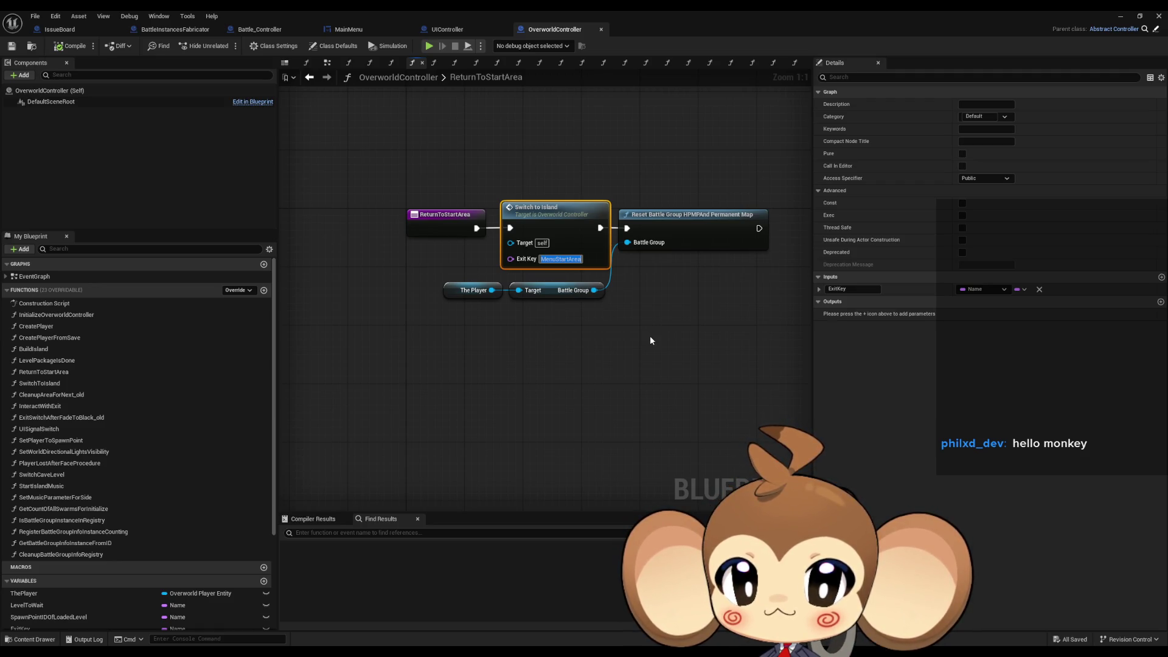
{"action": "left_click", "coordinate": [651, 337]}
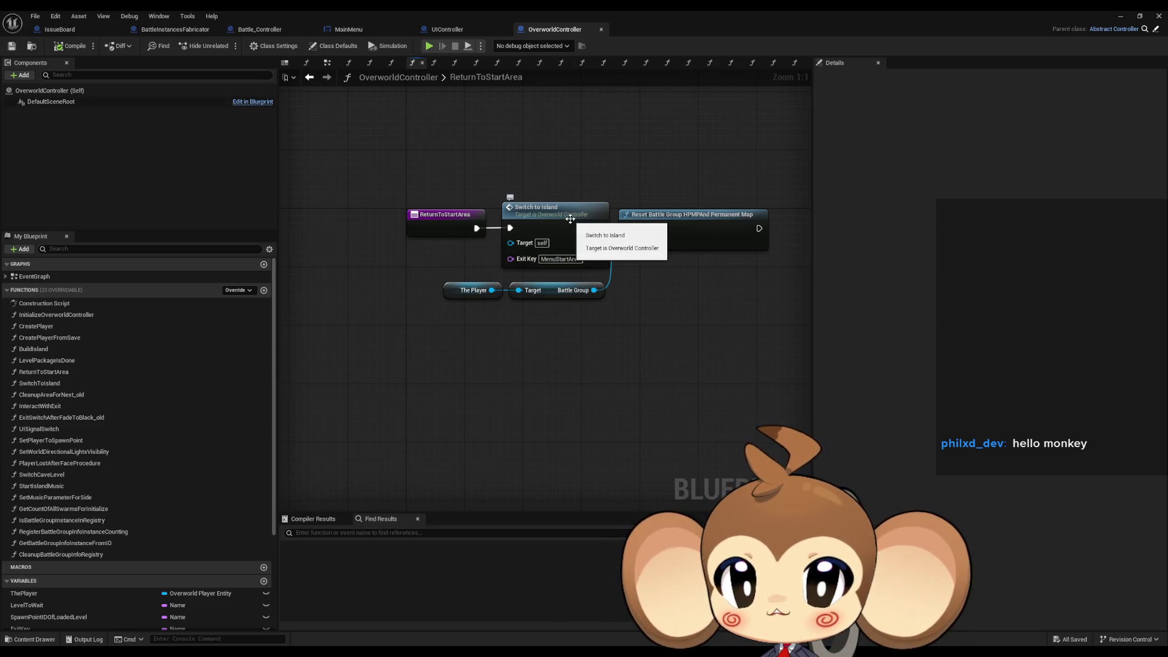
Restore and move the Blueprint editor, re-maximize it, and open the SwitchToIsland function graph.
{"action": "double_click", "coordinate": [645, 10]}
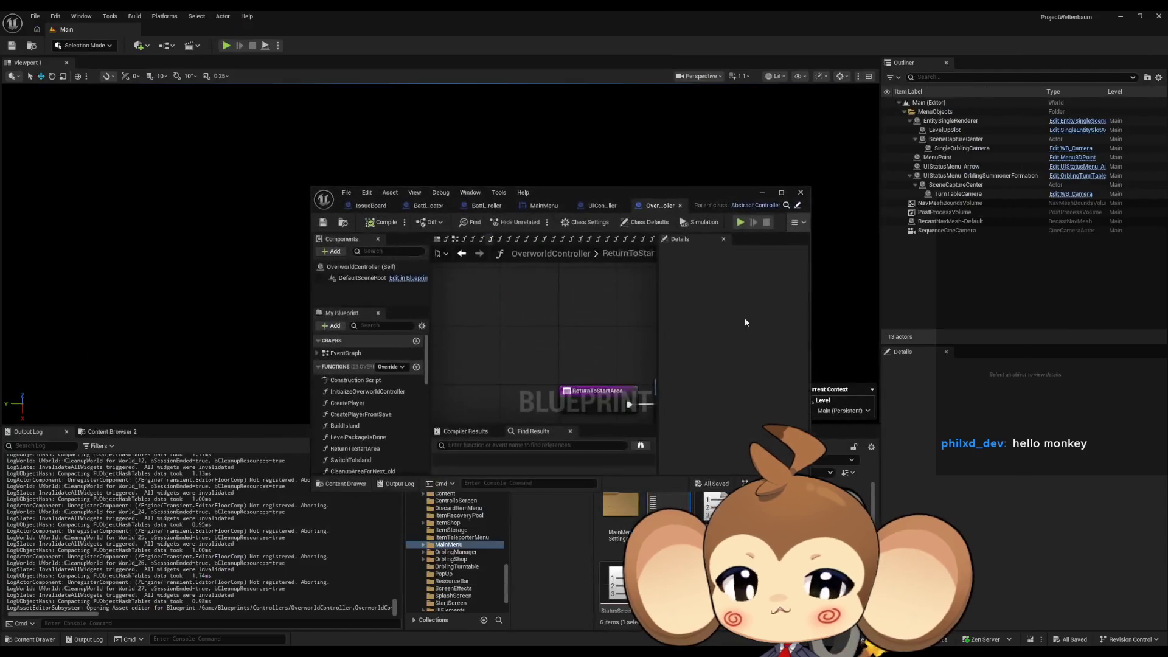
{"action": "mouse_move", "coordinate": [722, 192]}
{"action": "left_mouse_down"}
{"action": "mouse_move", "coordinate": [640, 113]}
{"action": "mouse_move", "coordinate": [590, 100]}
{"action": "left_mouse_up"}
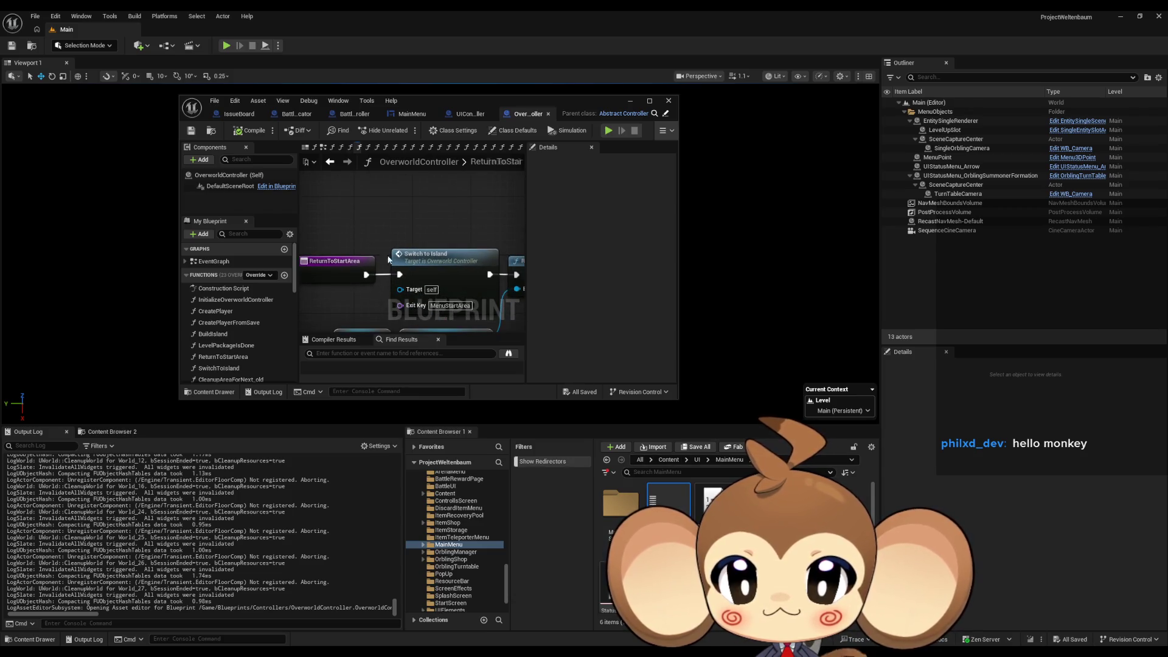
{"action": "double_click", "coordinate": [434, 115]}
{"action": "double_click", "coordinate": [437, 173]}
Start a play-in-editor session from the SwitchToIsland graph and glance at the running game.
{"action": "scroll", "coordinate": [502, 320], "scroll_direction": "down", "scroll_amount": 4}
{"action": "scroll", "coordinate": [587, 308], "scroll_direction": "up", "scroll_amount": 1}
{"action": "scroll", "coordinate": [487, 308], "scroll_direction": "down", "scroll_amount": 2}
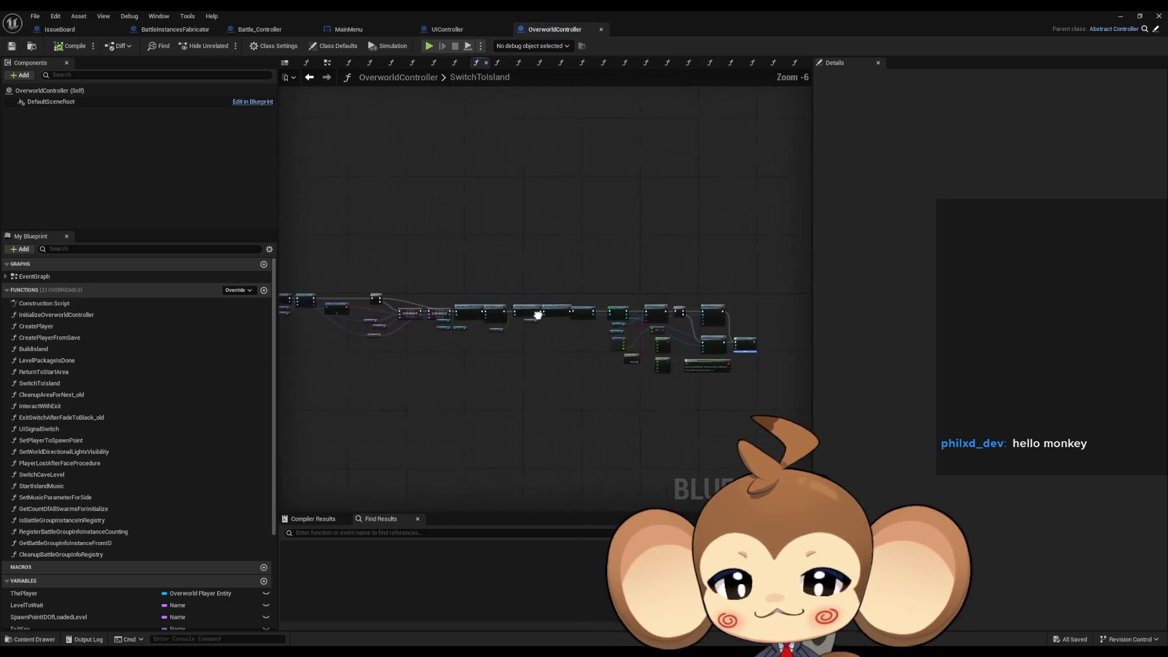
{"action": "scroll", "coordinate": [420, 305], "scroll_direction": "up", "scroll_amount": 6}
{"action": "right_click", "coordinate": [459, 311]}
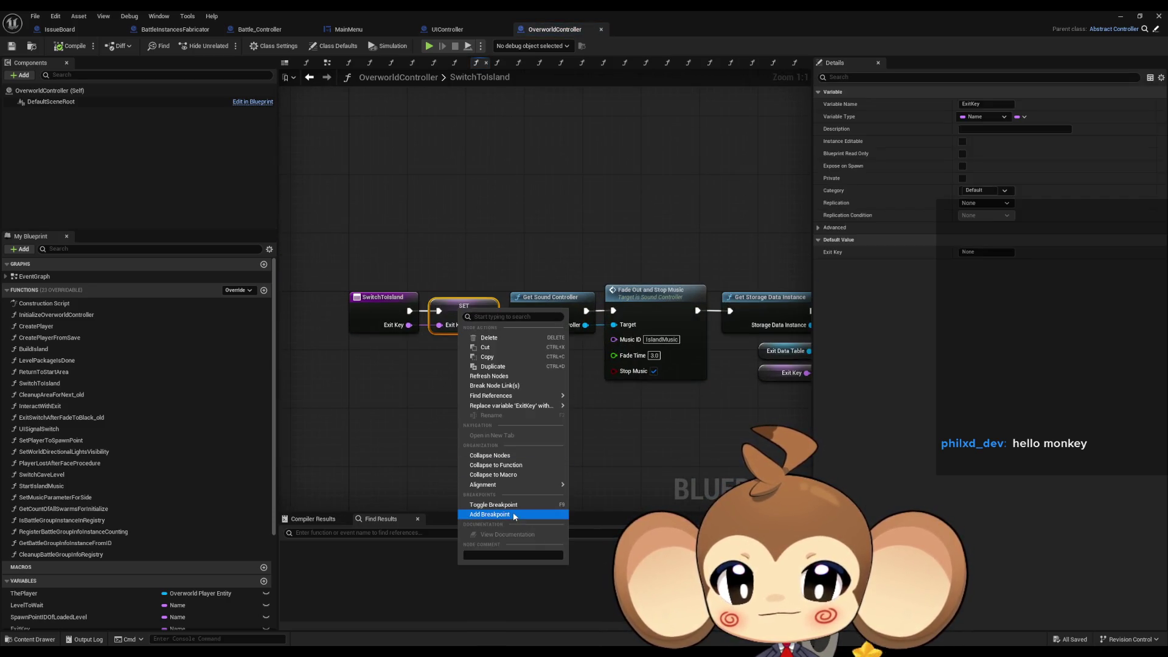
{"action": "left_click", "coordinate": [430, 46]}
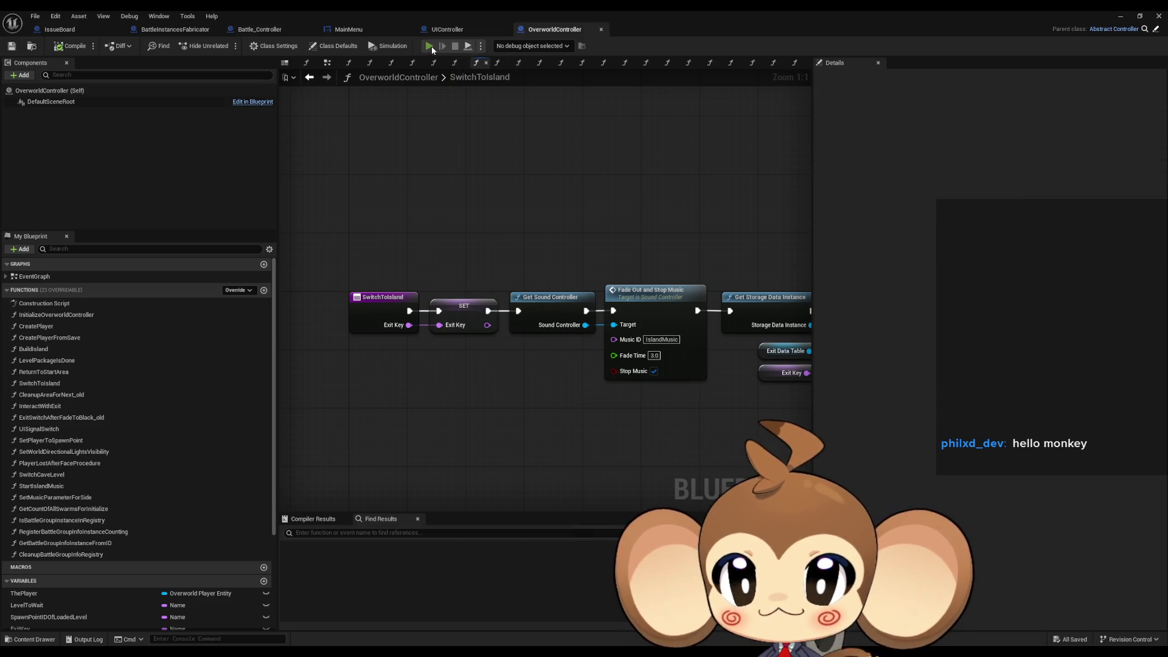
{"action": "double_click", "coordinate": [624, 9]}
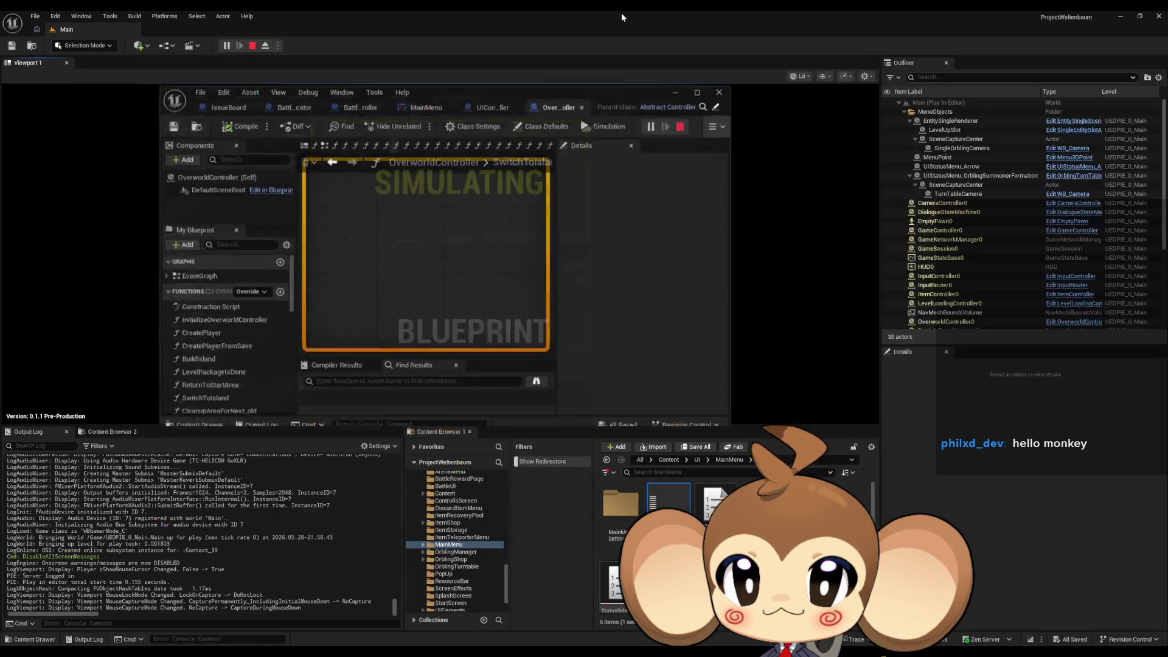
{"action": "double_click", "coordinate": [442, 101]}
Add a breakpoint on the SET Exit Key node and trigger Return to Start Island in-game.
{"action": "right_click", "coordinate": [460, 317]}
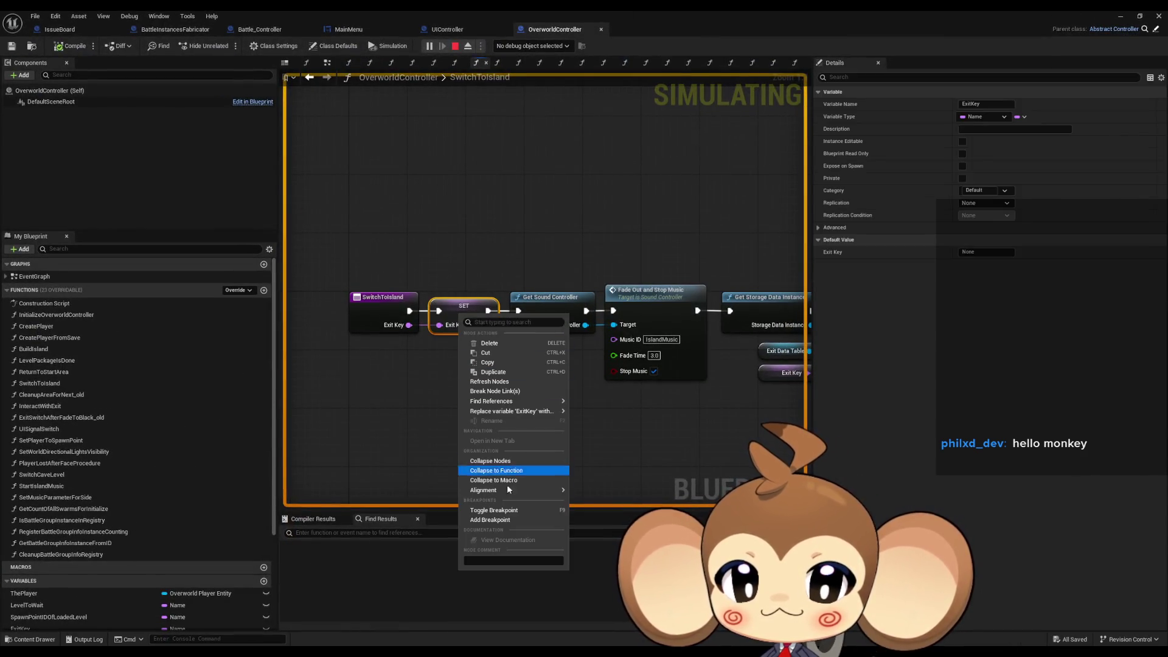
{"action": "left_click", "coordinate": [487, 521]}
{"action": "left_click", "coordinate": [1115, 13]}
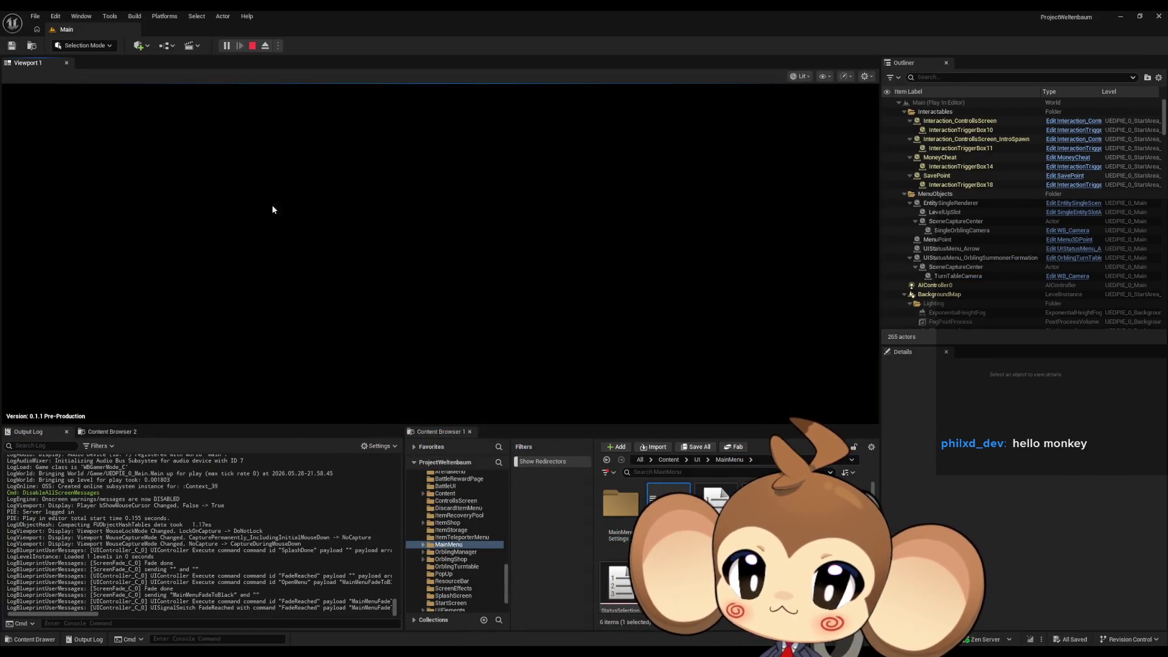
{"action": "left_click", "coordinate": [133, 137]}
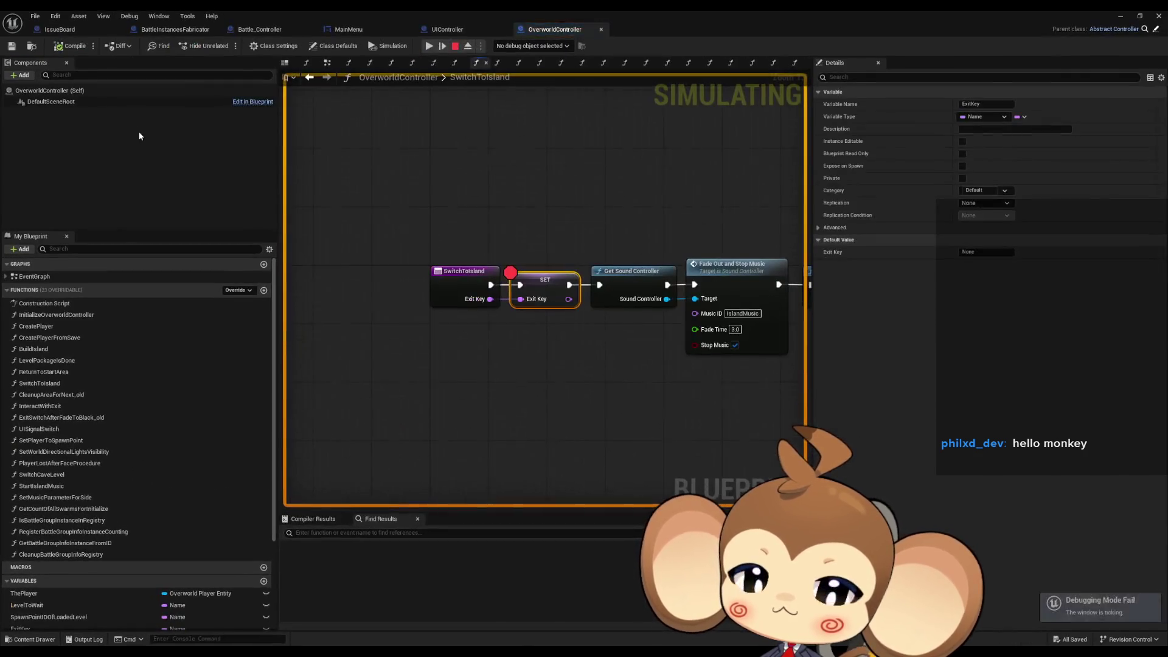
Stop the play session and remove the breakpoint from the SET node.
{"action": "left_click", "coordinate": [455, 46]}
{"action": "right_click", "coordinate": [544, 285]}
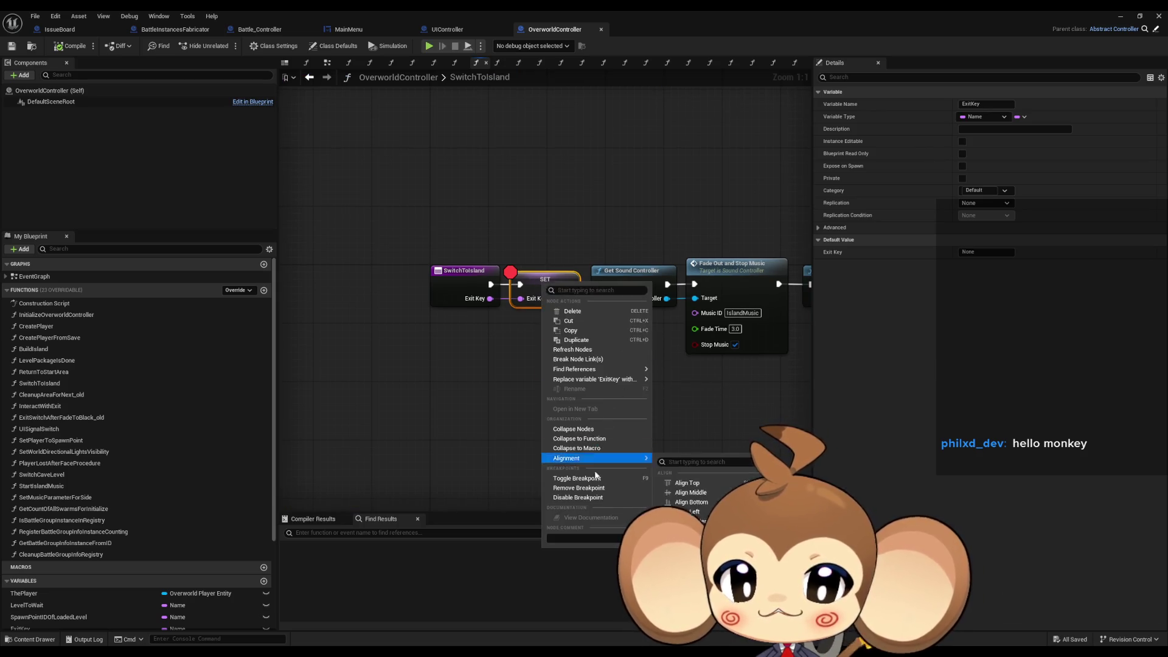
{"action": "left_click", "coordinate": [579, 488]}
Add a Print String node from SwitchToIsland's execution output, then return to the level editor.
{"action": "left_click_drag", "start_coordinate": [491, 284], "coordinate": [476, 211]}
{"action": "type", "text": "int string"}
{"action": "key", "text": "Return"}
{"action": "left_click", "coordinate": [1120, 16]}
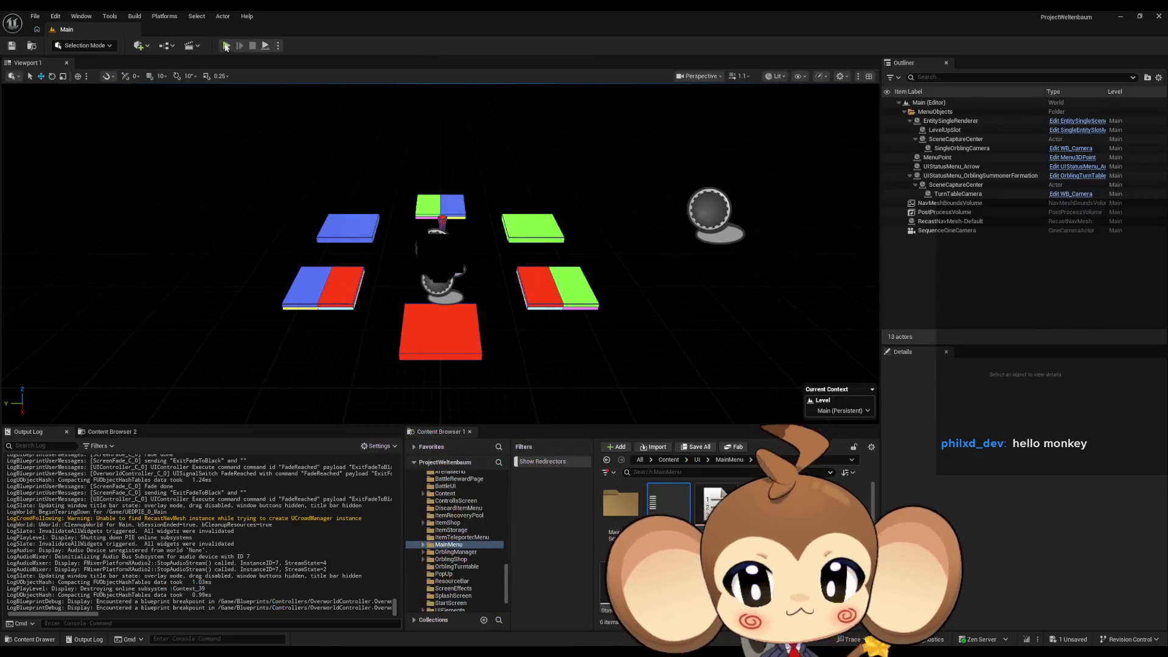
Play the game, clear the Output Log, and trigger Return to Start Island from the main menu.
{"action": "key", "text": "alt+p"}
{"action": "left_click", "coordinate": [424, 362]}
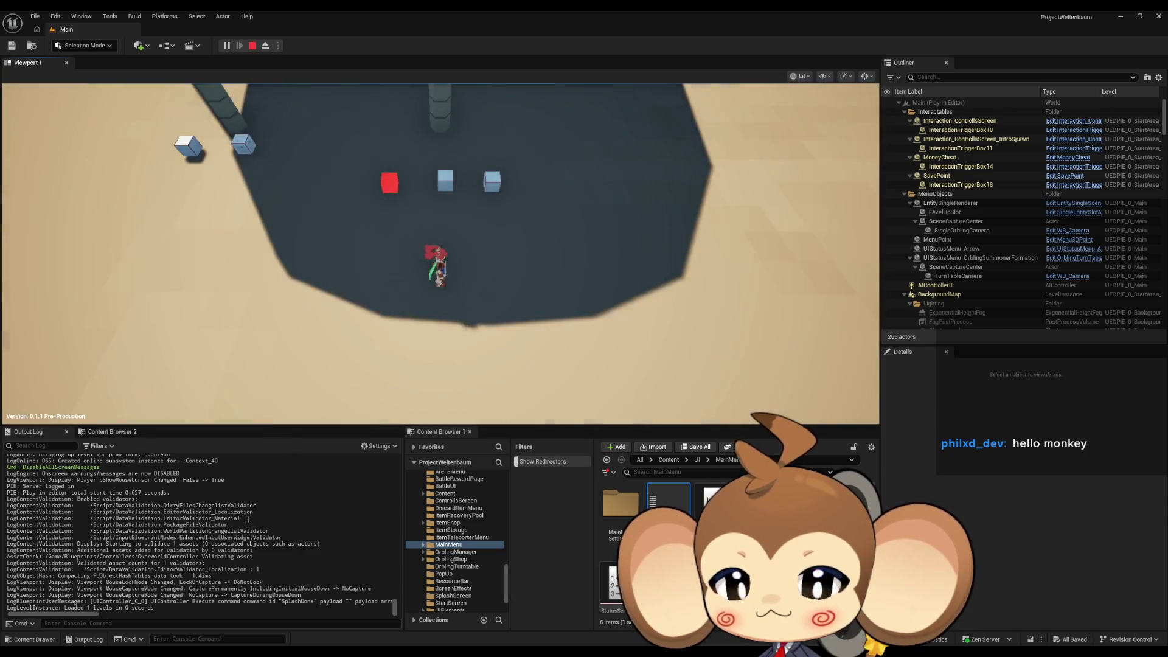
{"action": "right_click", "coordinate": [240, 523]}
{"action": "left_click", "coordinate": [274, 553]}
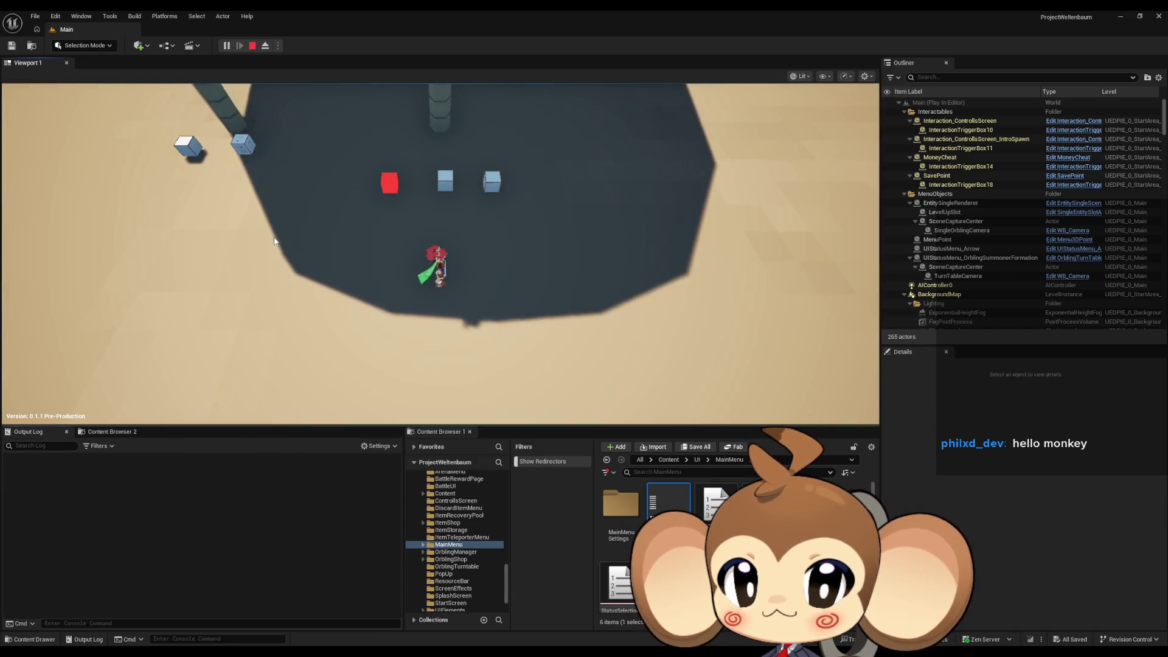
{"action": "key", "text": "Tab"}
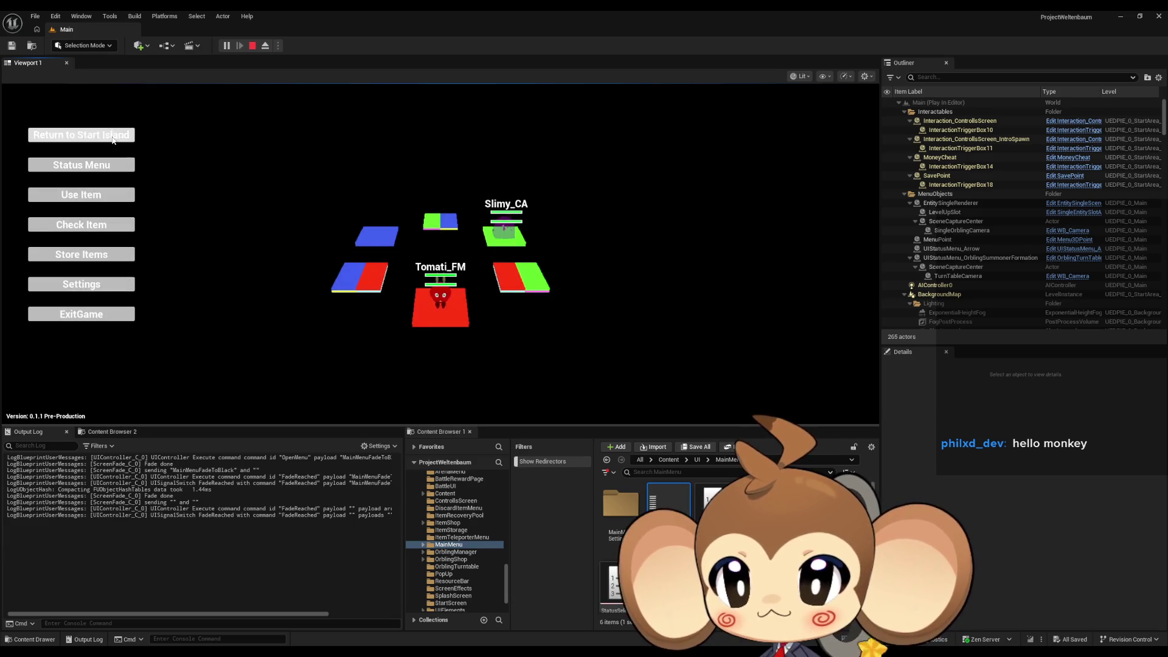
{"action": "left_click", "coordinate": [112, 140]}
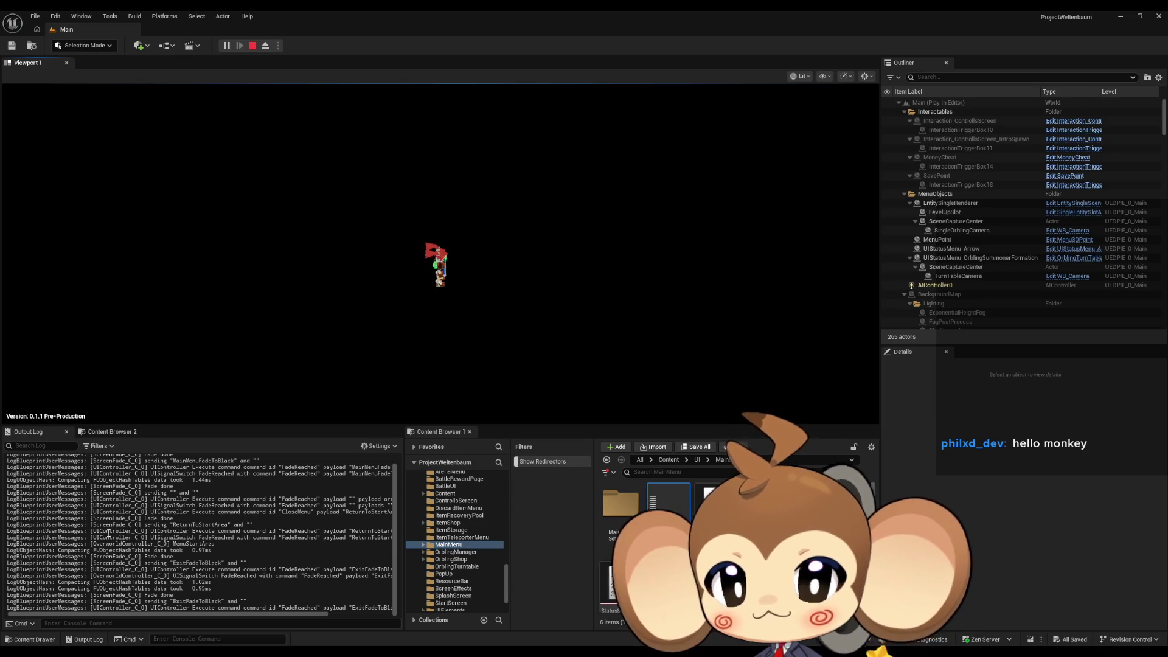
Find the MenuStartArea log entry, stop playing, and save the OverworldController Blueprint.
{"action": "scroll", "coordinate": [127, 528], "scroll_direction": "up", "scroll_amount": 1}
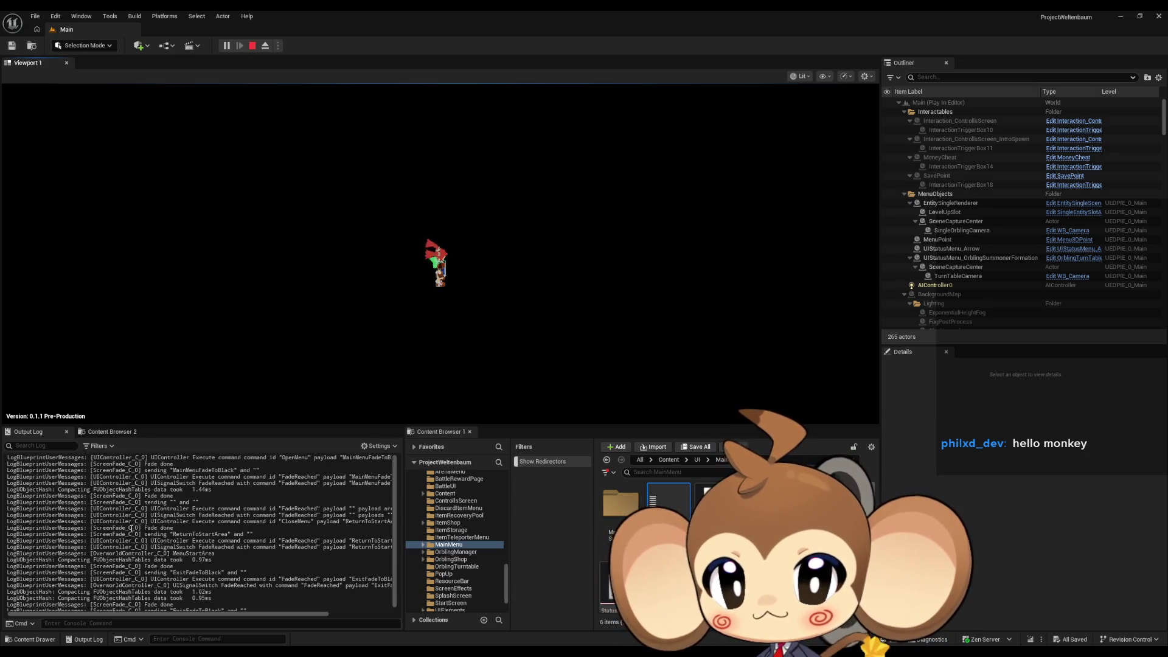
{"action": "scroll", "coordinate": [129, 529], "scroll_direction": "down", "scroll_amount": 1}
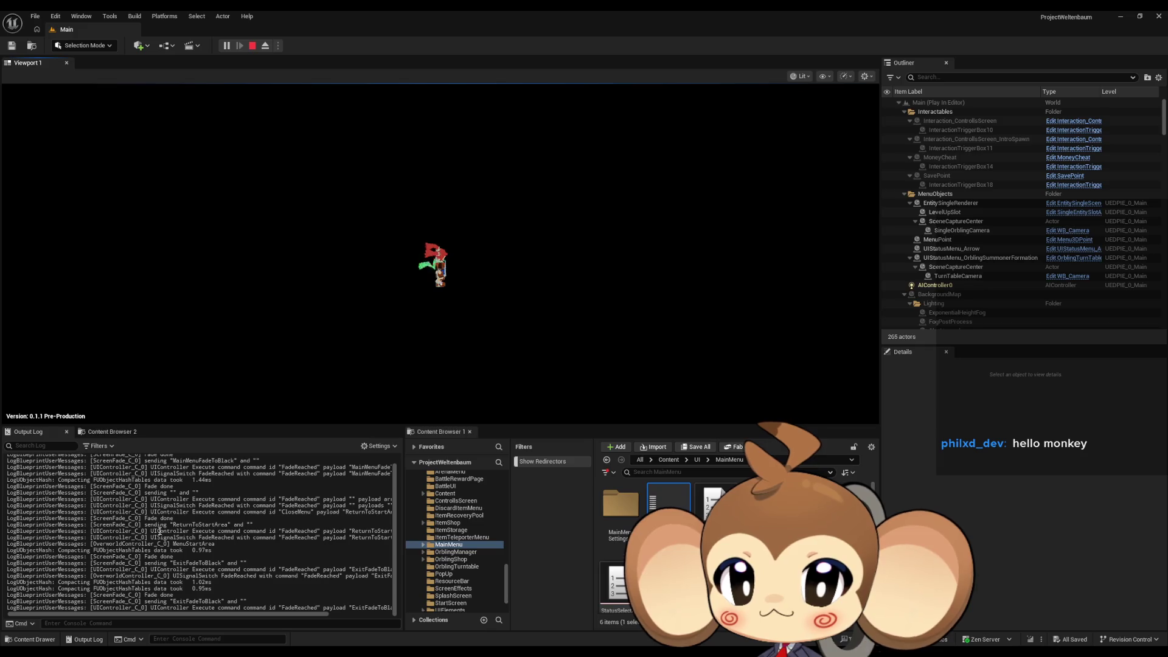
{"action": "double_click", "coordinate": [194, 544]}
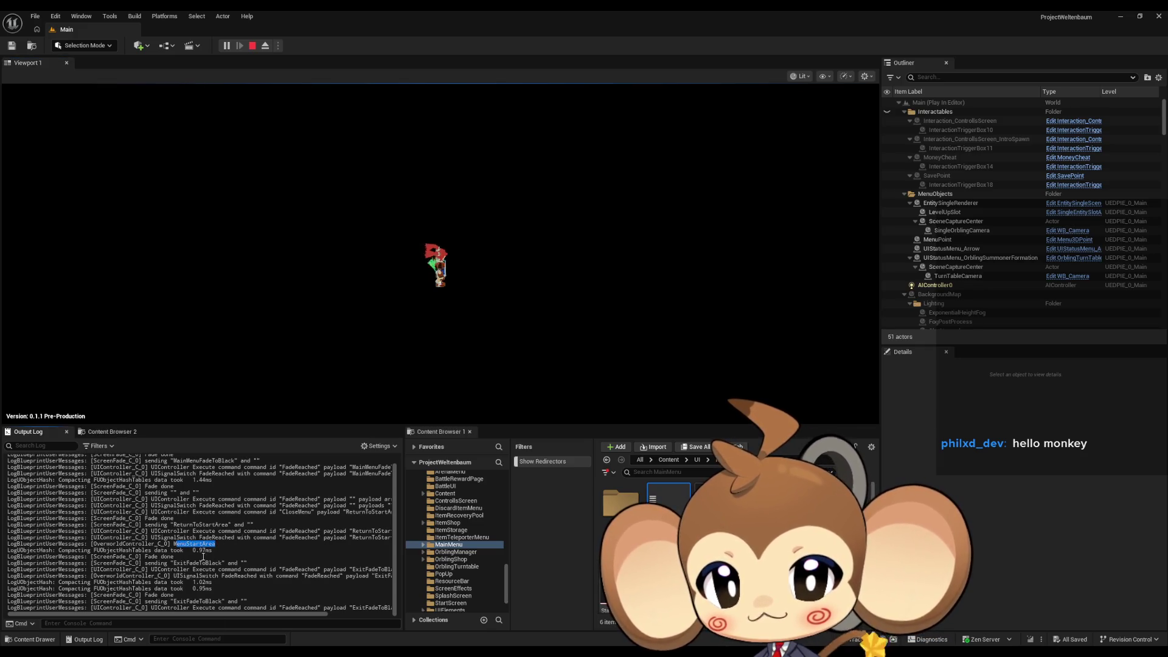
{"action": "left_click", "coordinate": [253, 48]}
{"action": "mouse_move", "coordinate": [505, 639]}
{"action": "left_click", "coordinate": [505, 616]}
{"action": "key", "text": "ctrl+s"}
Delete the Print String and Development Only nodes and wire SwitchToIsland directly into SET.
{"action": "left_click_drag", "start_coordinate": [491, 285], "coordinate": [521, 284]}
{"action": "left_click_drag", "start_coordinate": [428, 160], "coordinate": [536, 237]}
{"action": "key", "text": "Delete"}
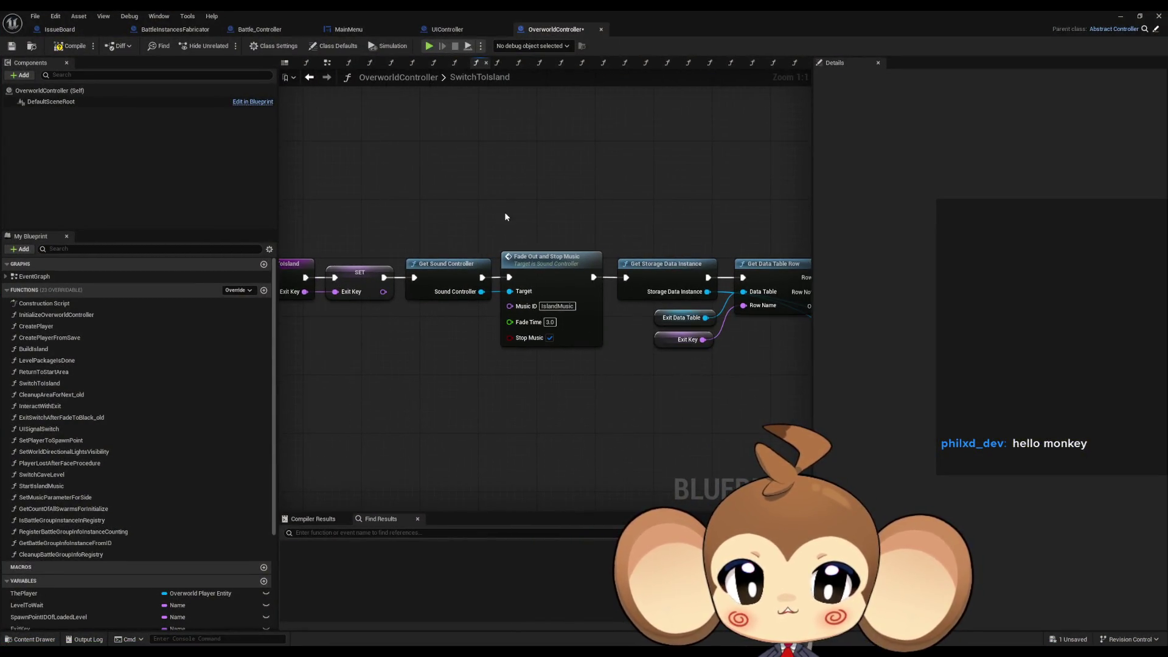
Step through SwitchToIsland to the Get Storage Data Instance and Exit Data Table nodes.
{"action": "left_click", "coordinate": [456, 286]}
{"action": "left_click", "coordinate": [550, 261]}
{"action": "left_click_drag", "start_coordinate": [615, 238], "coordinate": [482, 234]}
{"action": "left_click", "coordinate": [543, 280]}
{"action": "left_click_drag", "start_coordinate": [572, 231], "coordinate": [448, 207]}
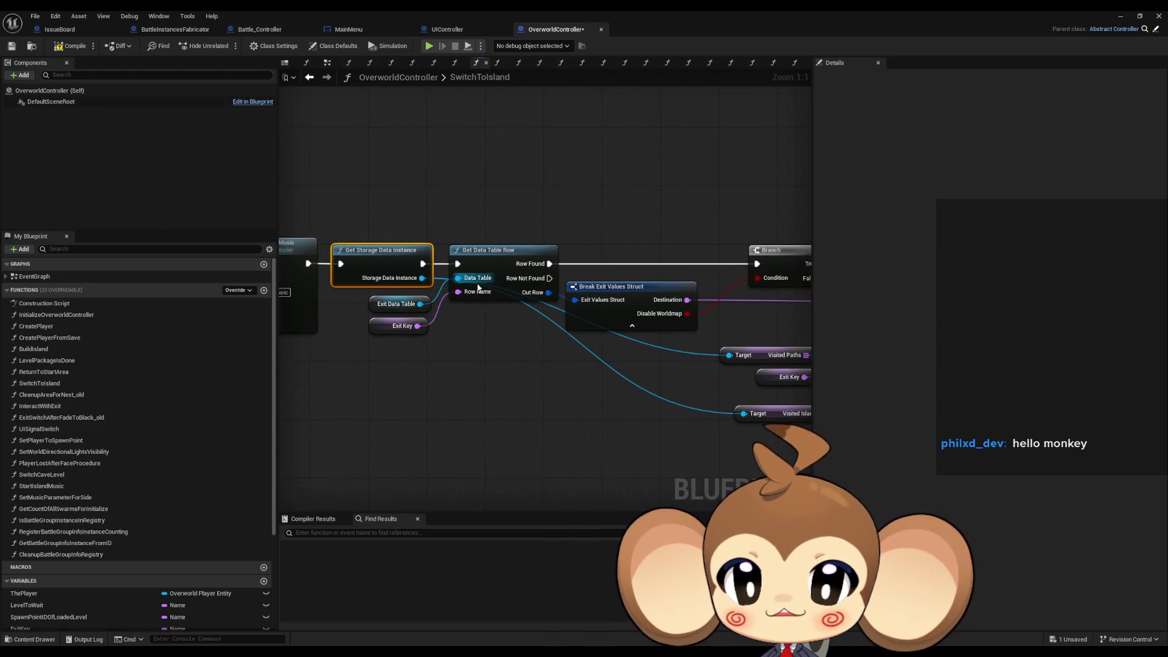
{"action": "left_click_drag", "start_coordinate": [352, 302], "coordinate": [395, 314]}
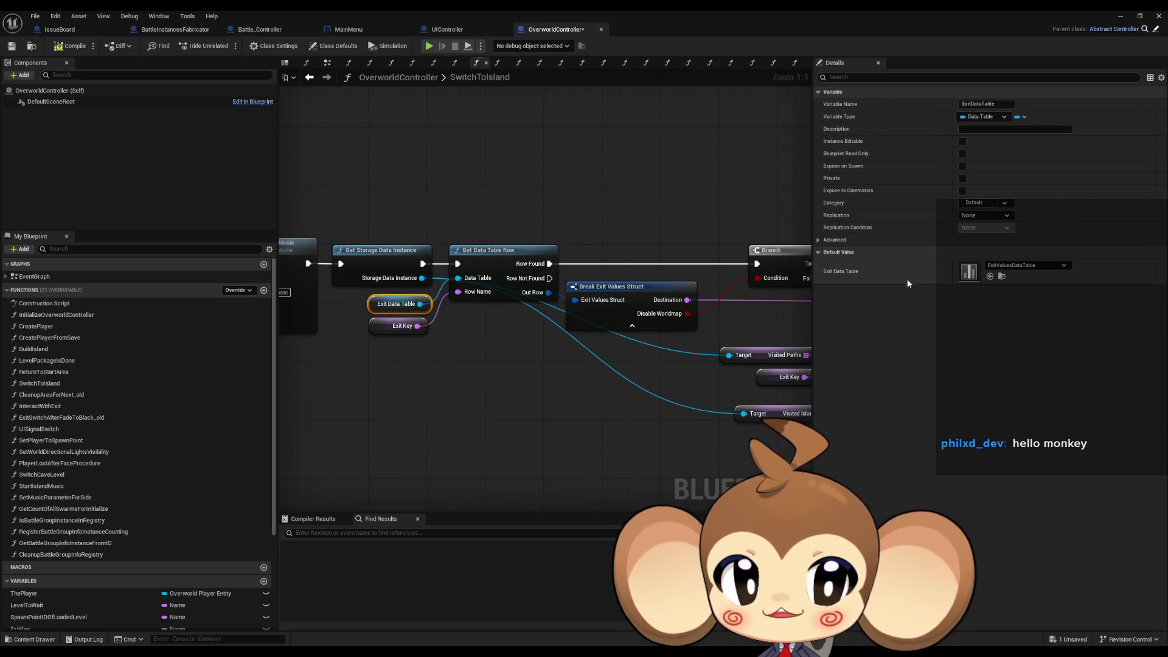
{"action": "mouse_move", "coordinate": [645, 213]}
{"action": "left_mouse_down"}
{"action": "mouse_move", "coordinate": [323, 201]}
{"action": "mouse_move", "coordinate": [668, 219]}
{"action": "left_mouse_up"}
{"action": "scroll", "coordinate": [455, 216], "scroll_direction": "down", "scroll_amount": 2}
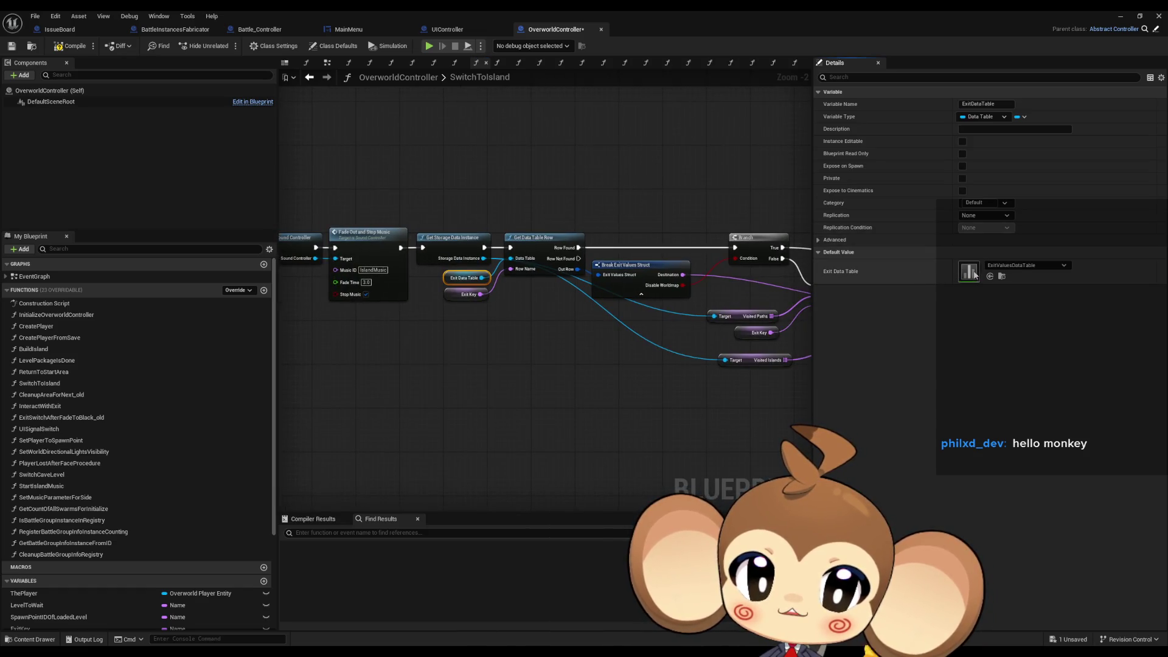
Open ExitValuesDataTable to view its rows, then inspect the Break Exit Values Struct node.
{"action": "double_click", "coordinate": [969, 272]}
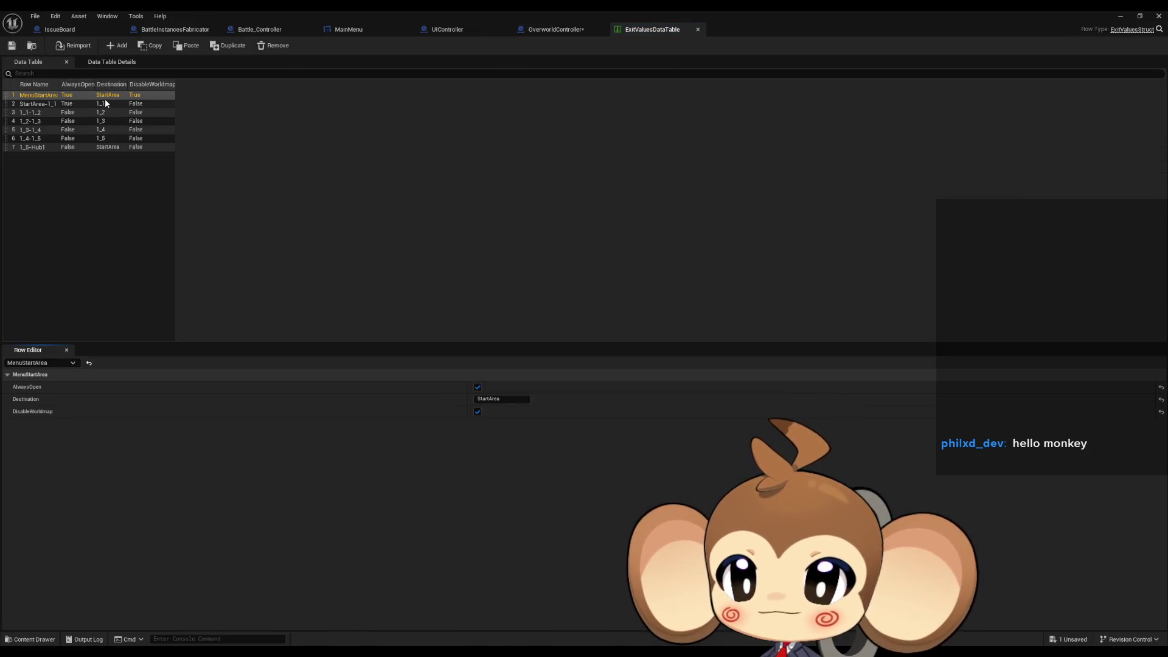
{"action": "left_click", "coordinate": [549, 31]}
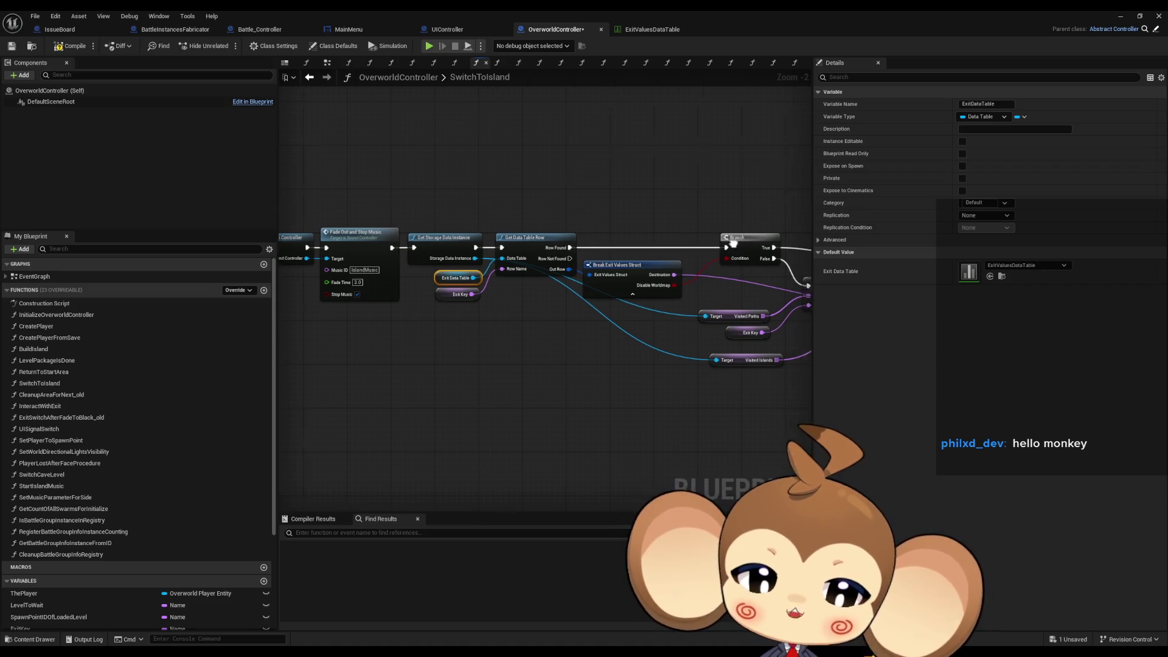
{"action": "left_click", "coordinate": [542, 256]}
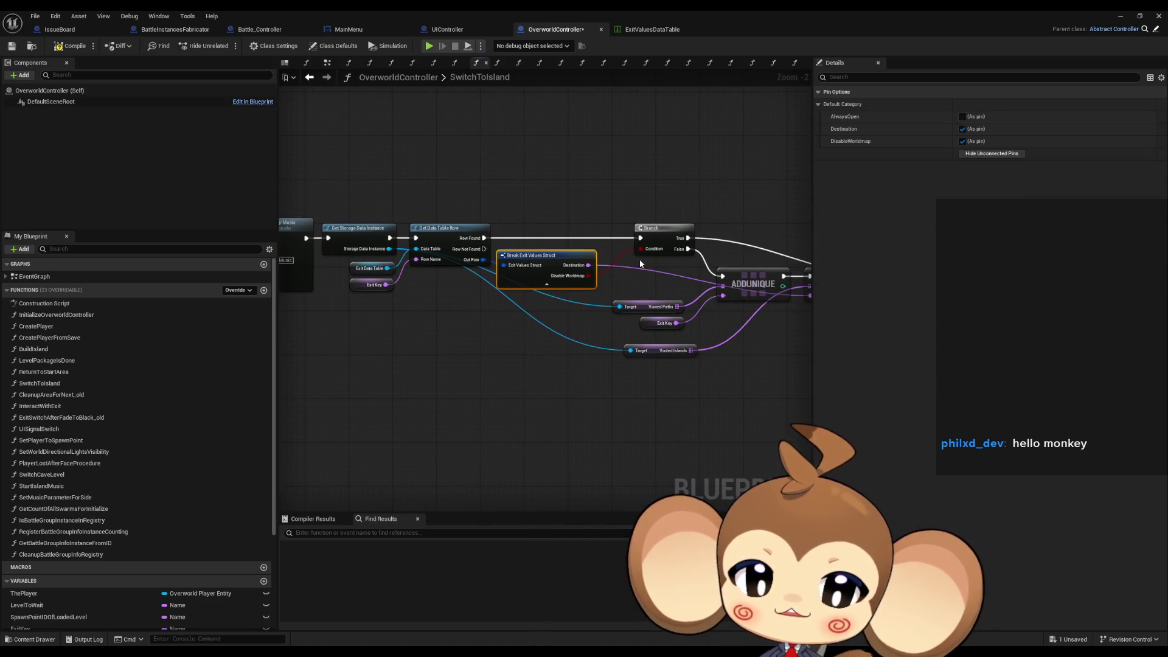
Trace ADDUNIQUE, Enable Controls, Execute Command VE, Cast To UIController and the screen-fade nodes.
{"action": "mouse_move", "coordinate": [640, 264]}
{"action": "left_mouse_down"}
{"action": "mouse_move", "coordinate": [584, 237]}
{"action": "mouse_move", "coordinate": [507, 245]}
{"action": "left_mouse_up"}
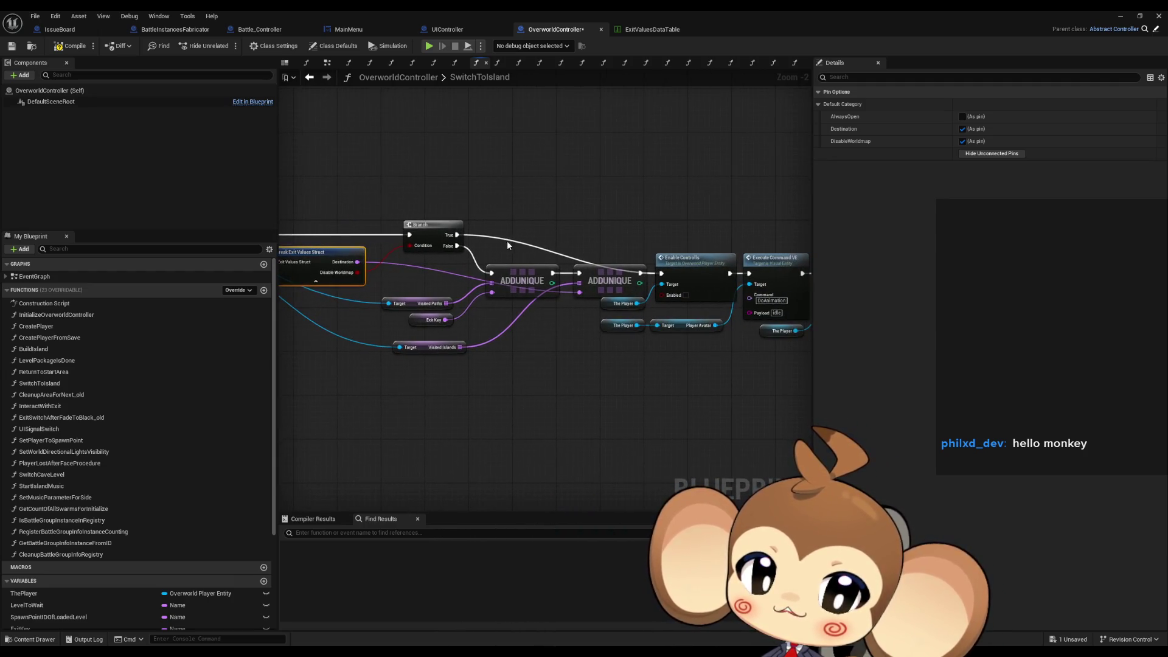
{"action": "left_click_drag", "start_coordinate": [676, 240], "coordinate": [544, 239]}
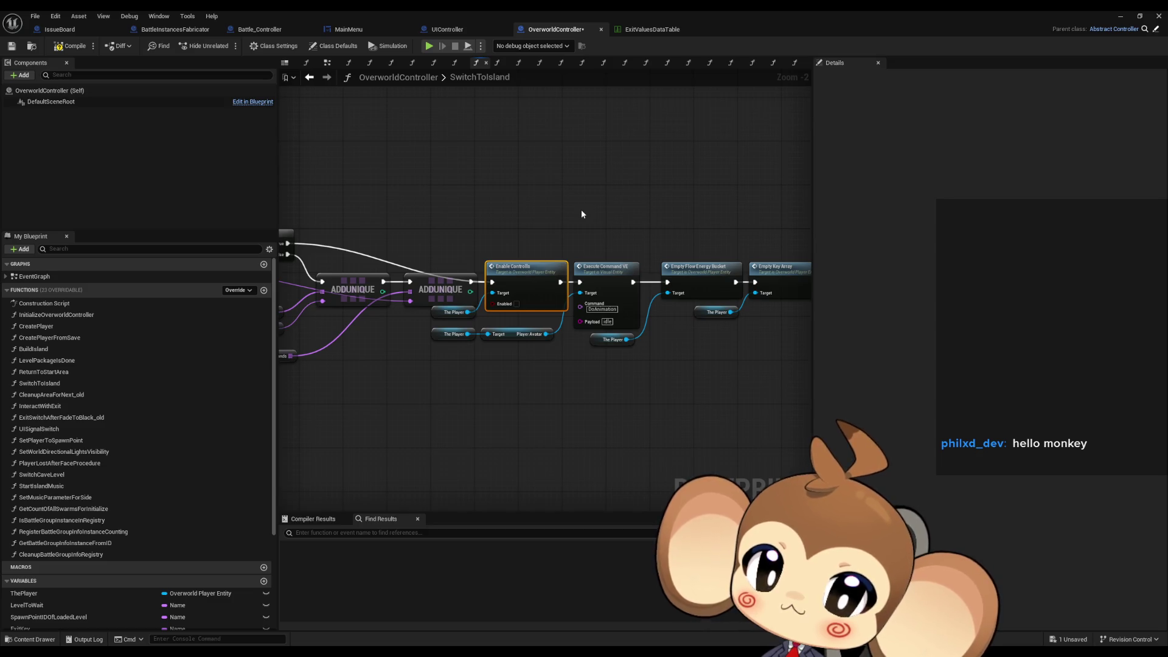
{"action": "left_click_drag", "start_coordinate": [581, 213], "coordinate": [474, 205]}
{"action": "left_click", "coordinate": [505, 286]}
{"action": "mouse_move", "coordinate": [563, 309]}
{"action": "left_mouse_down"}
{"action": "mouse_move", "coordinate": [493, 273]}
{"action": "mouse_move", "coordinate": [454, 236]}
{"action": "left_mouse_up"}
{"action": "key", "text": "Right"}
{"action": "key", "text": "Right"}
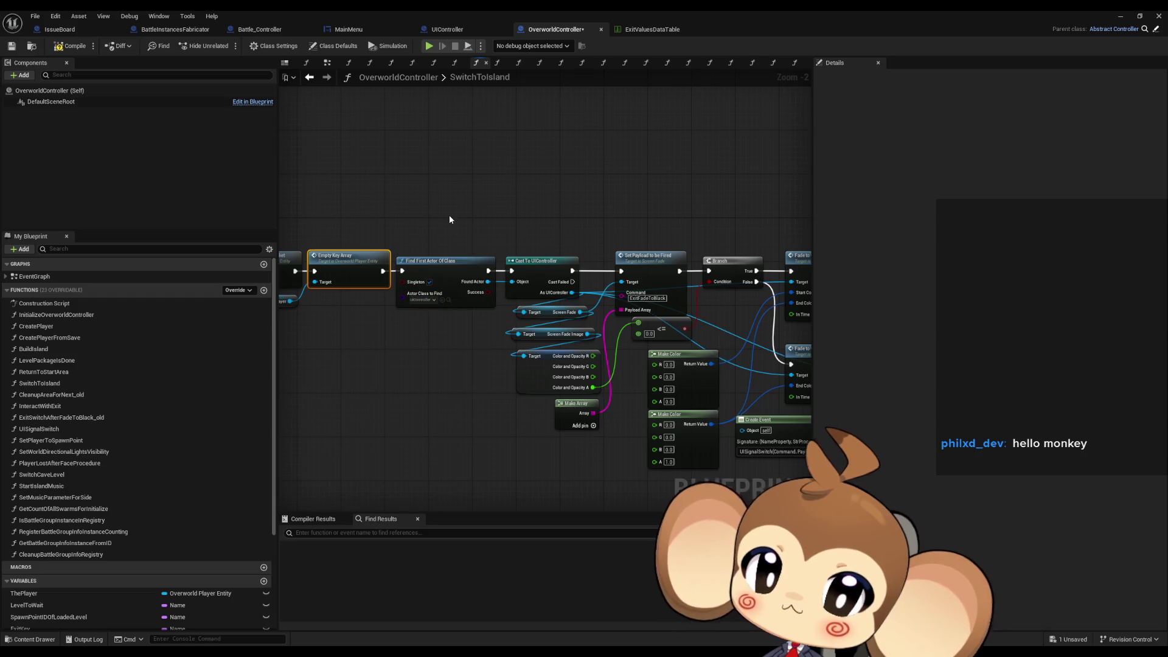
{"action": "key", "text": "Right"}
{"action": "key", "text": "Right"}
{"action": "left_click_drag", "start_coordinate": [572, 264], "coordinate": [480, 255]}
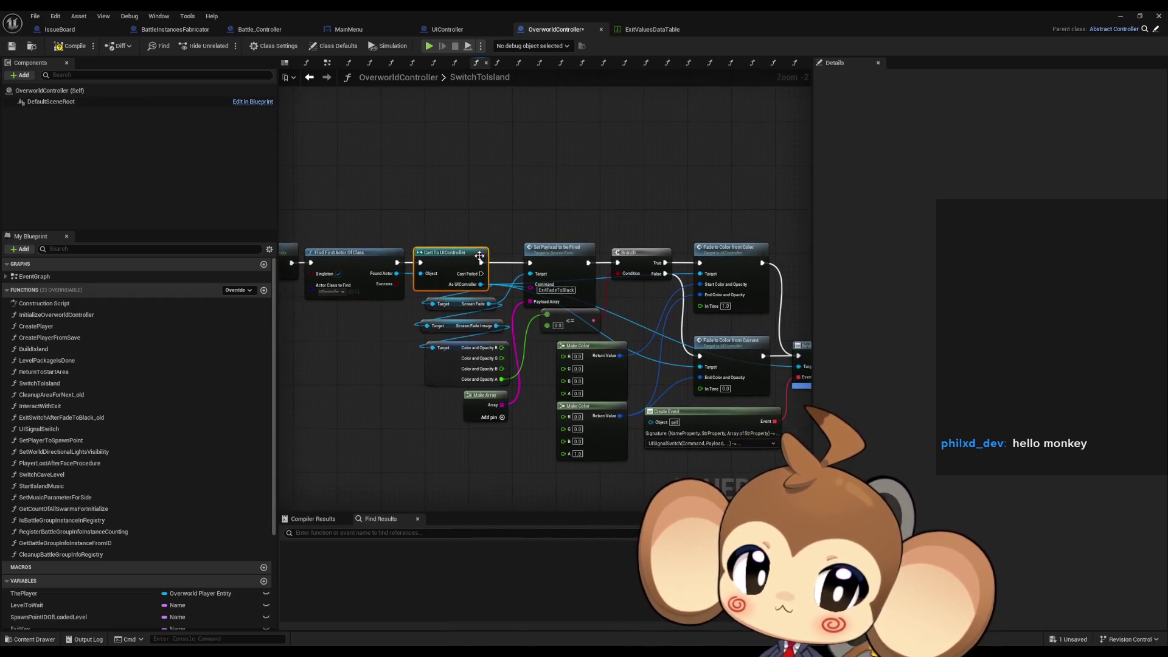
{"action": "key", "text": "Right"}
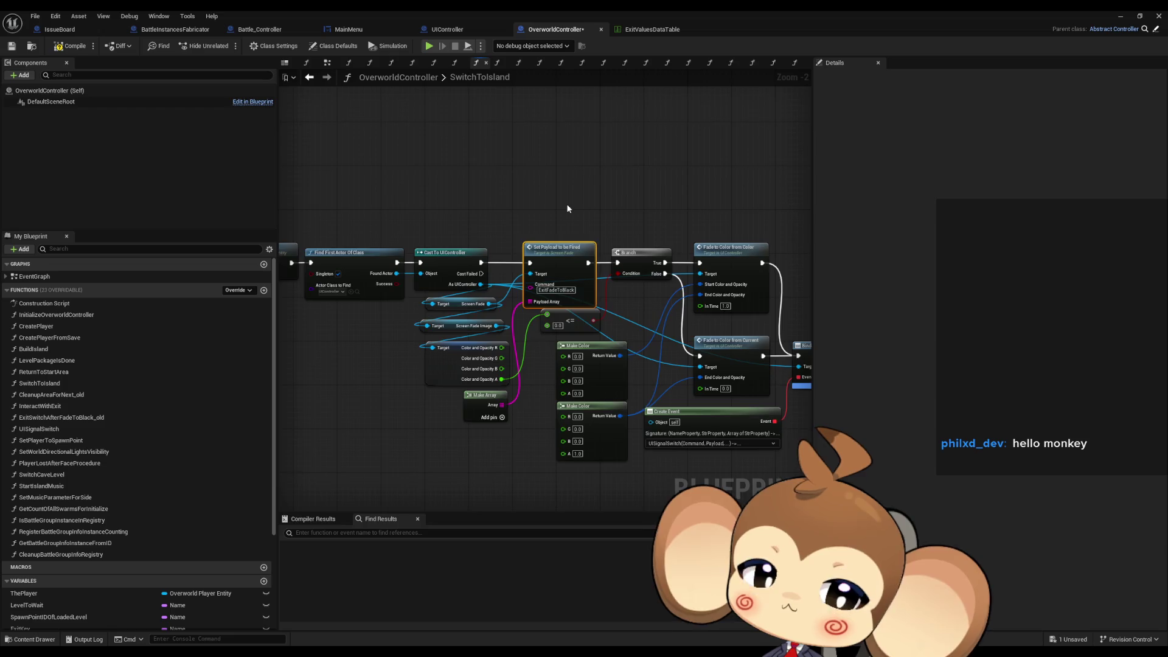
{"action": "left_click_drag", "start_coordinate": [568, 209], "coordinate": [478, 201]}
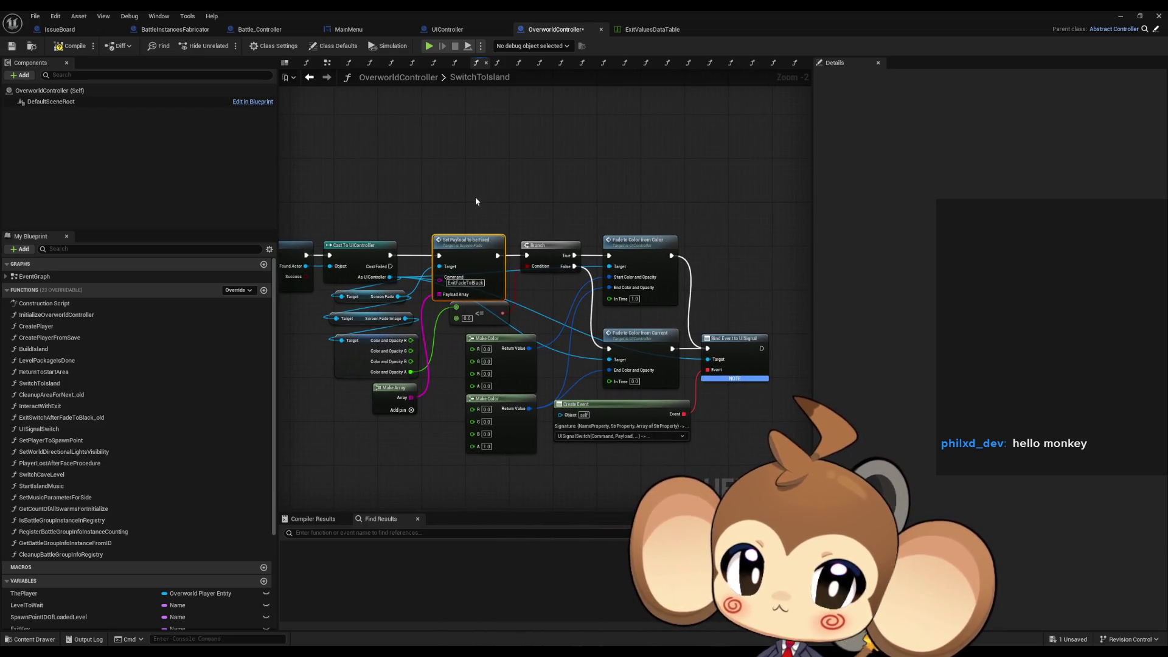
Return to the start of the graph and select the SwitchToIsland entry node.
{"action": "scroll", "coordinate": [462, 202], "scroll_direction": "down", "scroll_amount": 8}
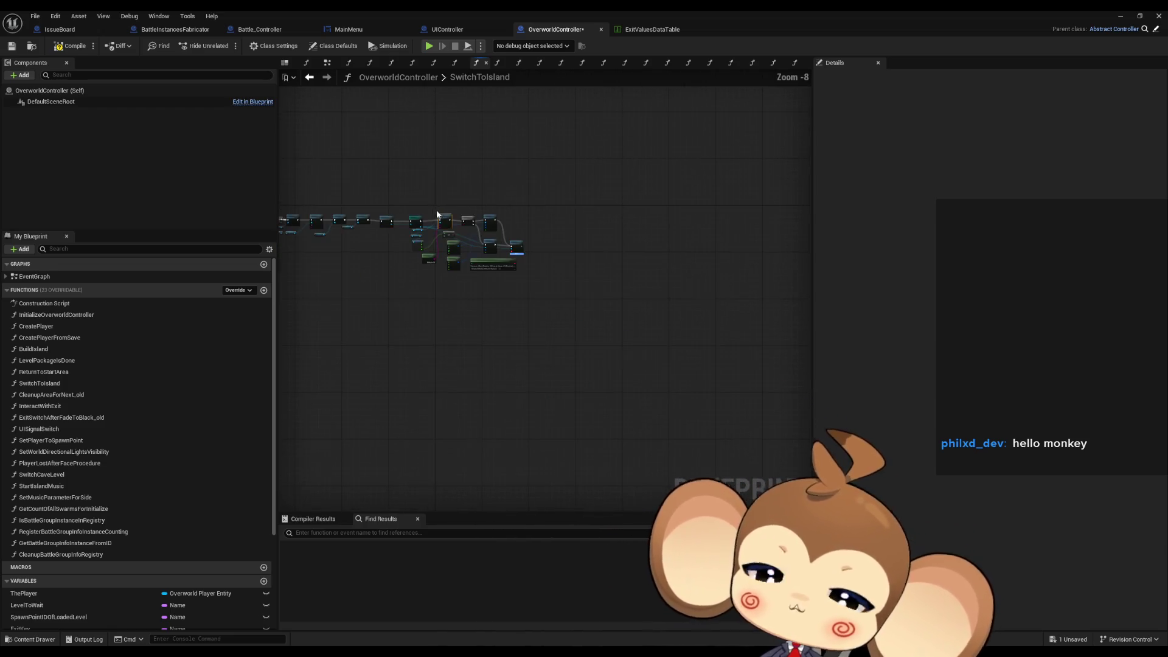
{"action": "scroll", "coordinate": [458, 221], "scroll_direction": "up", "scroll_amount": 7}
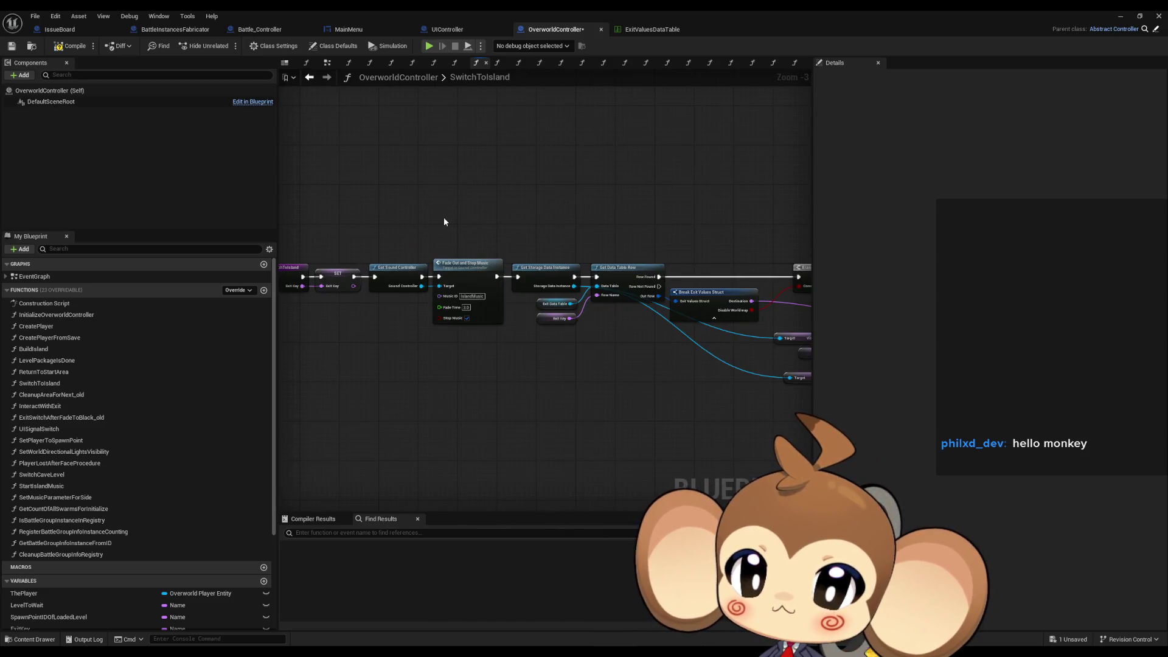
{"action": "scroll", "coordinate": [391, 219], "scroll_direction": "up", "scroll_amount": 1}
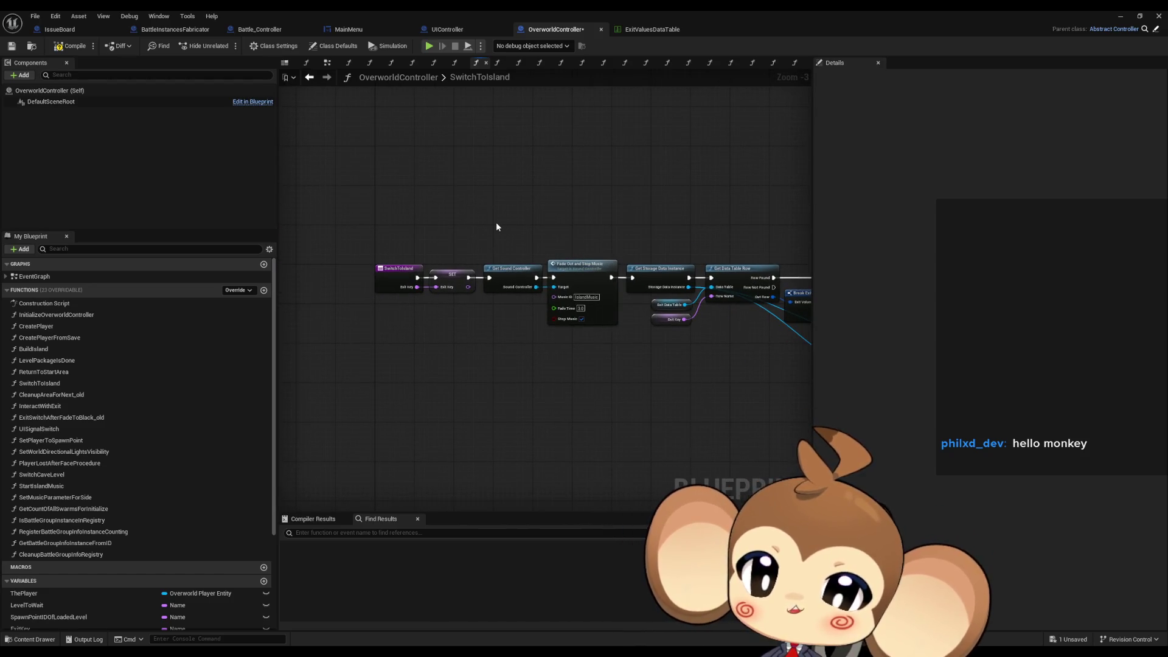
{"action": "mouse_move", "coordinate": [496, 228]}
{"action": "left_mouse_down"}
{"action": "mouse_move", "coordinate": [465, 204]}
{"action": "mouse_move", "coordinate": [560, 217]}
{"action": "left_mouse_up"}
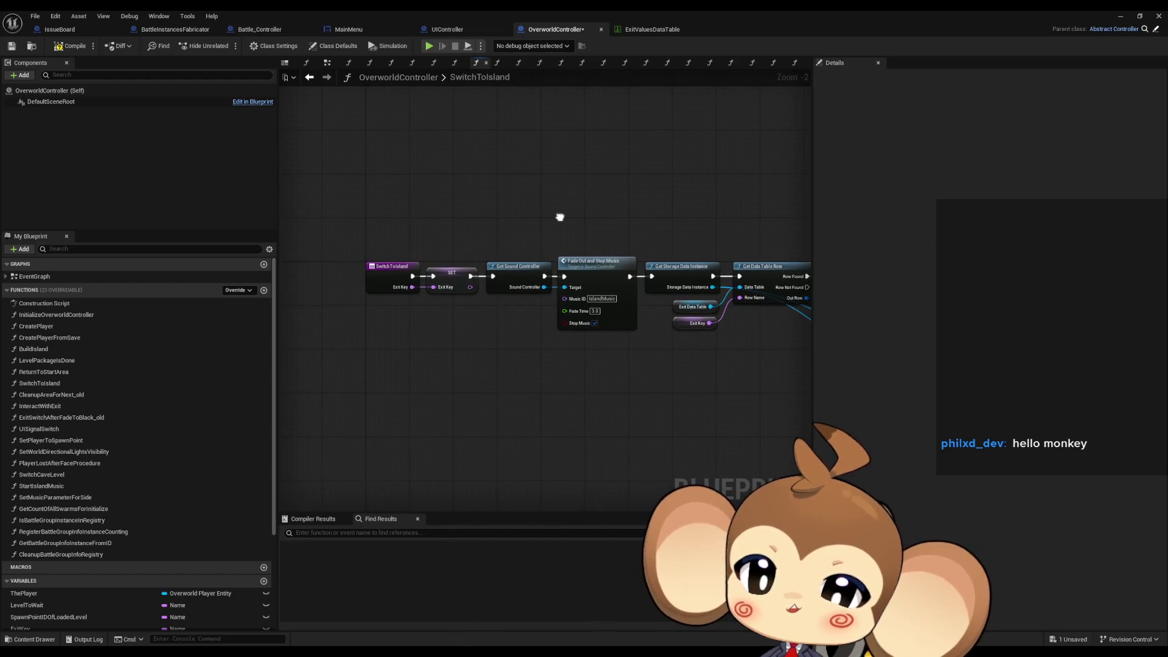
{"action": "left_click", "coordinate": [385, 276]}
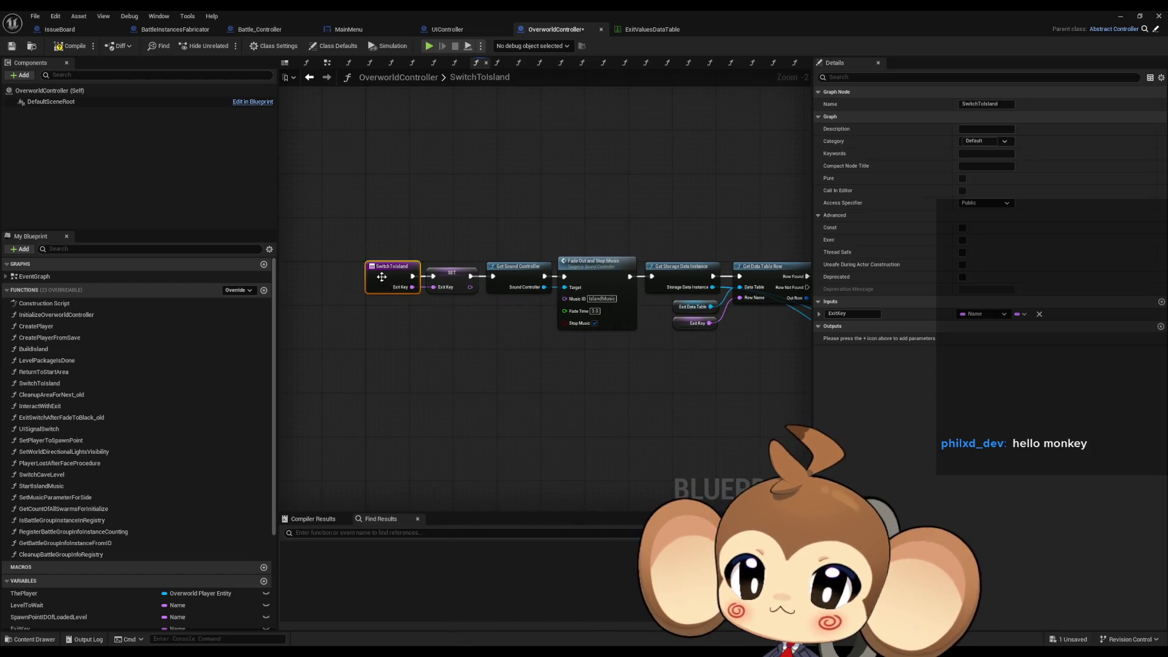
Apply an action from the SwitchToIsland node's context menu.
{"action": "right_click", "coordinate": [382, 277]}
{"action": "mouse_move", "coordinate": [419, 373]}
{"action": "left_click", "coordinate": [513, 406]}
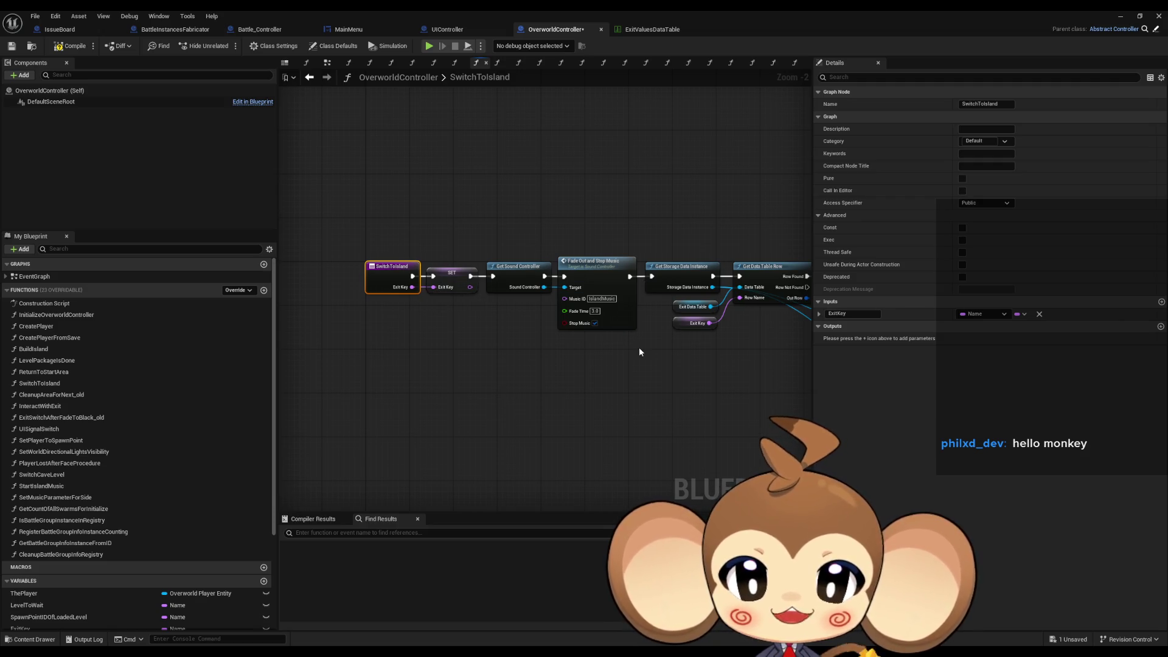
Pan past Branch, ADDUNIQUE, Enable Controls and Make Color to select Set Payload to be Fired.
{"action": "scroll", "coordinate": [639, 351], "scroll_direction": "down", "scroll_amount": 1}
{"action": "mouse_move", "coordinate": [710, 357]}
{"action": "left_mouse_down"}
{"action": "mouse_move", "coordinate": [611, 359]}
{"action": "mouse_move", "coordinate": [394, 326]}
{"action": "left_mouse_up"}
{"action": "left_click_drag", "start_coordinate": [602, 329], "coordinate": [393, 316]}
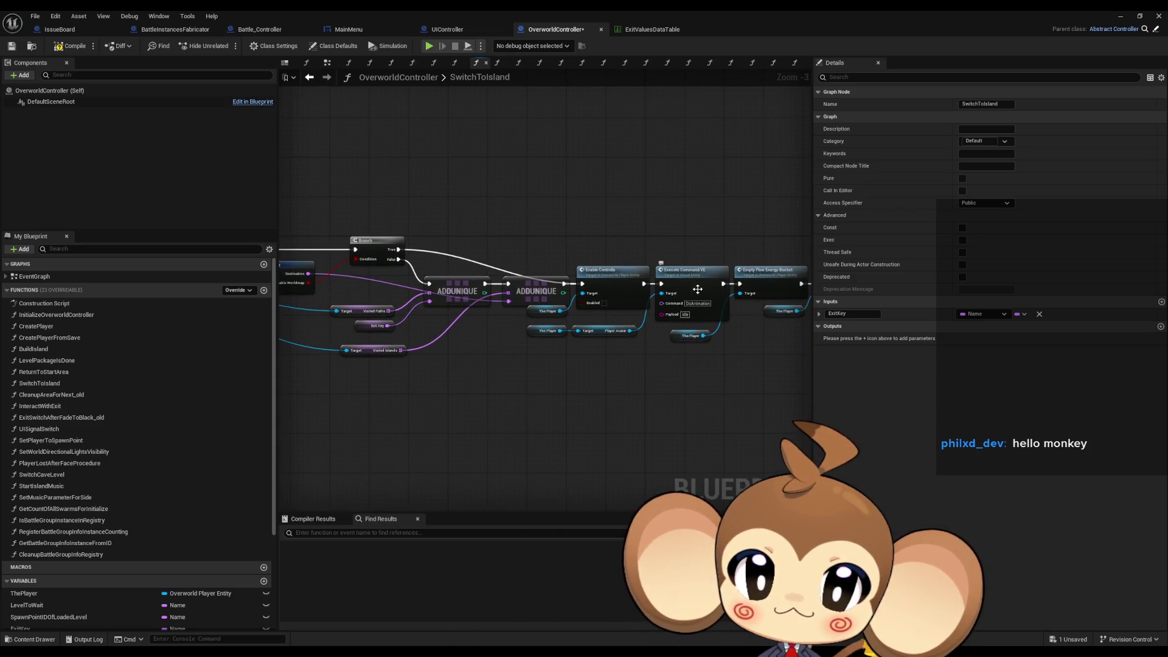
{"action": "scroll", "coordinate": [608, 305], "scroll_direction": "down", "scroll_amount": 3}
{"action": "scroll", "coordinate": [487, 311], "scroll_direction": "up", "scroll_amount": 5}
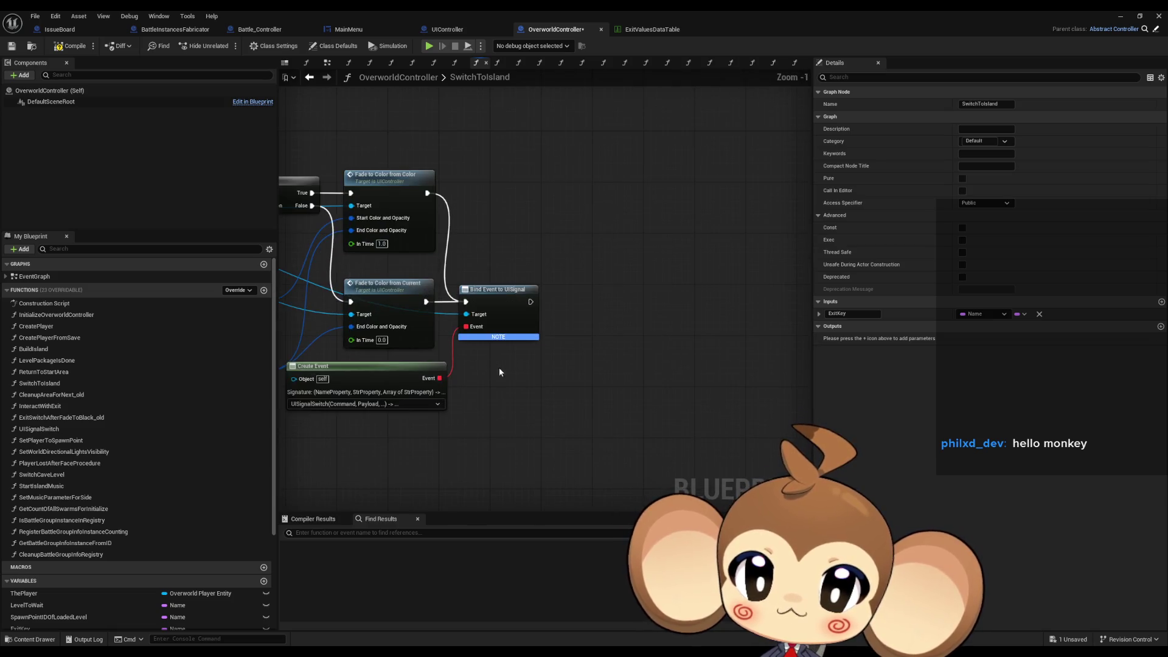
{"action": "left_click_drag", "start_coordinate": [495, 370], "coordinate": [634, 374]}
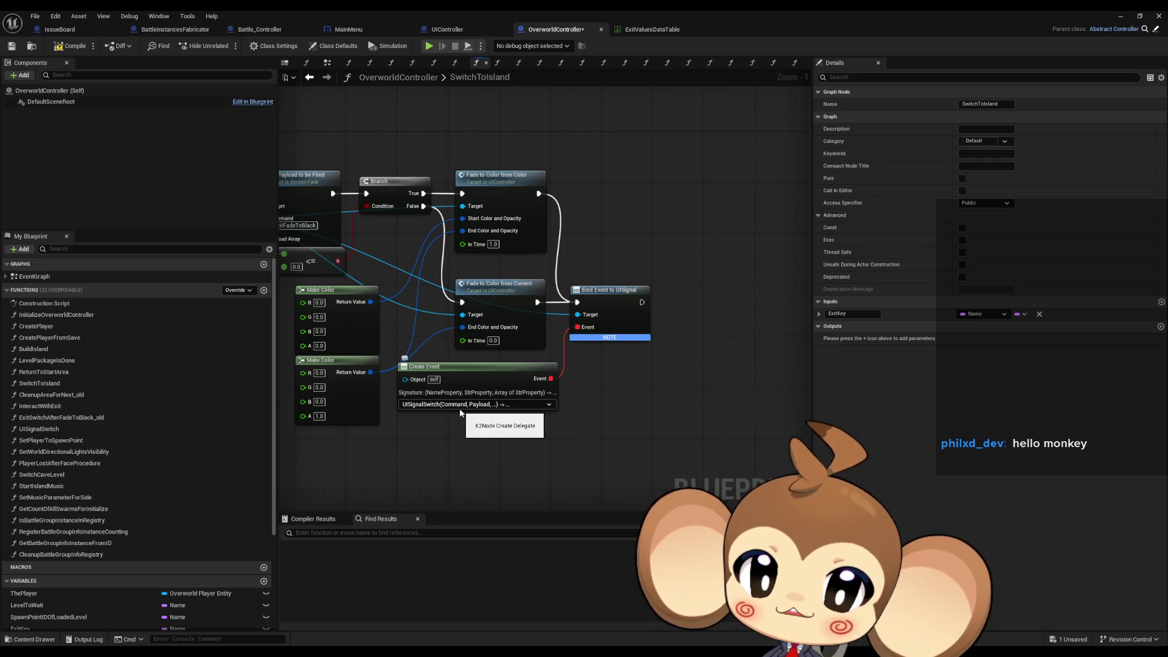
{"action": "left_click_drag", "start_coordinate": [460, 413], "coordinate": [776, 426]}
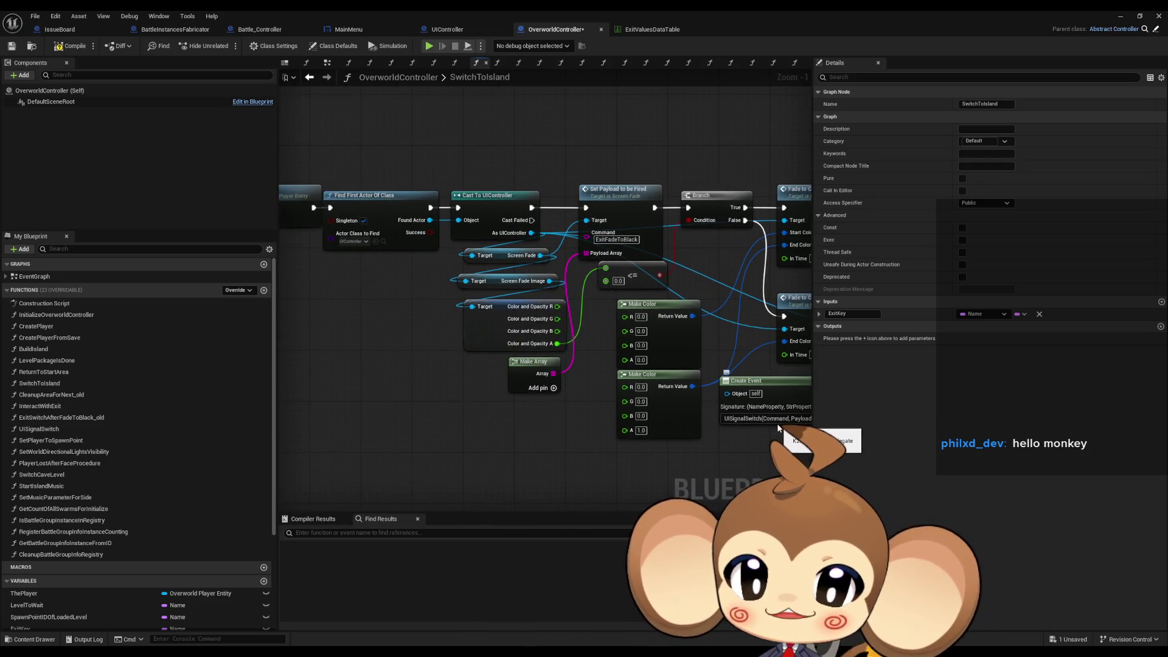
{"action": "left_click", "coordinate": [654, 255]}
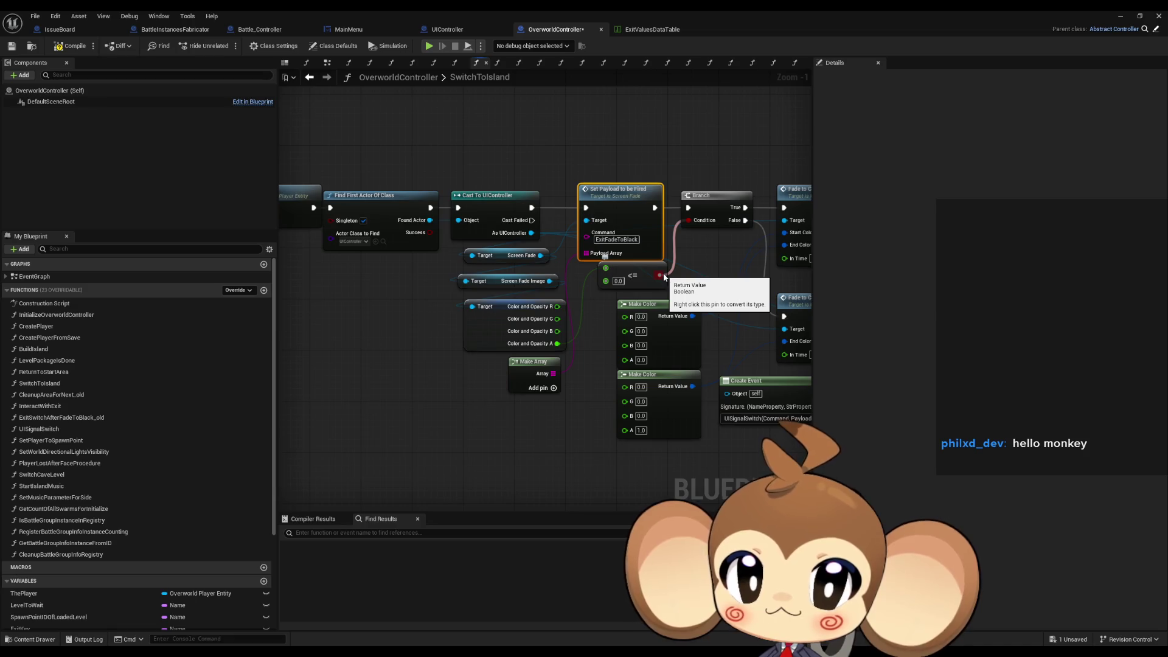
Select the Exit Key getter to show it is a Name variable defaulting to None.
{"action": "mouse_move", "coordinate": [628, 326]}
{"action": "left_mouse_down"}
{"action": "mouse_move", "coordinate": [818, 415]}
{"action": "mouse_move", "coordinate": [645, 344]}
{"action": "mouse_move", "coordinate": [687, 348]}
{"action": "mouse_move", "coordinate": [609, 341]}
{"action": "mouse_move", "coordinate": [646, 356]}
{"action": "left_mouse_up"}
{"action": "left_click_drag", "start_coordinate": [572, 341], "coordinate": [803, 377]}
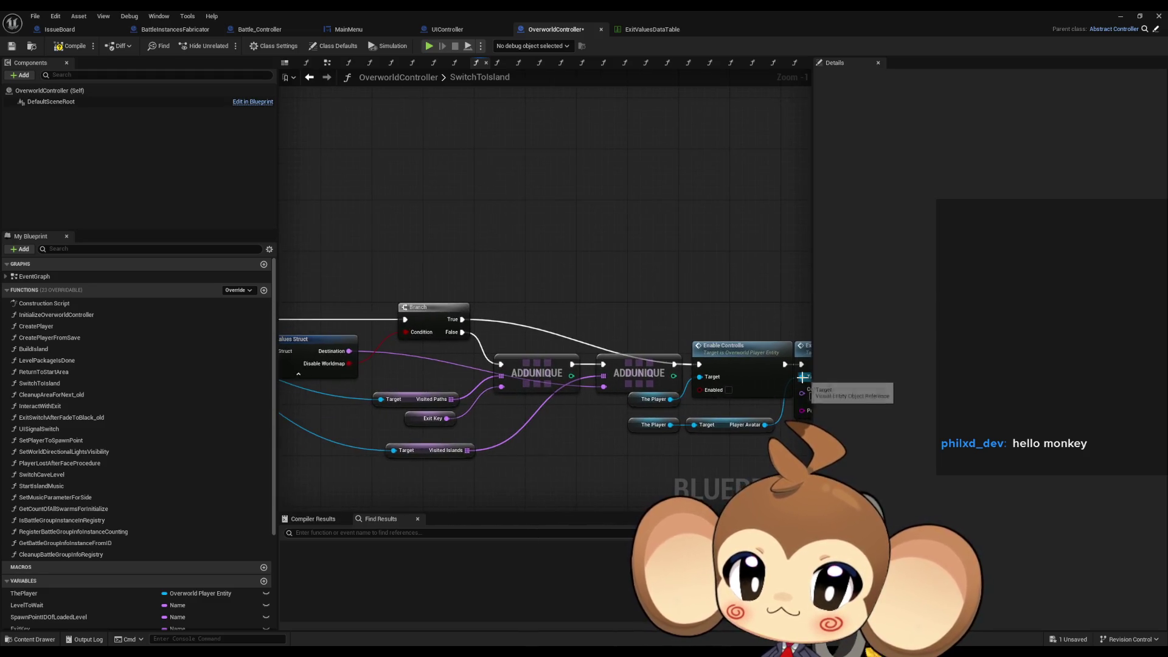
{"action": "left_click", "coordinate": [536, 373]}
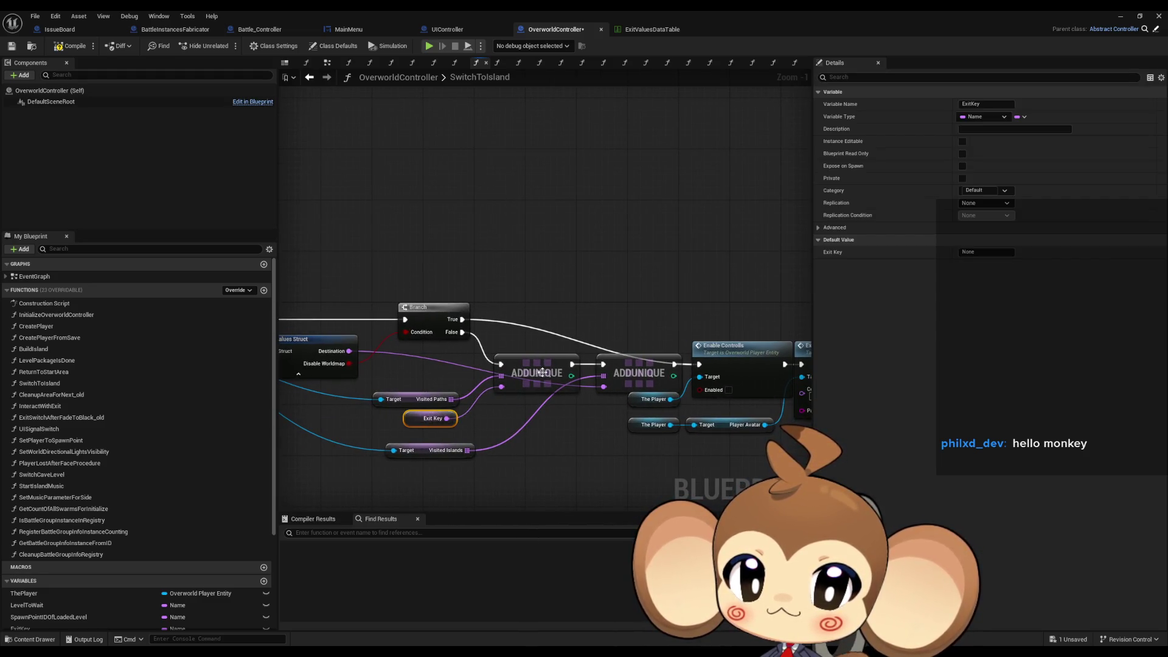
Inspect the Visited Paths, Visited Islands, Exit Key and second ADDUNIQUE nodes.
{"action": "left_click_drag", "start_coordinate": [424, 373], "coordinate": [446, 401]}
{"action": "left_click", "coordinate": [463, 450]}
{"action": "scroll", "coordinate": [509, 456], "scroll_direction": "down", "scroll_amount": 2}
{"action": "mouse_move", "coordinate": [508, 455]}
{"action": "left_mouse_down"}
{"action": "mouse_move", "coordinate": [513, 443]}
{"action": "mouse_move", "coordinate": [711, 422]}
{"action": "left_mouse_up"}
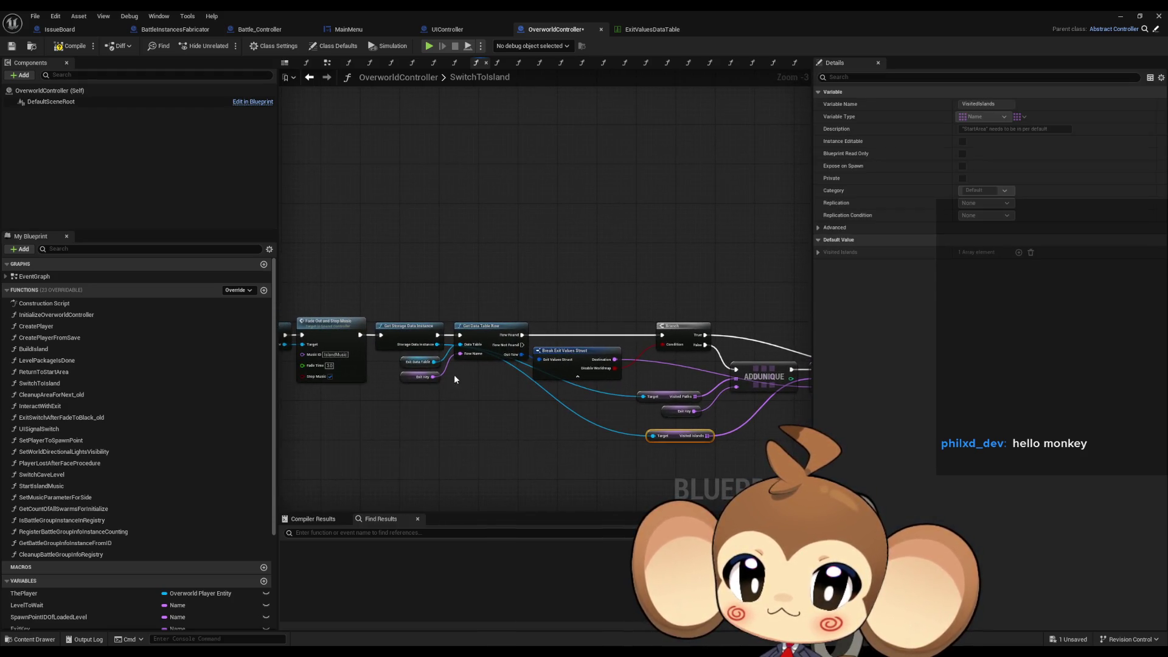
{"action": "left_click_drag", "start_coordinate": [455, 375], "coordinate": [437, 392]}
{"action": "left_click_drag", "start_coordinate": [528, 358], "coordinate": [465, 344]}
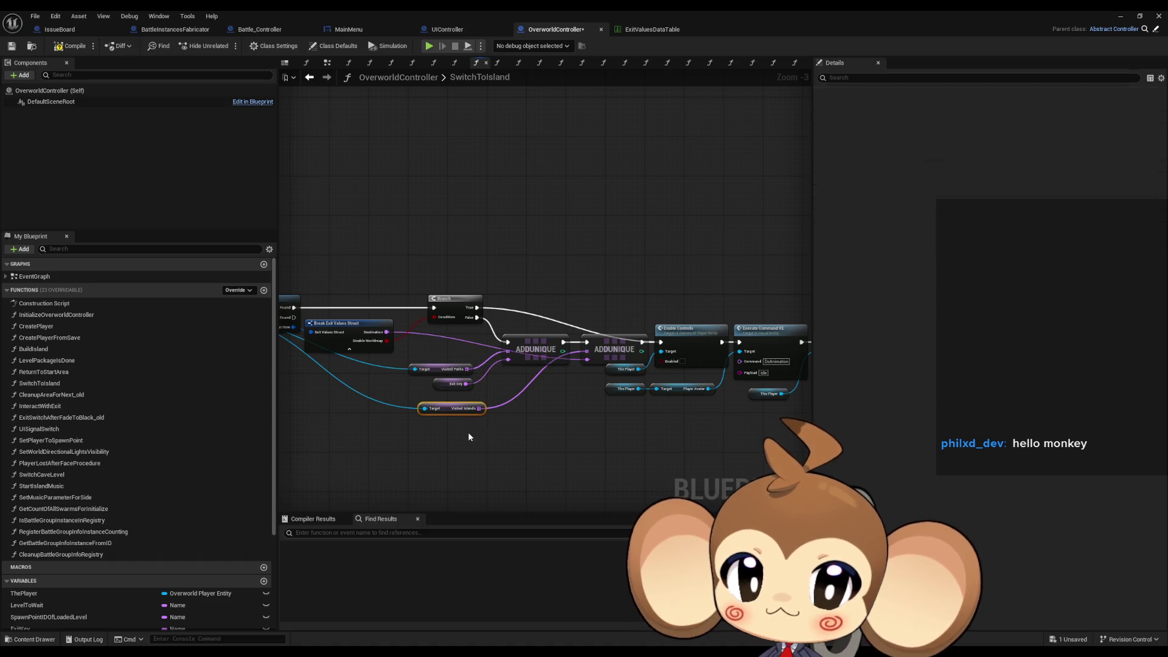
{"action": "left_click_drag", "start_coordinate": [469, 432], "coordinate": [478, 428]}
{"action": "scroll", "coordinate": [478, 428], "scroll_direction": "up", "scroll_amount": 1}
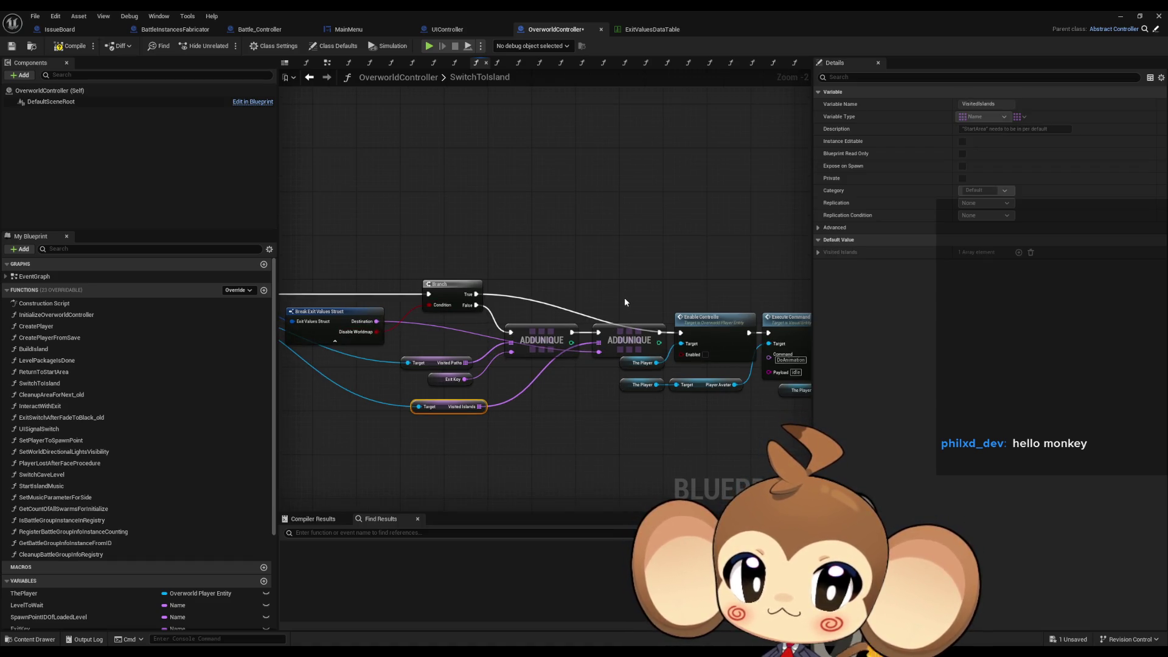
{"action": "left_click", "coordinate": [629, 340]}
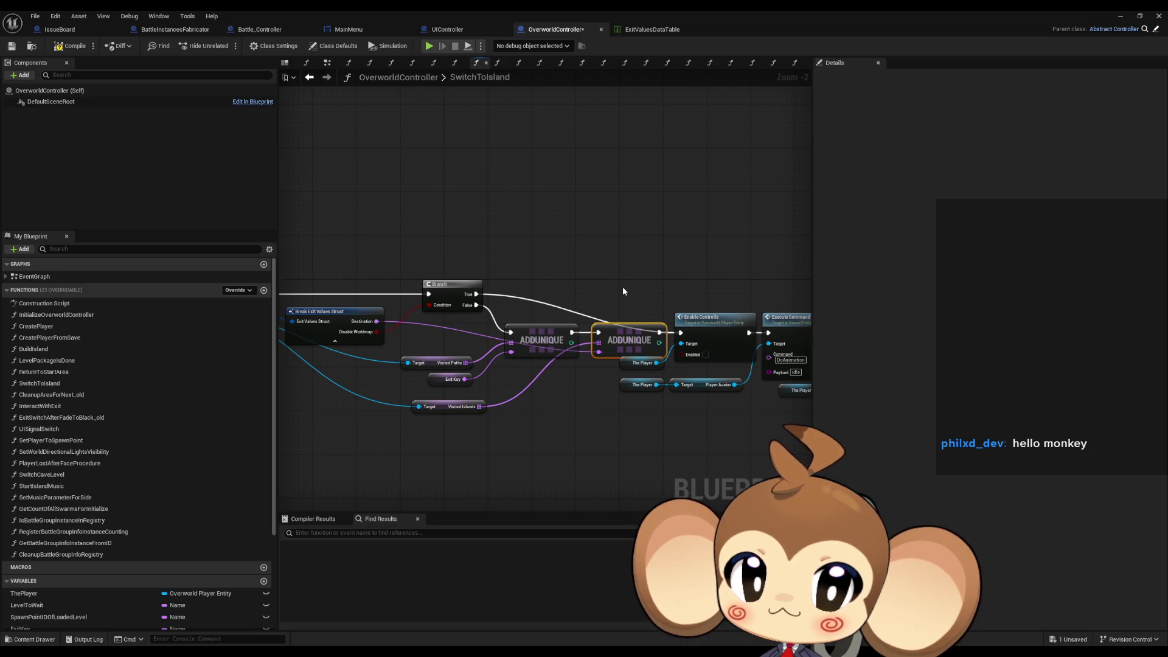
Pan along Execute Command, Set Payload and Fade to Color to Bind Event to UISignal.
{"action": "left_click_drag", "start_coordinate": [623, 291], "coordinate": [409, 282]}
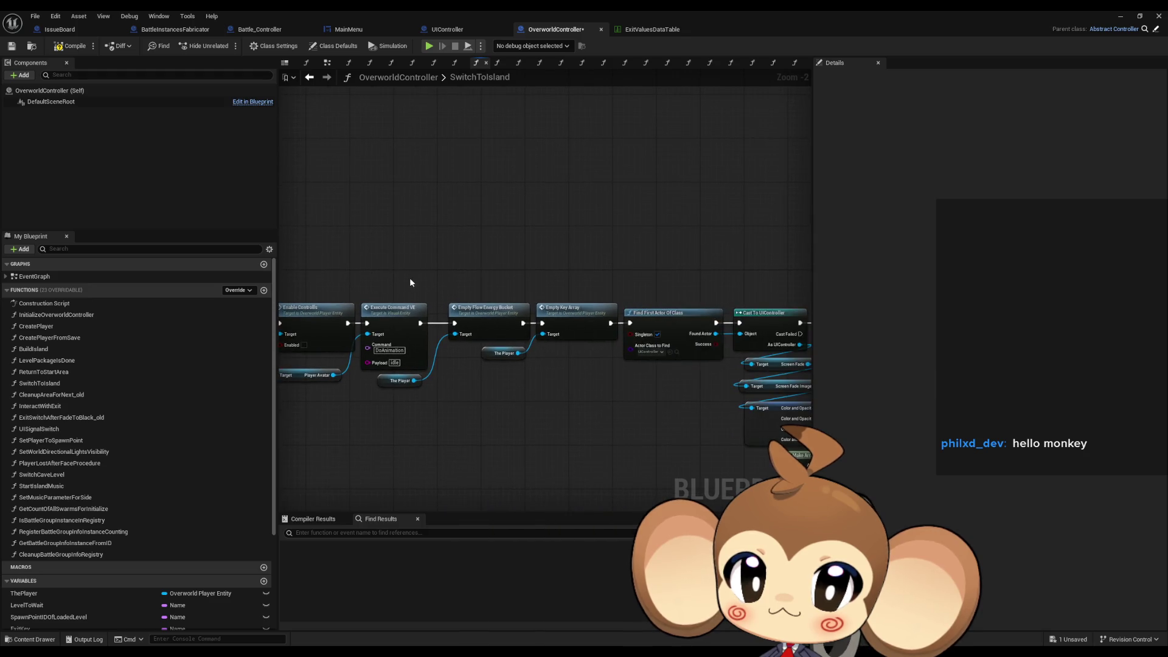
{"action": "left_click_drag", "start_coordinate": [524, 281], "coordinate": [370, 271]}
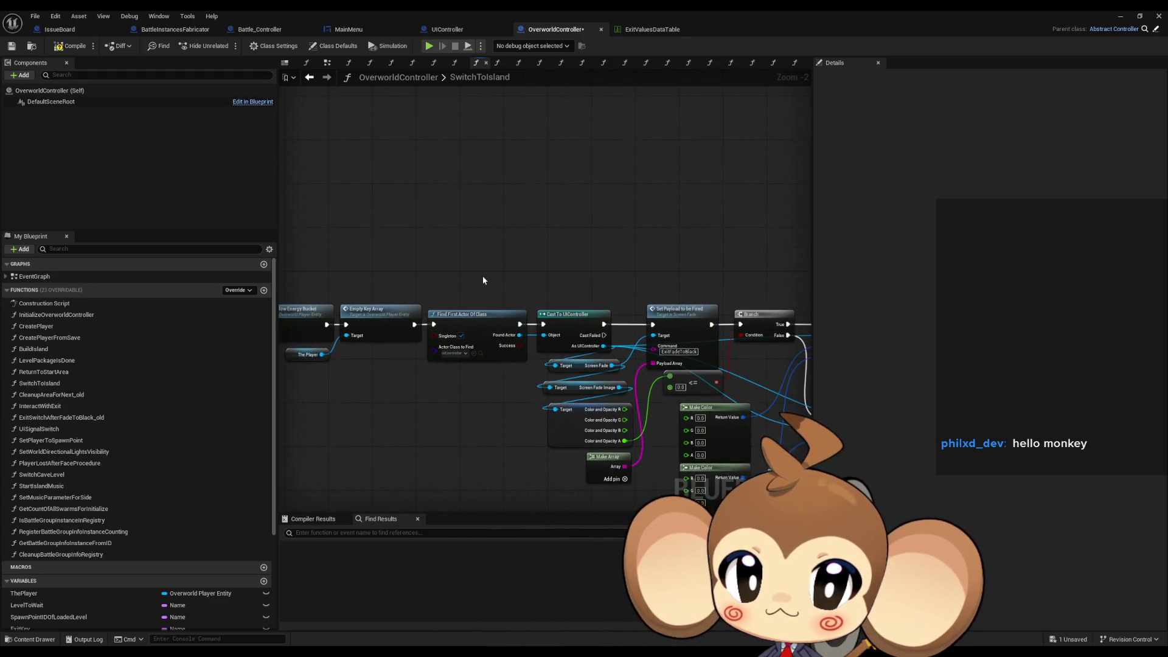
{"action": "left_click_drag", "start_coordinate": [483, 276], "coordinate": [353, 273]}
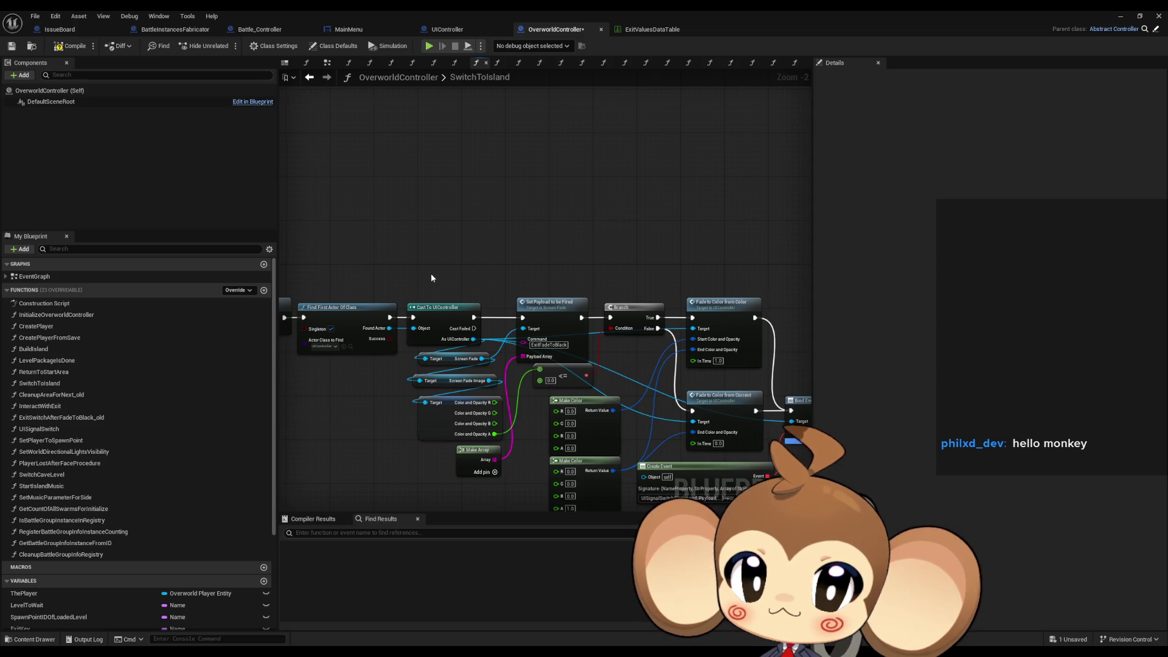
{"action": "left_click_drag", "start_coordinate": [432, 272], "coordinate": [357, 268]}
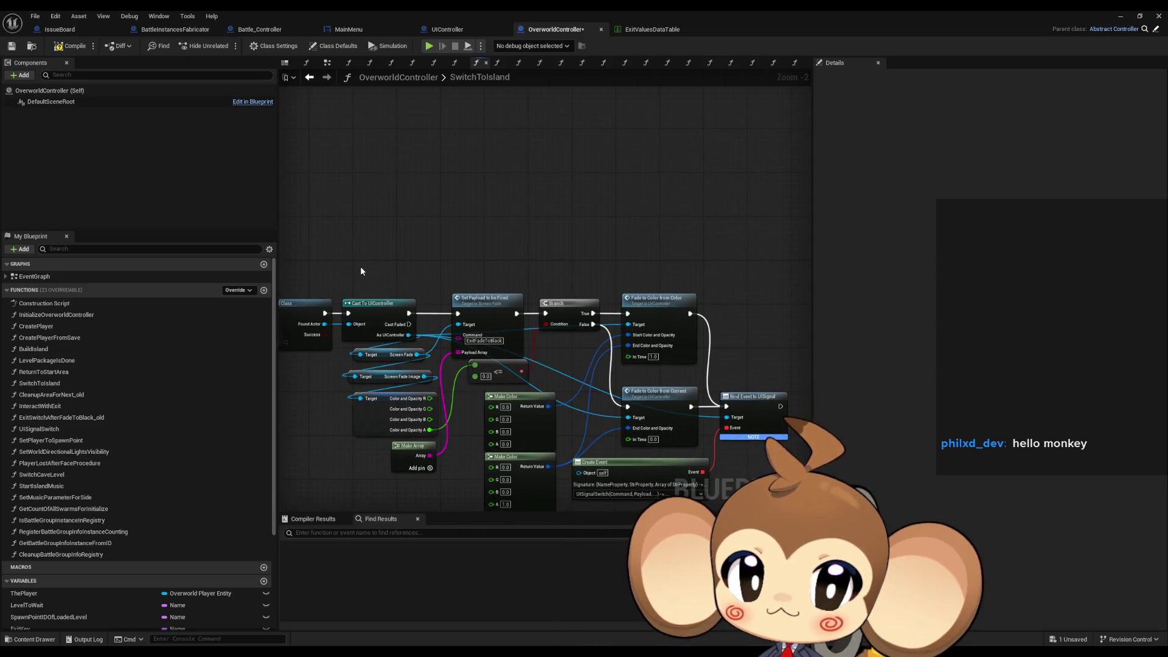
{"action": "mouse_move", "coordinate": [472, 275]}
{"action": "left_mouse_down"}
{"action": "mouse_move", "coordinate": [478, 259]}
{"action": "mouse_move", "coordinate": [455, 256]}
{"action": "left_mouse_up"}
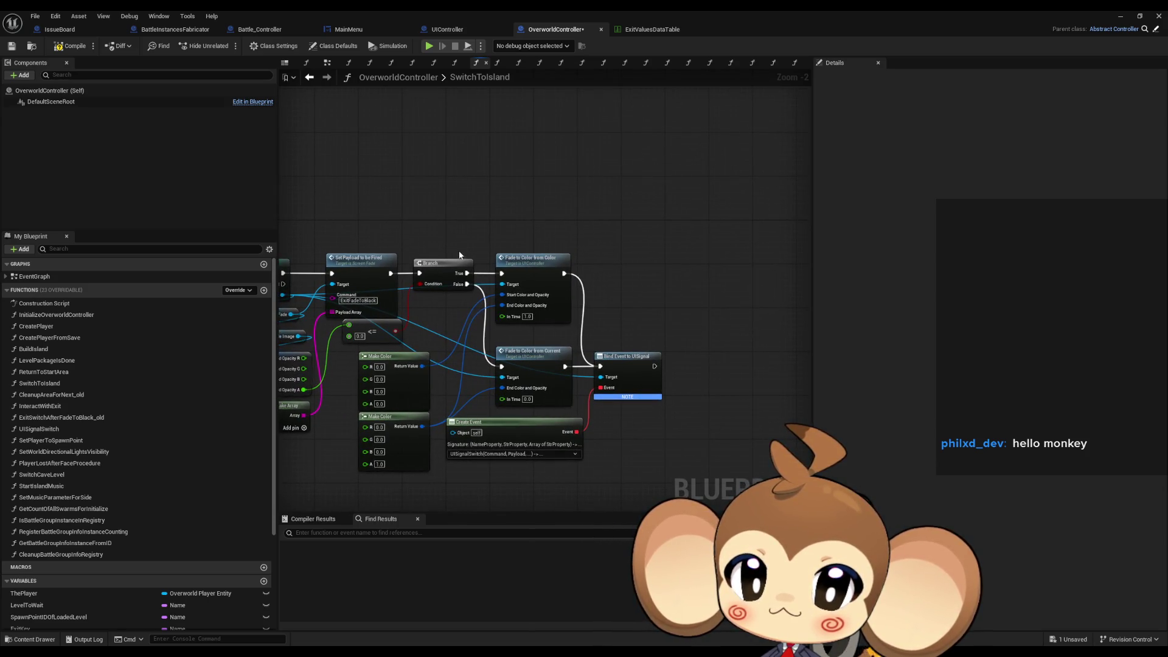
{"action": "scroll", "coordinate": [457, 250], "scroll_direction": "down", "scroll_amount": 5}
{"action": "scroll", "coordinate": [429, 289], "scroll_direction": "up", "scroll_amount": 4}
Return to SwitchToIsland's start, restore the editor window, and browse the root Content folder.
{"action": "left_click_drag", "start_coordinate": [429, 285], "coordinate": [625, 316]}
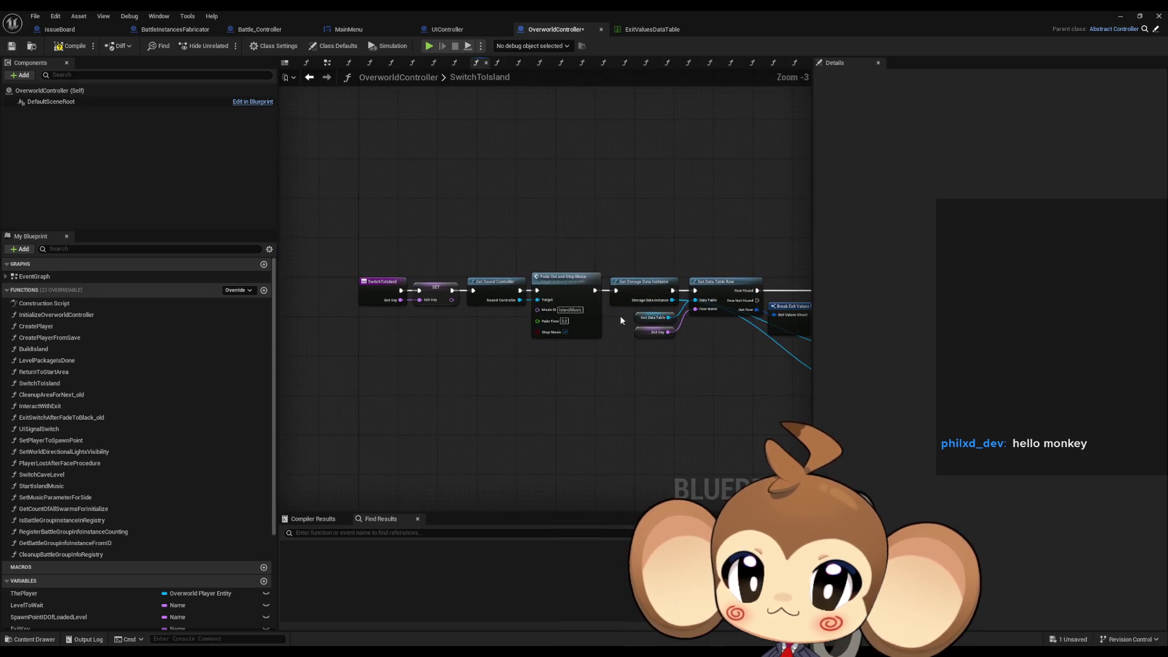
{"action": "scroll", "coordinate": [505, 256], "scroll_direction": "up", "scroll_amount": 2}
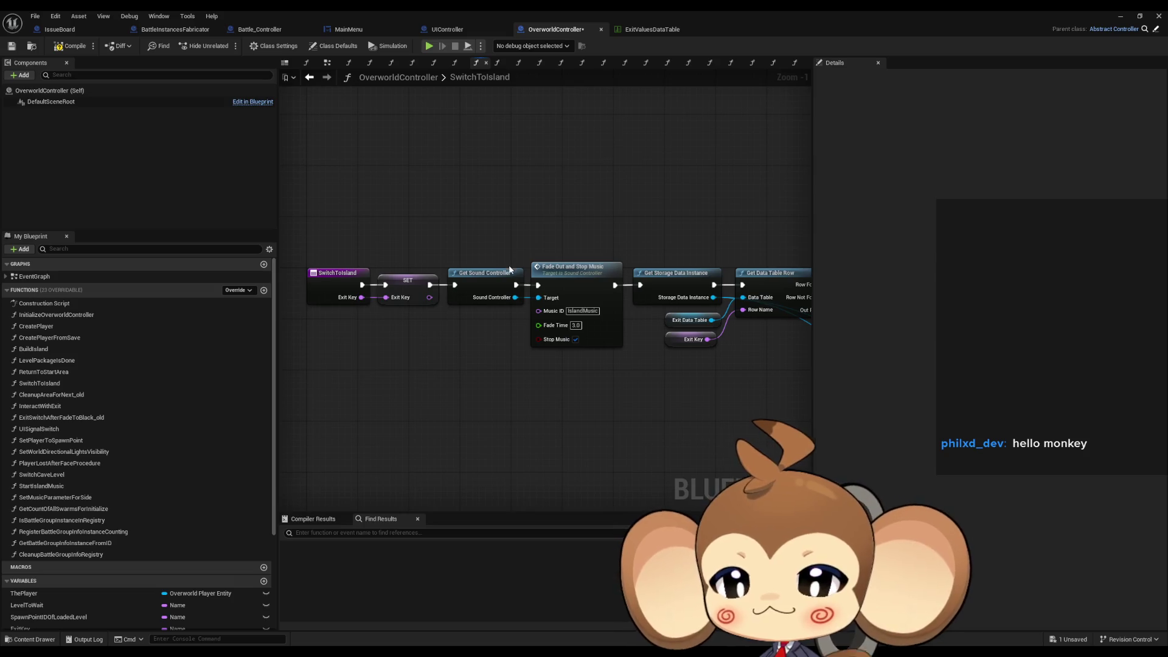
{"action": "double_click", "coordinate": [381, 9]}
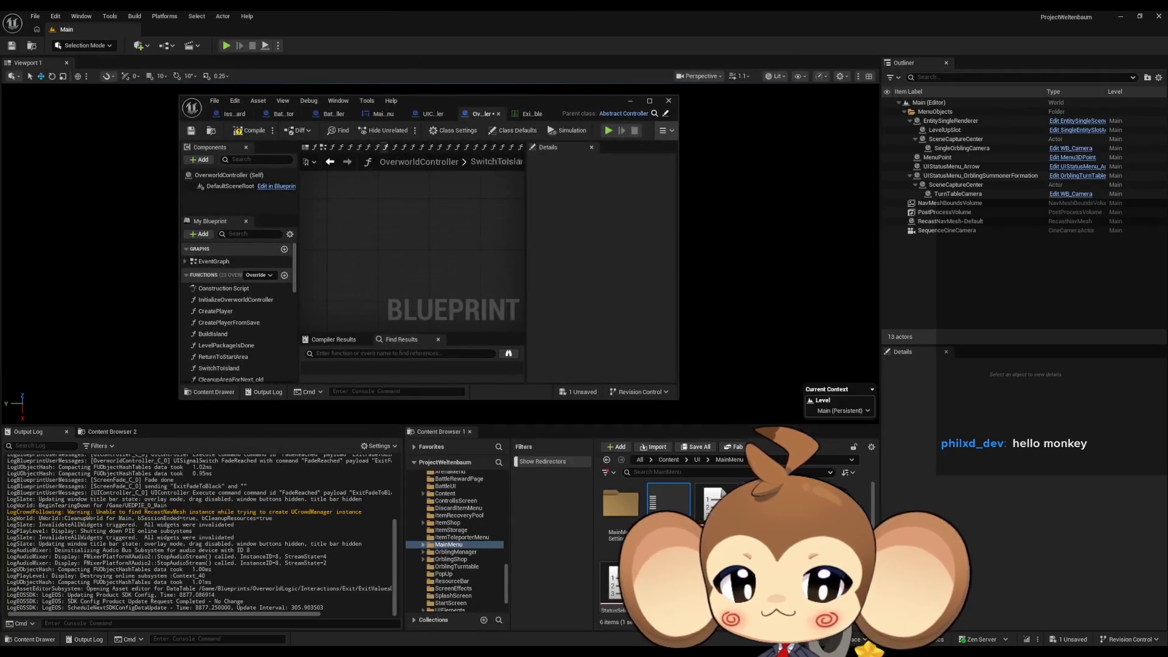
{"action": "left_click", "coordinate": [670, 460]}
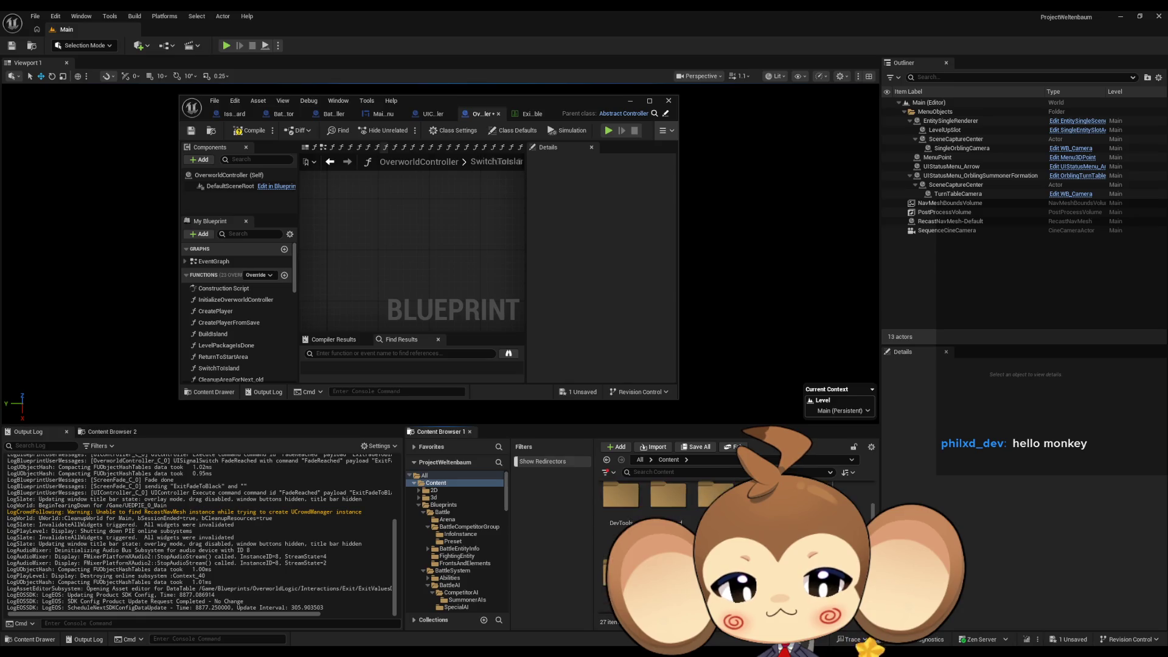